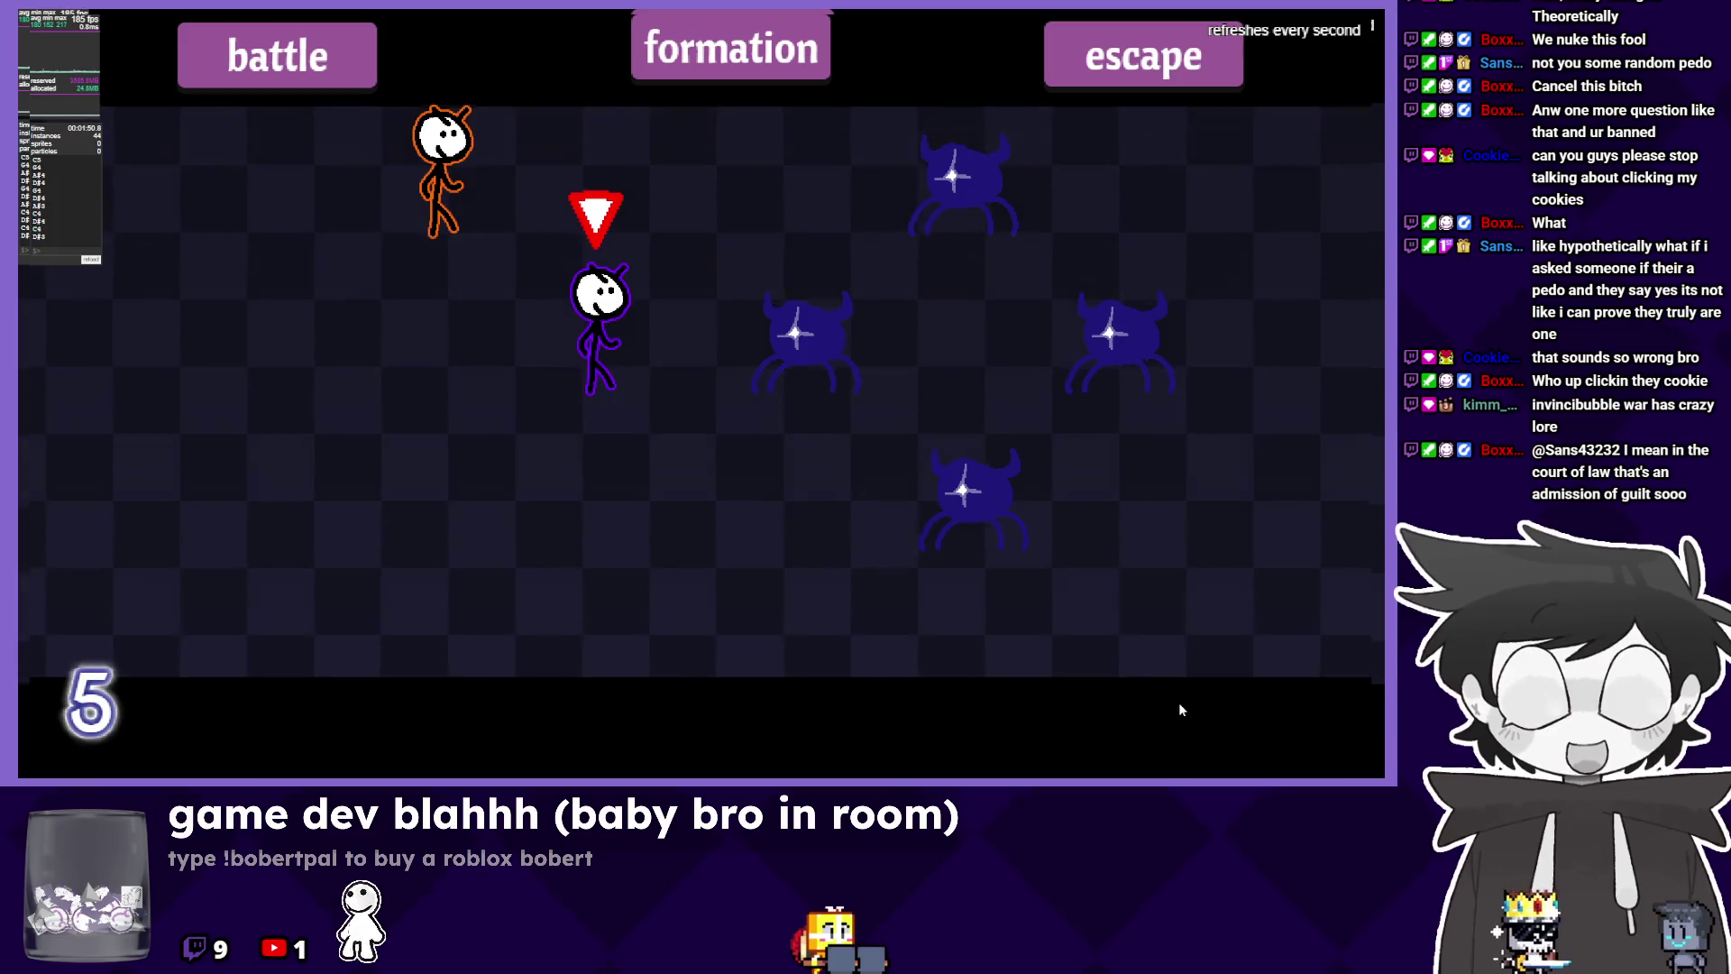
Leave the game preview and scroll the attacks menu button events up to the ATTACKS group.
key("alt+Tab")
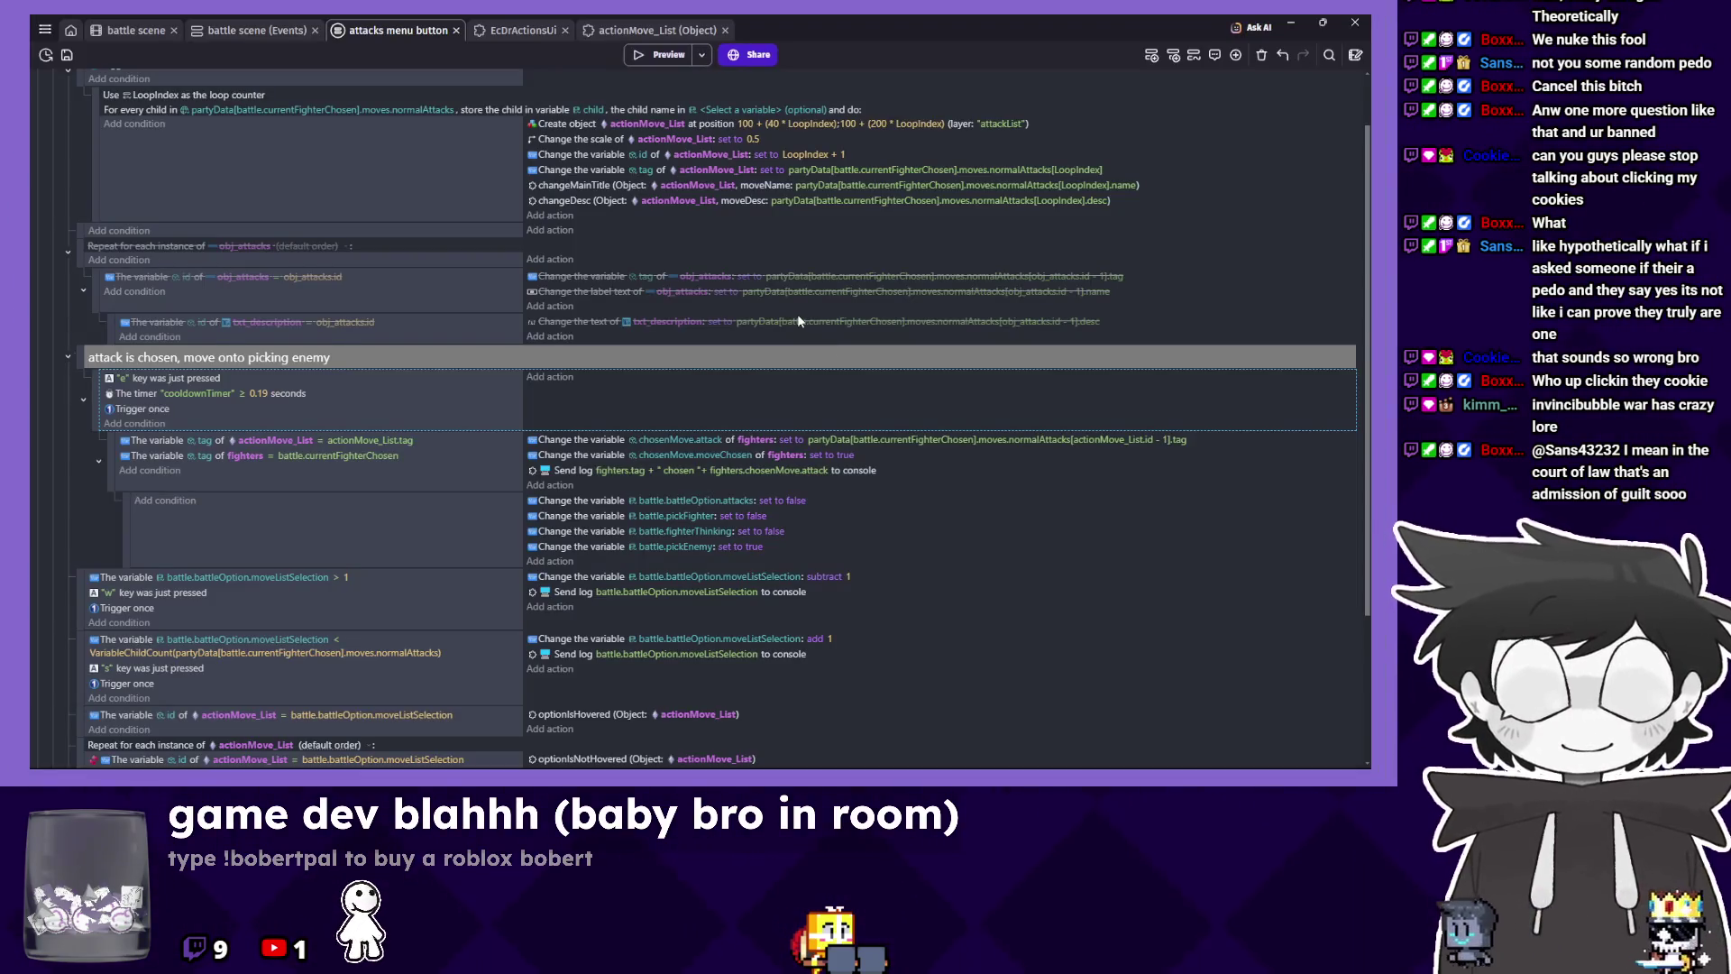
left_click(346, 197)
scroll(351, 235, "up", 1)
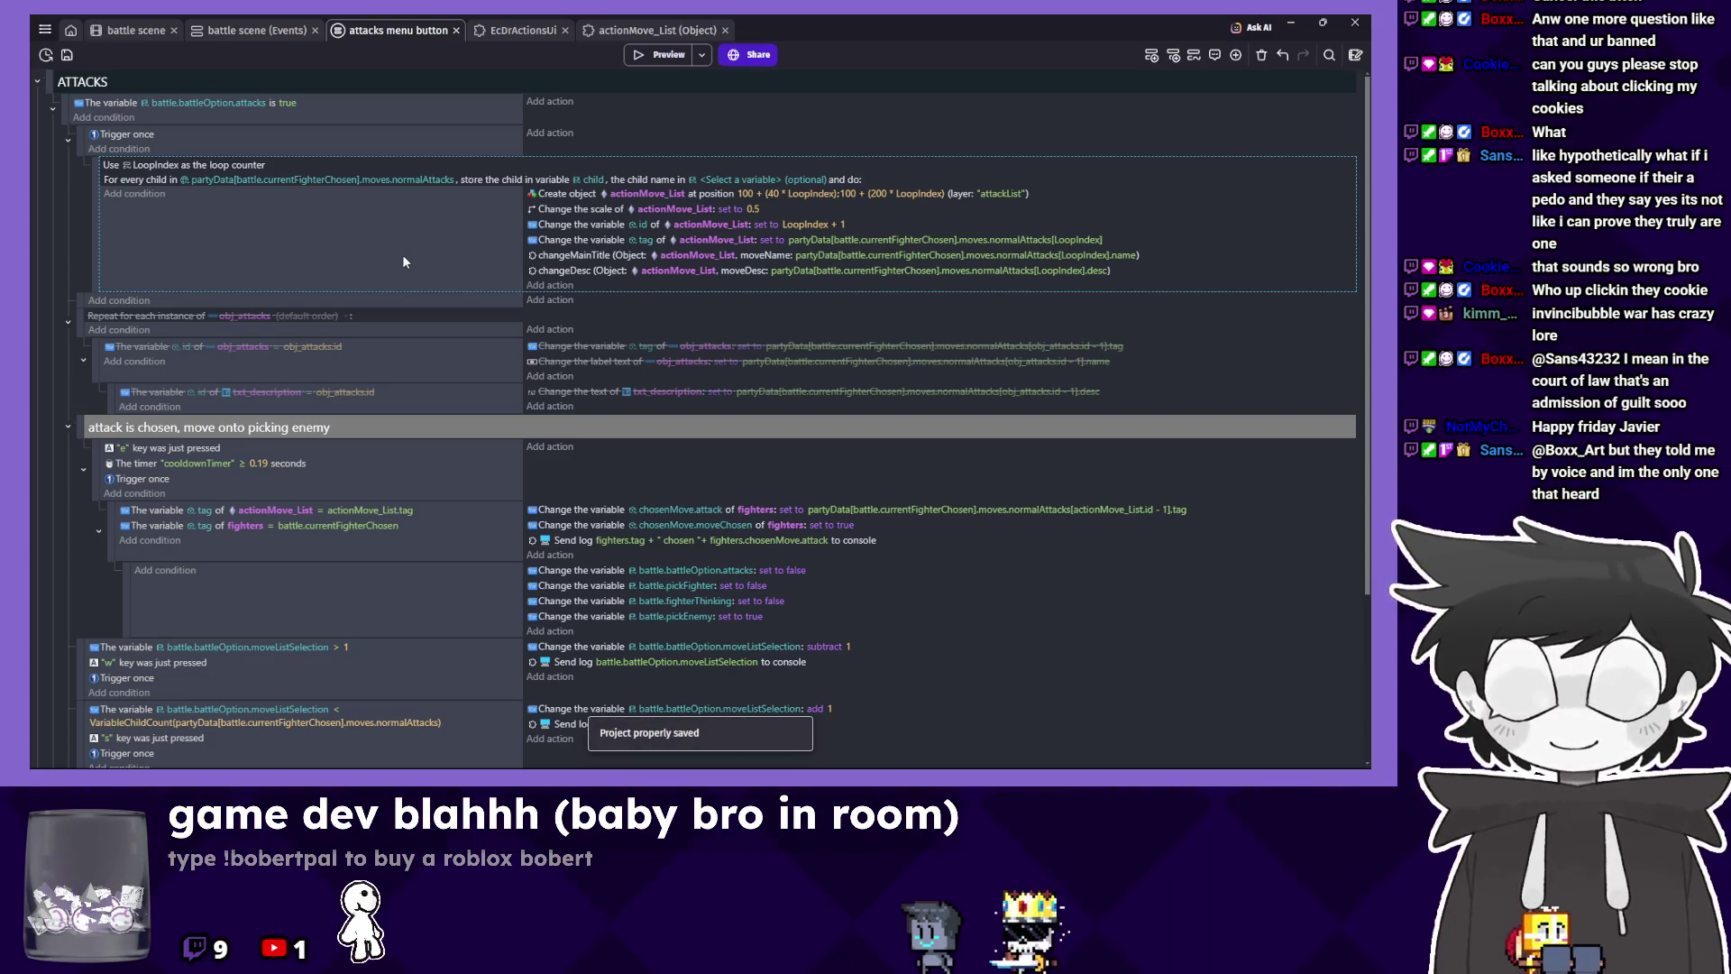
In the EcDrActionsUi extension, duplicate actionMove_List's changeMainTitle function and name the copy changeIcon.
left_click(518, 36)
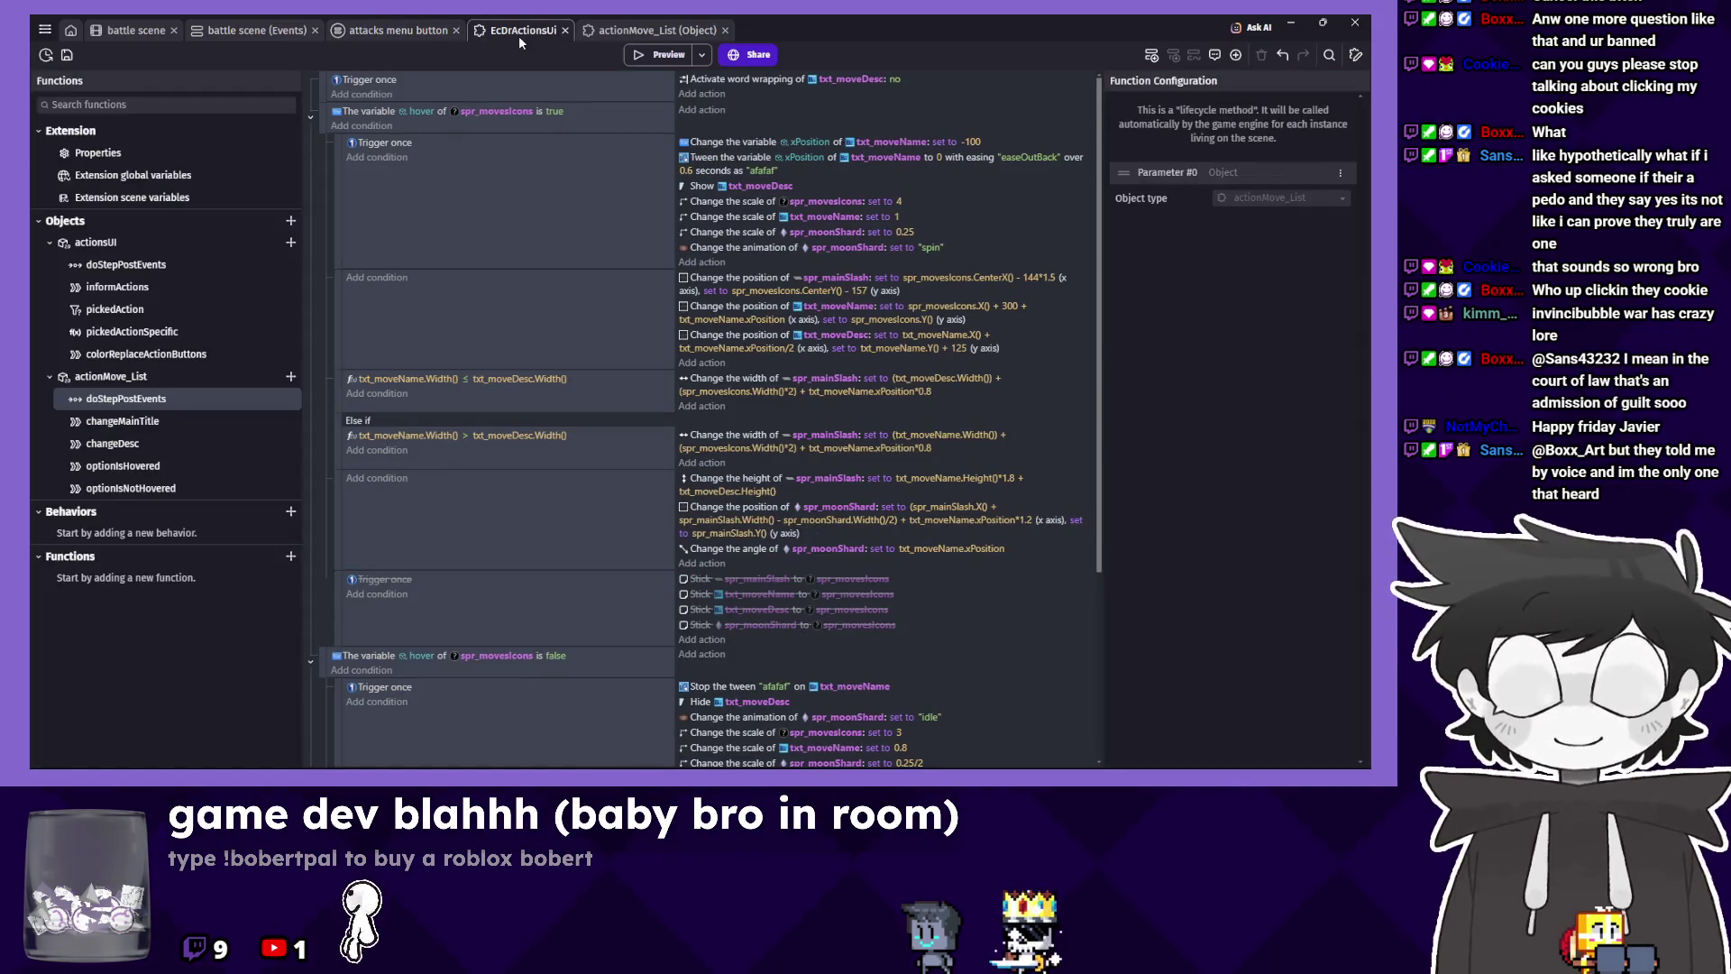
scroll(556, 220, "down", 5)
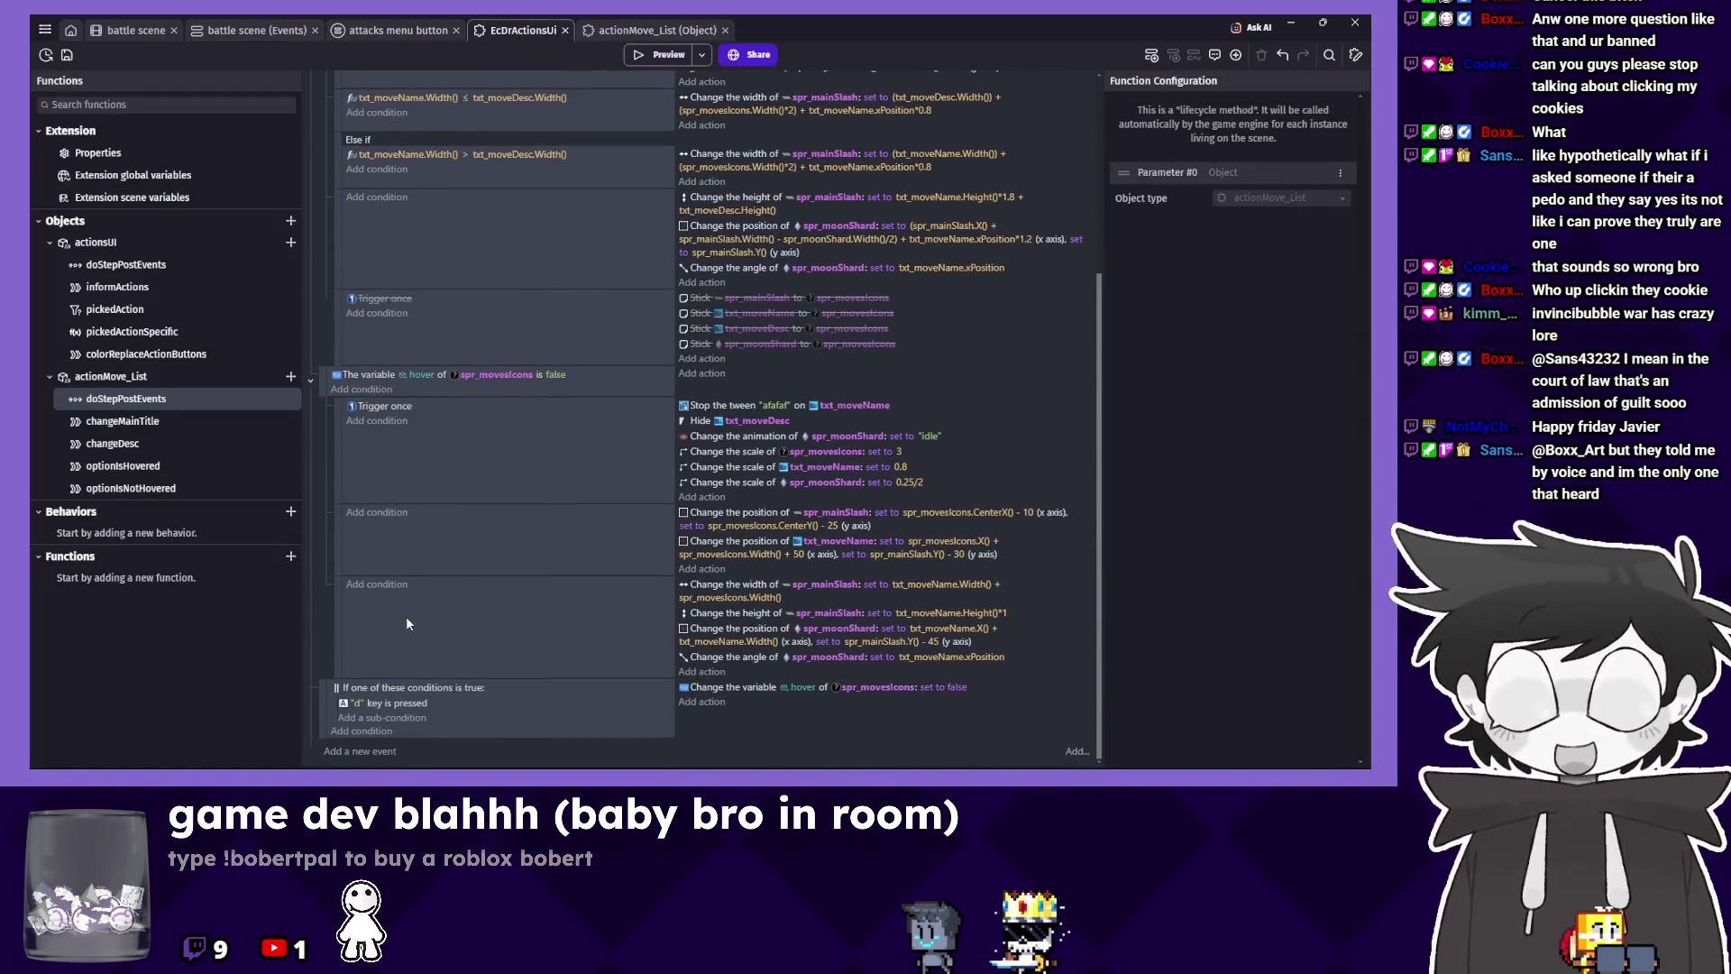
left_click(164, 424)
right_click(164, 423)
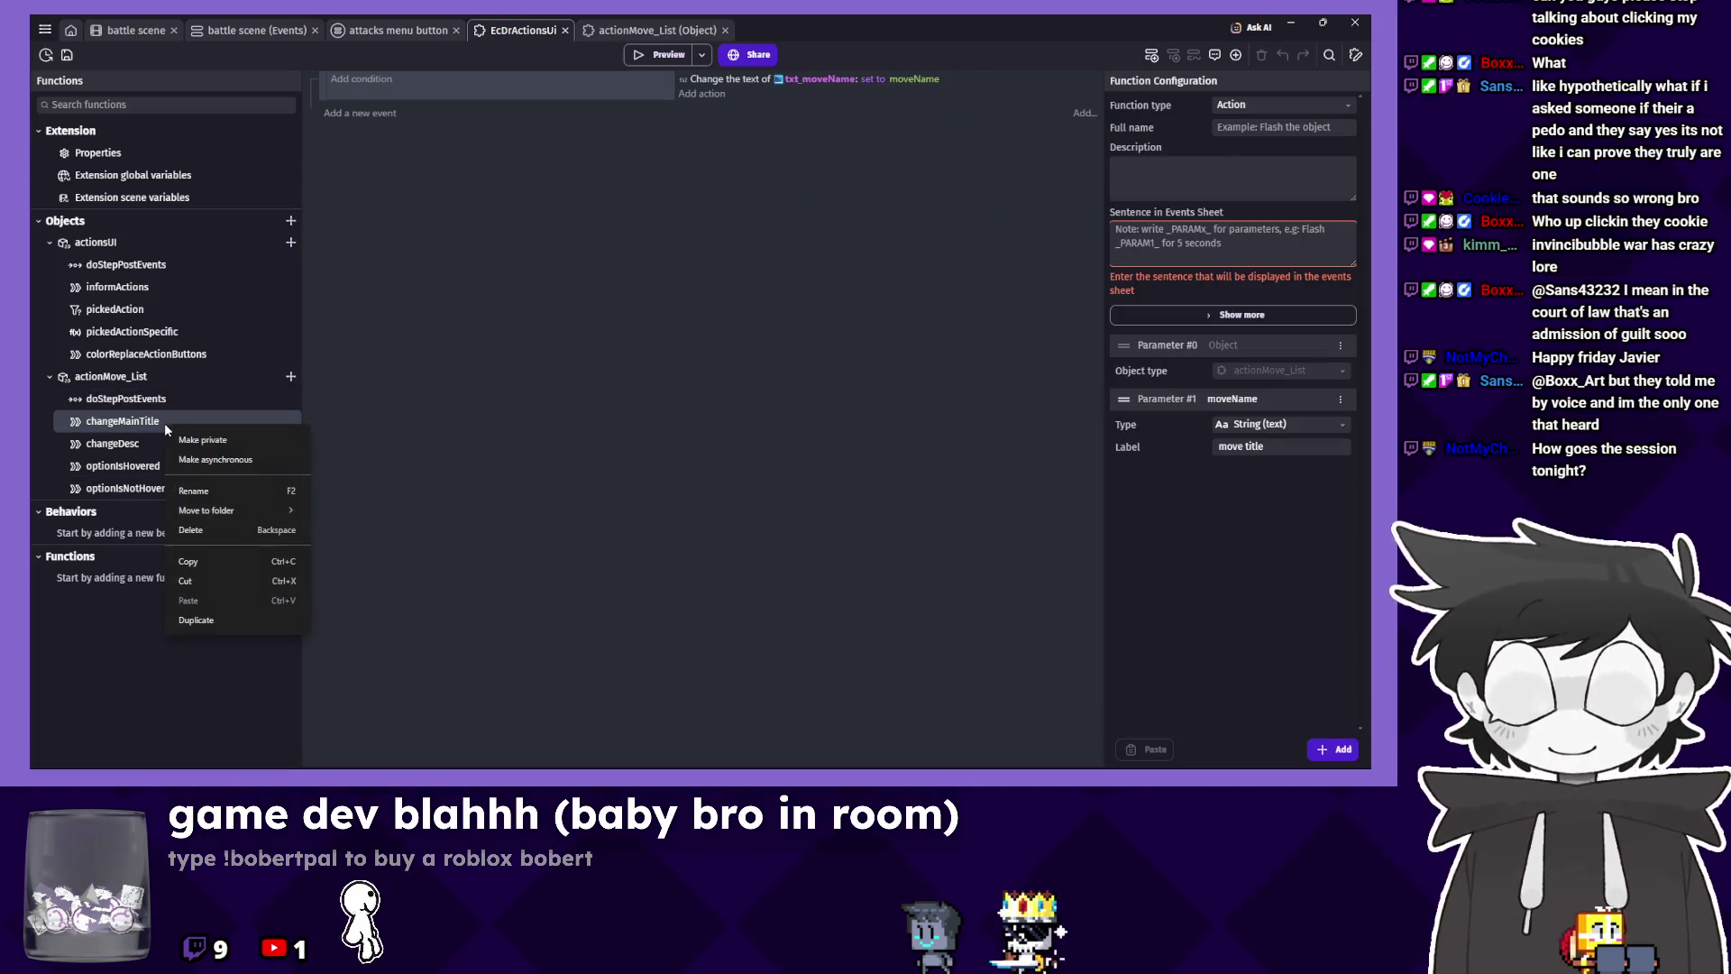
left_click(225, 624)
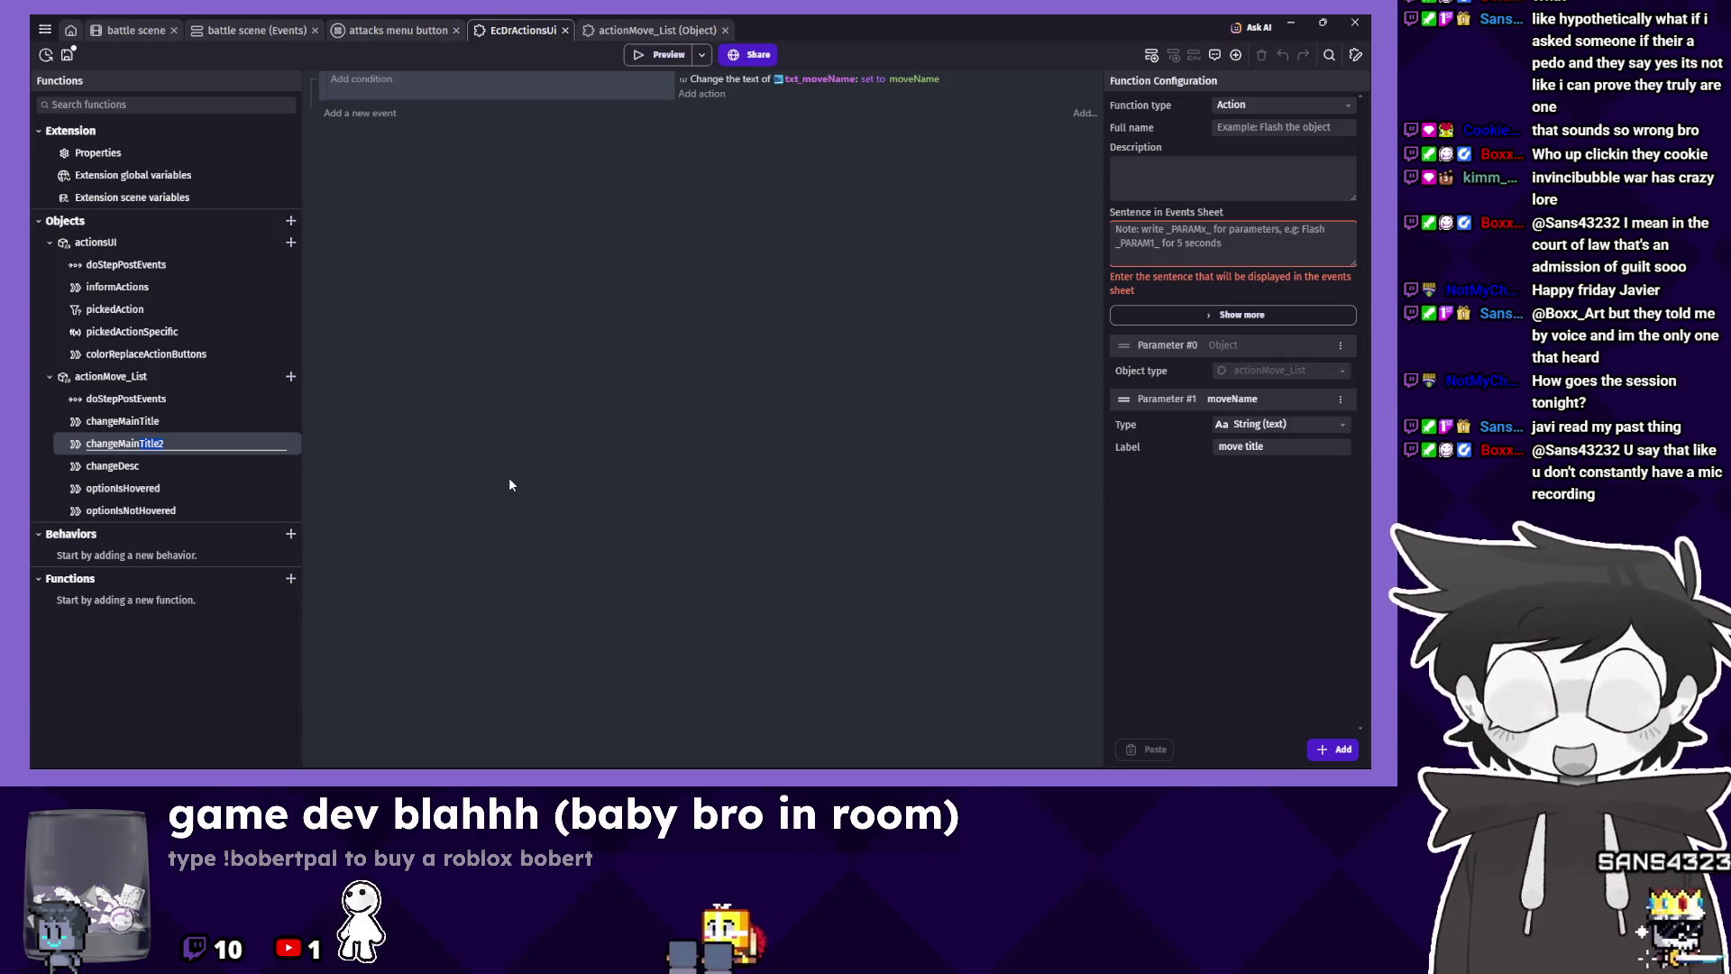
key("BackSpace")
key("BackSpace")
key("BackSpace")
type("changeIcon")
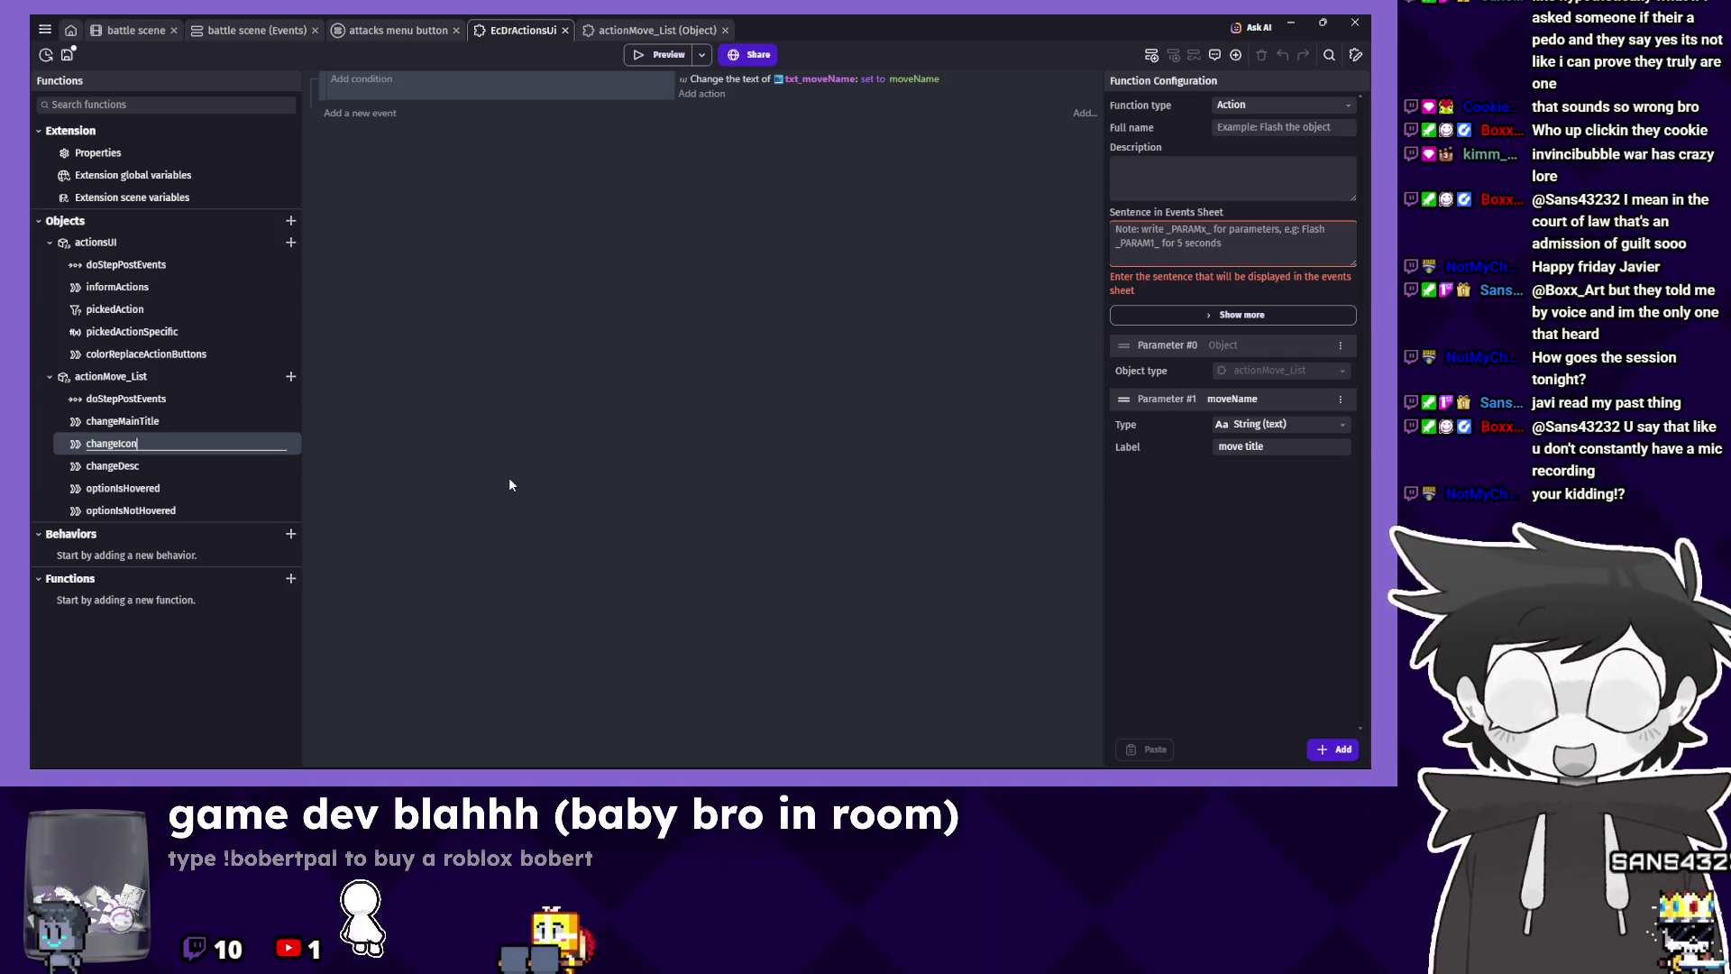
key("Return")
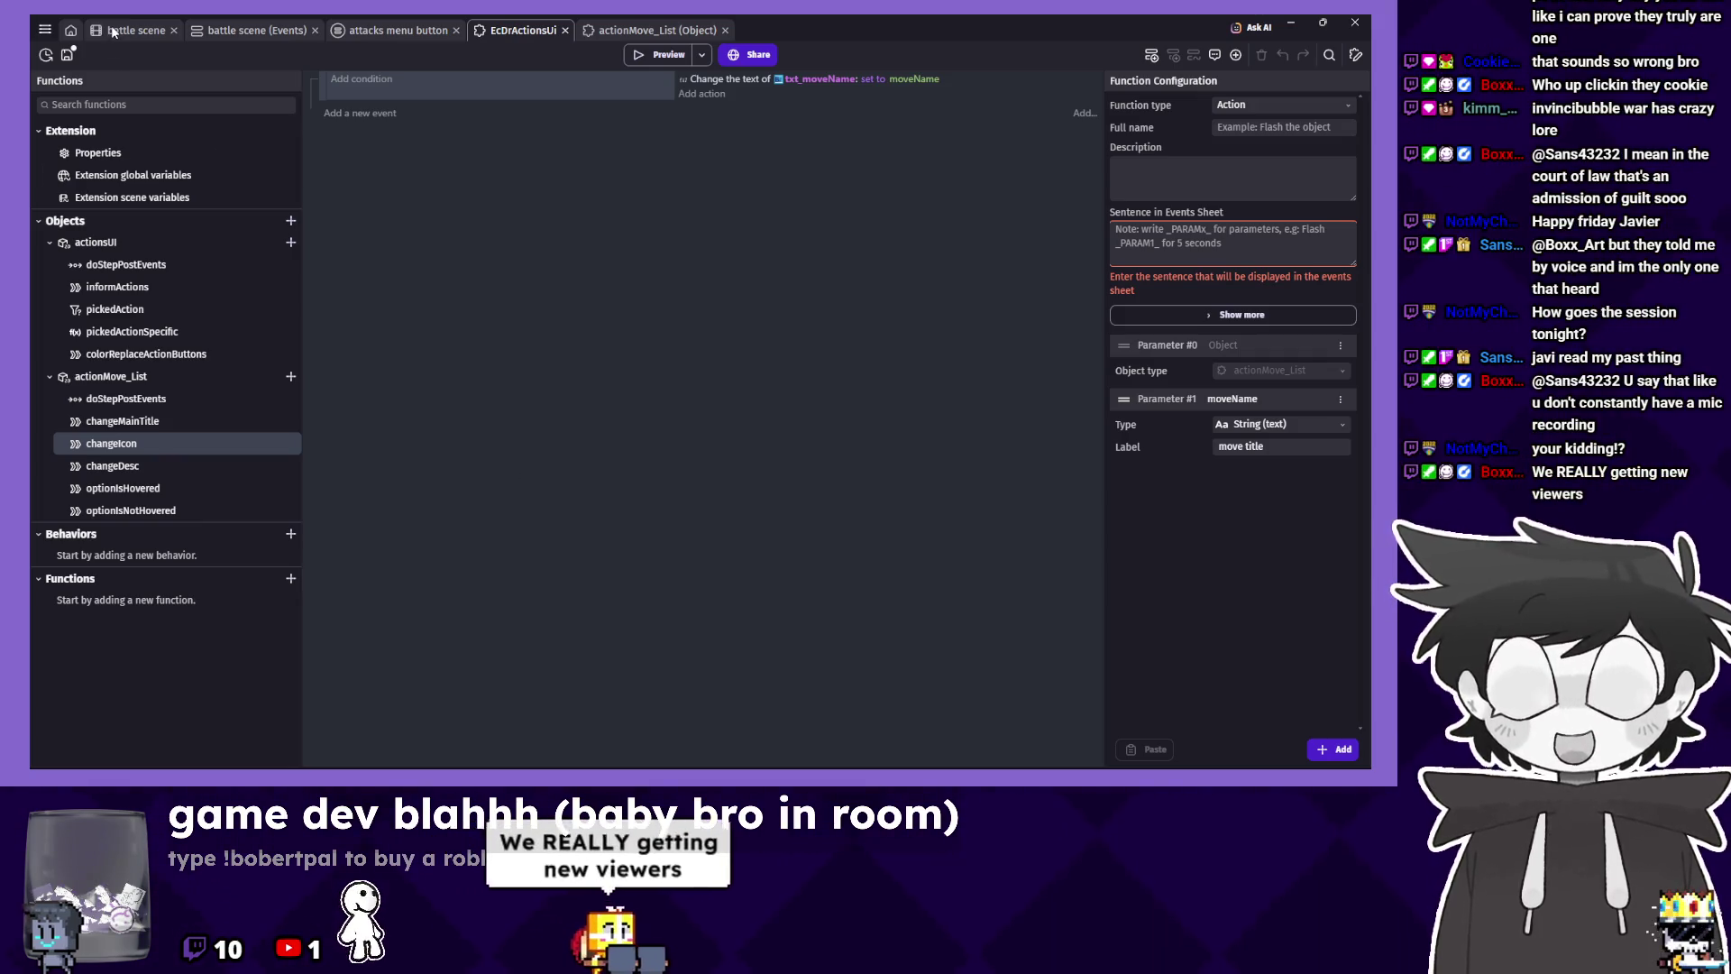
key("ctrl+shift+Tab")
key("ctrl+shift+Tab")
key("ctrl+shift+Tab")
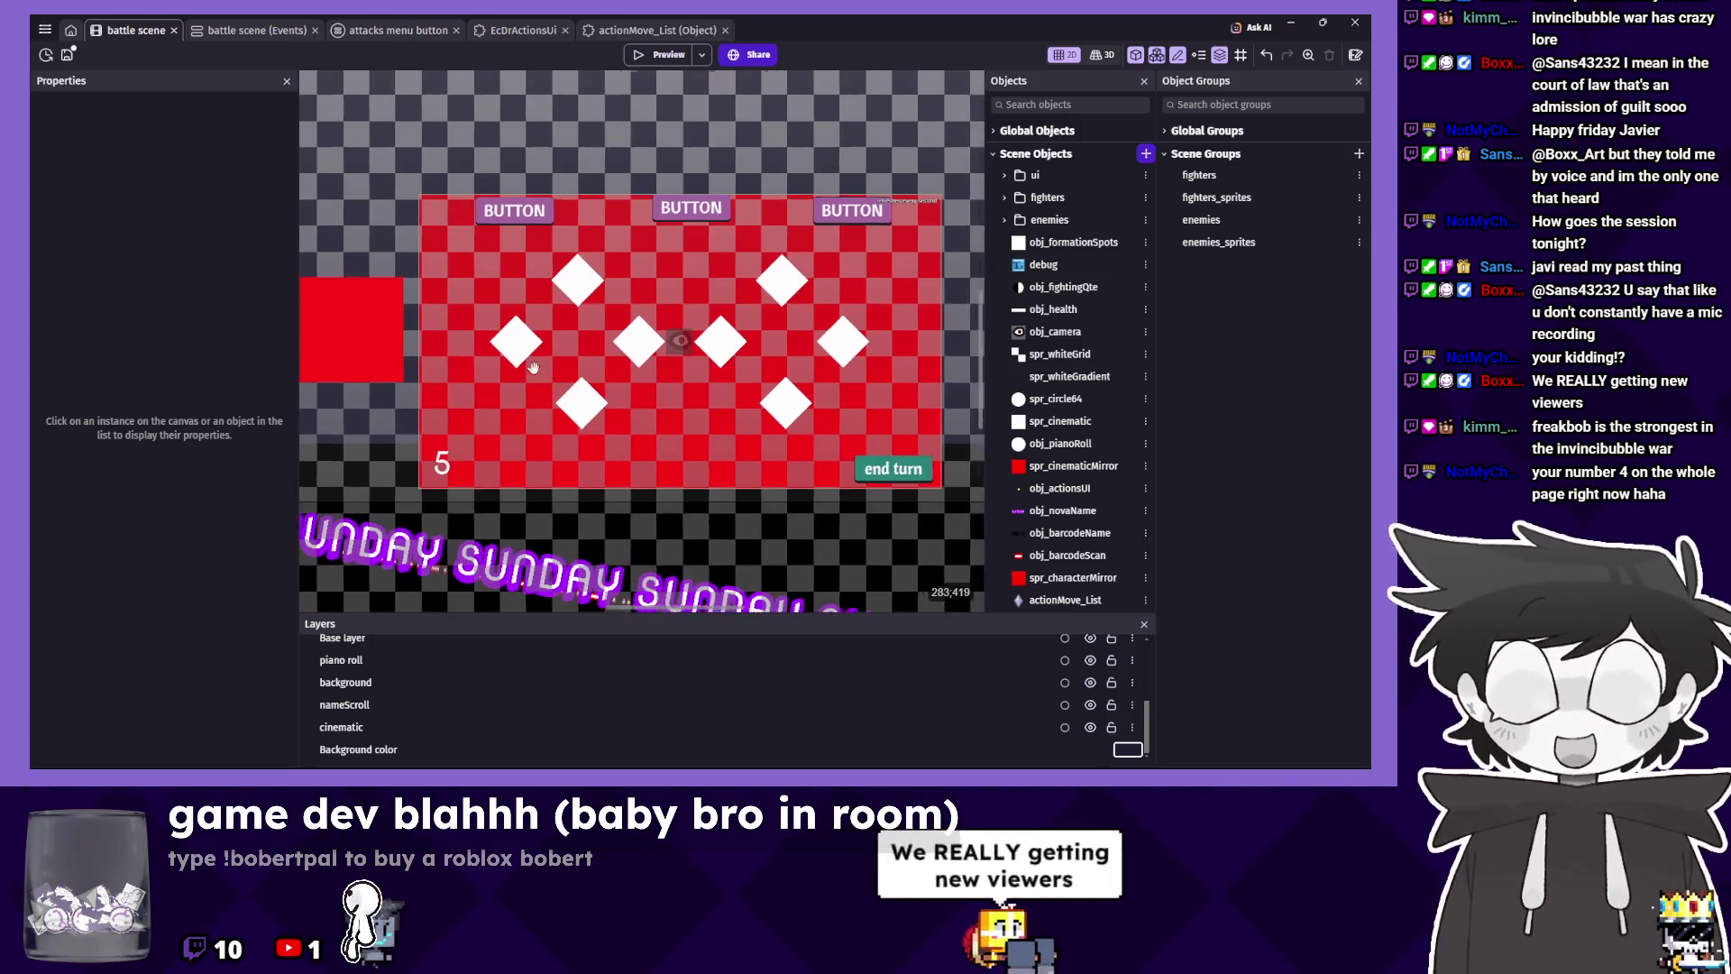
Review the battle scene's special-move events, then launch a preview from the battle scene layout.
left_click(259, 29)
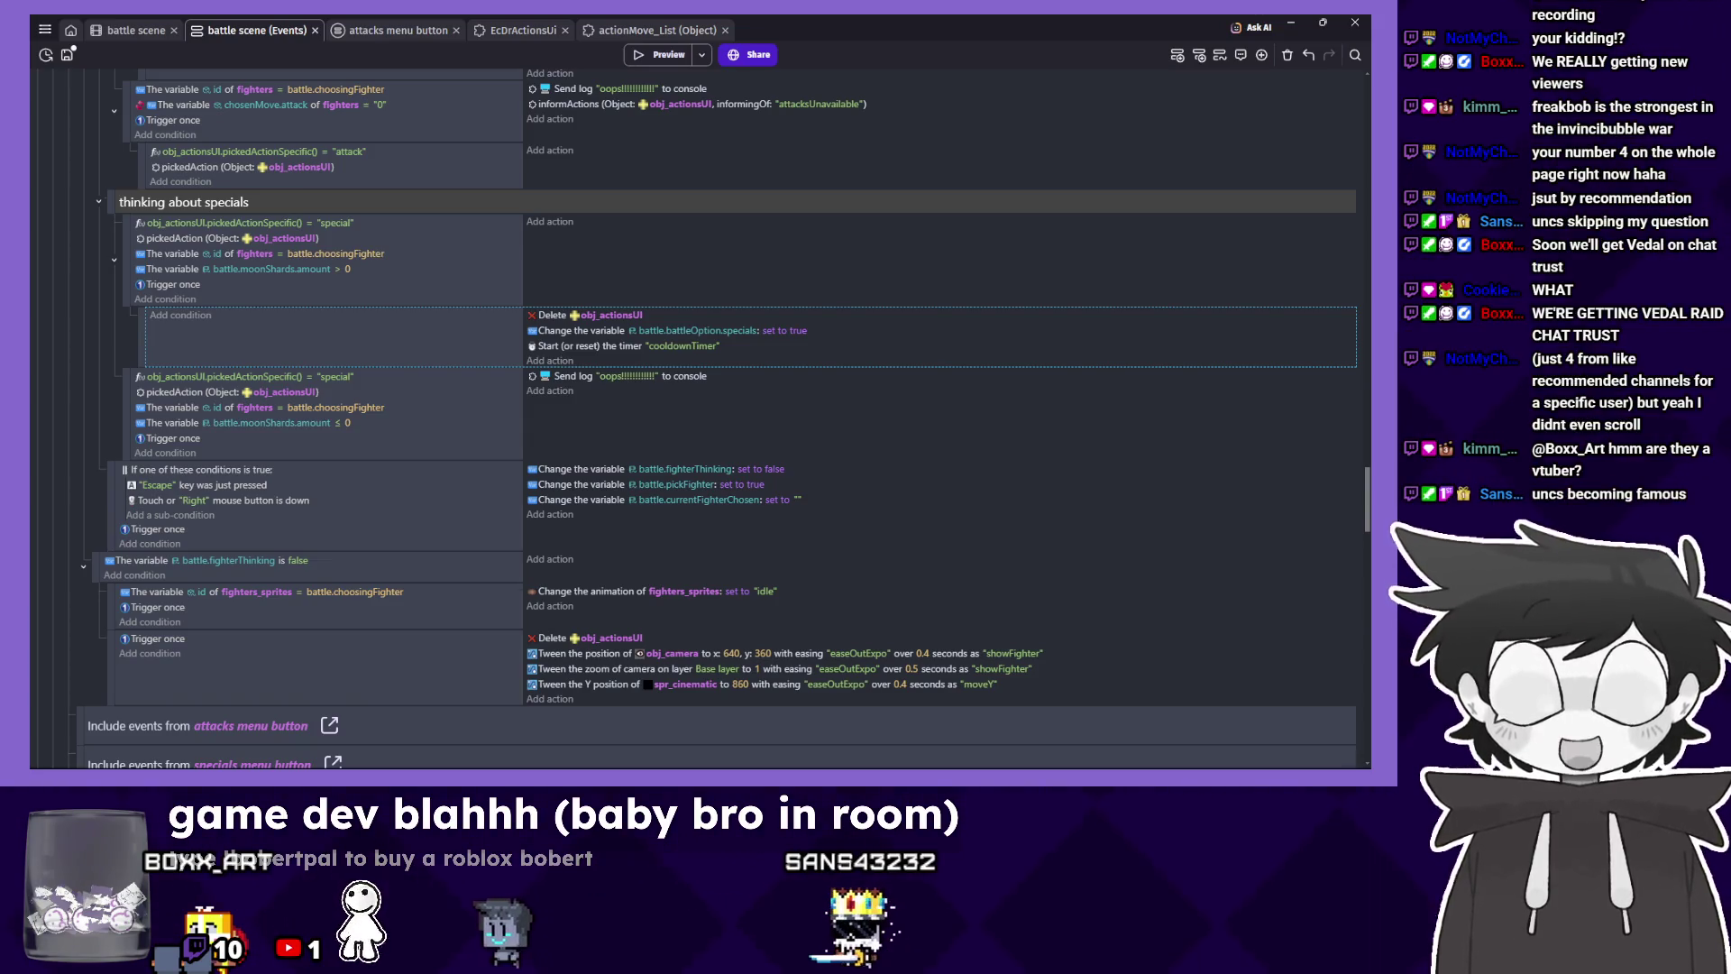
left_click(631, 415)
left_click(113, 32)
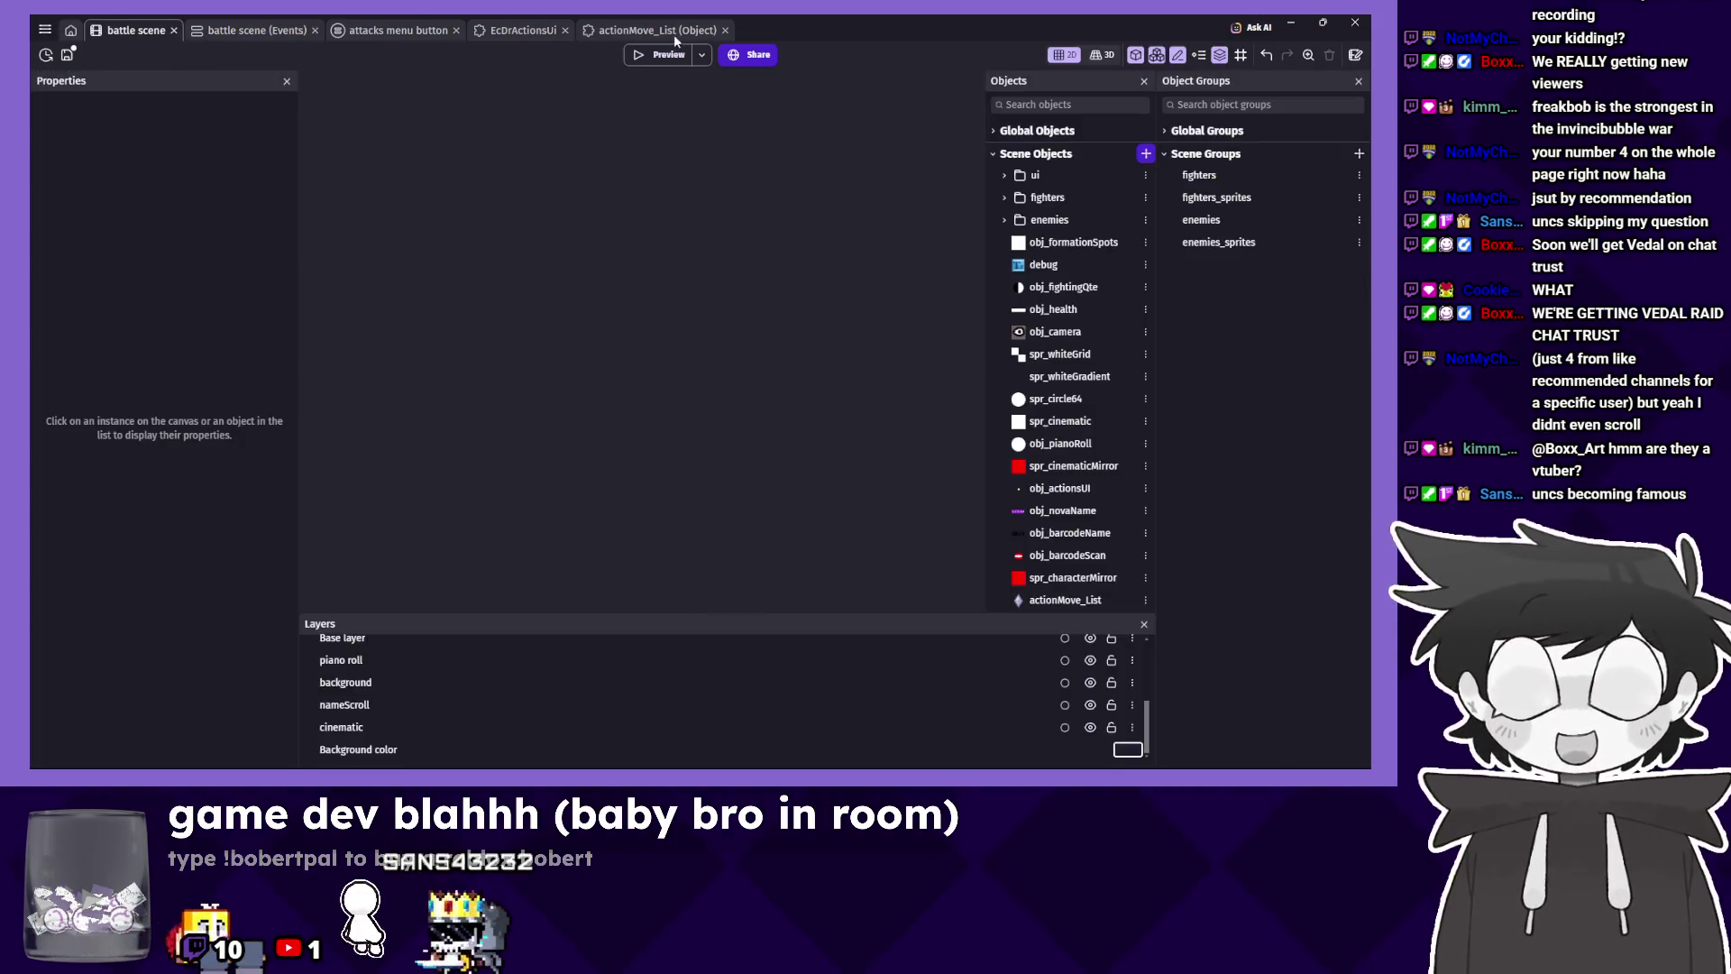
left_click(672, 54)
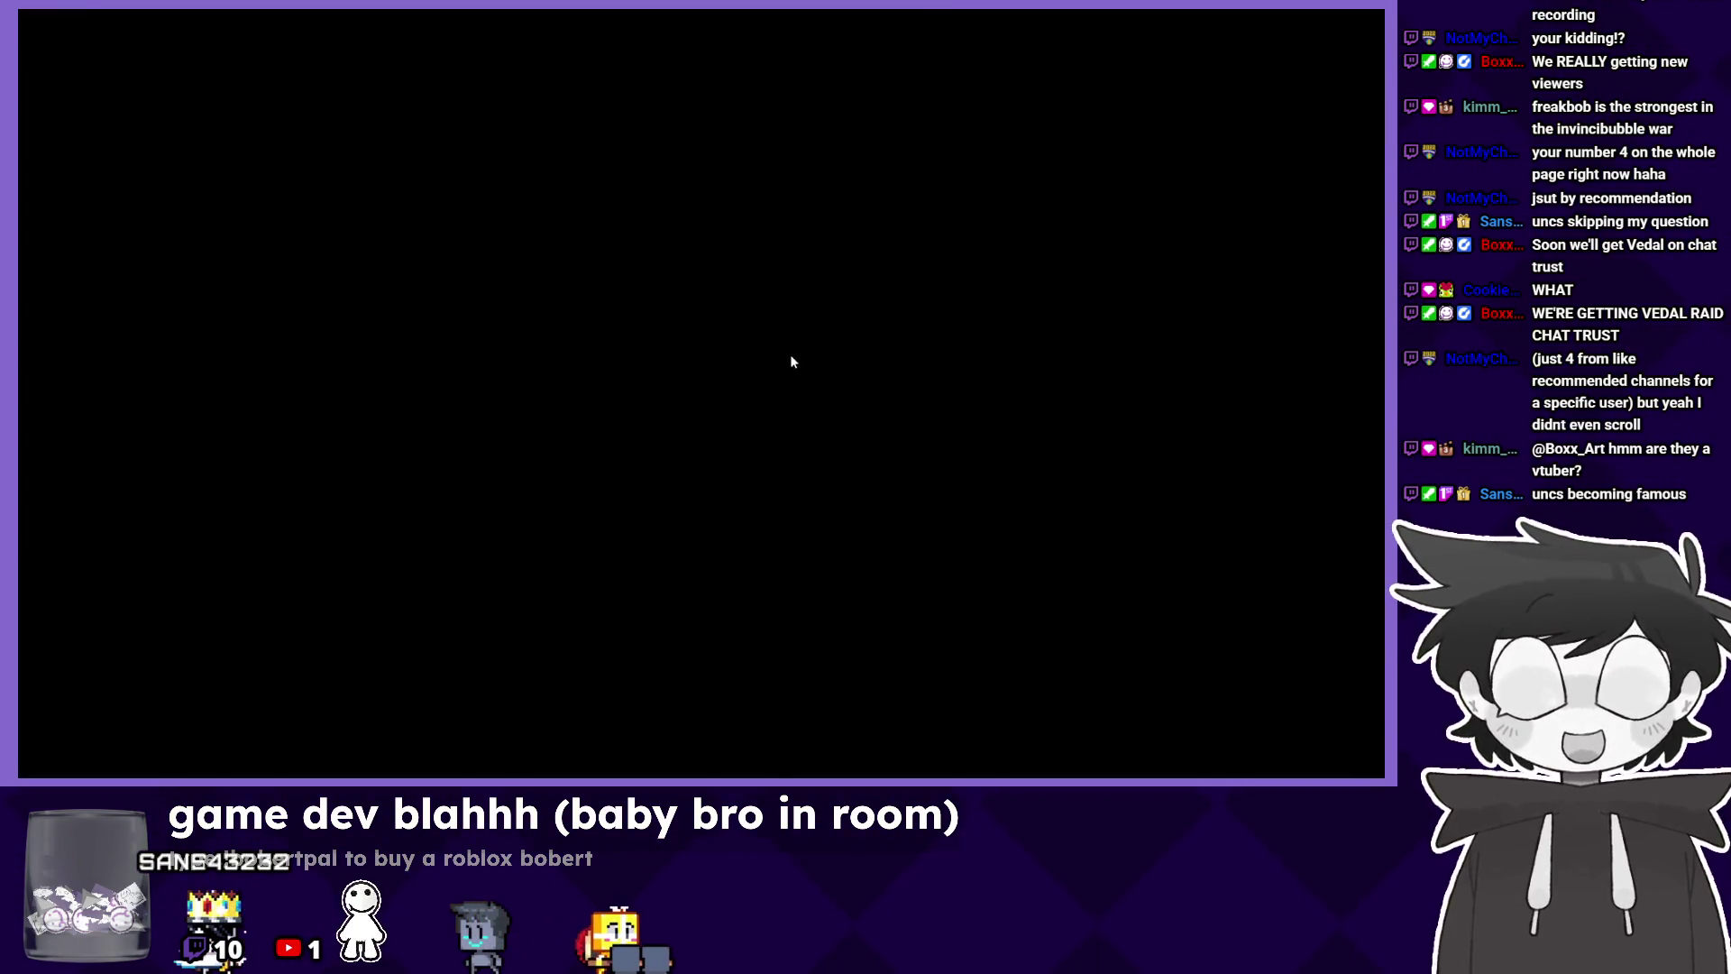
key("Left")
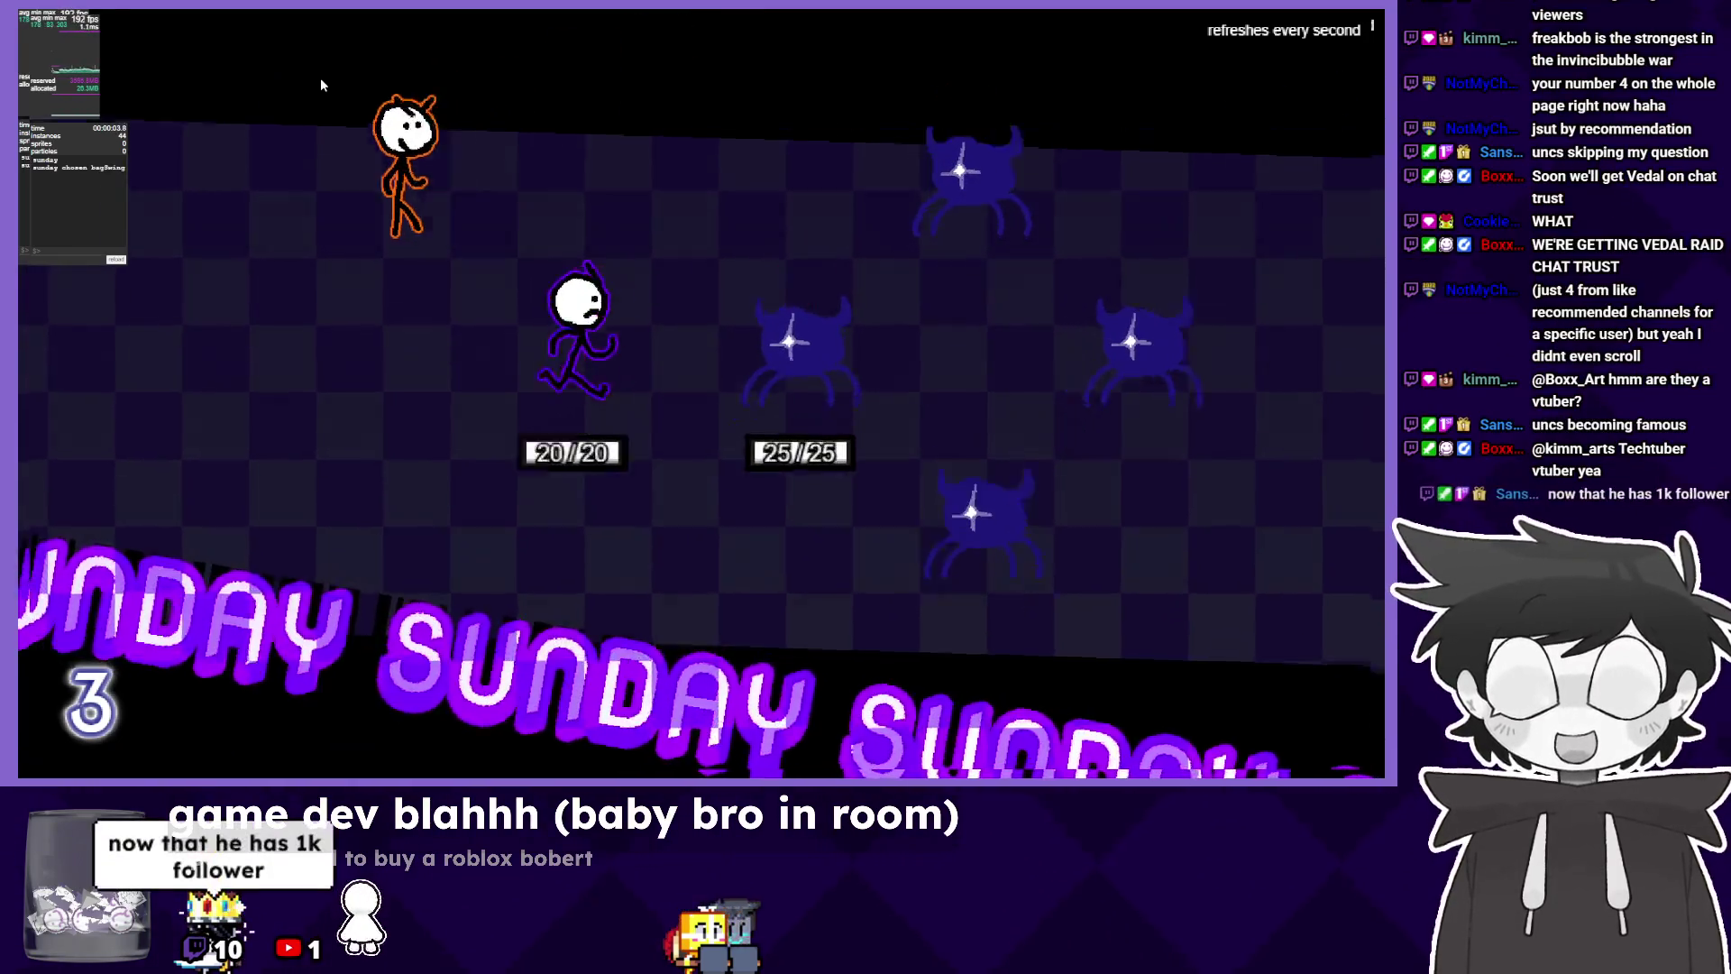
key("z")
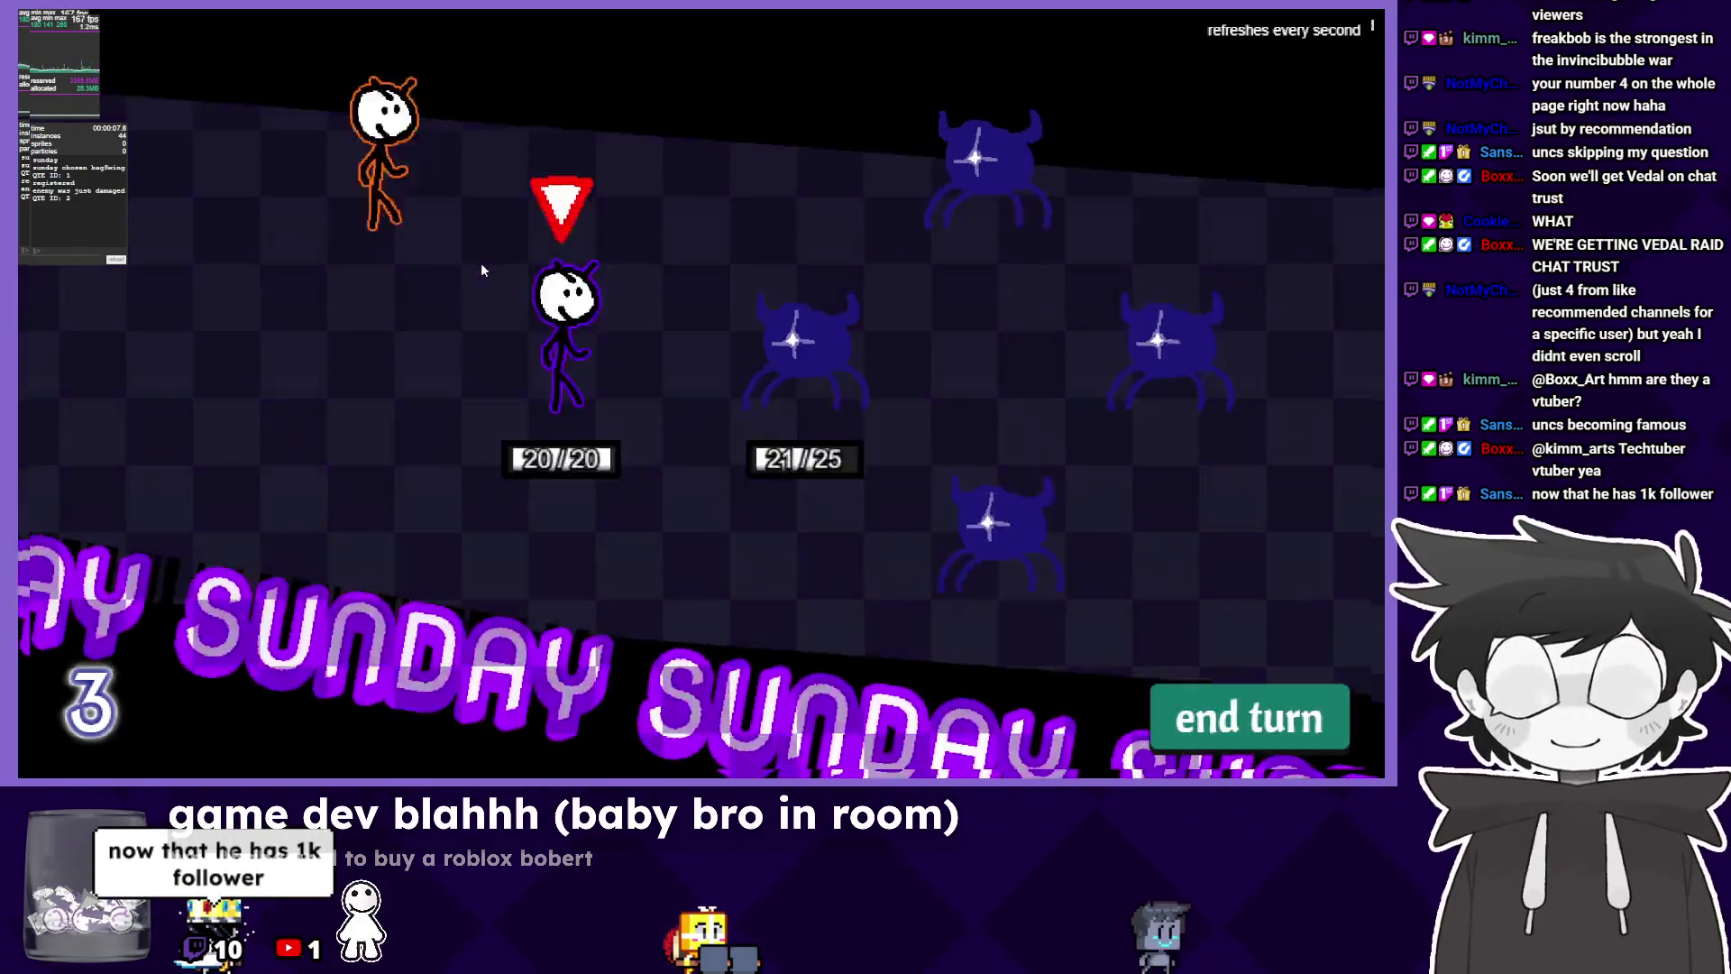
key("Up")
key("Down")
key("alt+Tab")
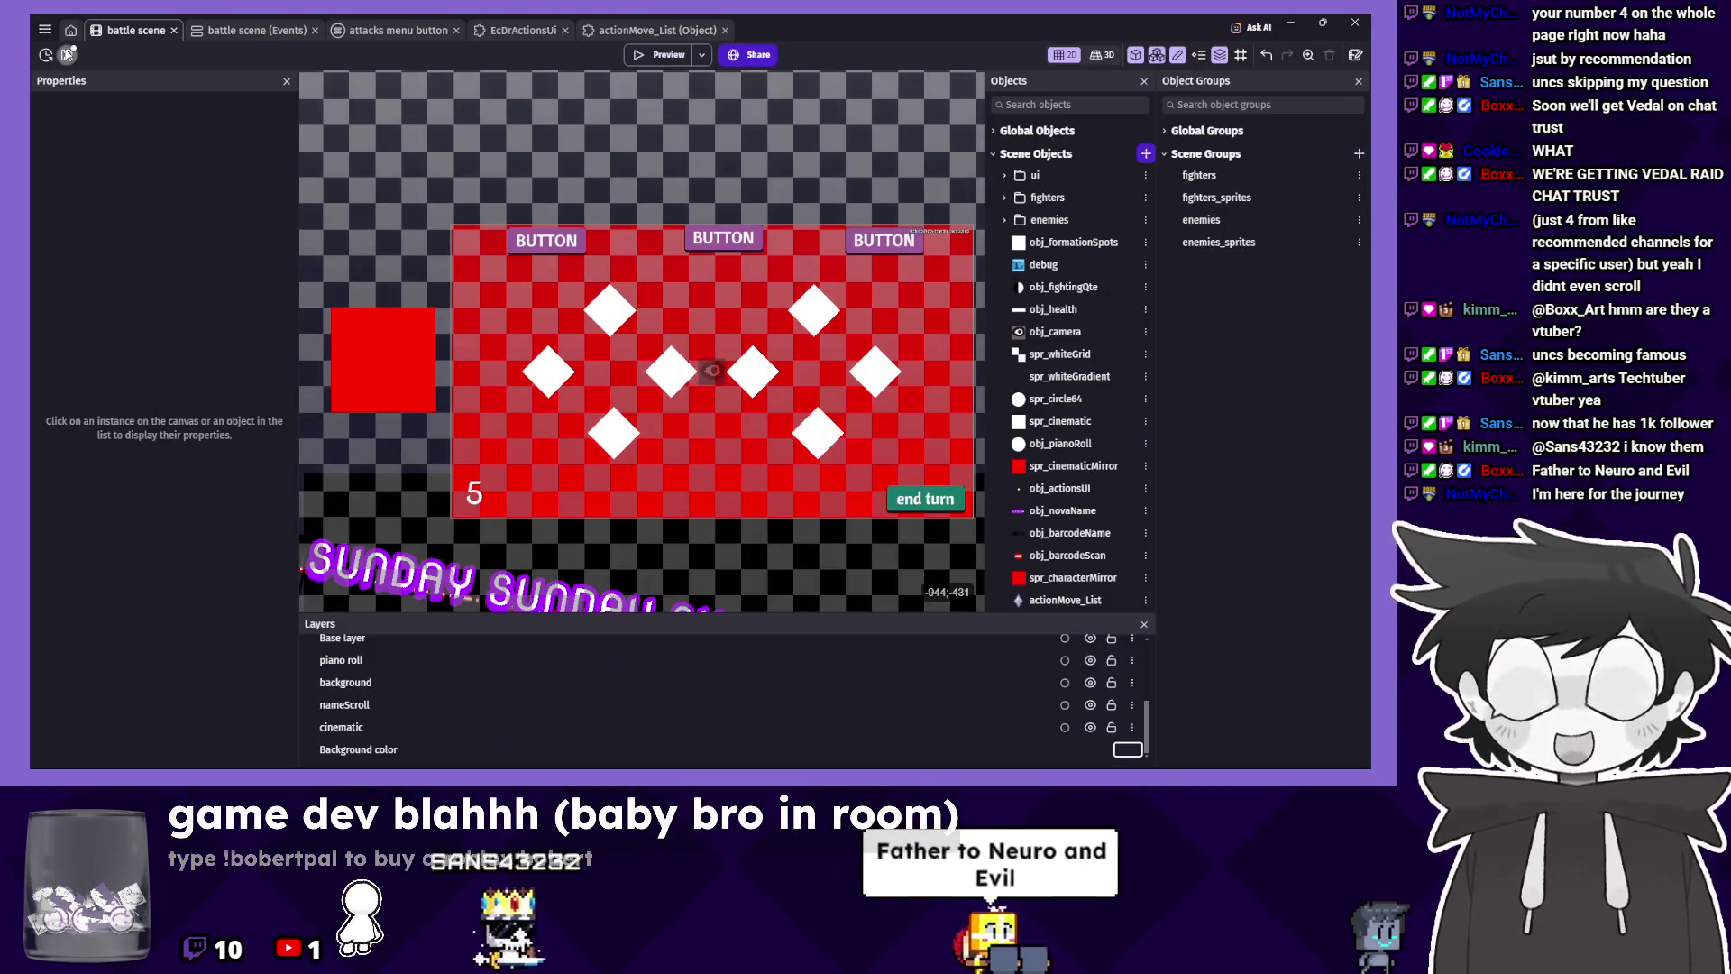
Save the project, open the test room scene's events, and run a test preview.
left_click(66, 54)
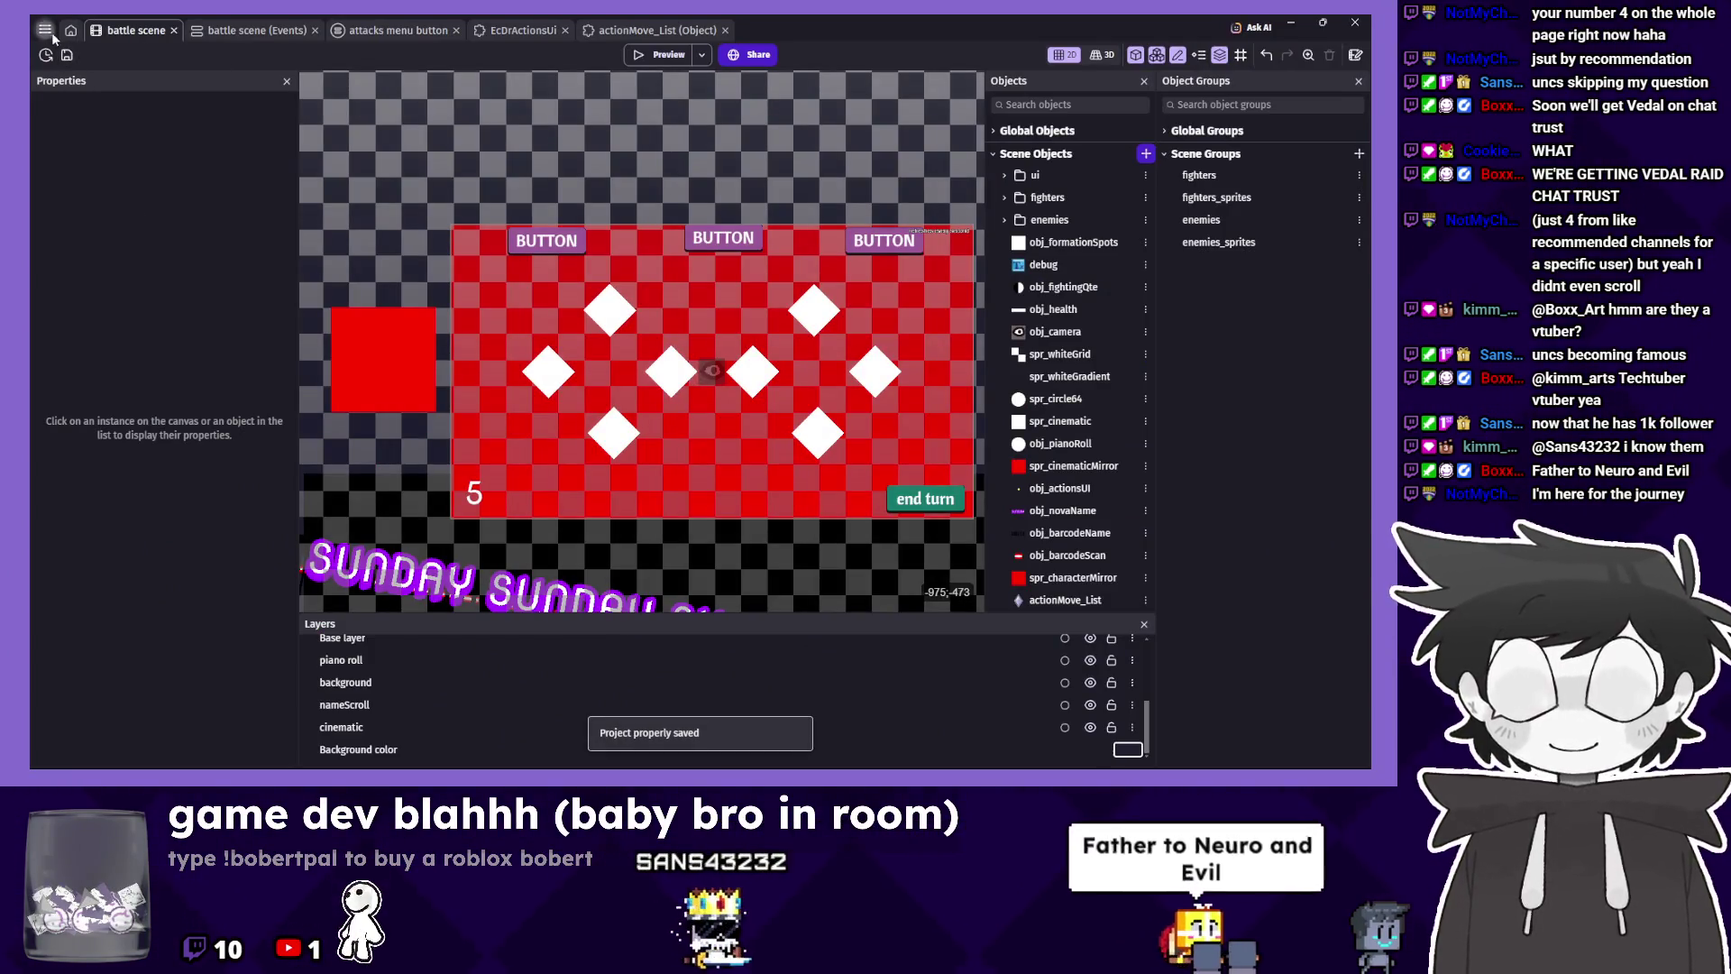
left_click(45, 30)
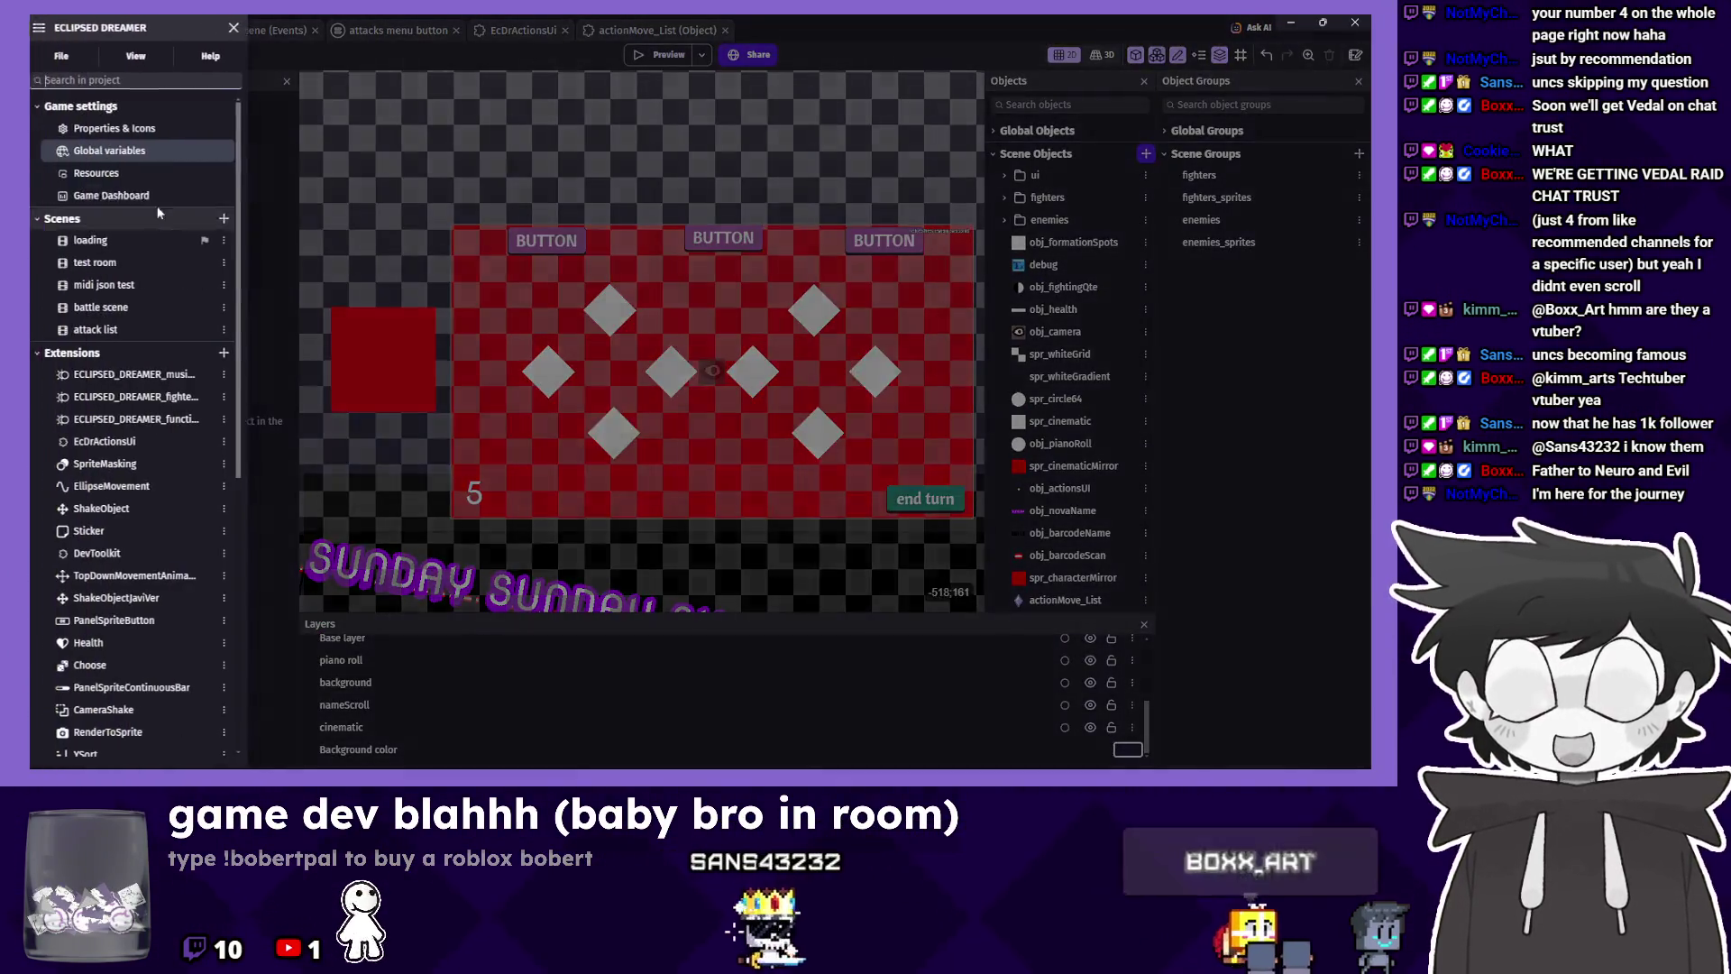
left_click(146, 260)
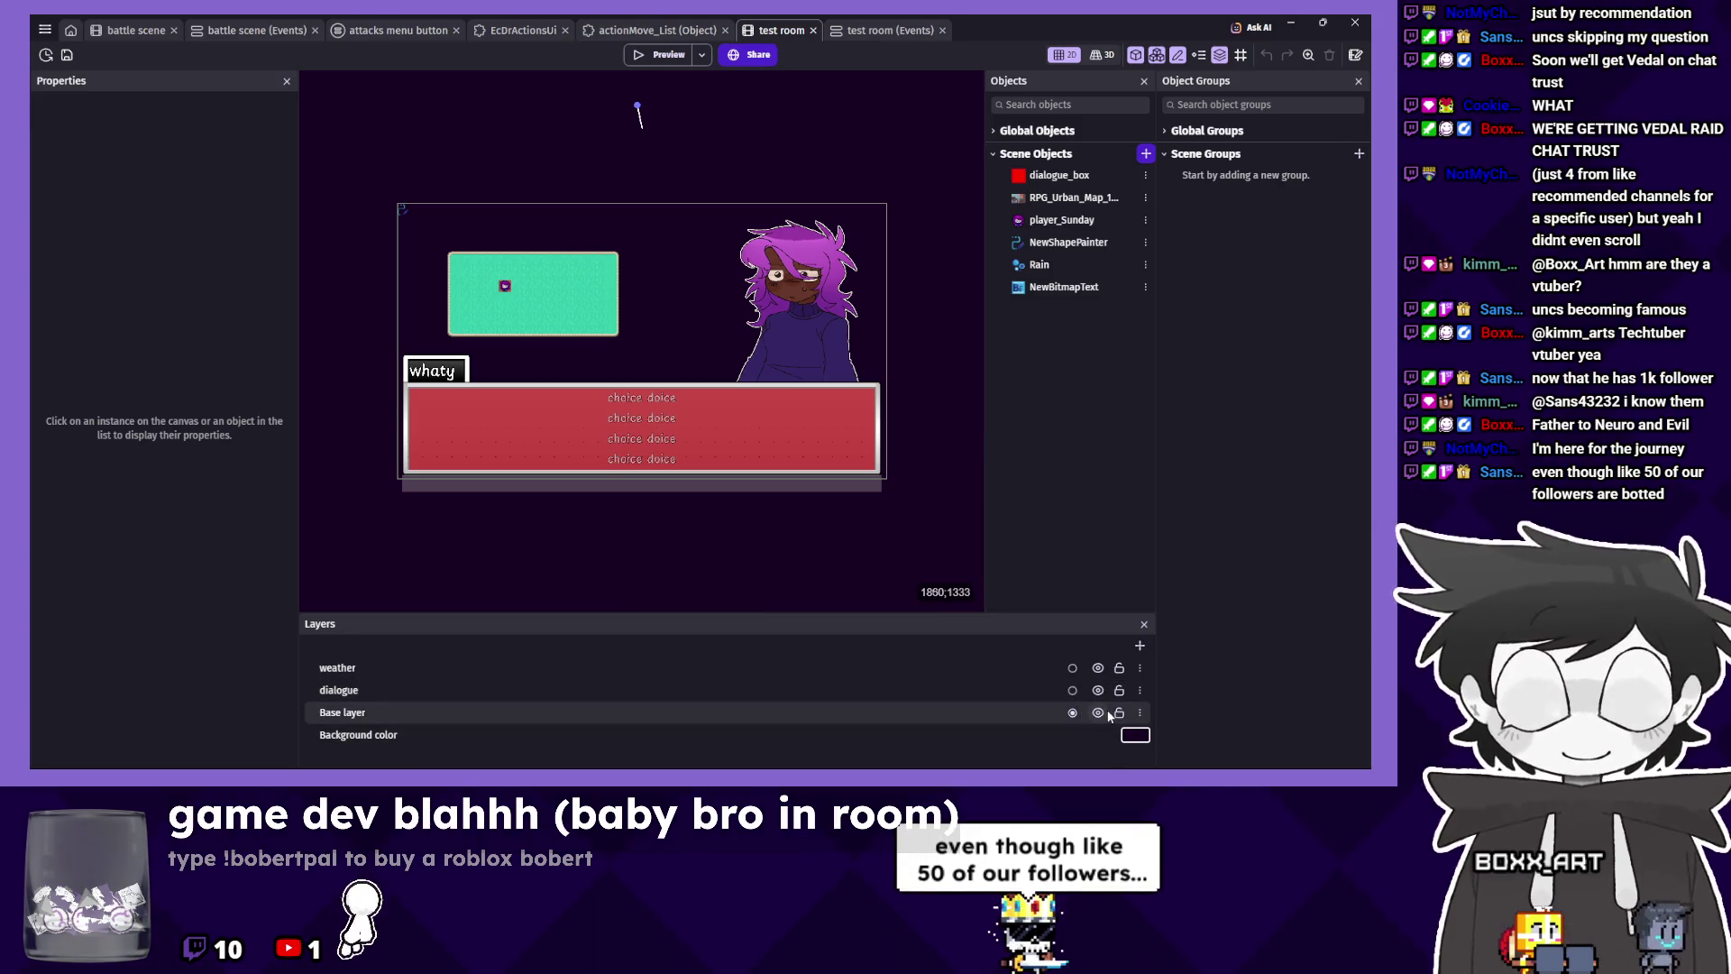
left_click(868, 30)
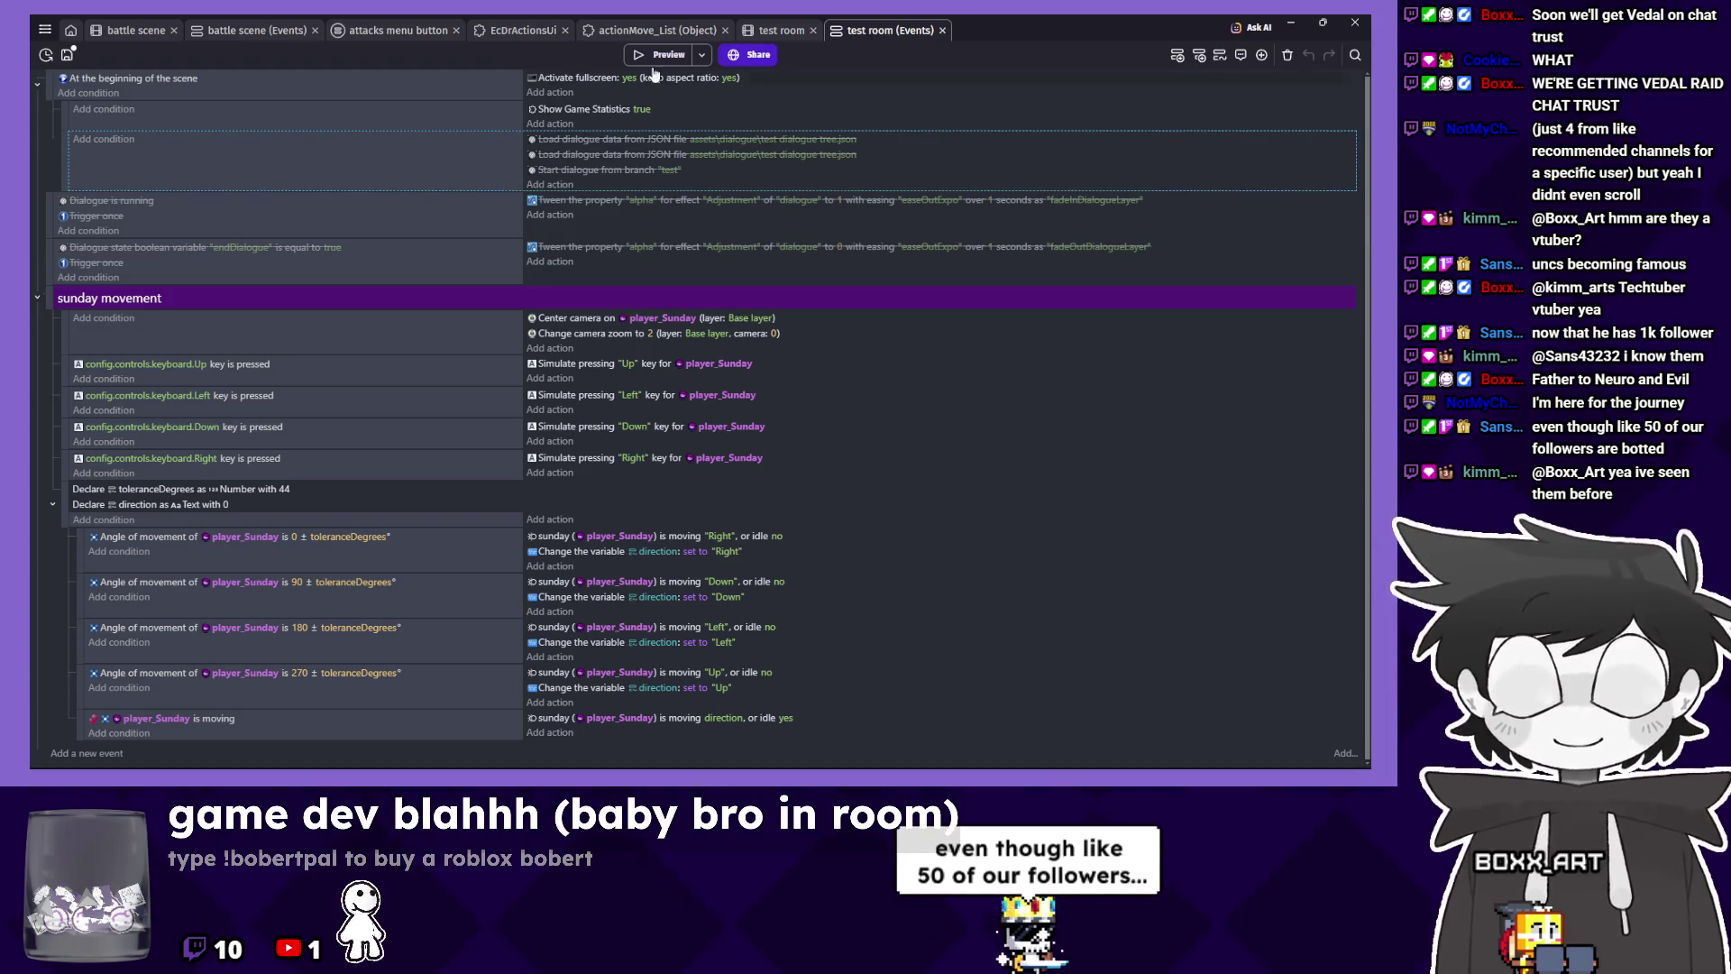
left_click(640, 56)
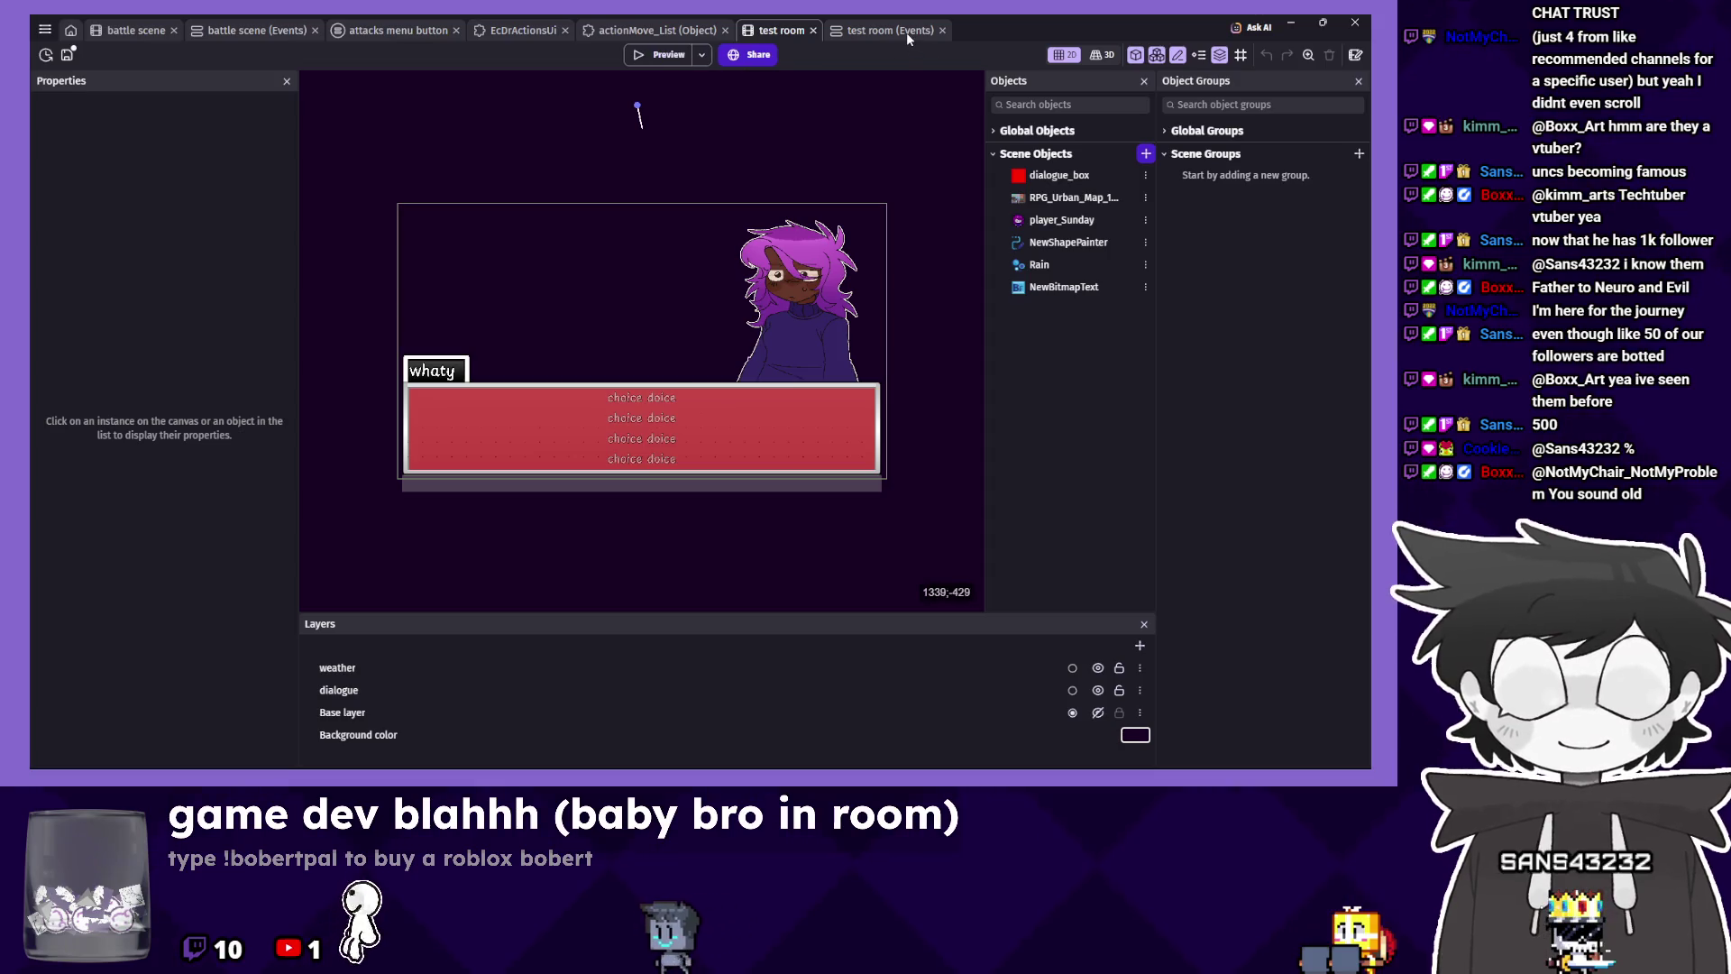
Re-enable the Dialogue is running and endDialogue fade-out events, then test the room again.
left_click(906, 31)
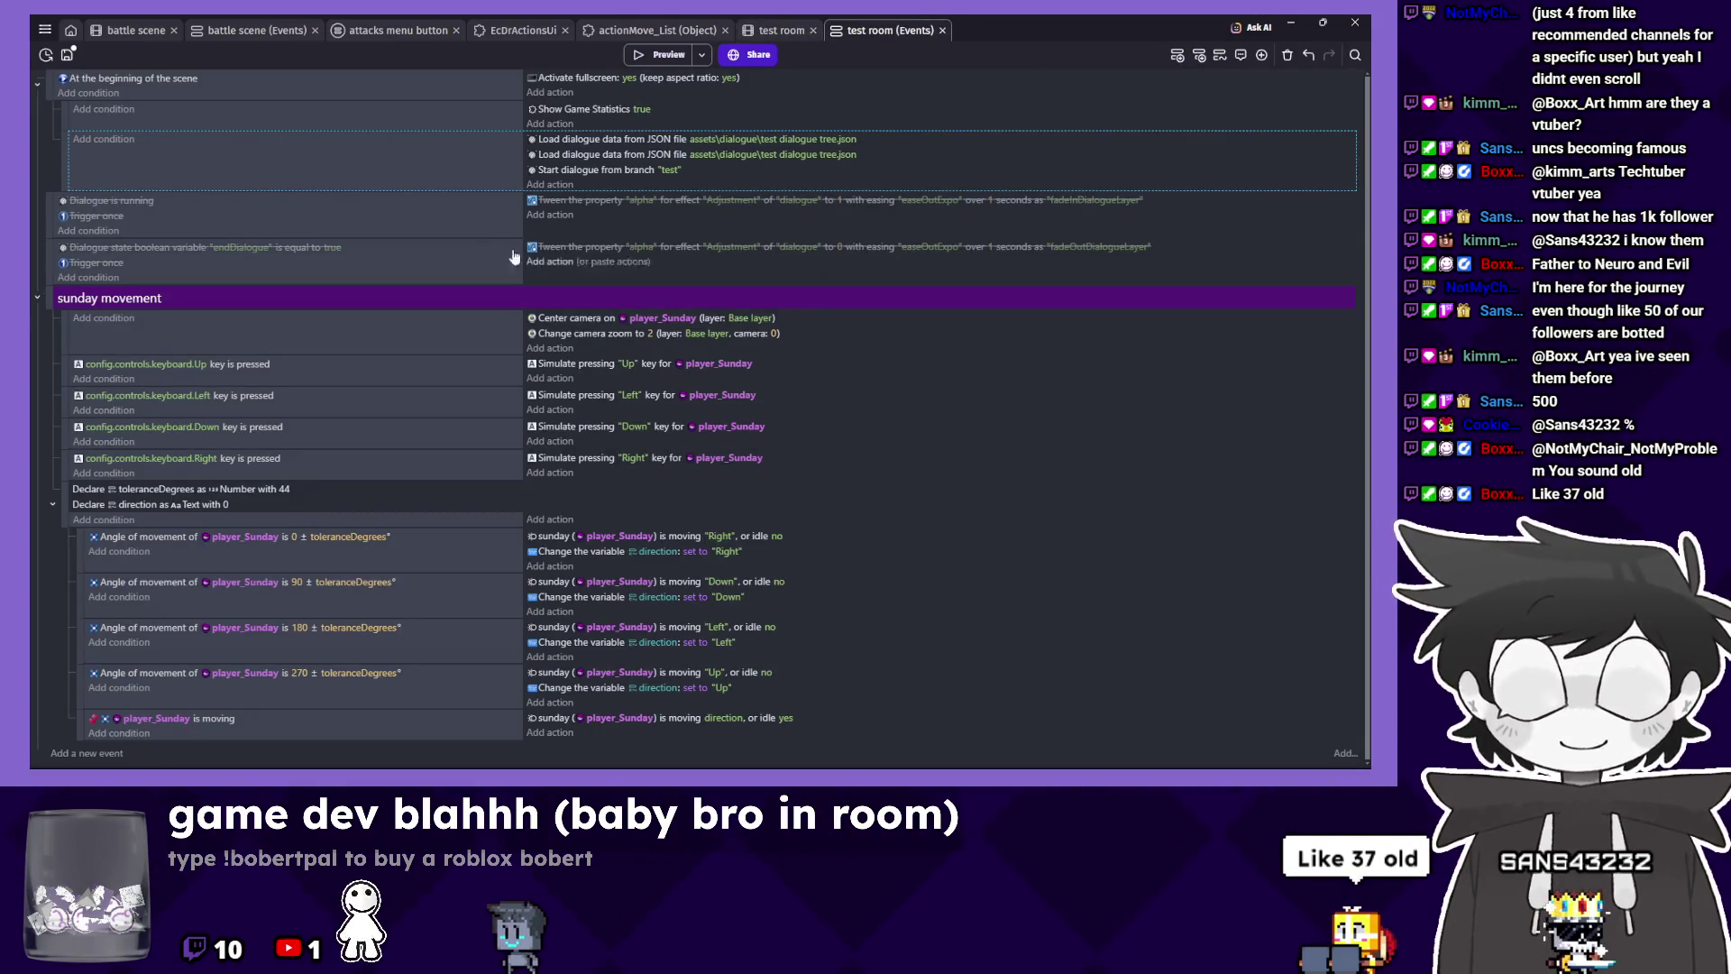
left_click(507, 222)
key("d")
left_click(614, 269)
key("d")
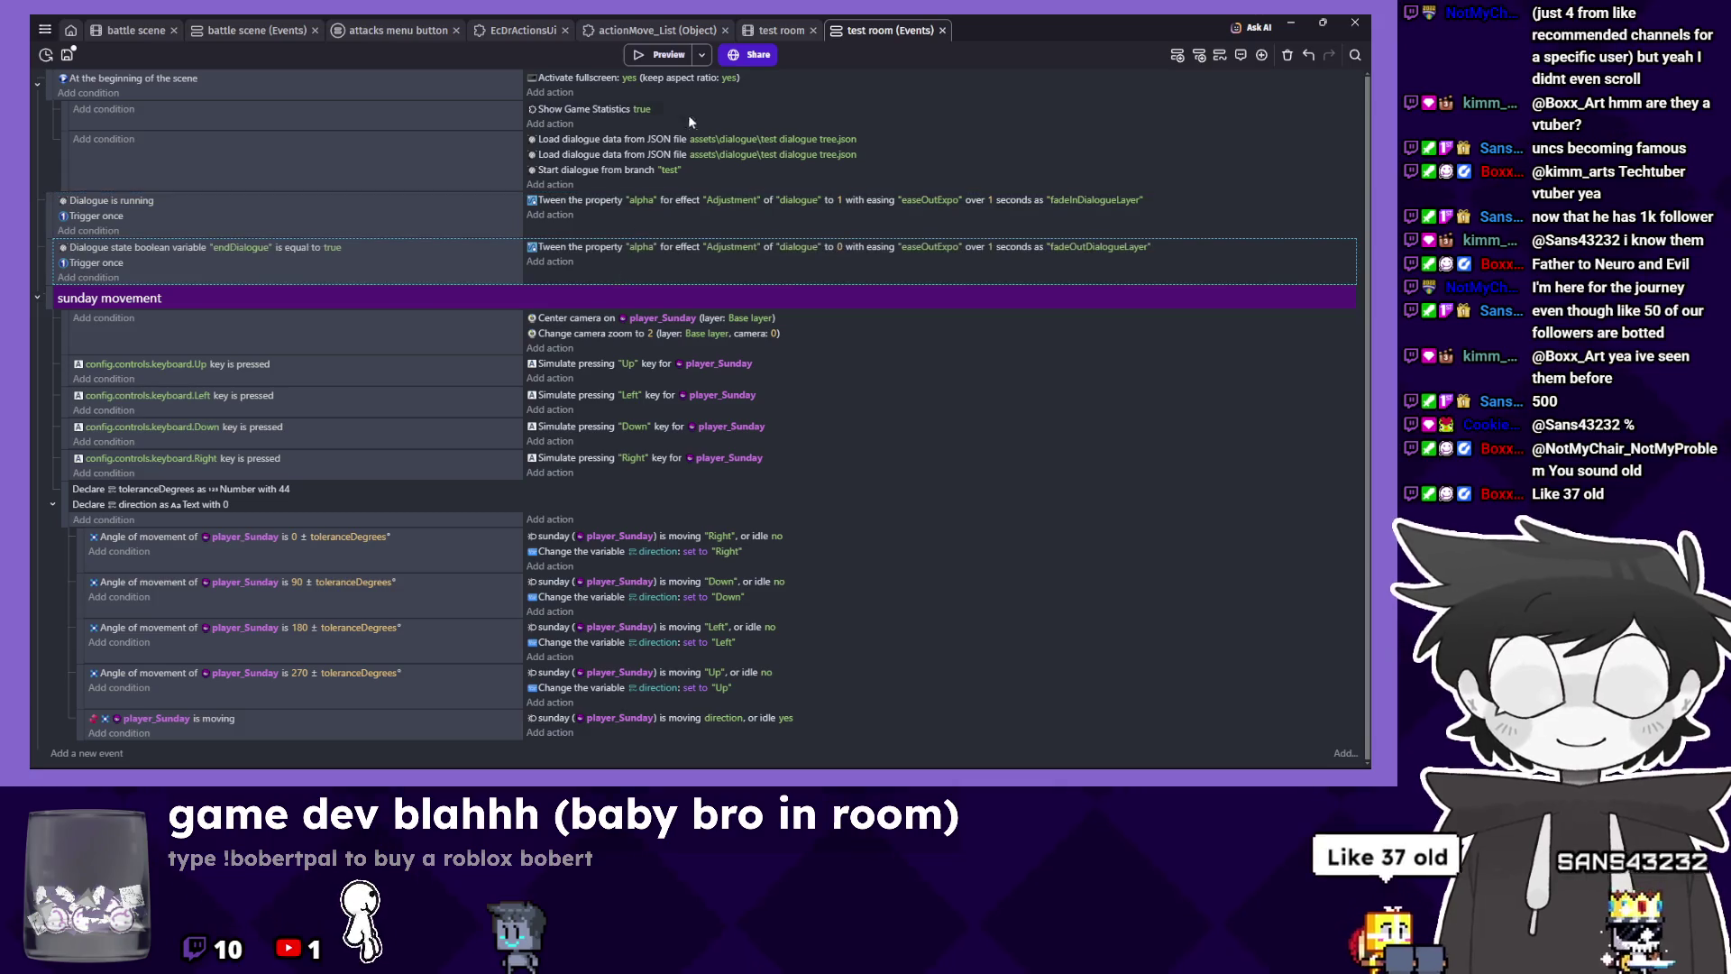
left_click(661, 57)
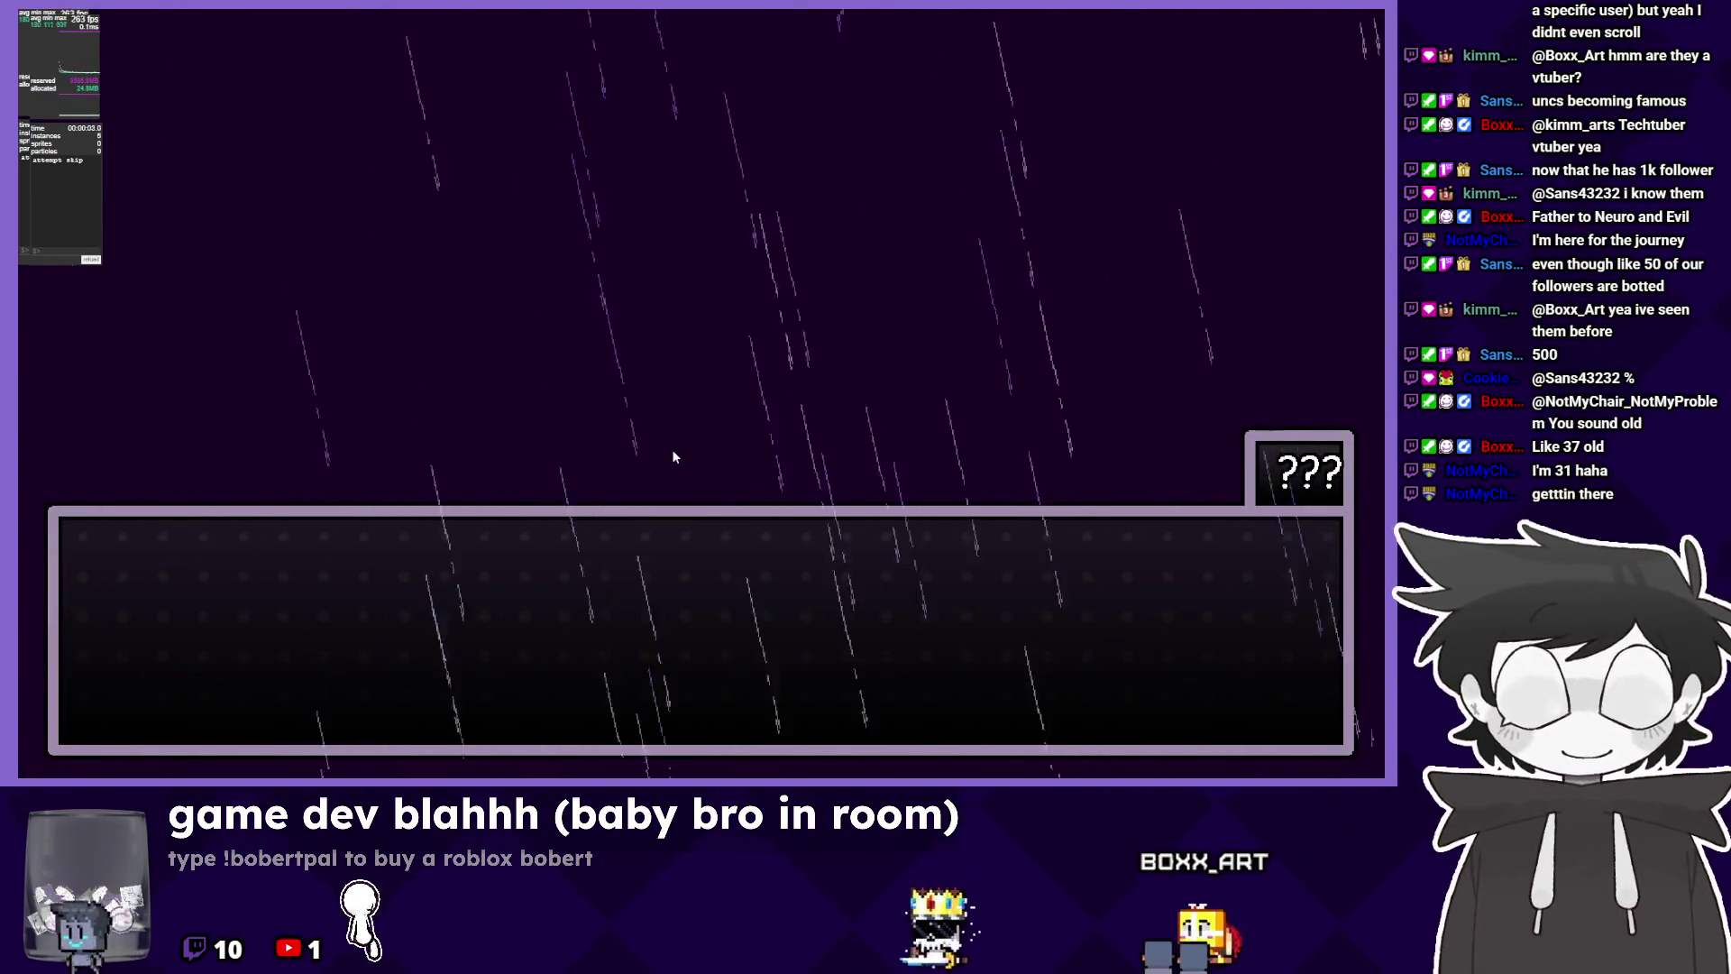
key("alt+F4")
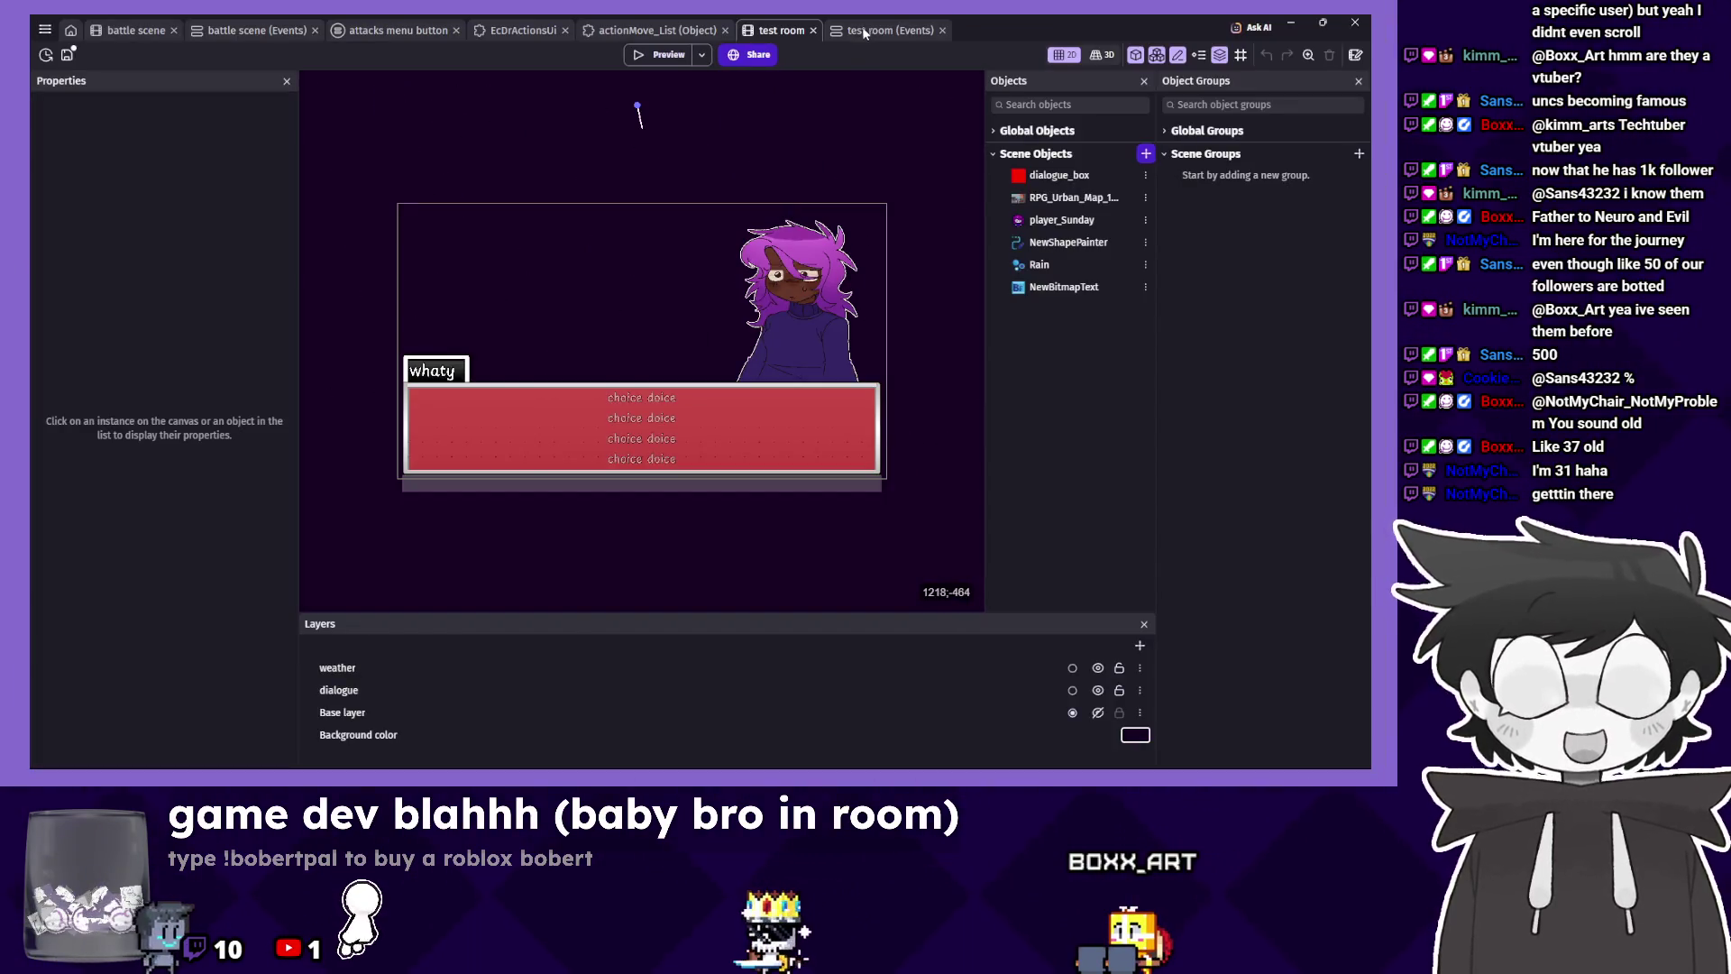
Delete the duplicate dialogue-loading action from the test room events and rerun the preview.
left_click(862, 27)
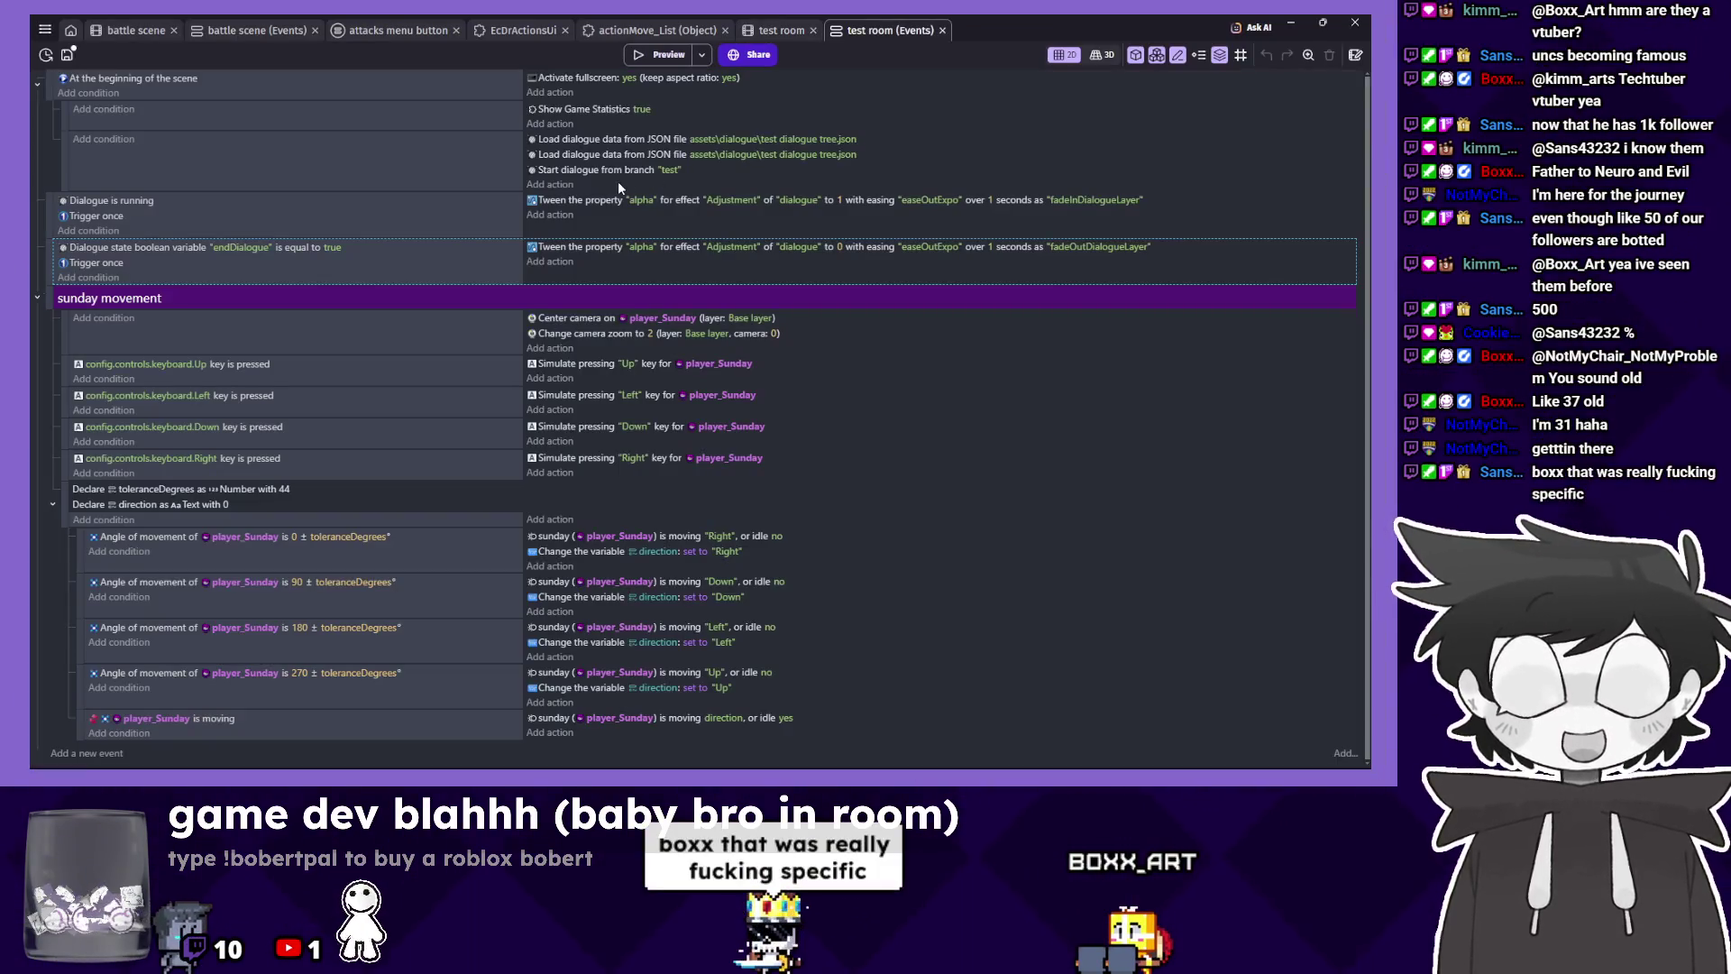
left_click(241, 347)
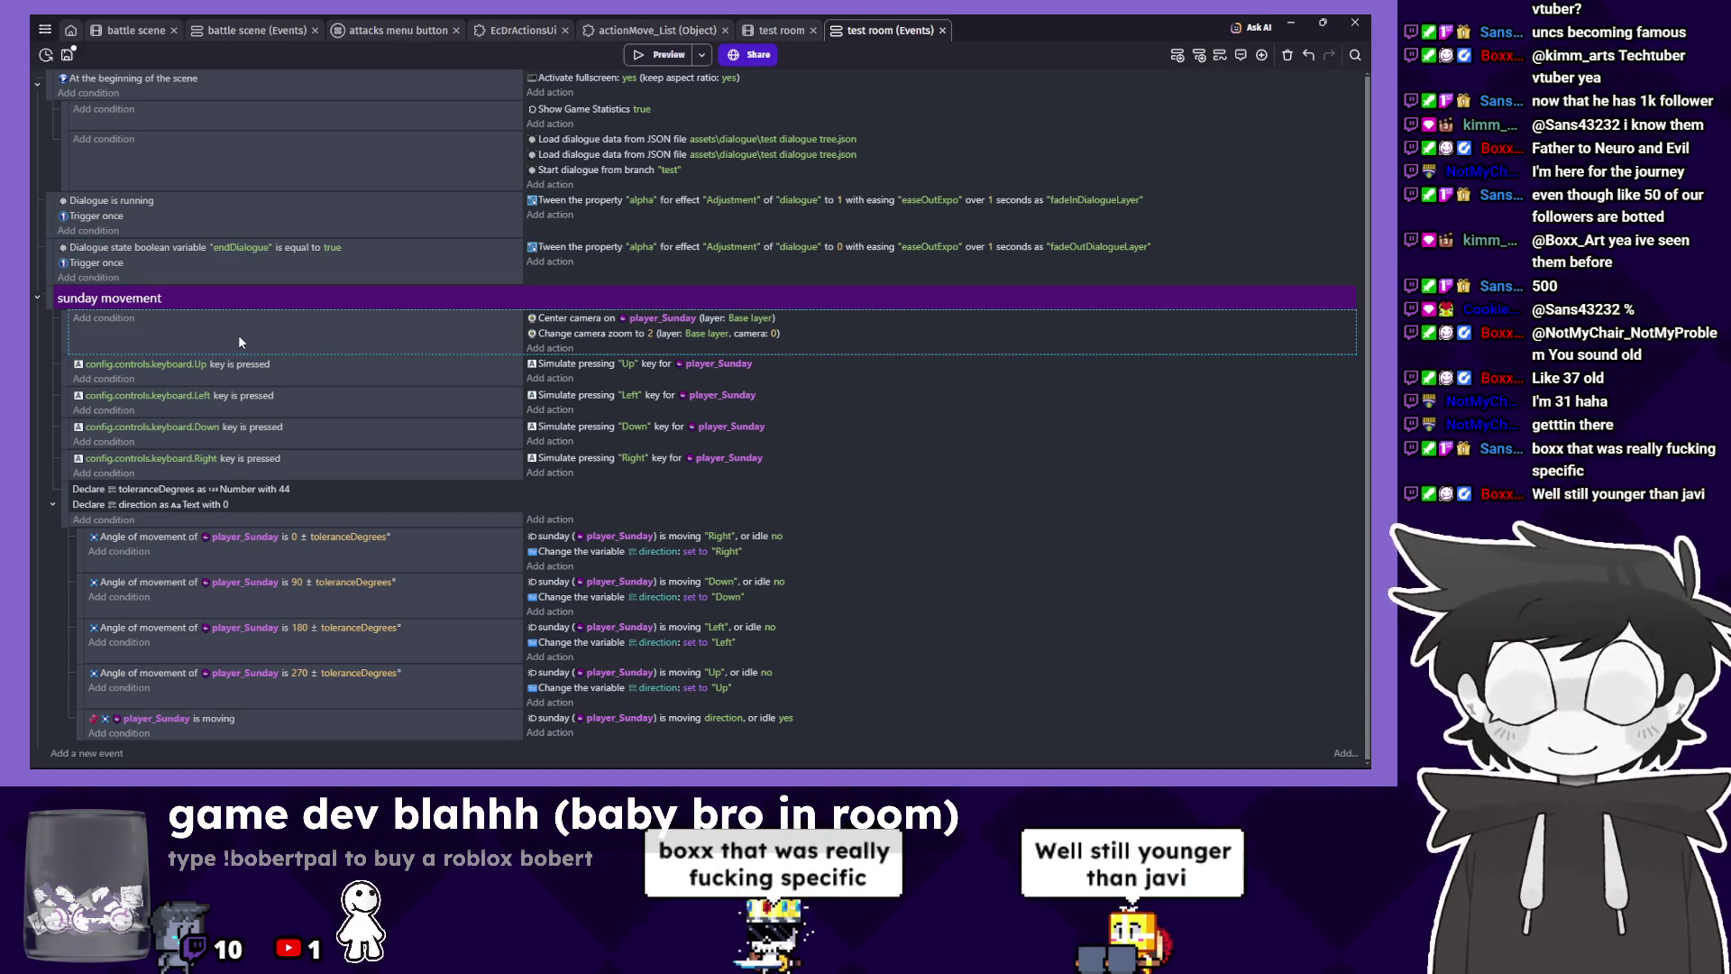
left_click(560, 171)
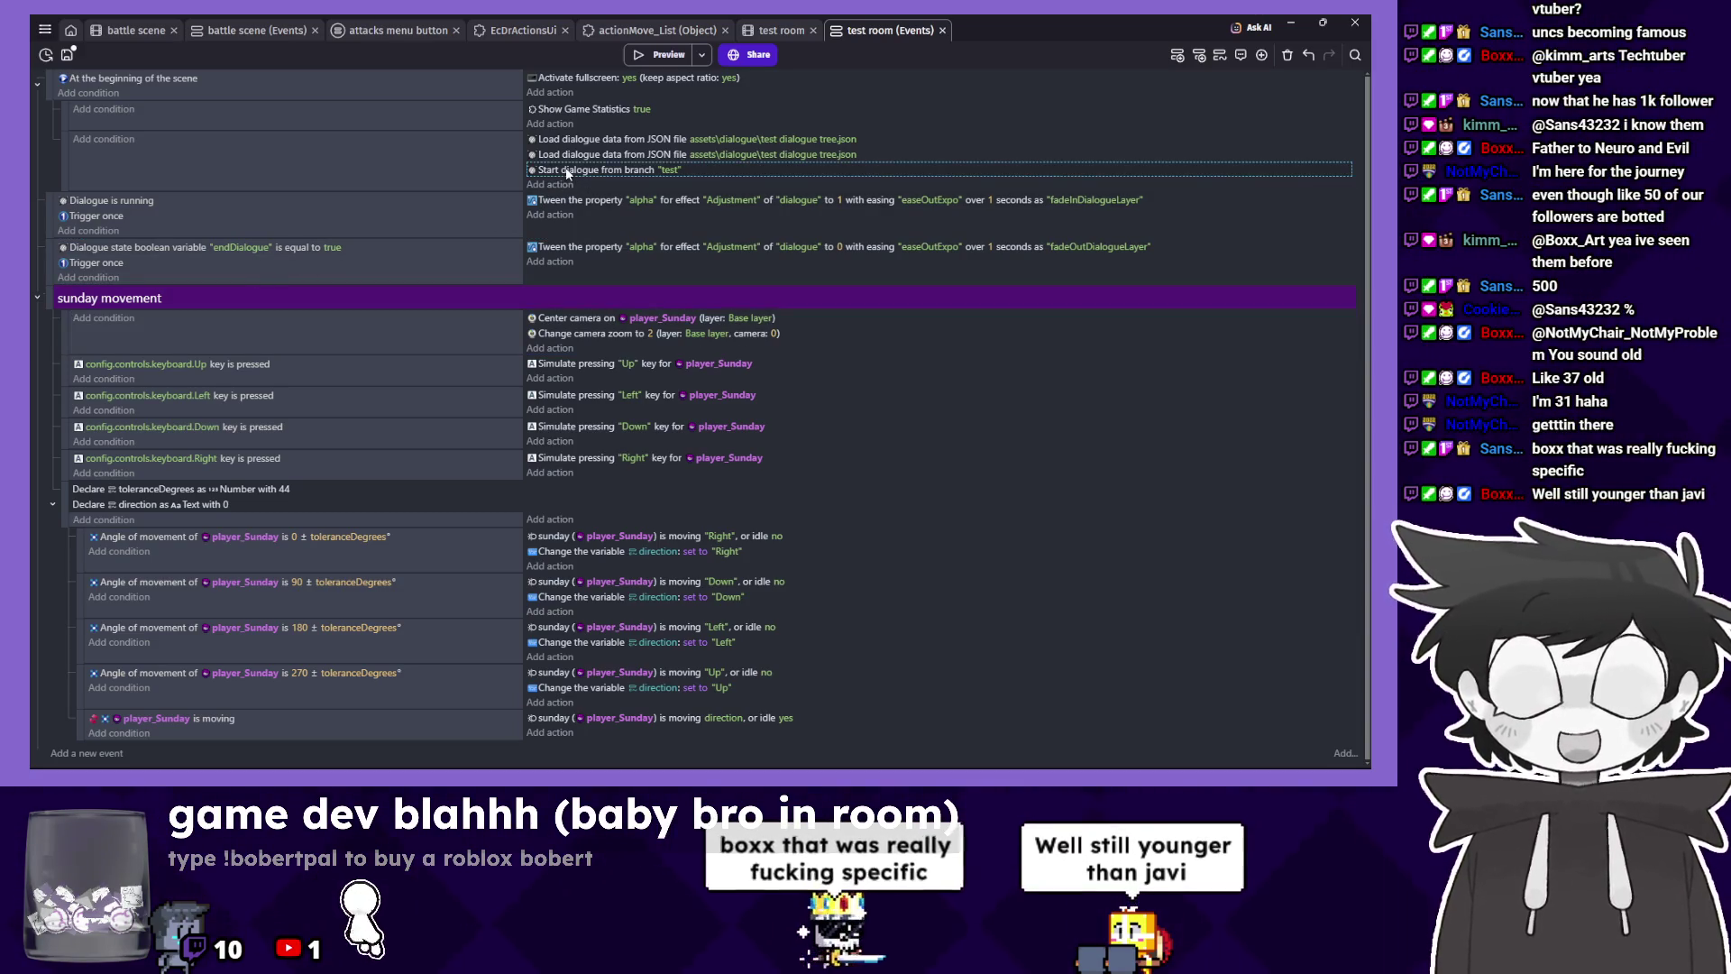
left_click(566, 158)
key("Delete")
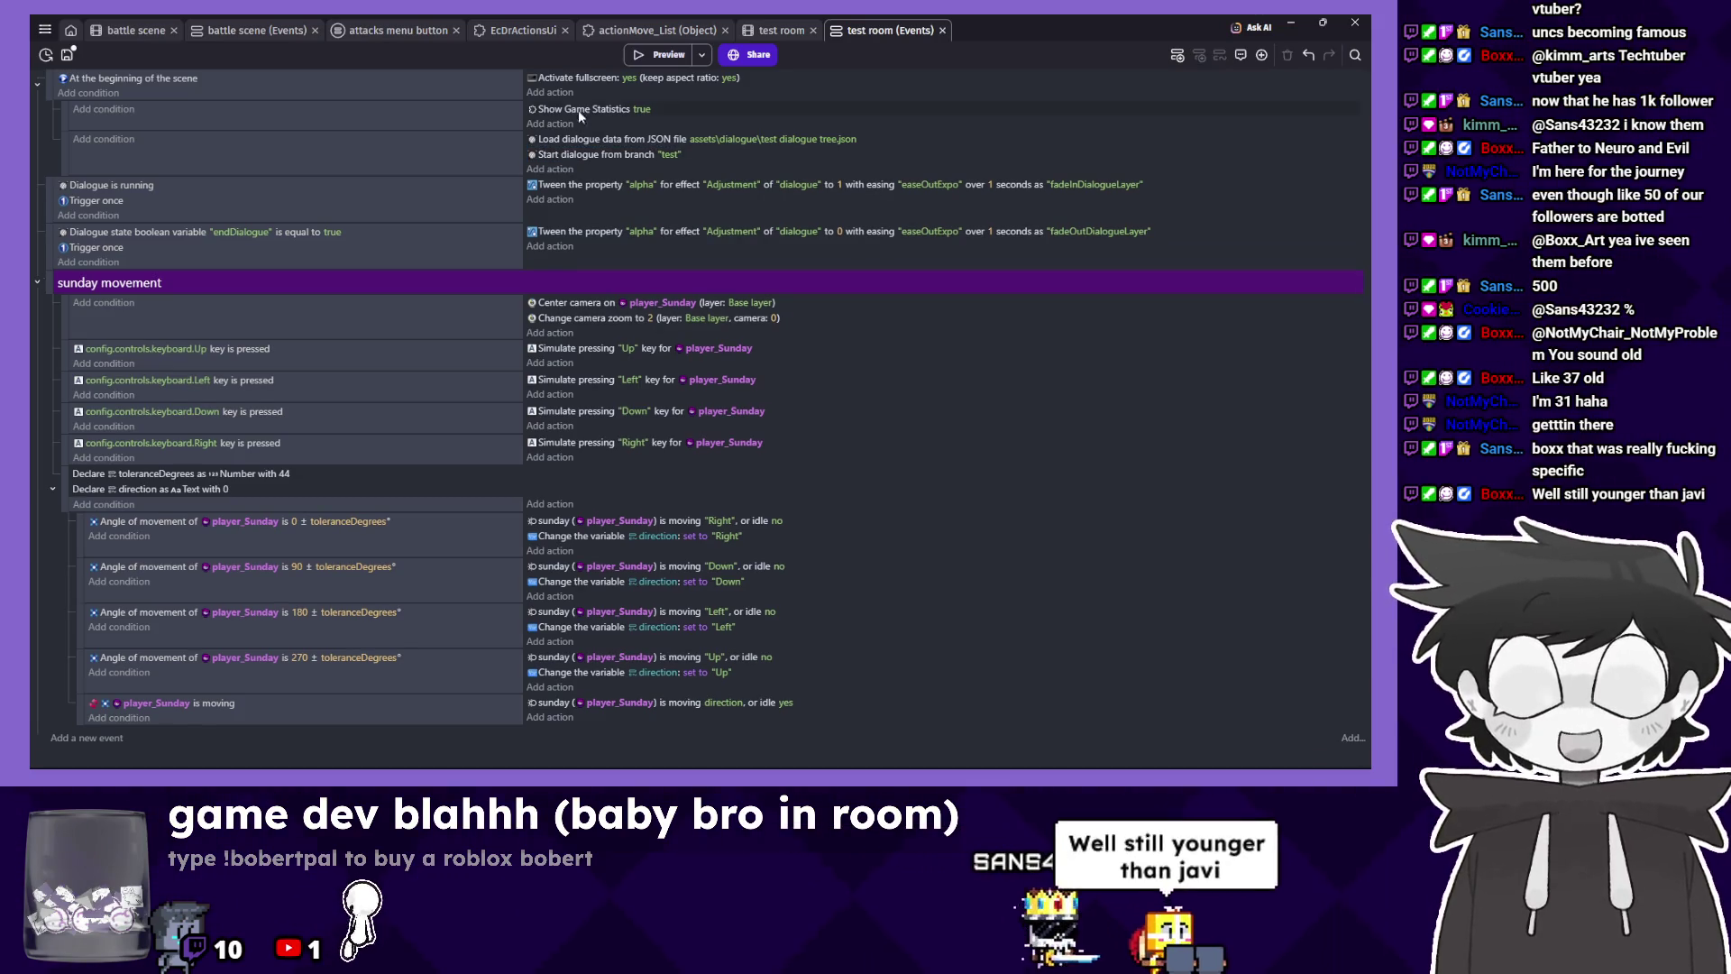
left_click(639, 56)
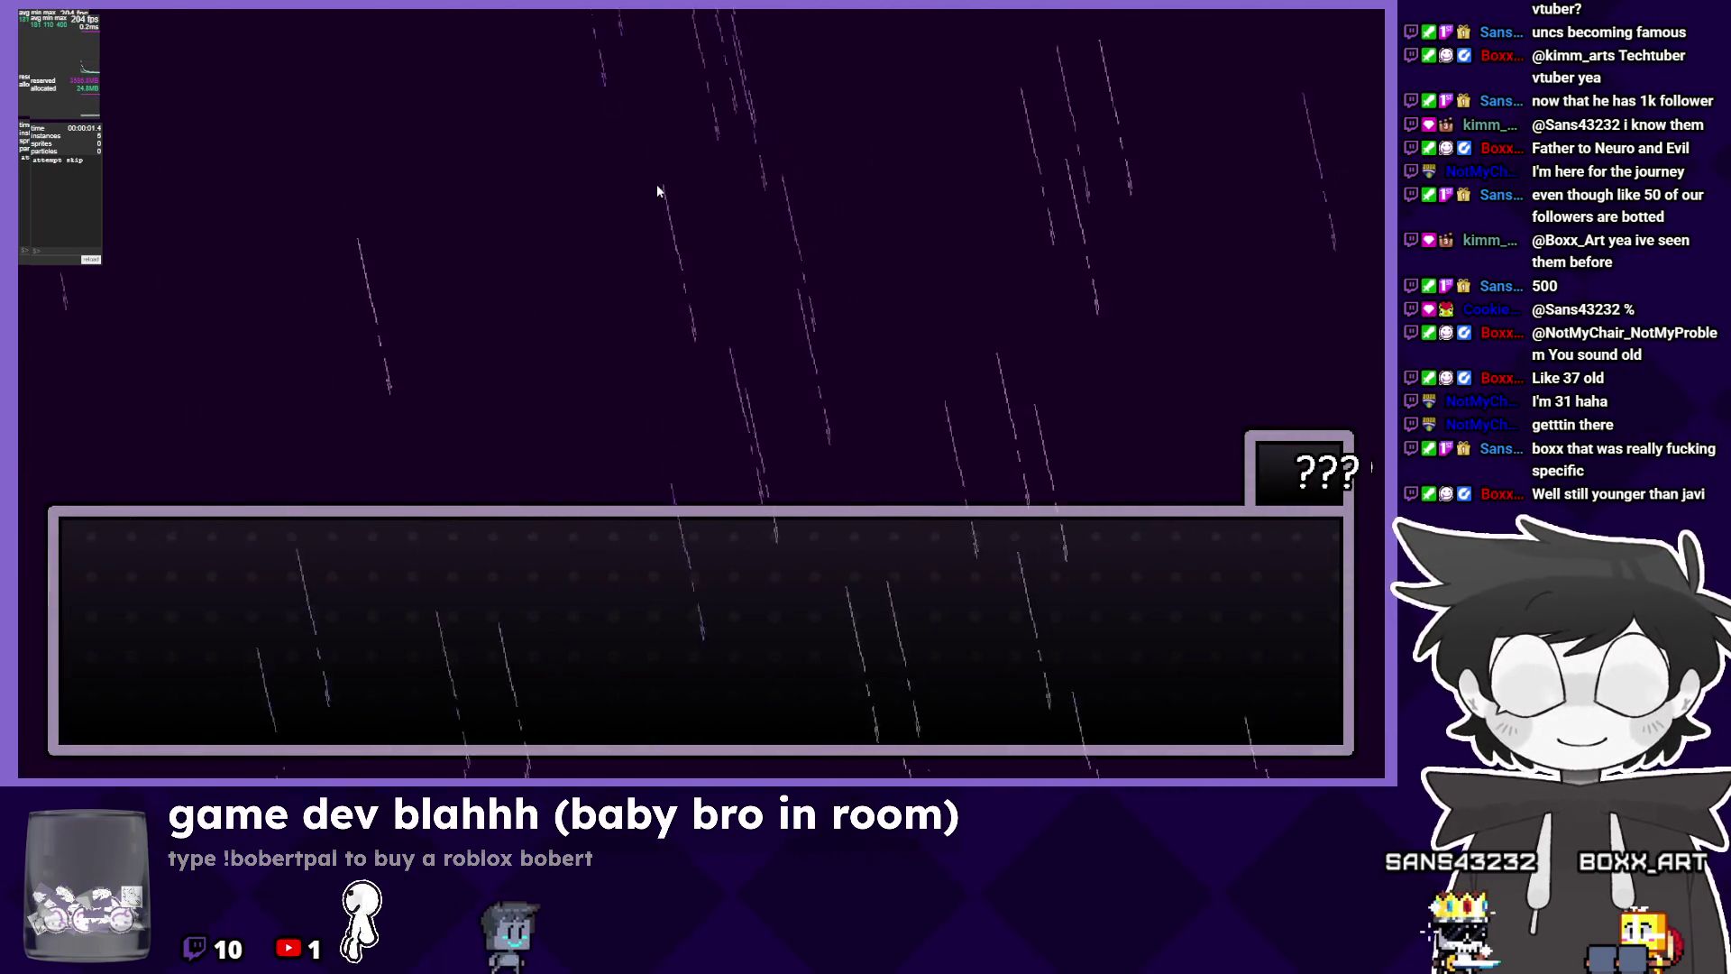
key("alt+F4")
left_click(849, 142)
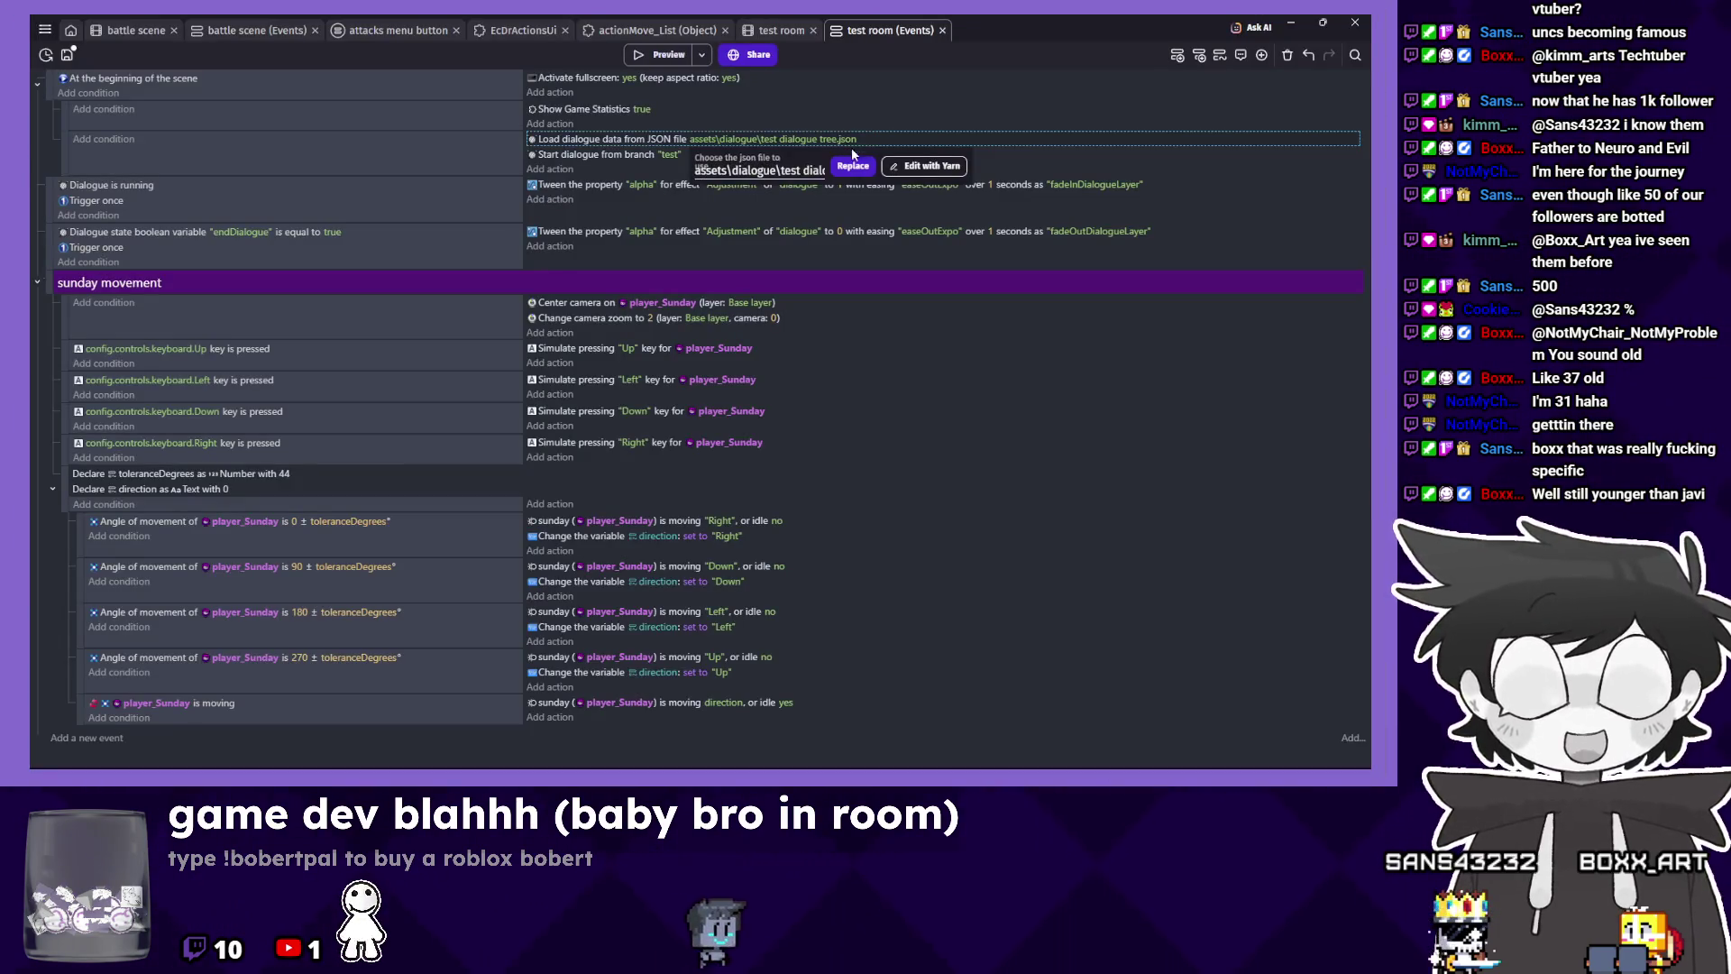
Open test dialogue tree.json in the dialogue tree editor, look over its nodes, and close it.
left_click(924, 166)
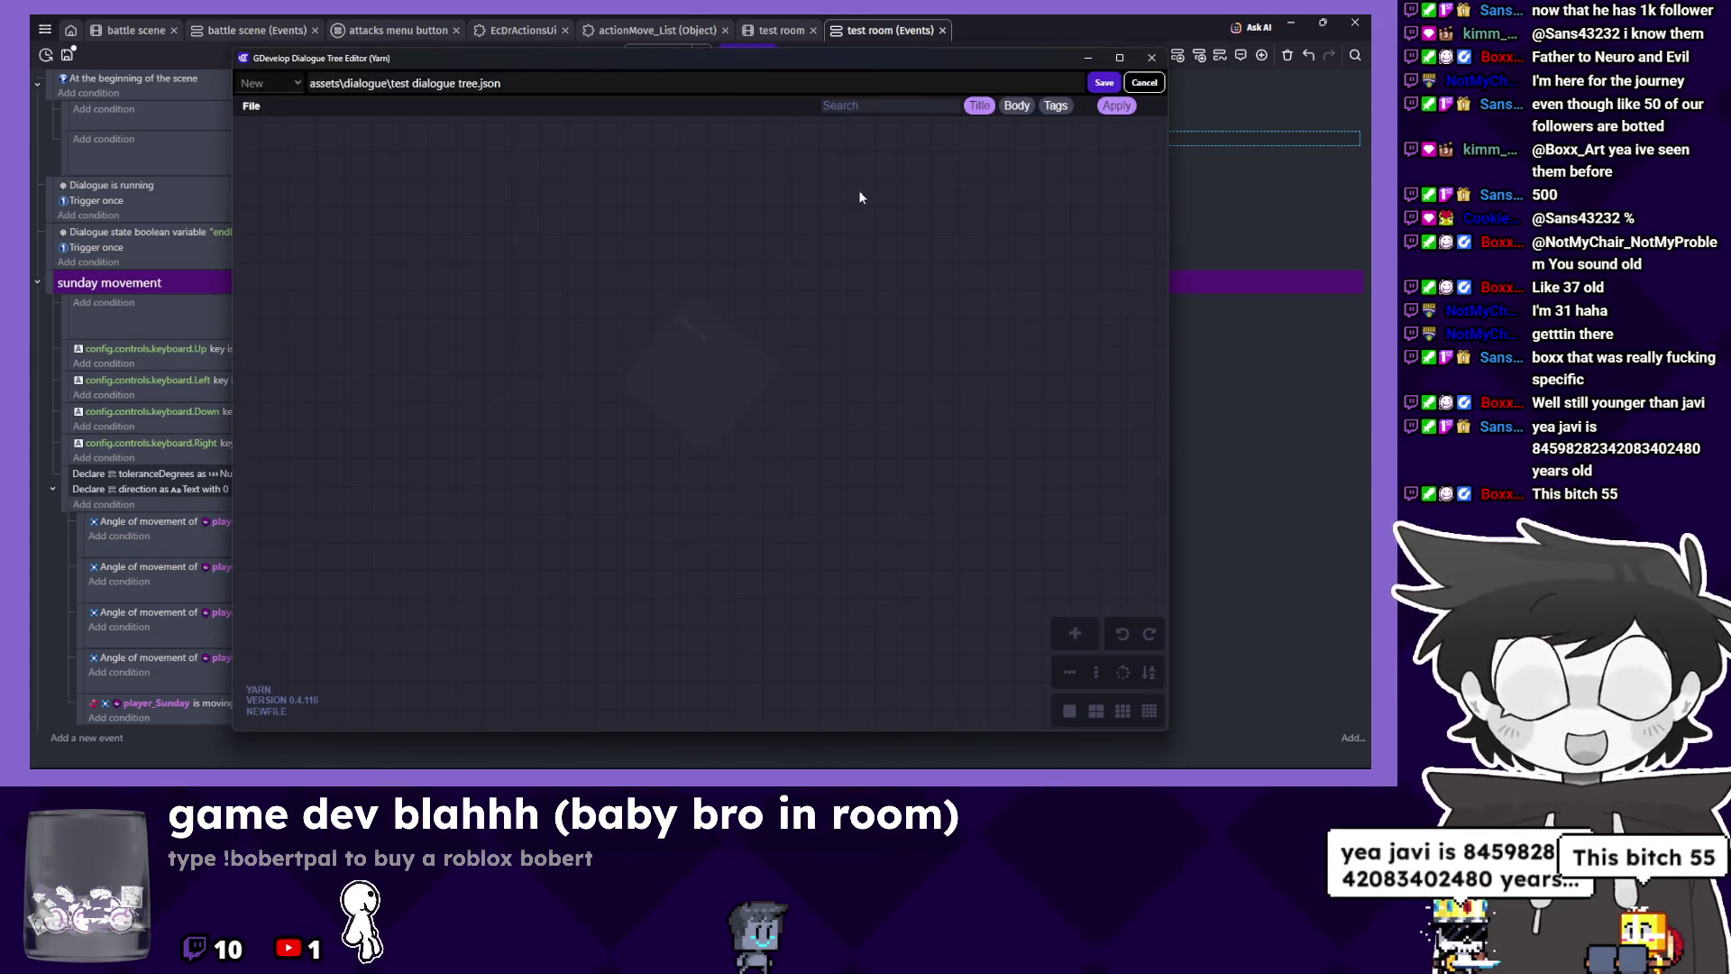
mouse_move(731, 288)
left_mouse_down()
mouse_move(341, 309)
mouse_move(588, 214)
mouse_move(276, 332)
left_mouse_up()
left_click_drag(586, 406, 460, 388)
left_click_drag(769, 492, 656, 475)
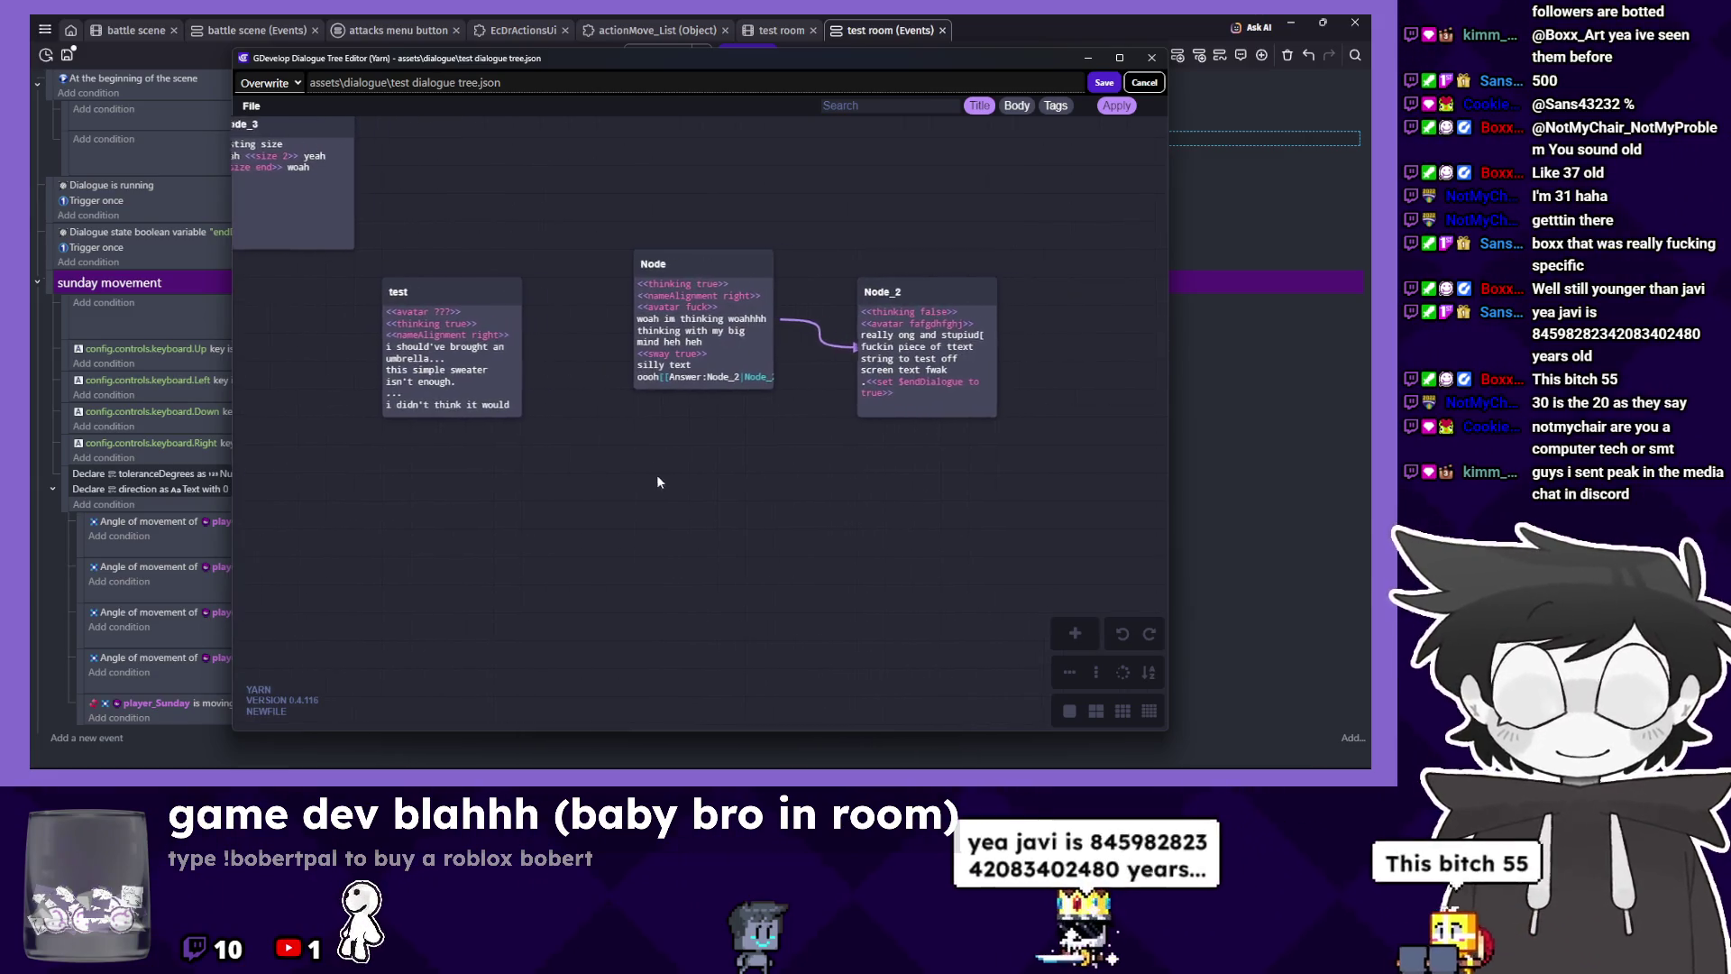
scroll(656, 474, "down", 5)
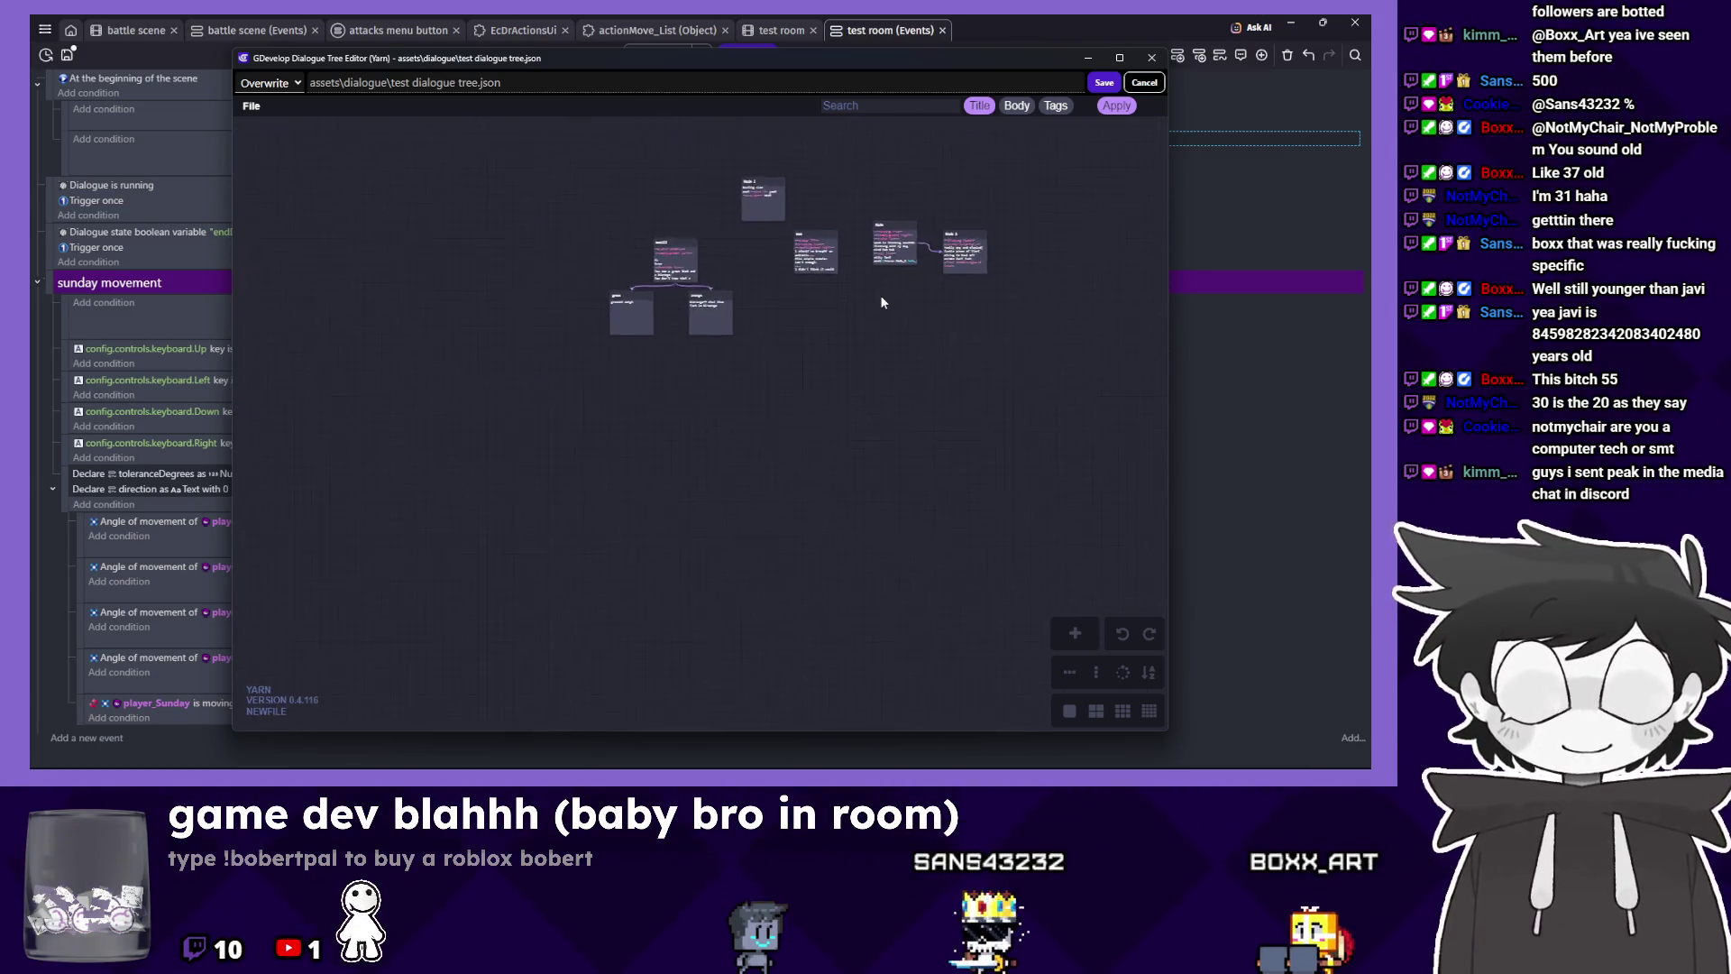
scroll(852, 467, "up", 5)
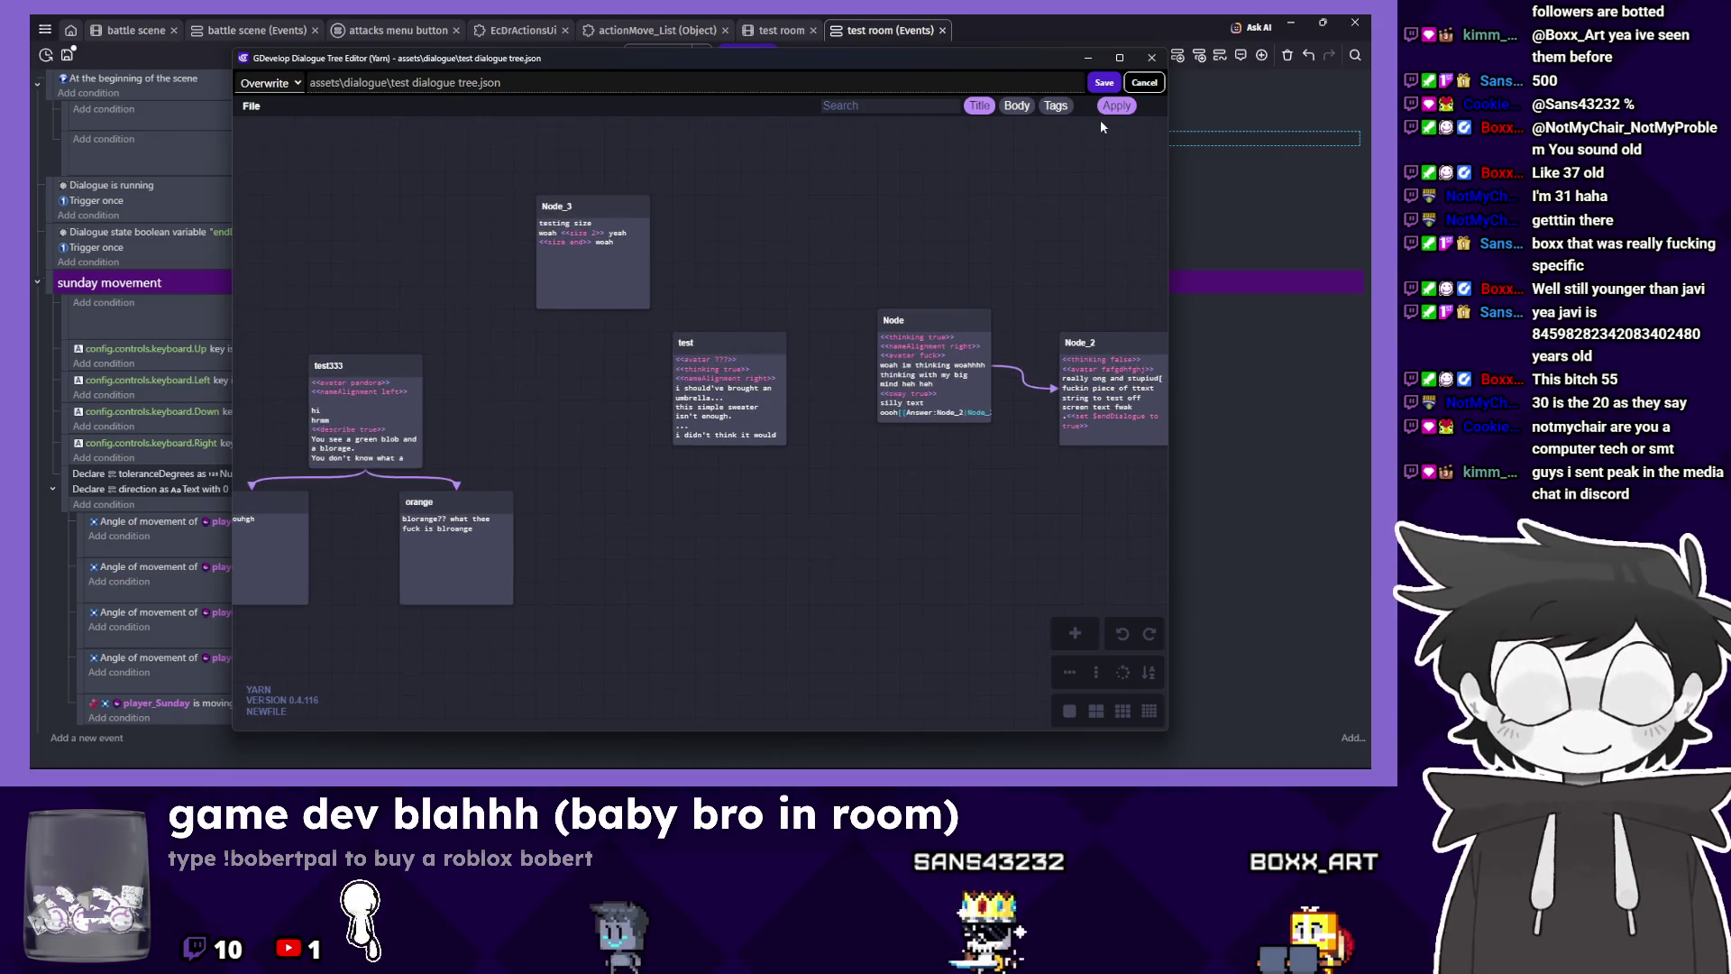
left_click(1150, 58)
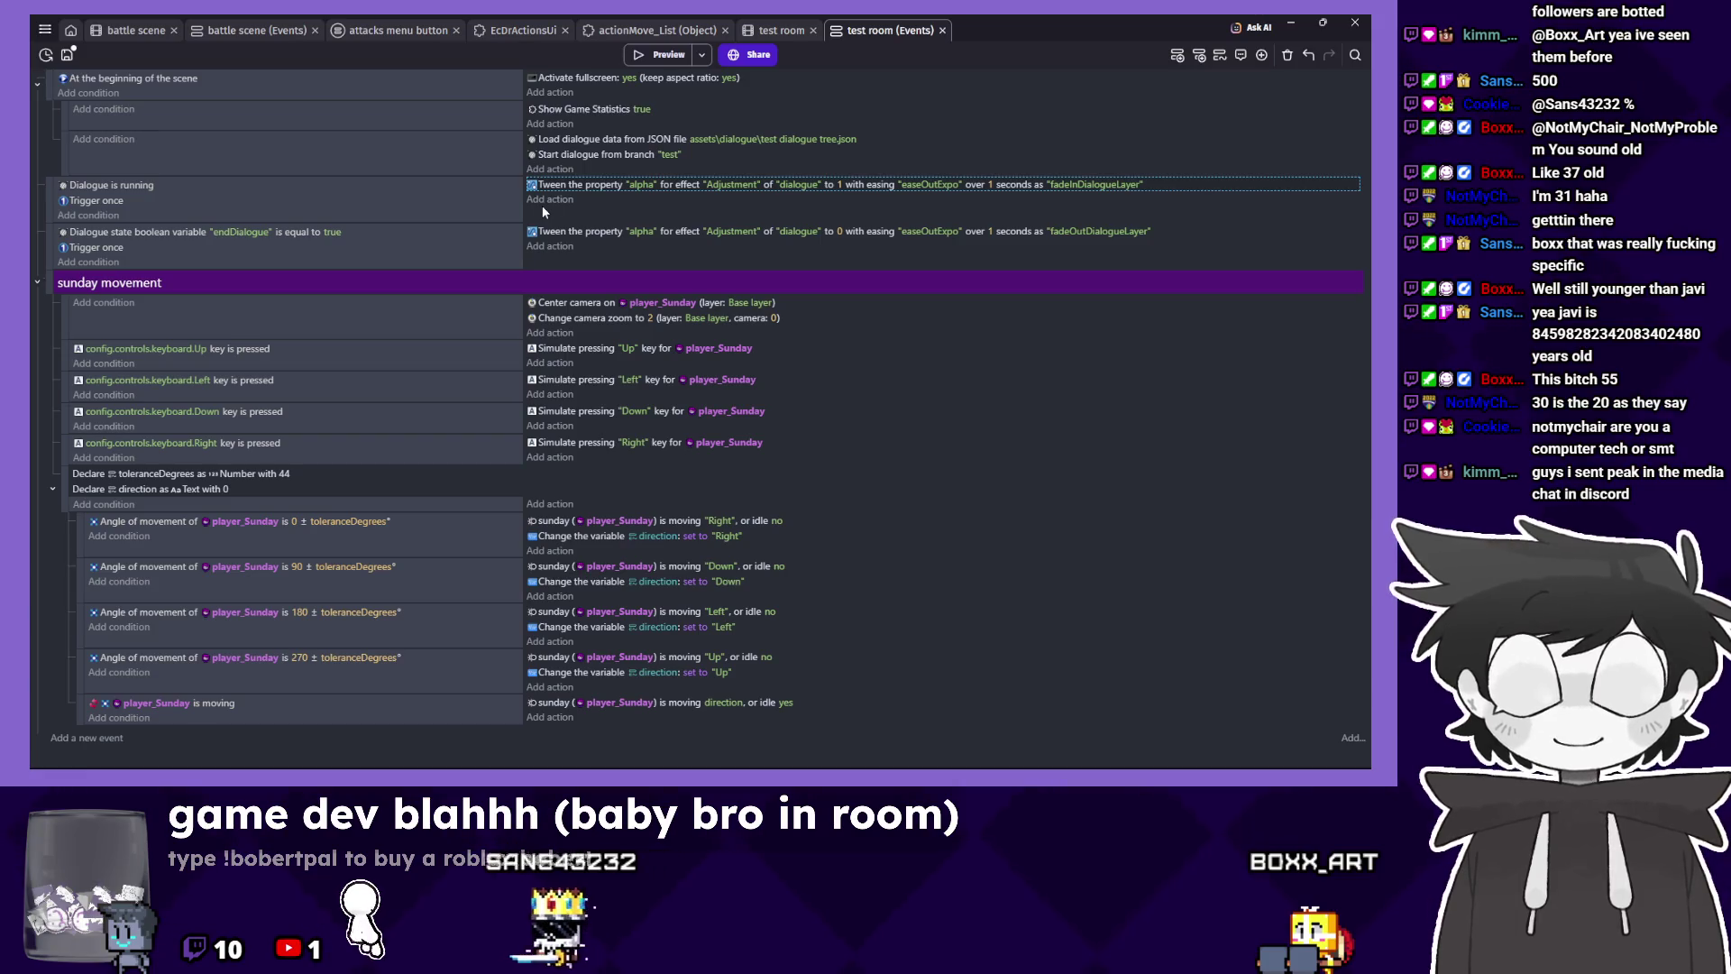
Open the test room's dialogue_box custom object in its own editor tab via Edit object.
left_click(781, 30)
left_click(654, 403)
double_click(655, 402)
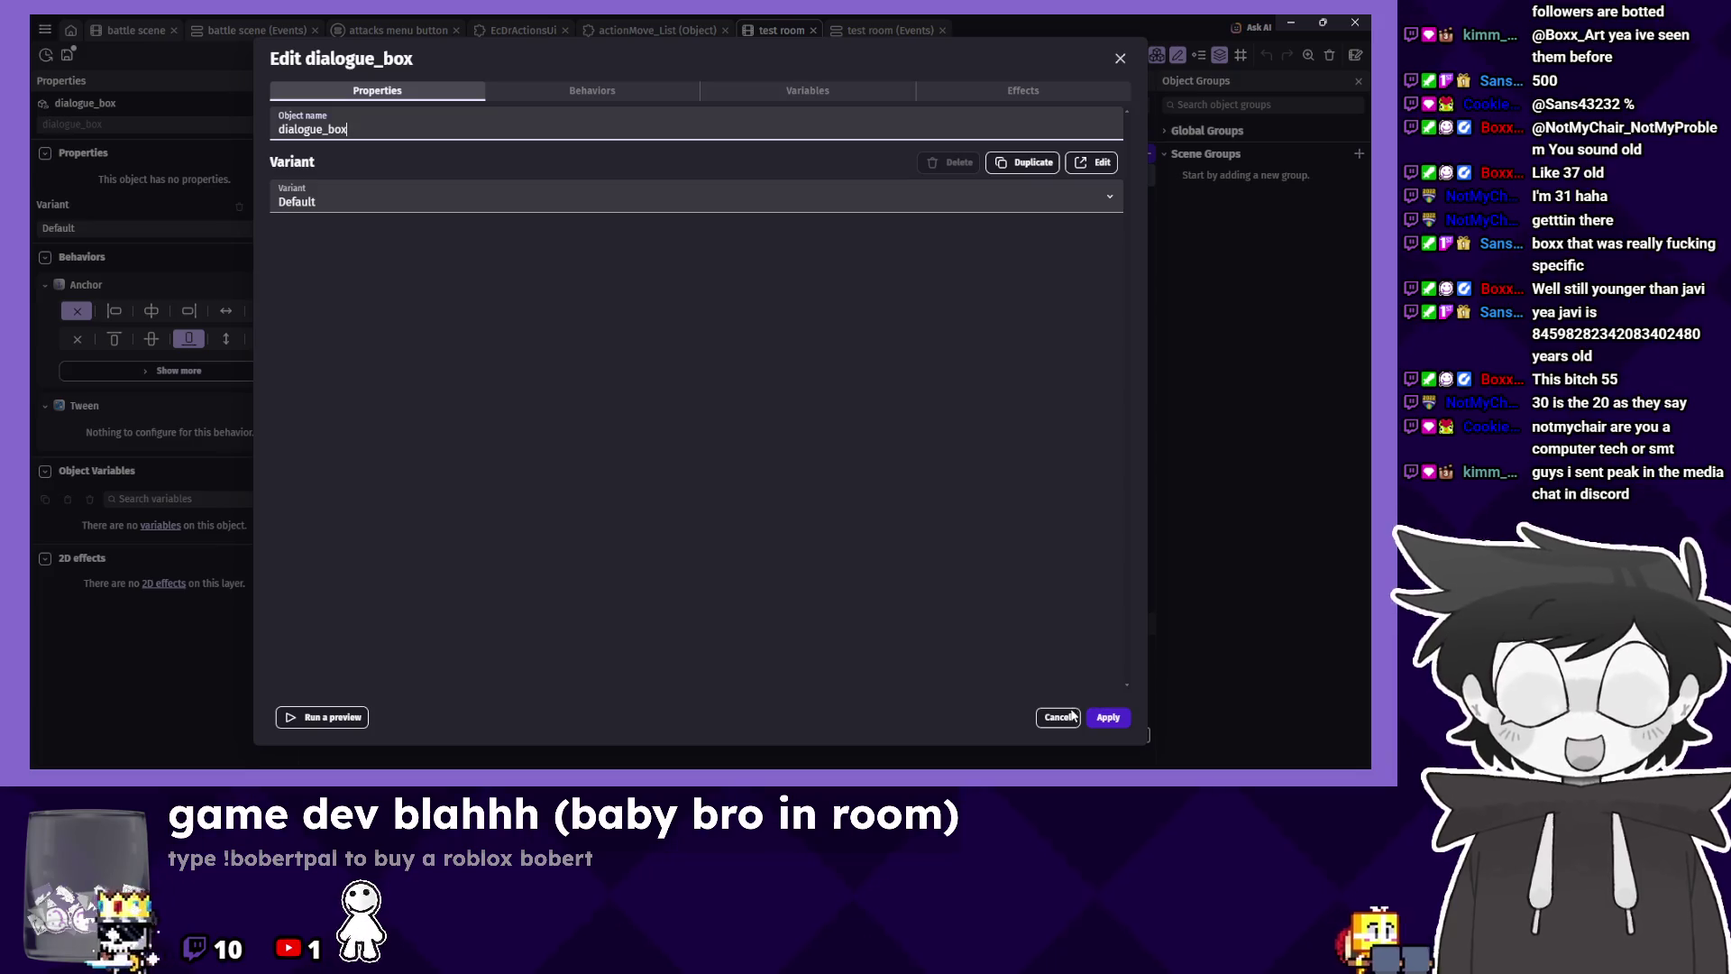
left_click(1058, 717)
left_click(1147, 175)
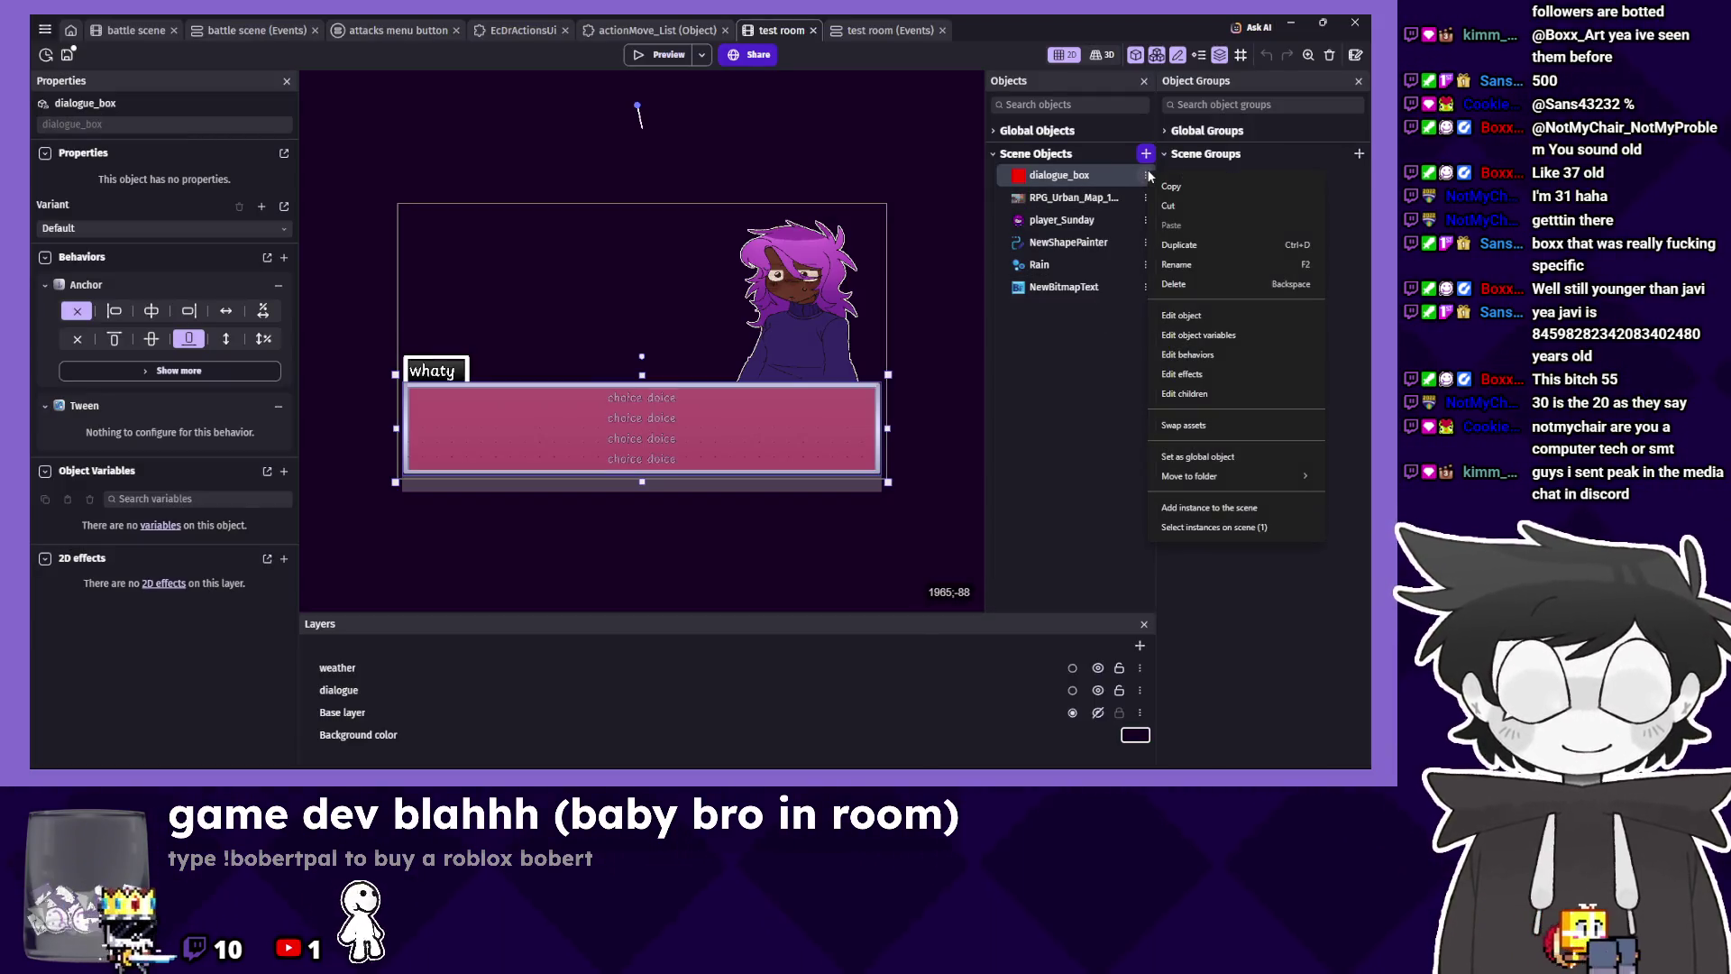
left_click(1181, 314)
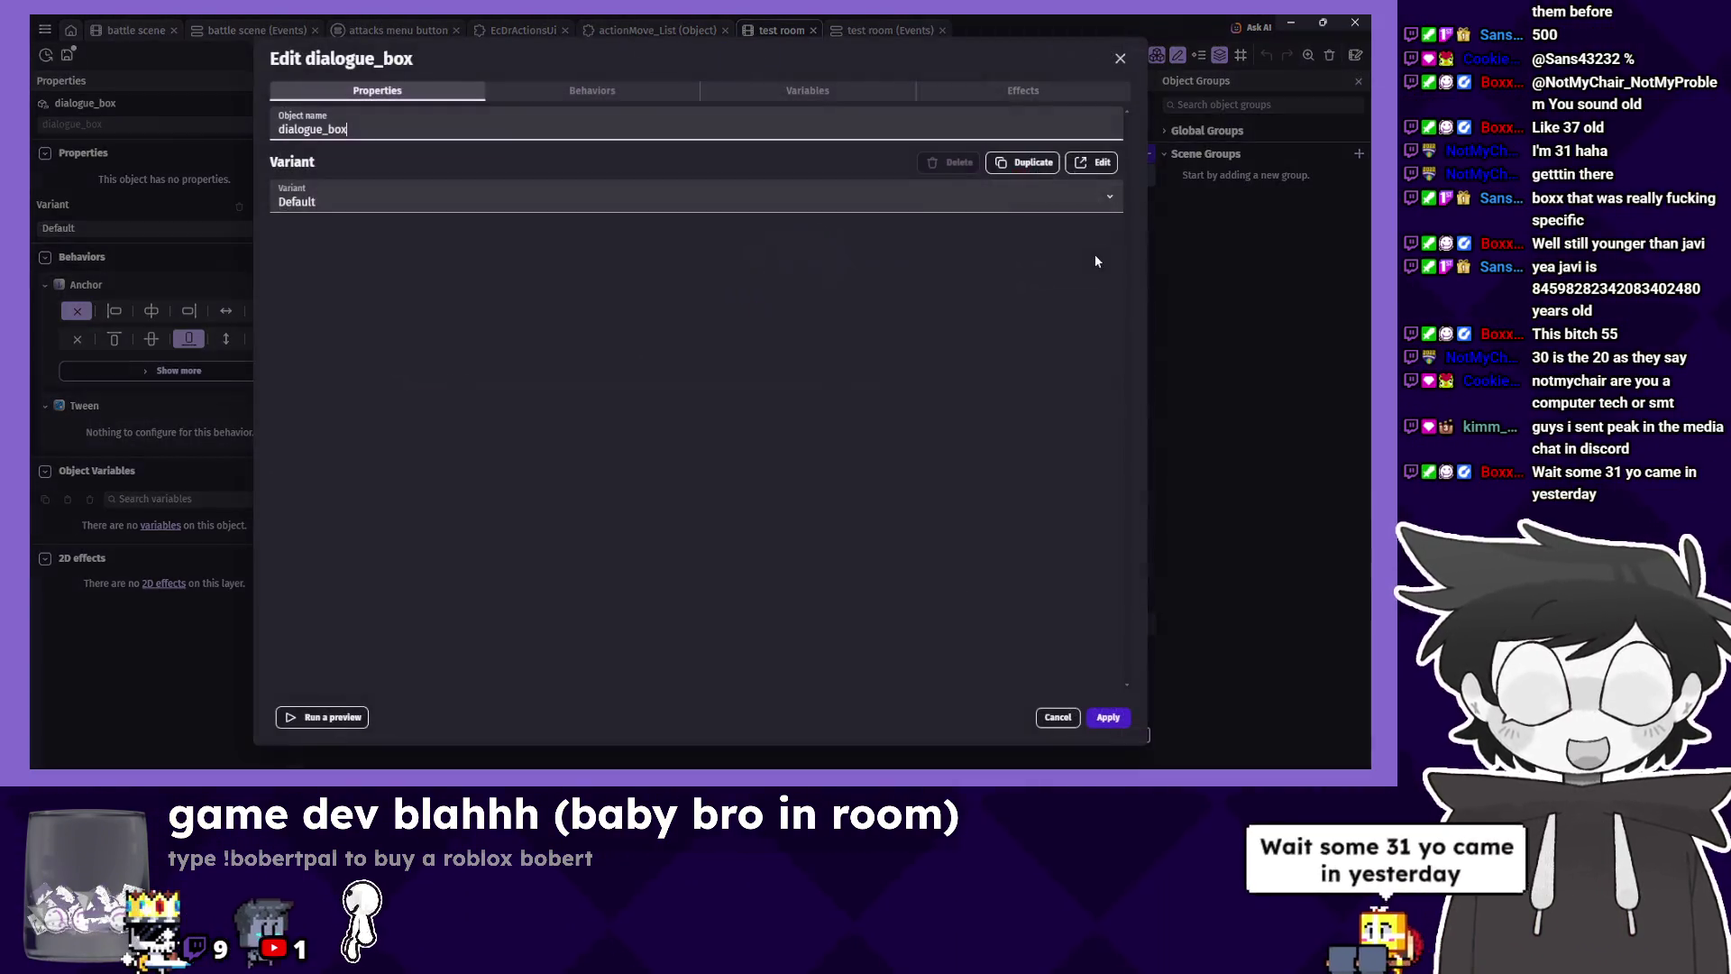
left_click(1111, 163)
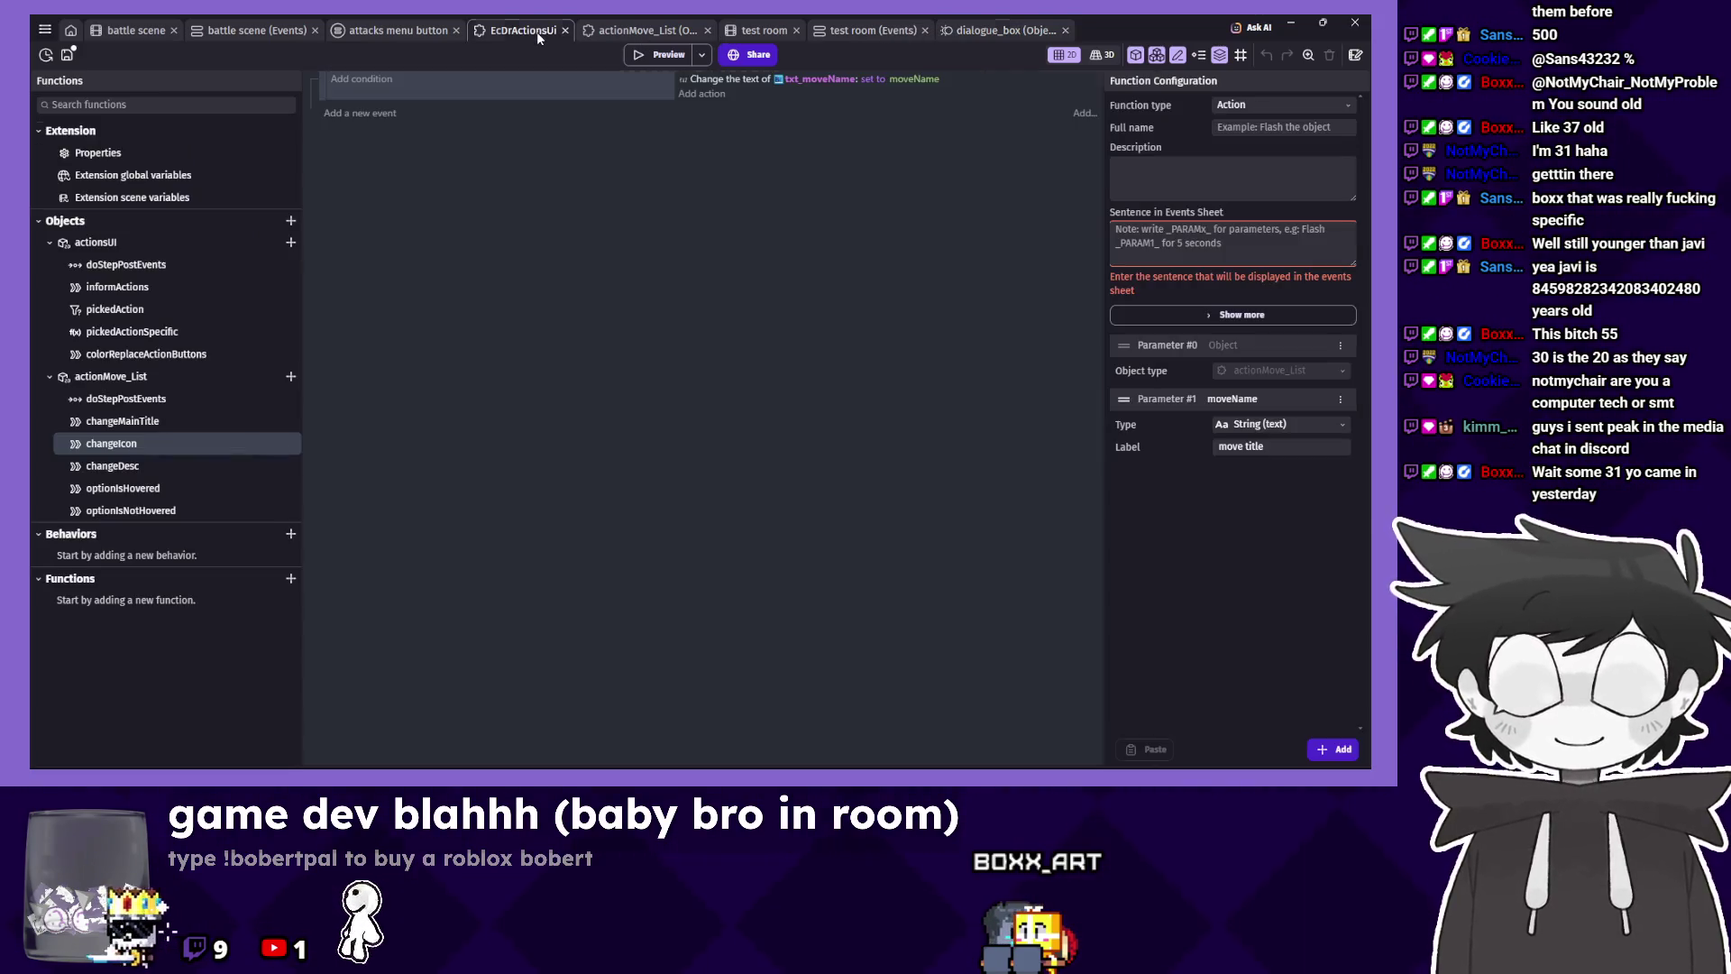
left_click(538, 31)
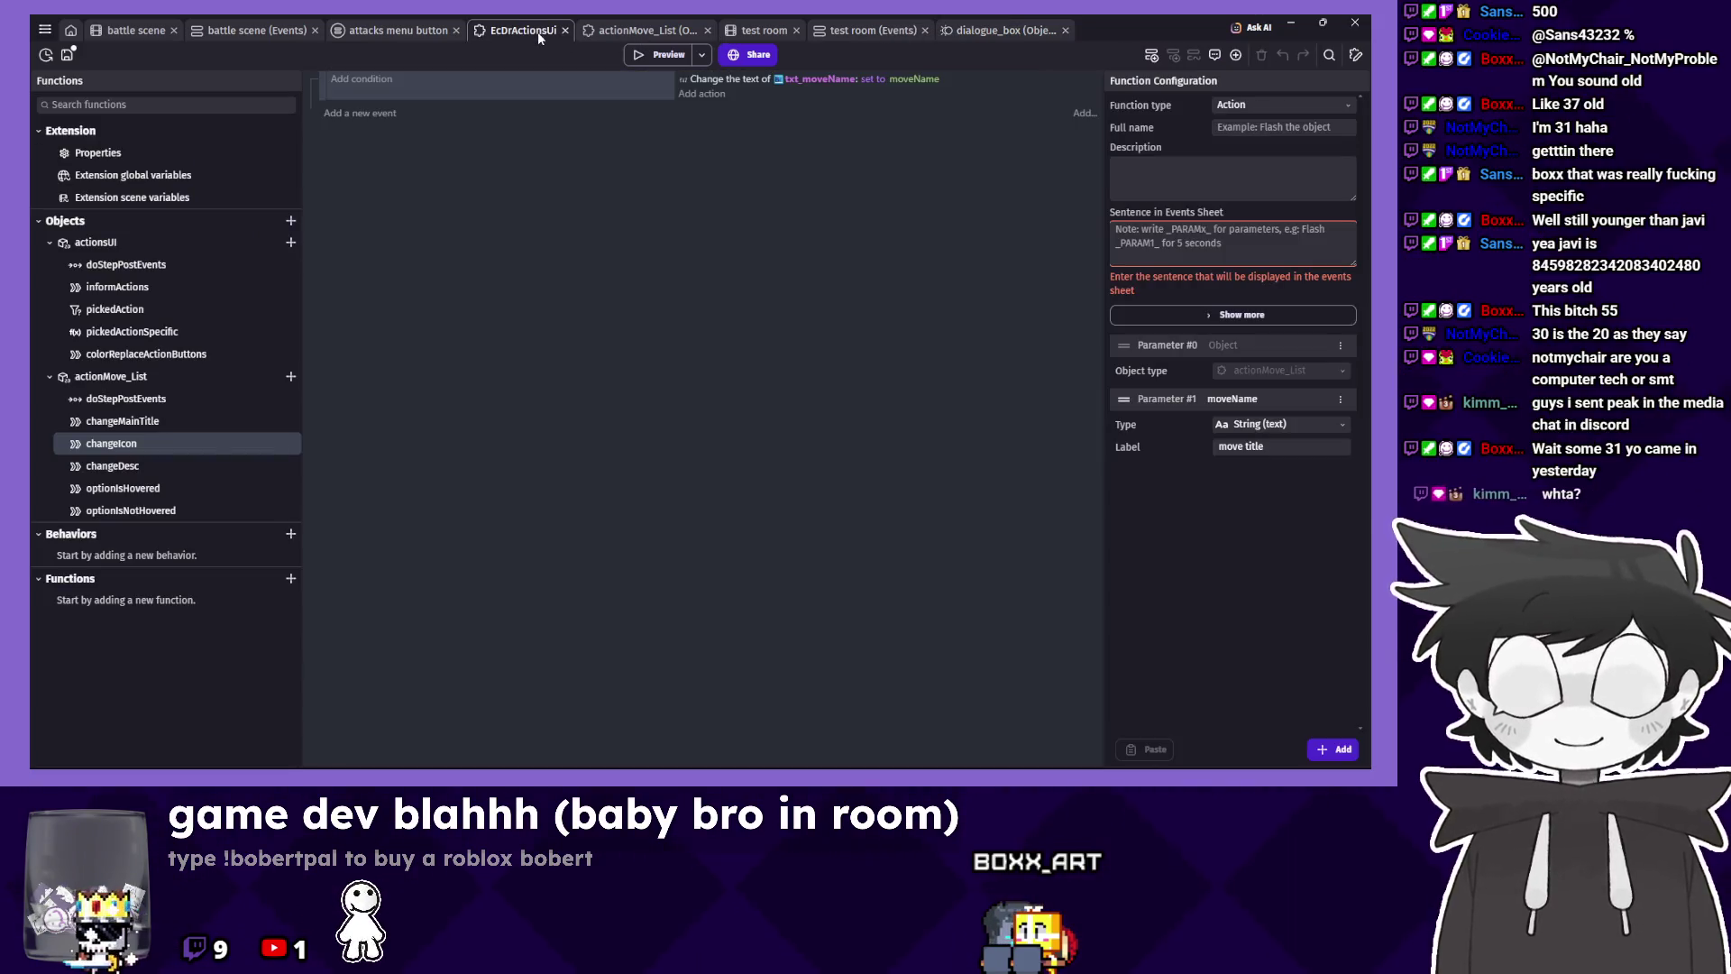
left_click(1015, 30)
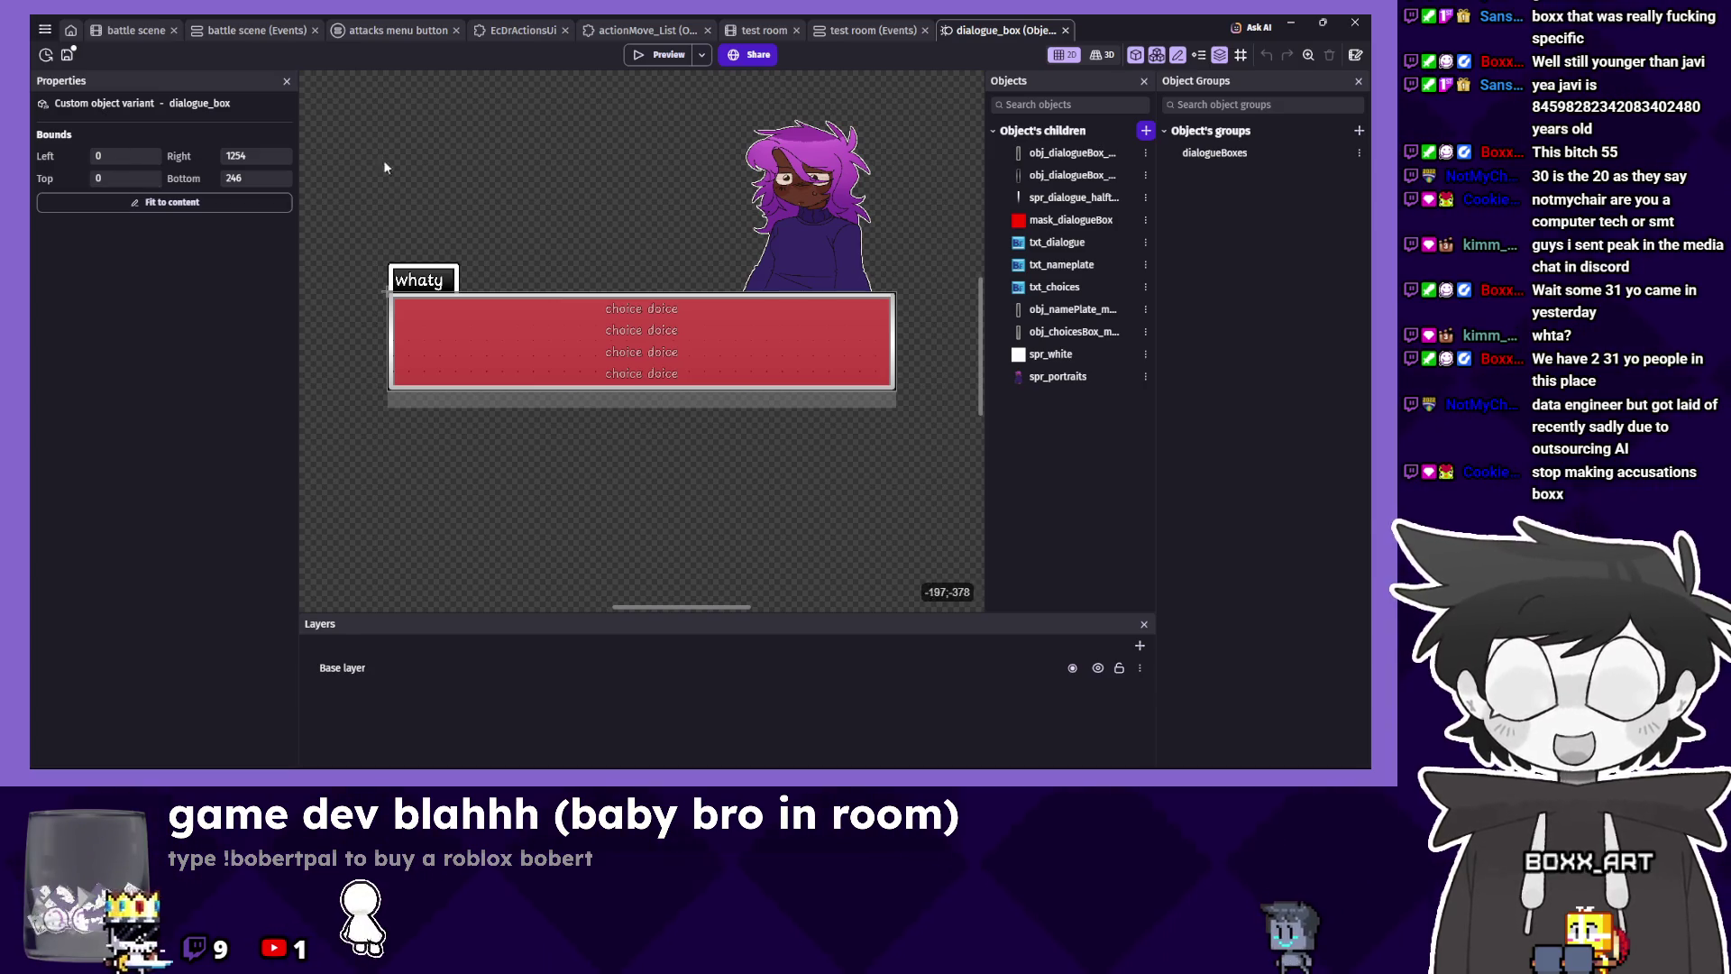
Save the project from the dialogue_box object editor.
scroll(451, 208, "up", 2)
right_click(511, 223)
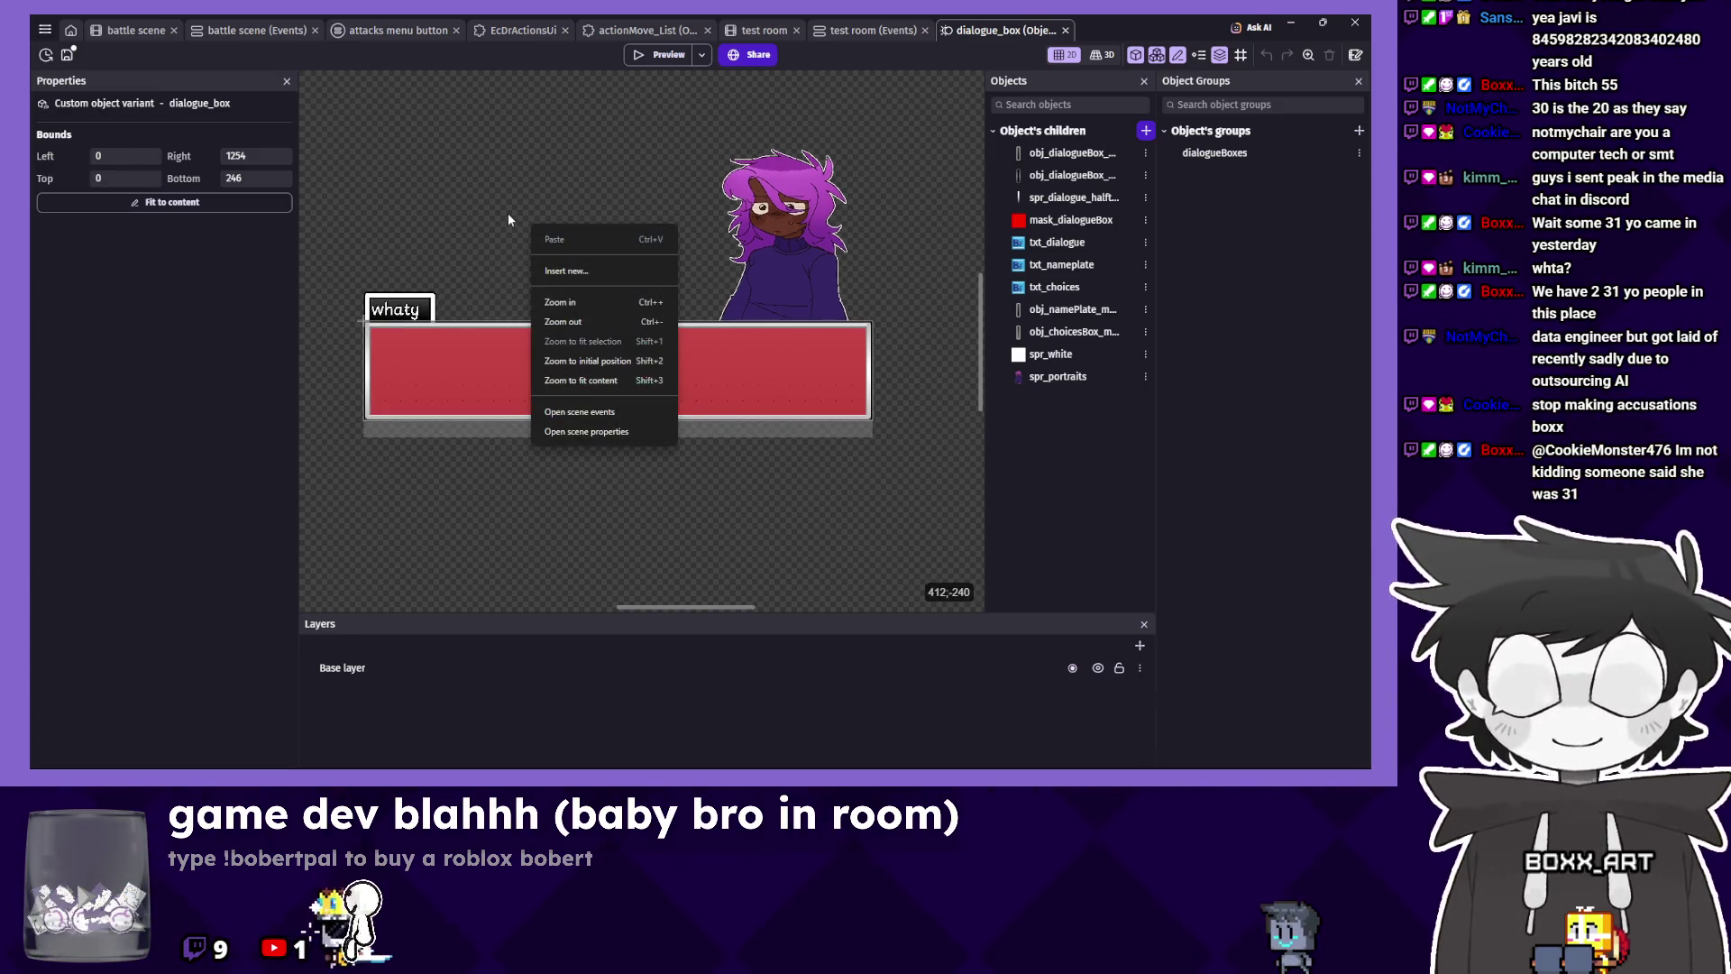
left_click(469, 278)
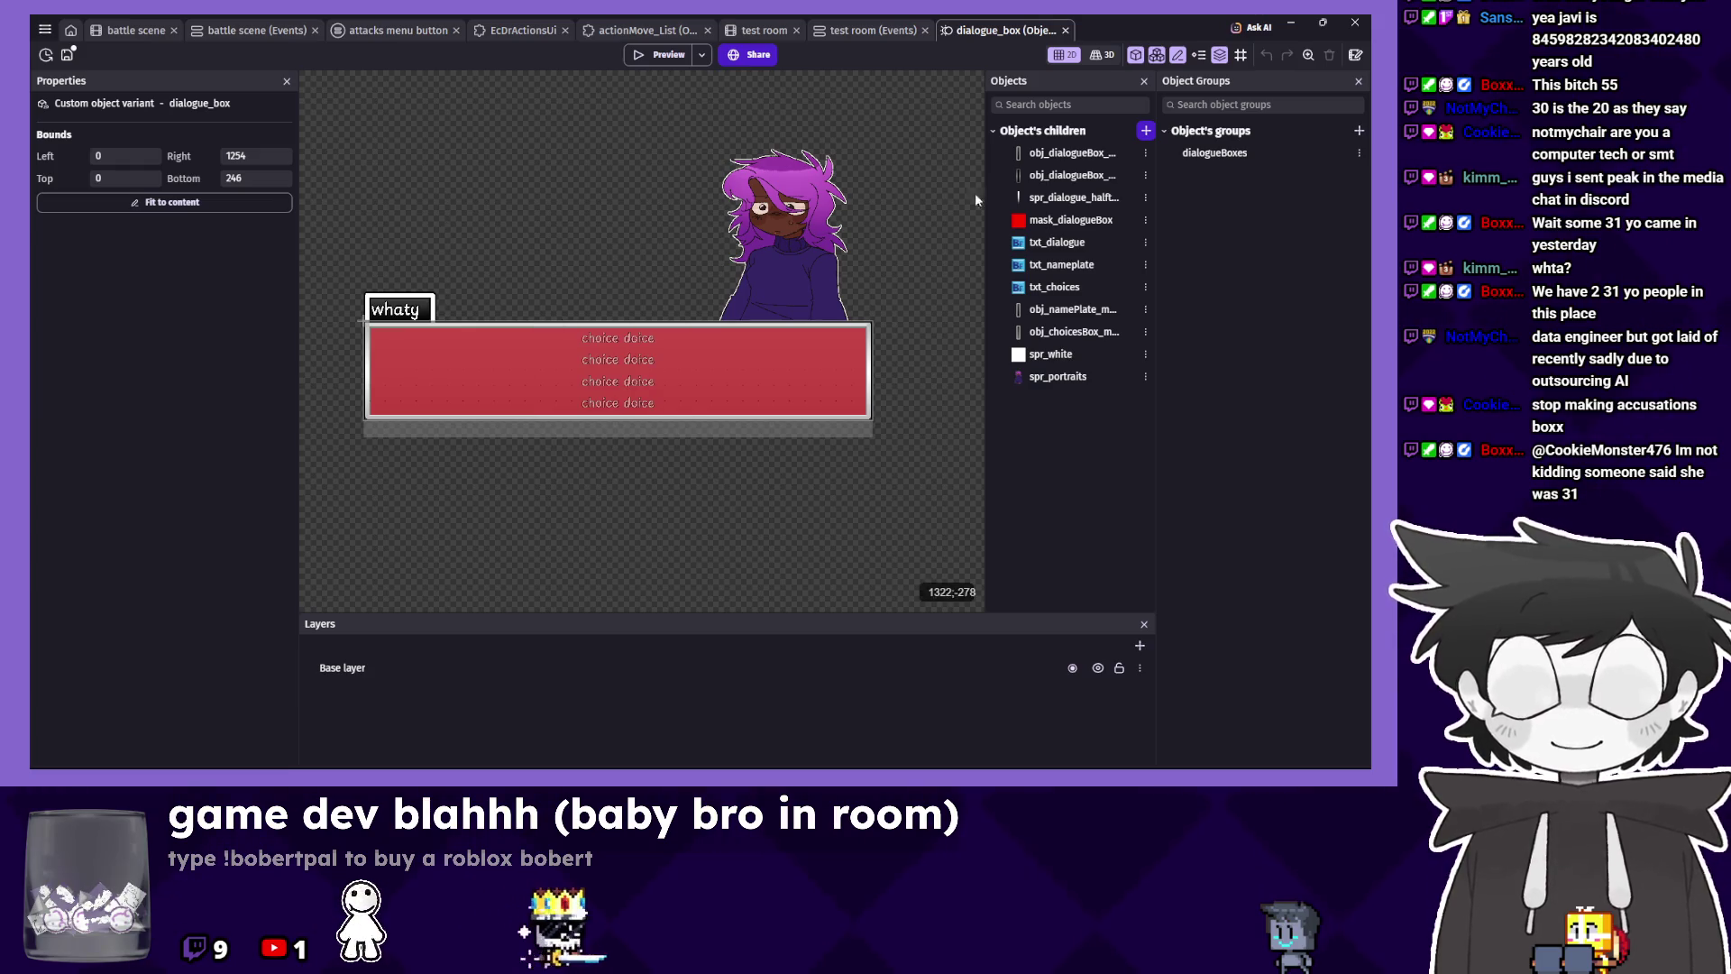
left_click(67, 55)
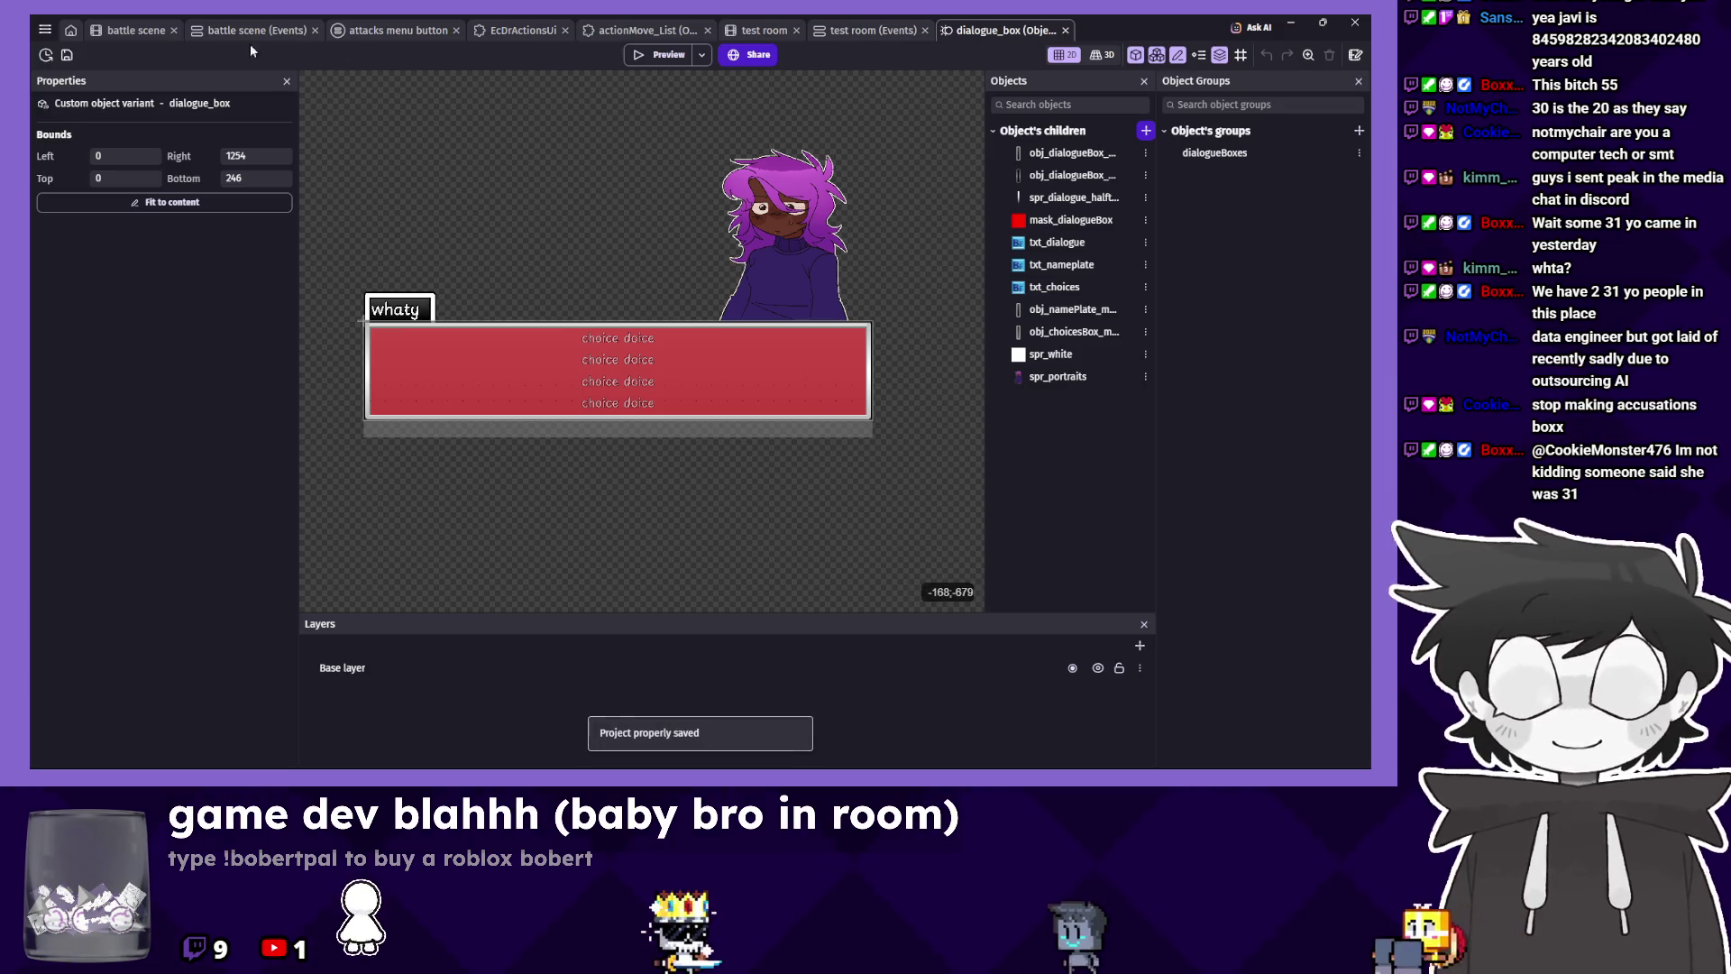
Open the ECLIPSED_DREAMER extension from the project manager's Extensions list.
key("ctrl+alt+e")
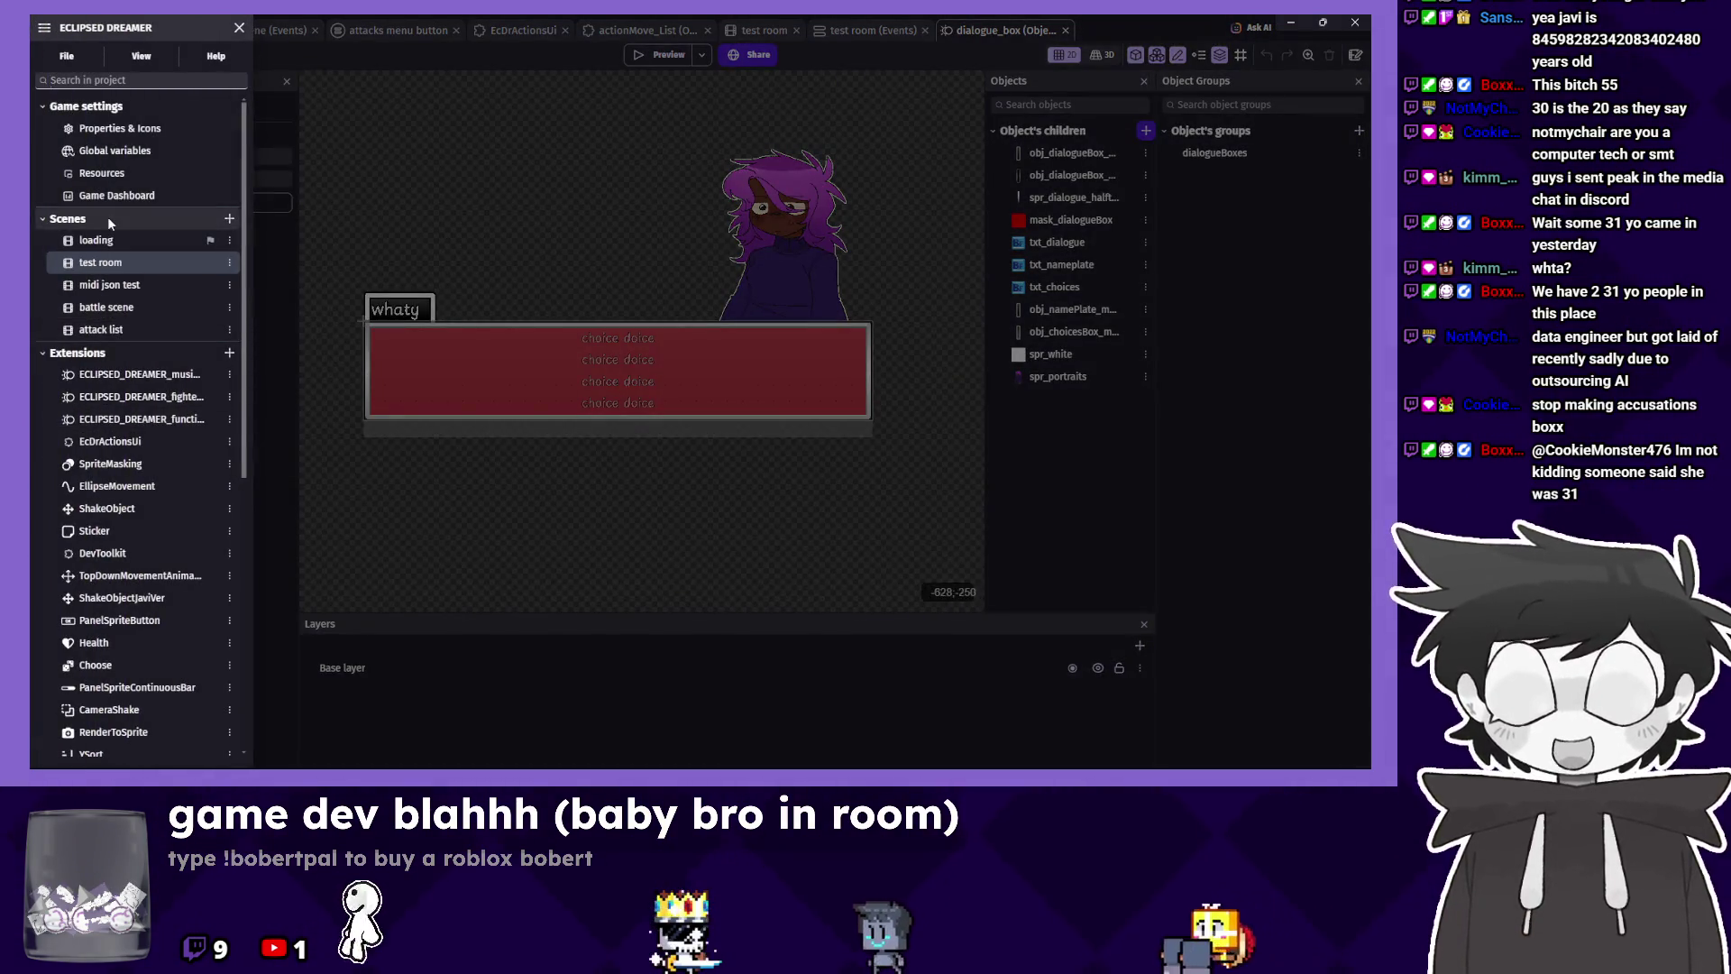
scroll(129, 590, "down", 5)
scroll(129, 593, "up", 5)
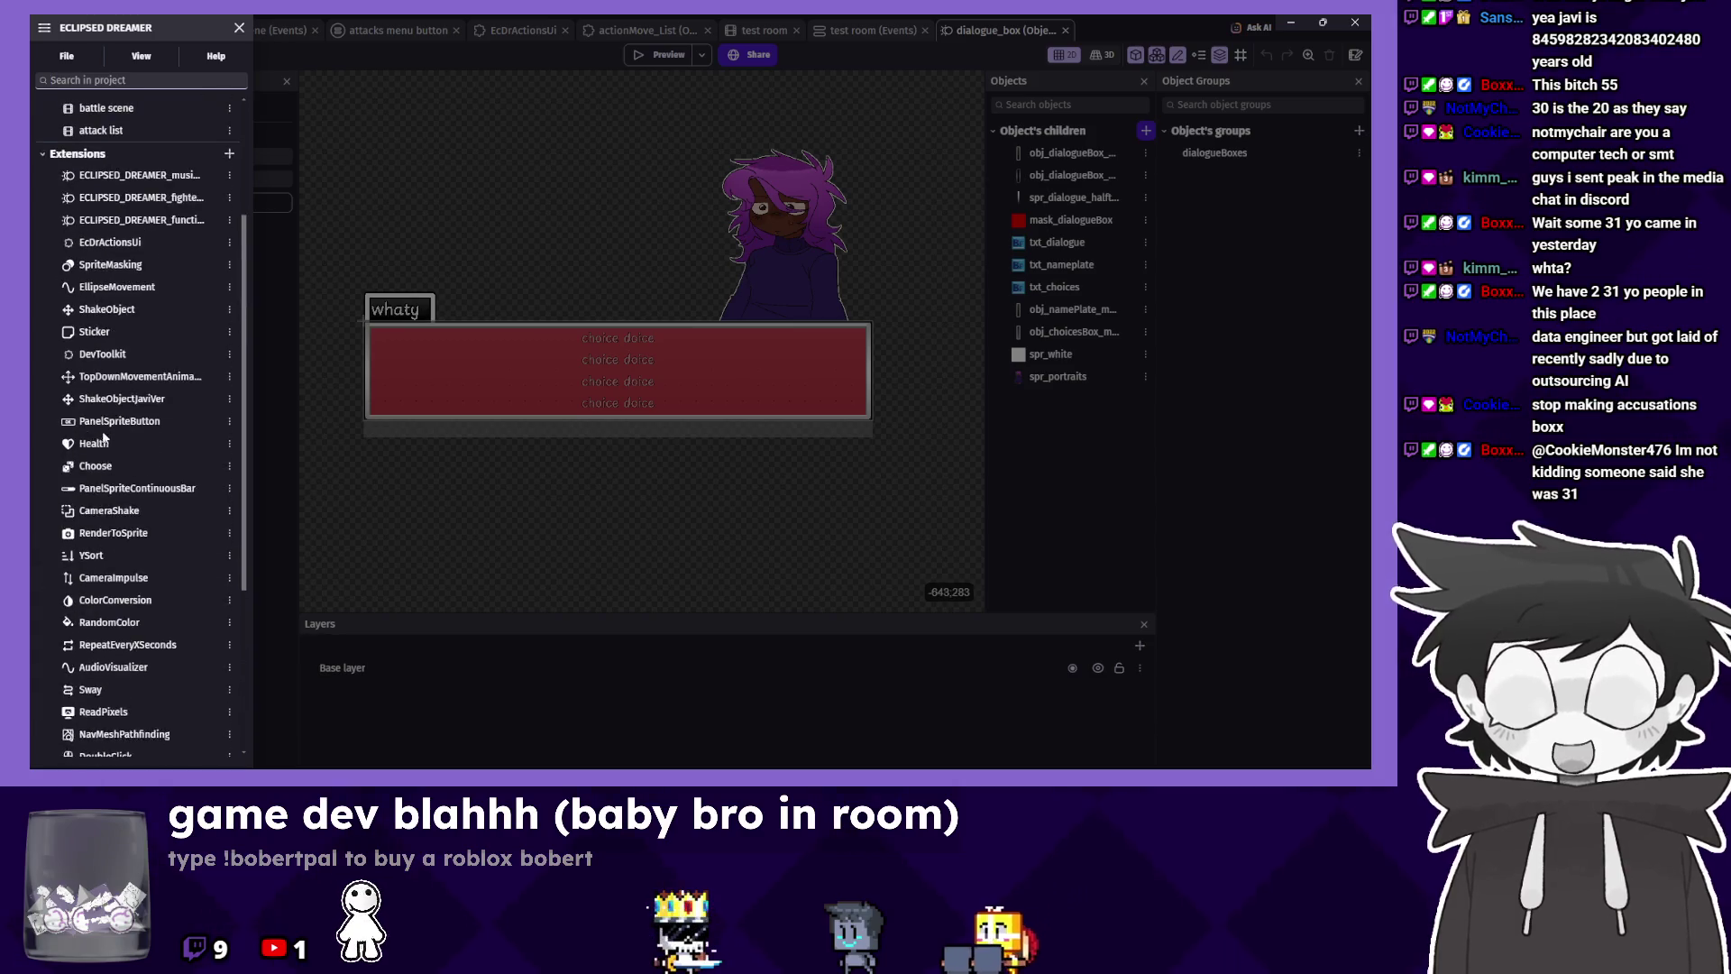
left_click(82, 234)
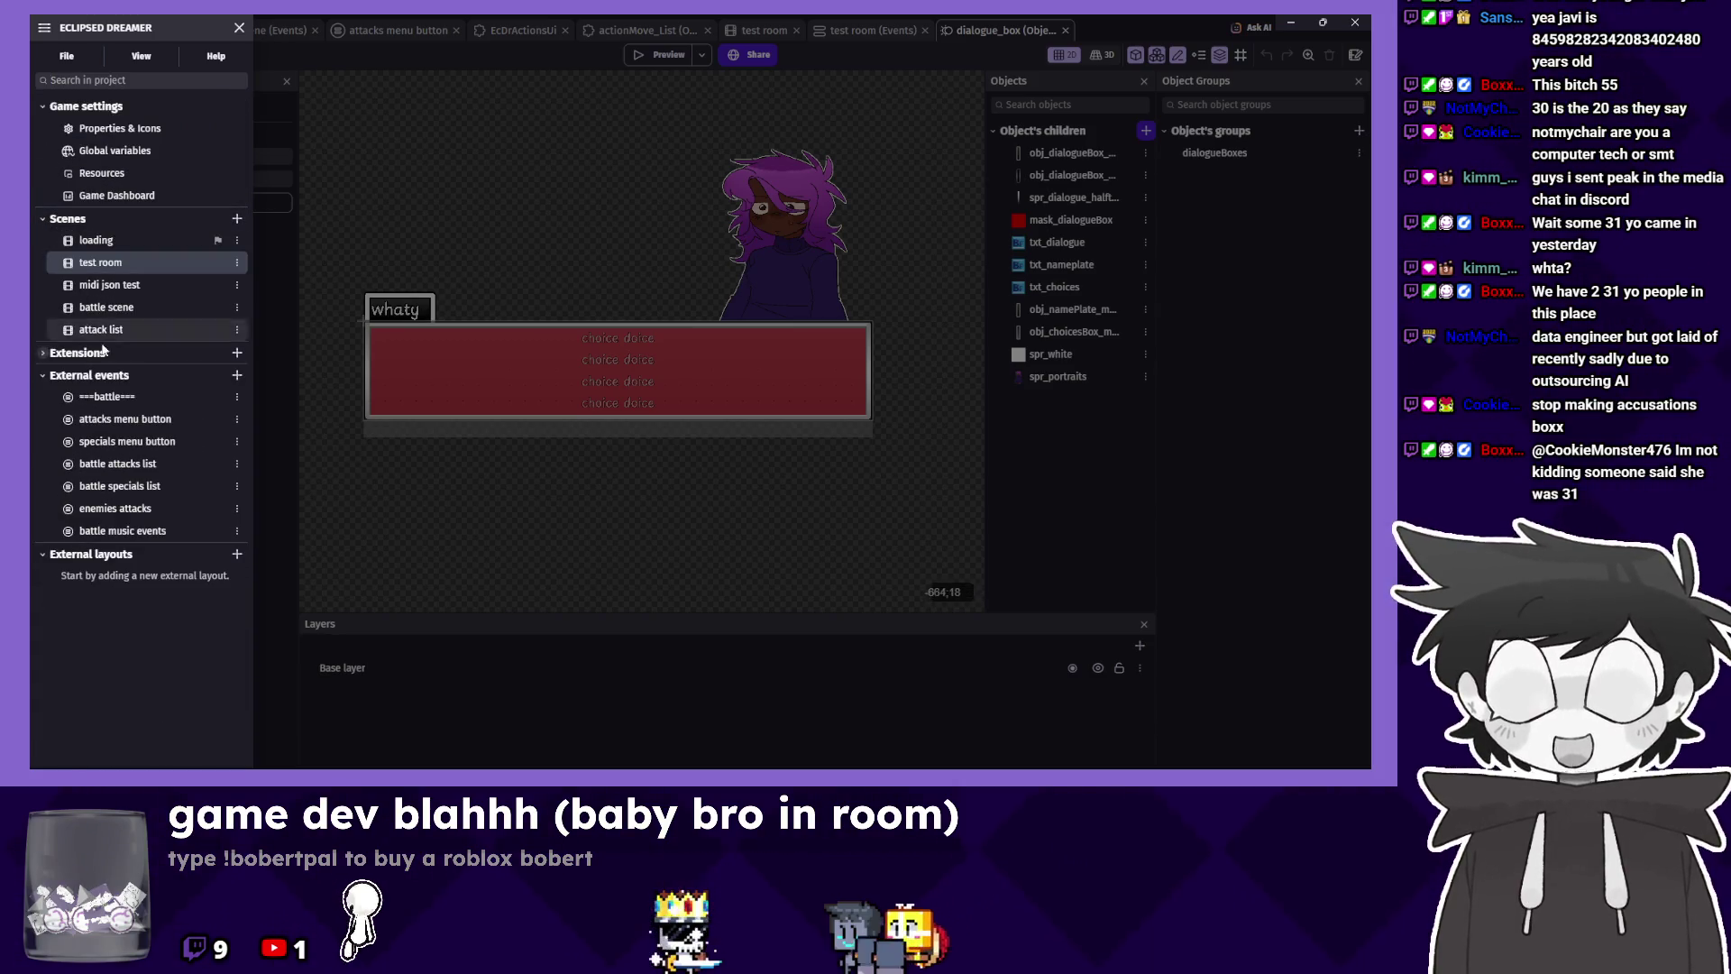
left_click(44, 353)
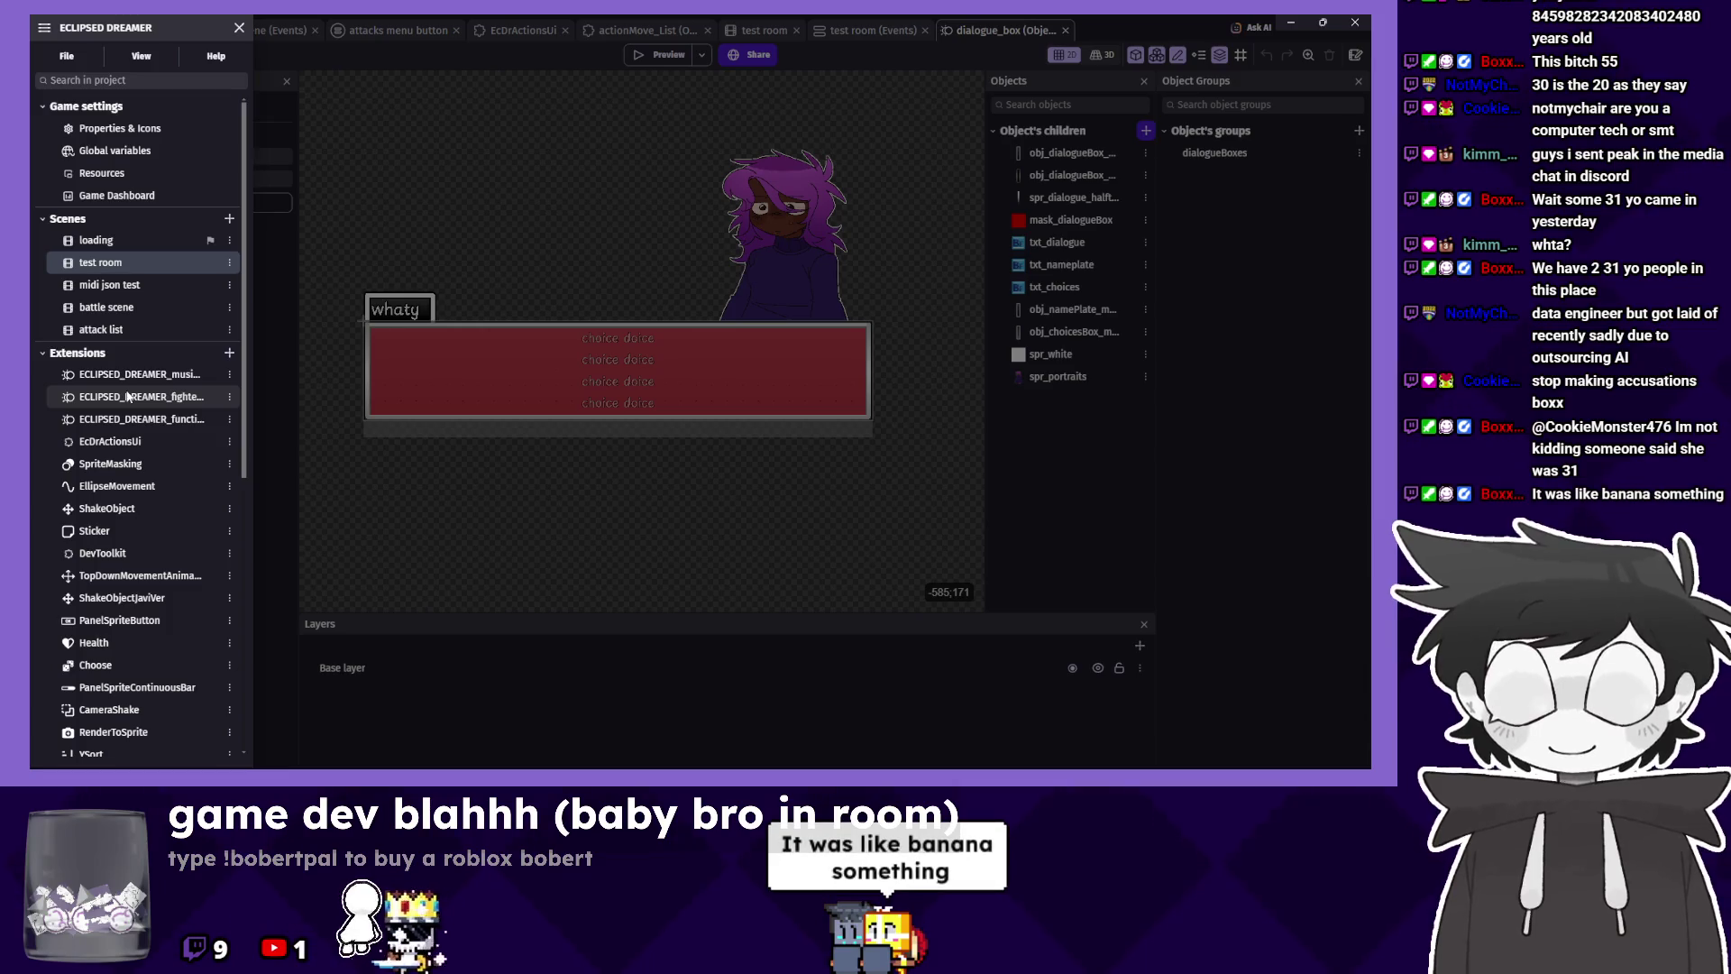
left_click(171, 420)
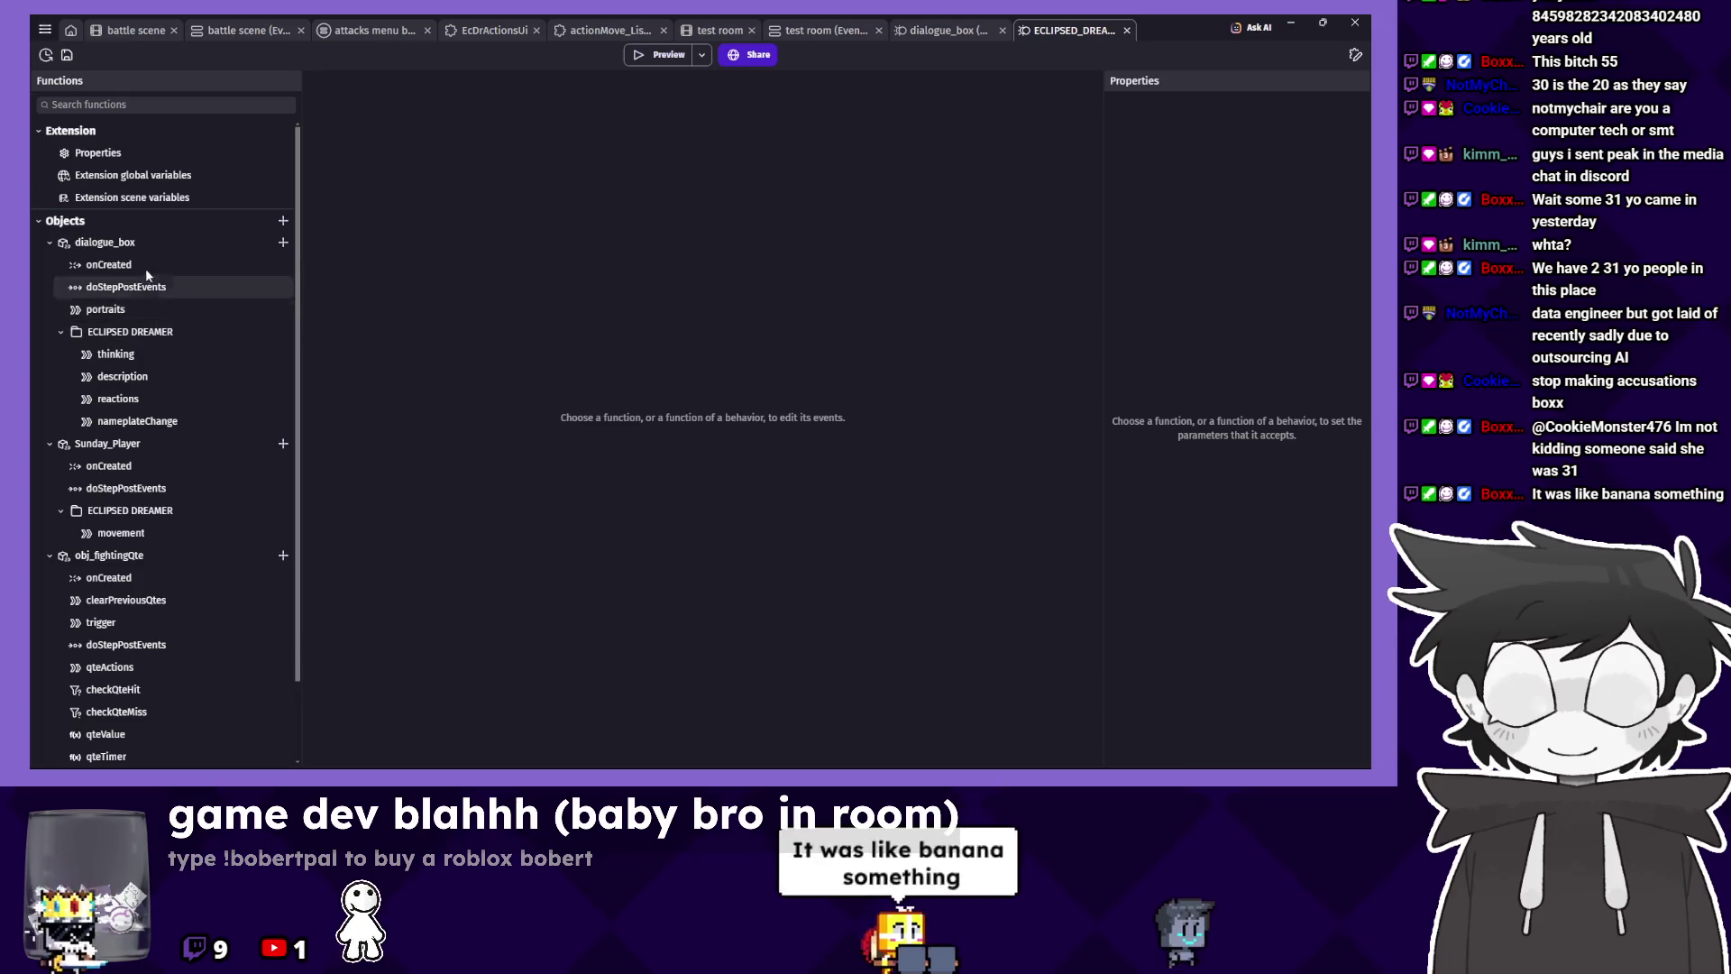
Review dialogue_box's onCreated and doStepPostEvents functions, down to the dialogue line is text condition.
left_click(140, 262)
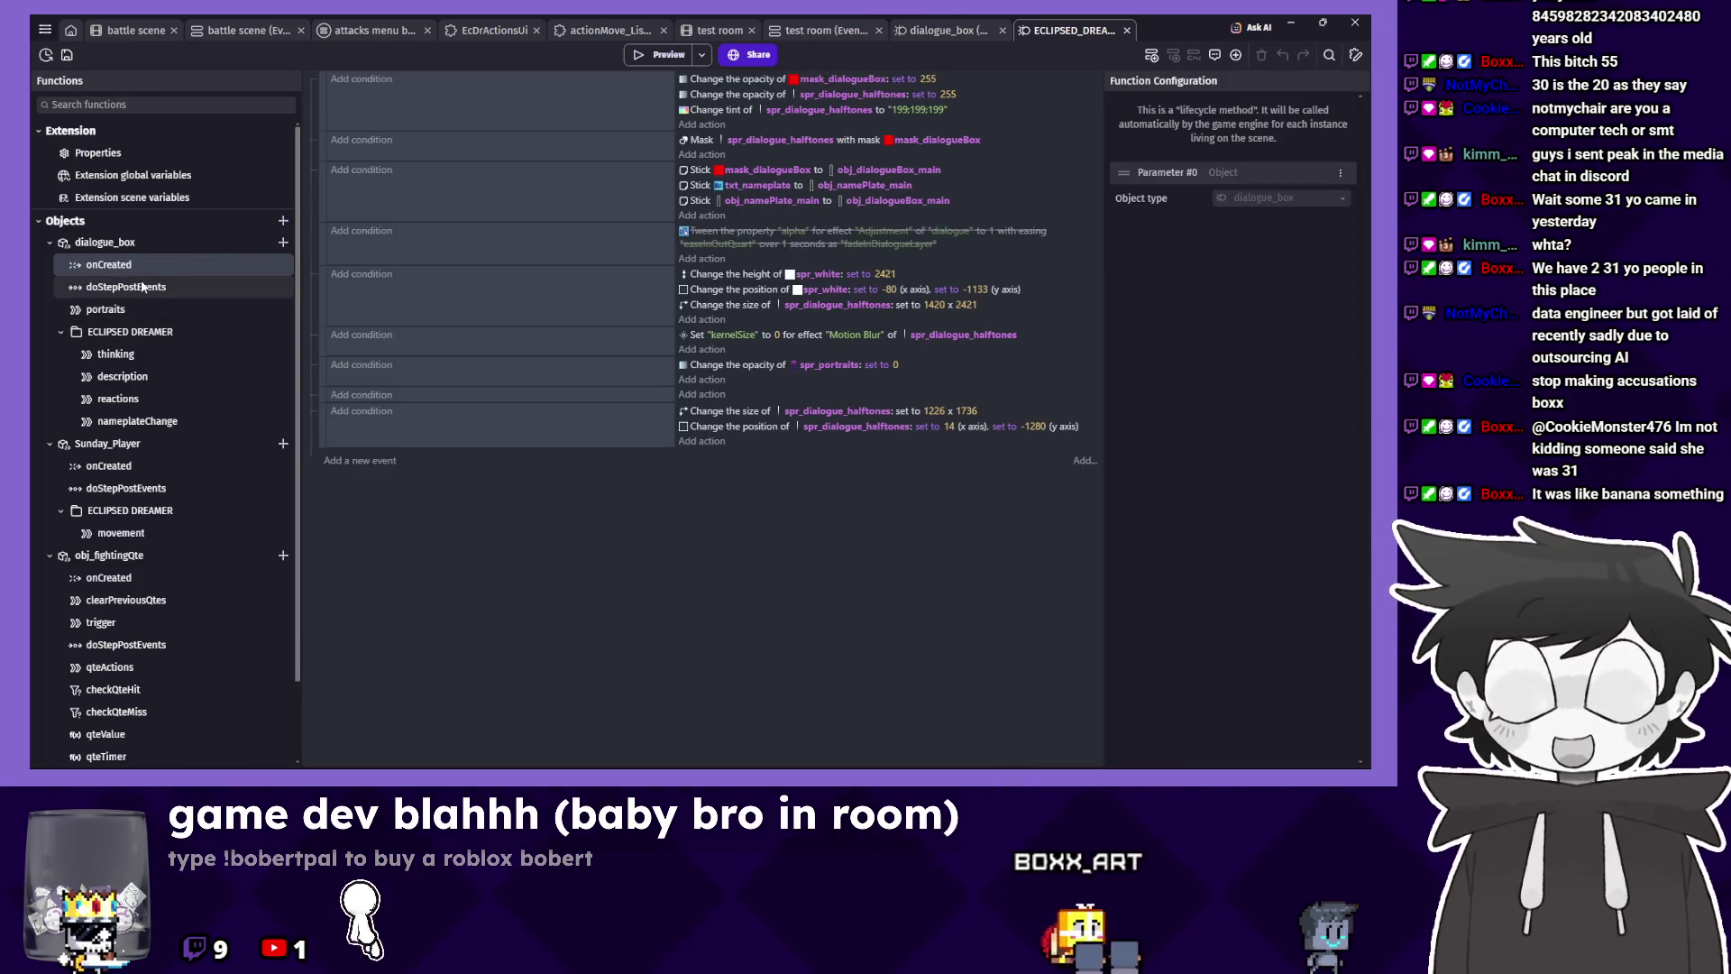
left_click(141, 286)
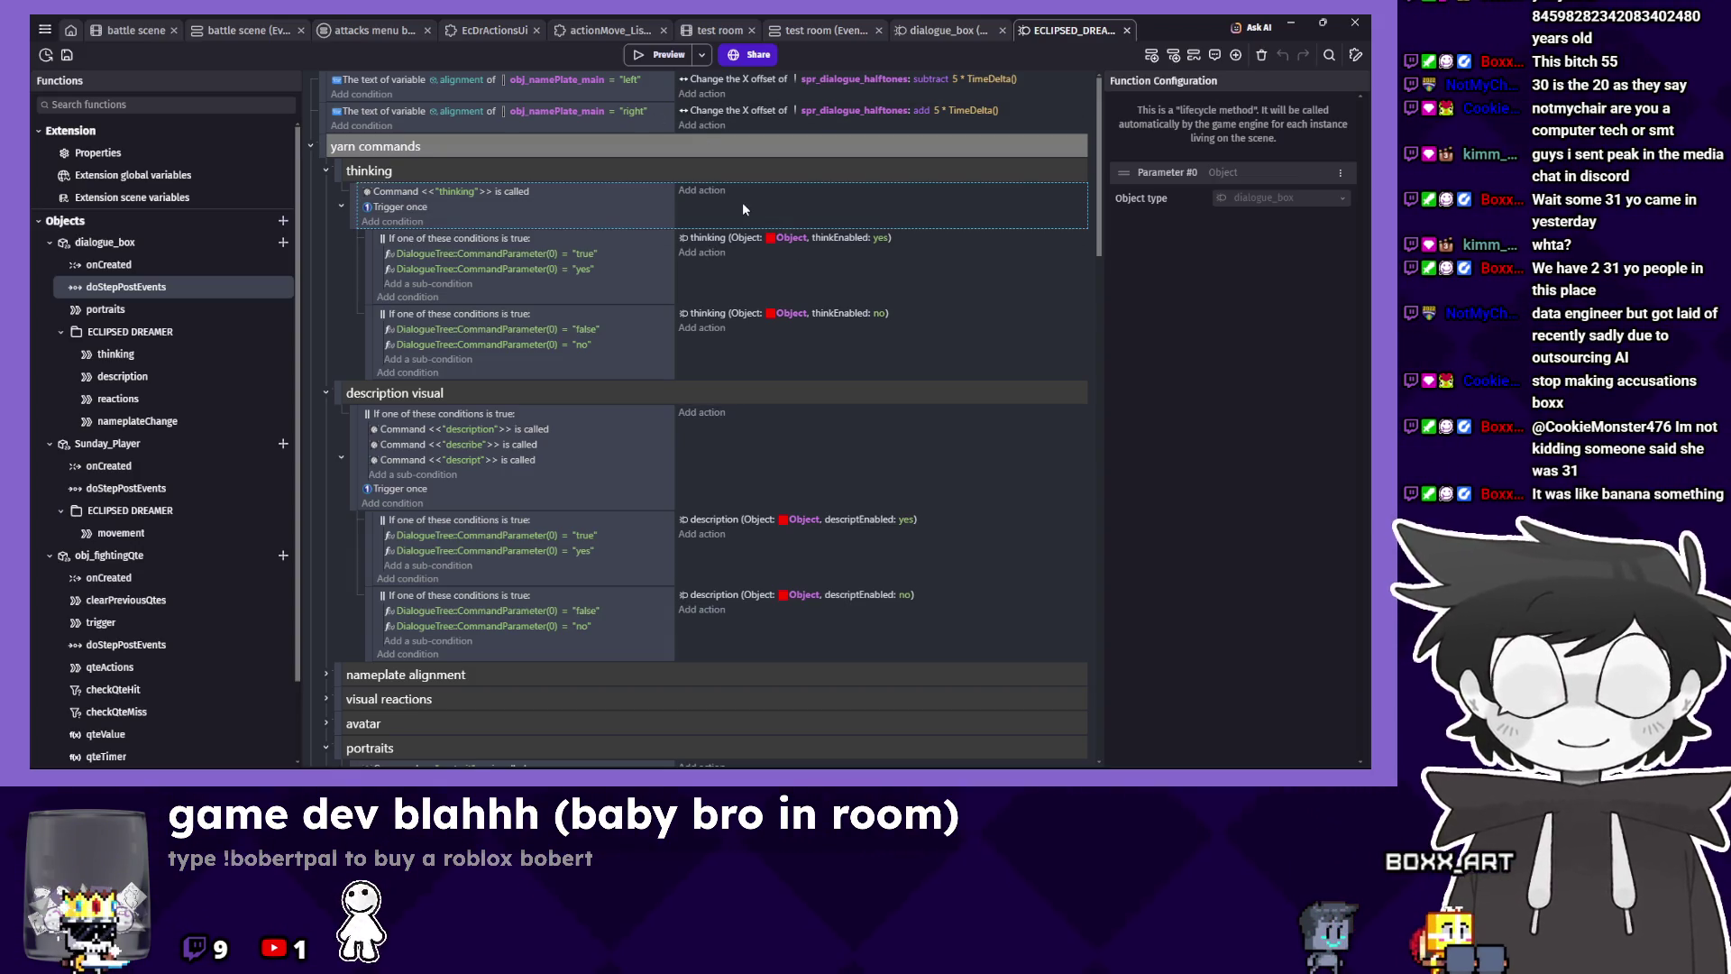
scroll(739, 200, "down", 3)
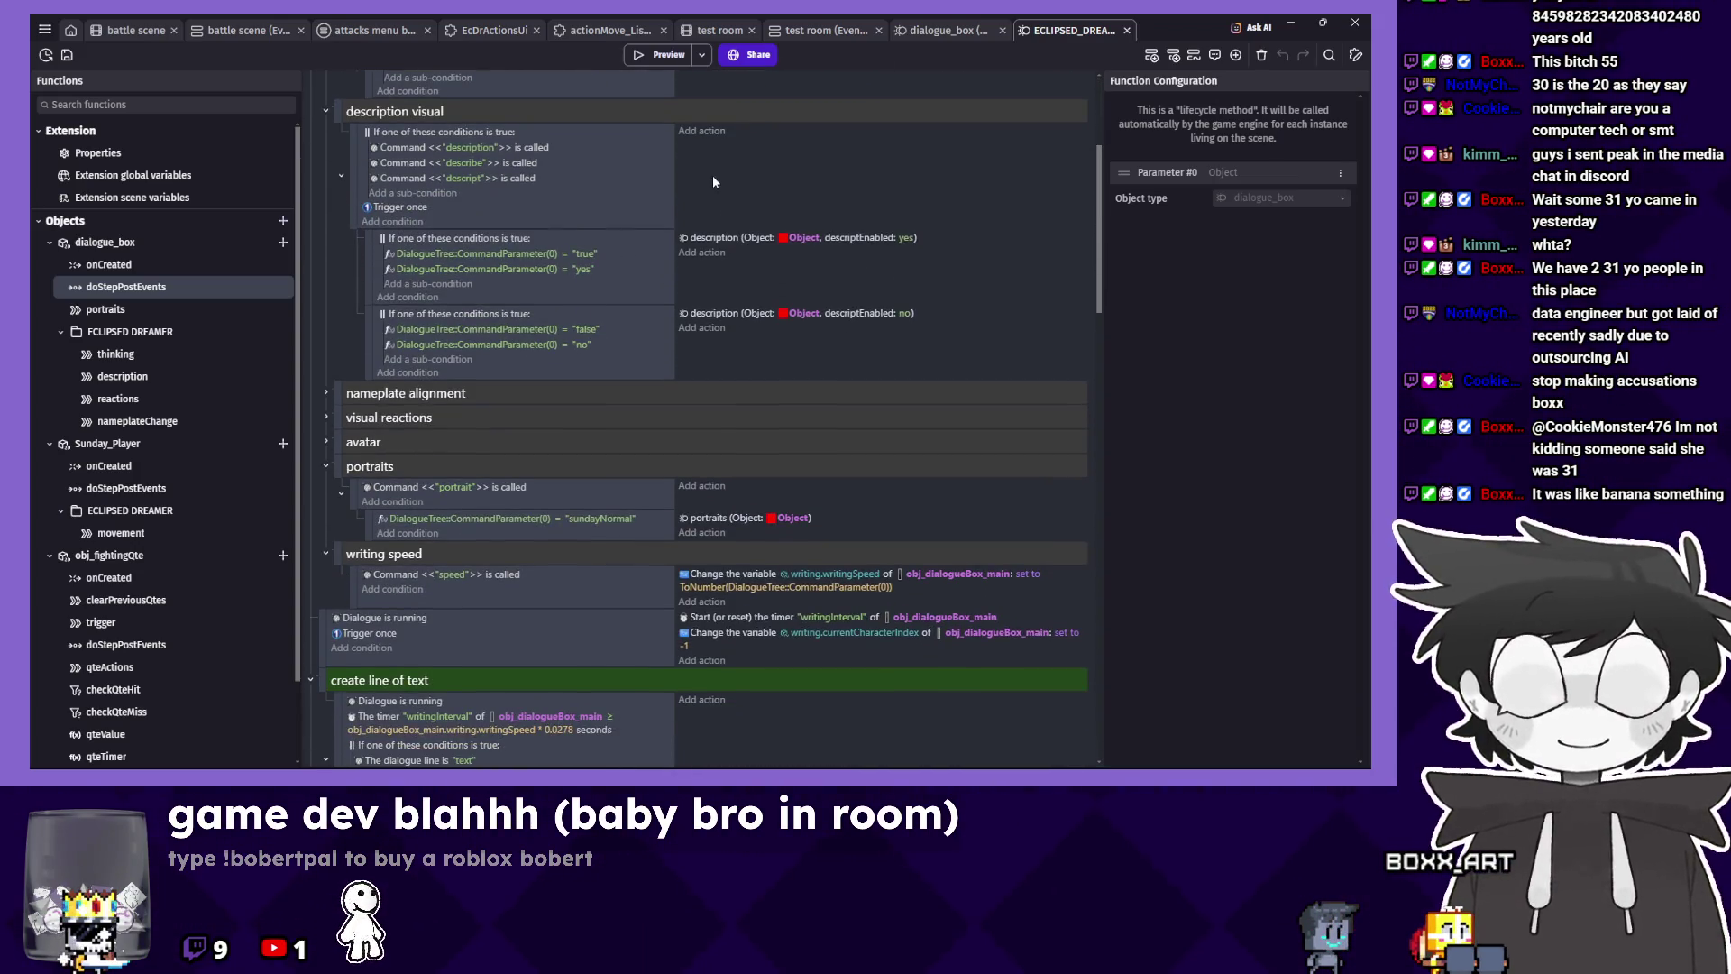
scroll(713, 182, "down", 4)
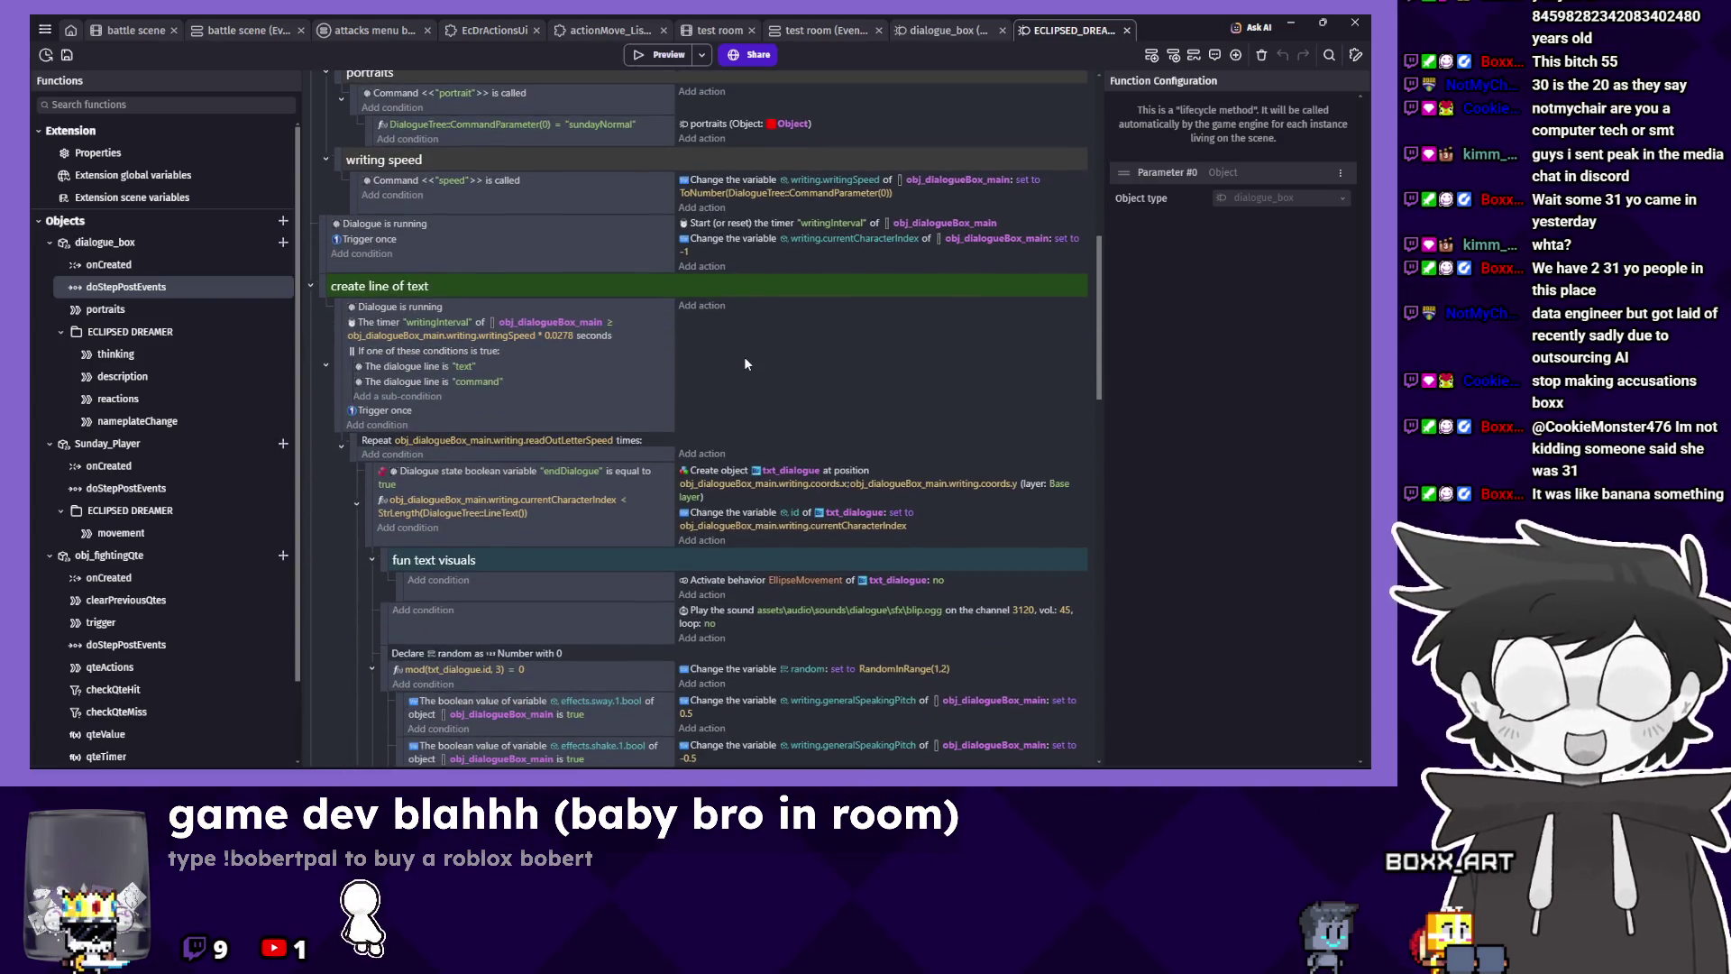
scroll(743, 364, "down", 1)
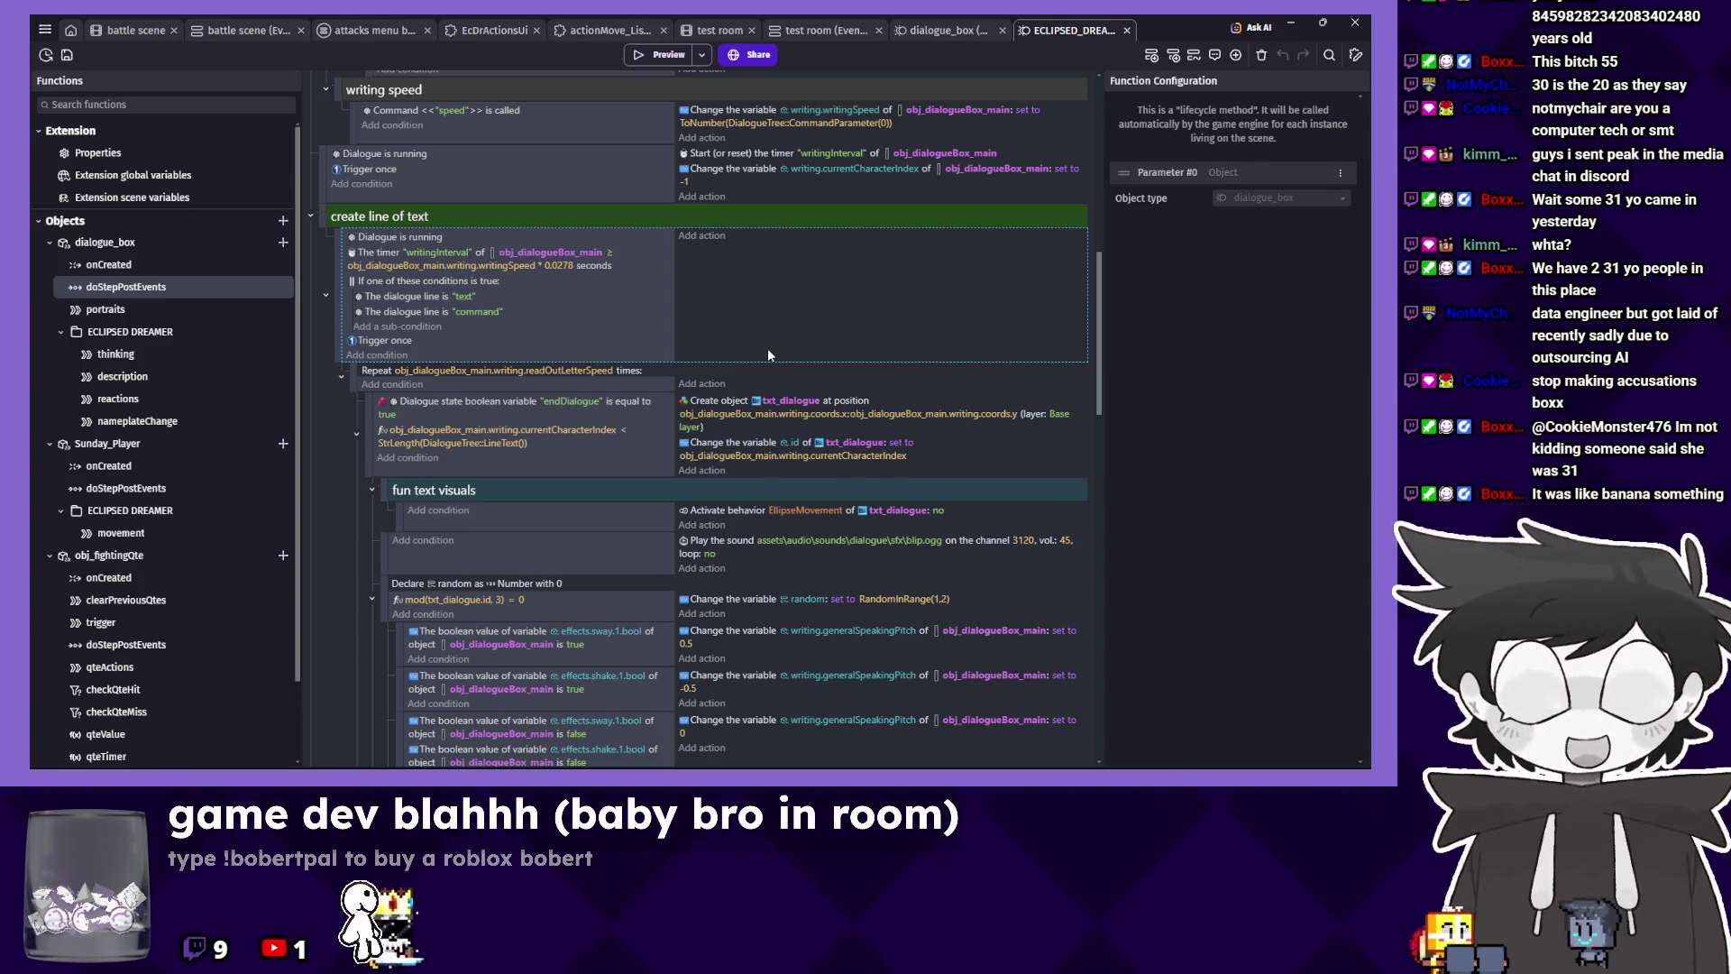
left_click(544, 296)
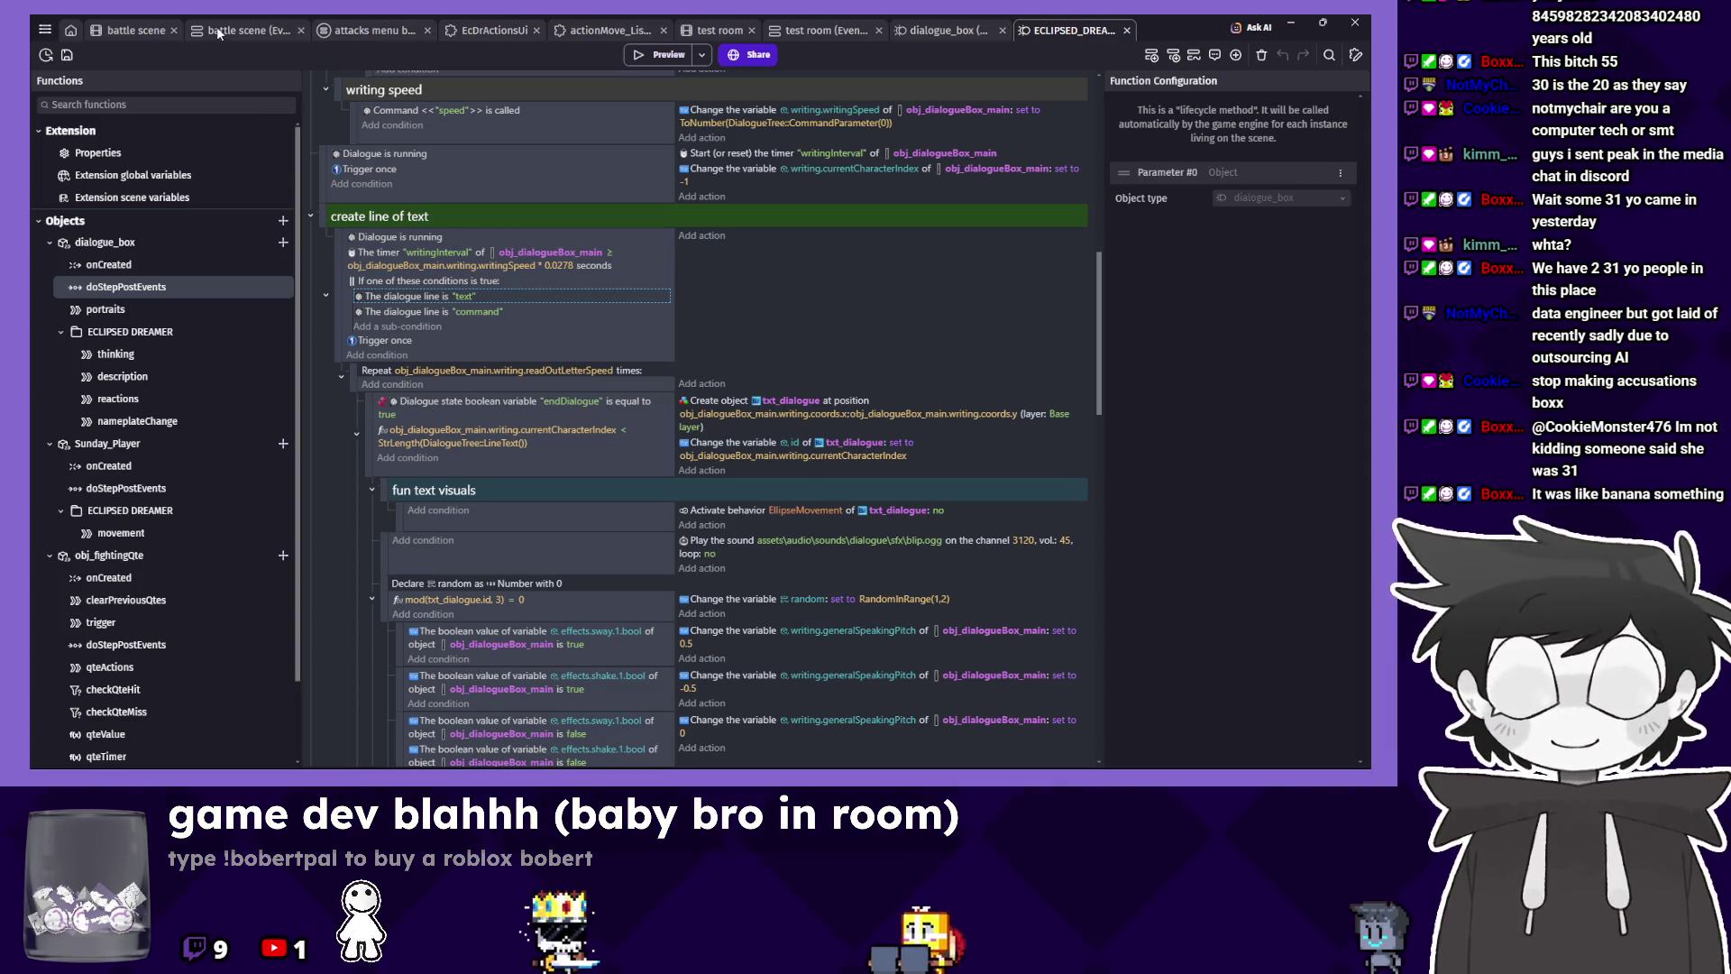
left_click(132, 26)
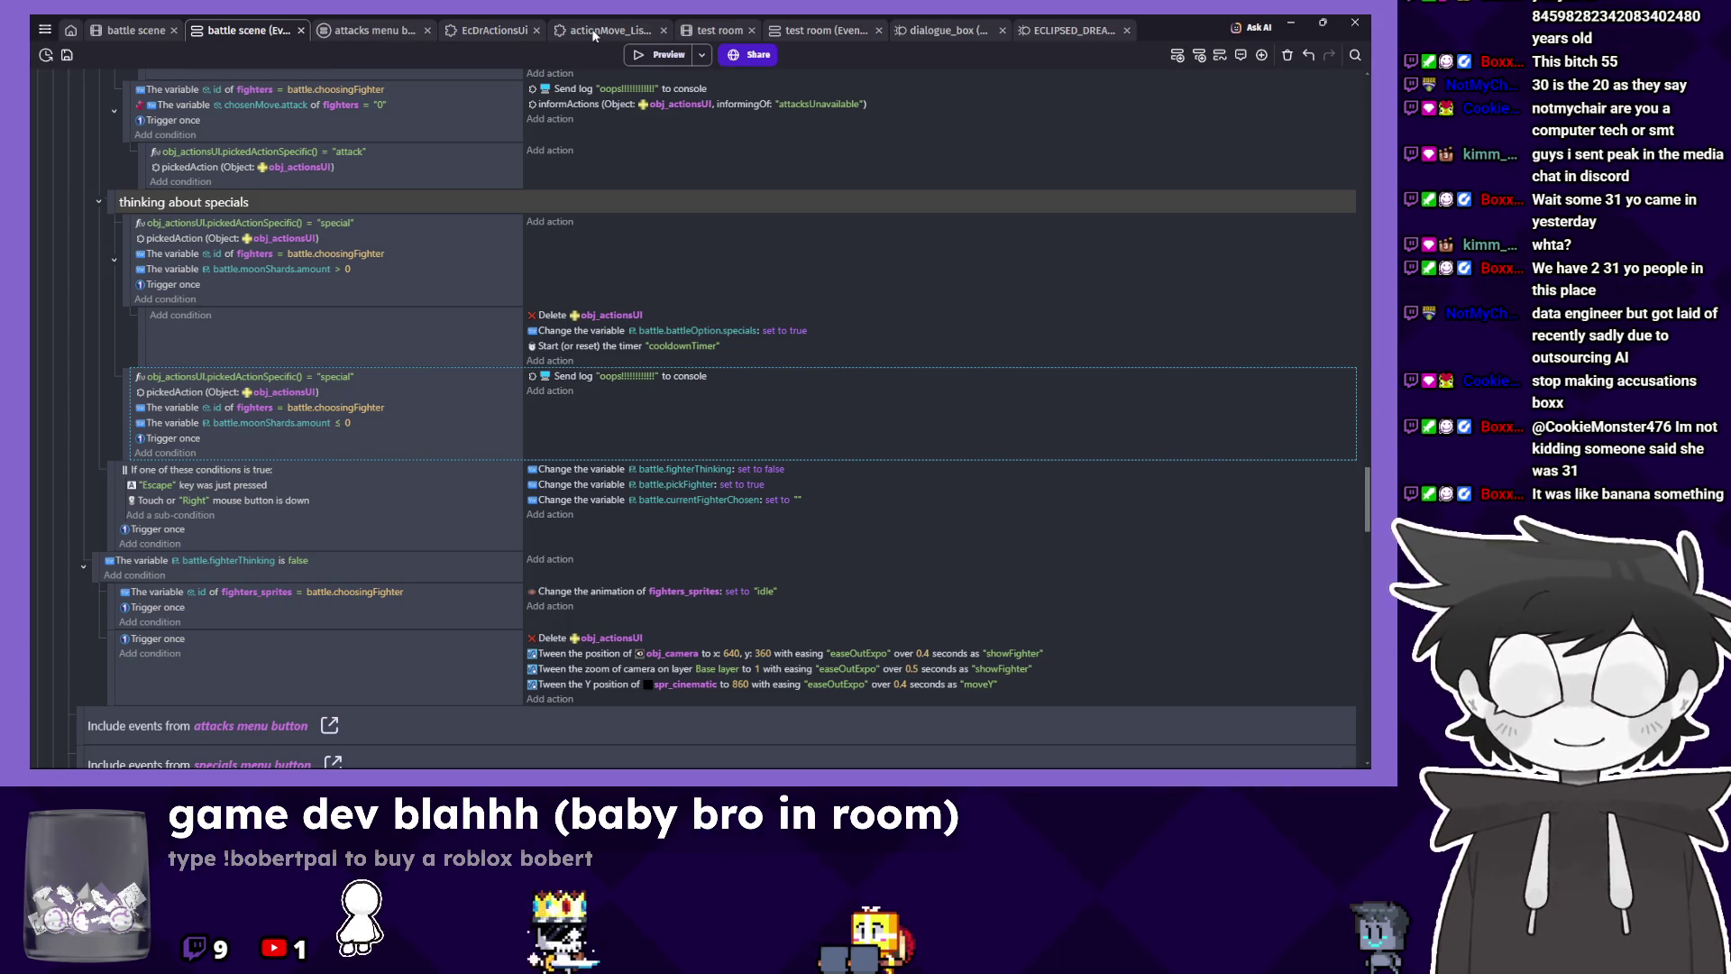
Open the test room's Load dialogue data from JSON file action and its file in the Yarn editor.
left_click(604, 30)
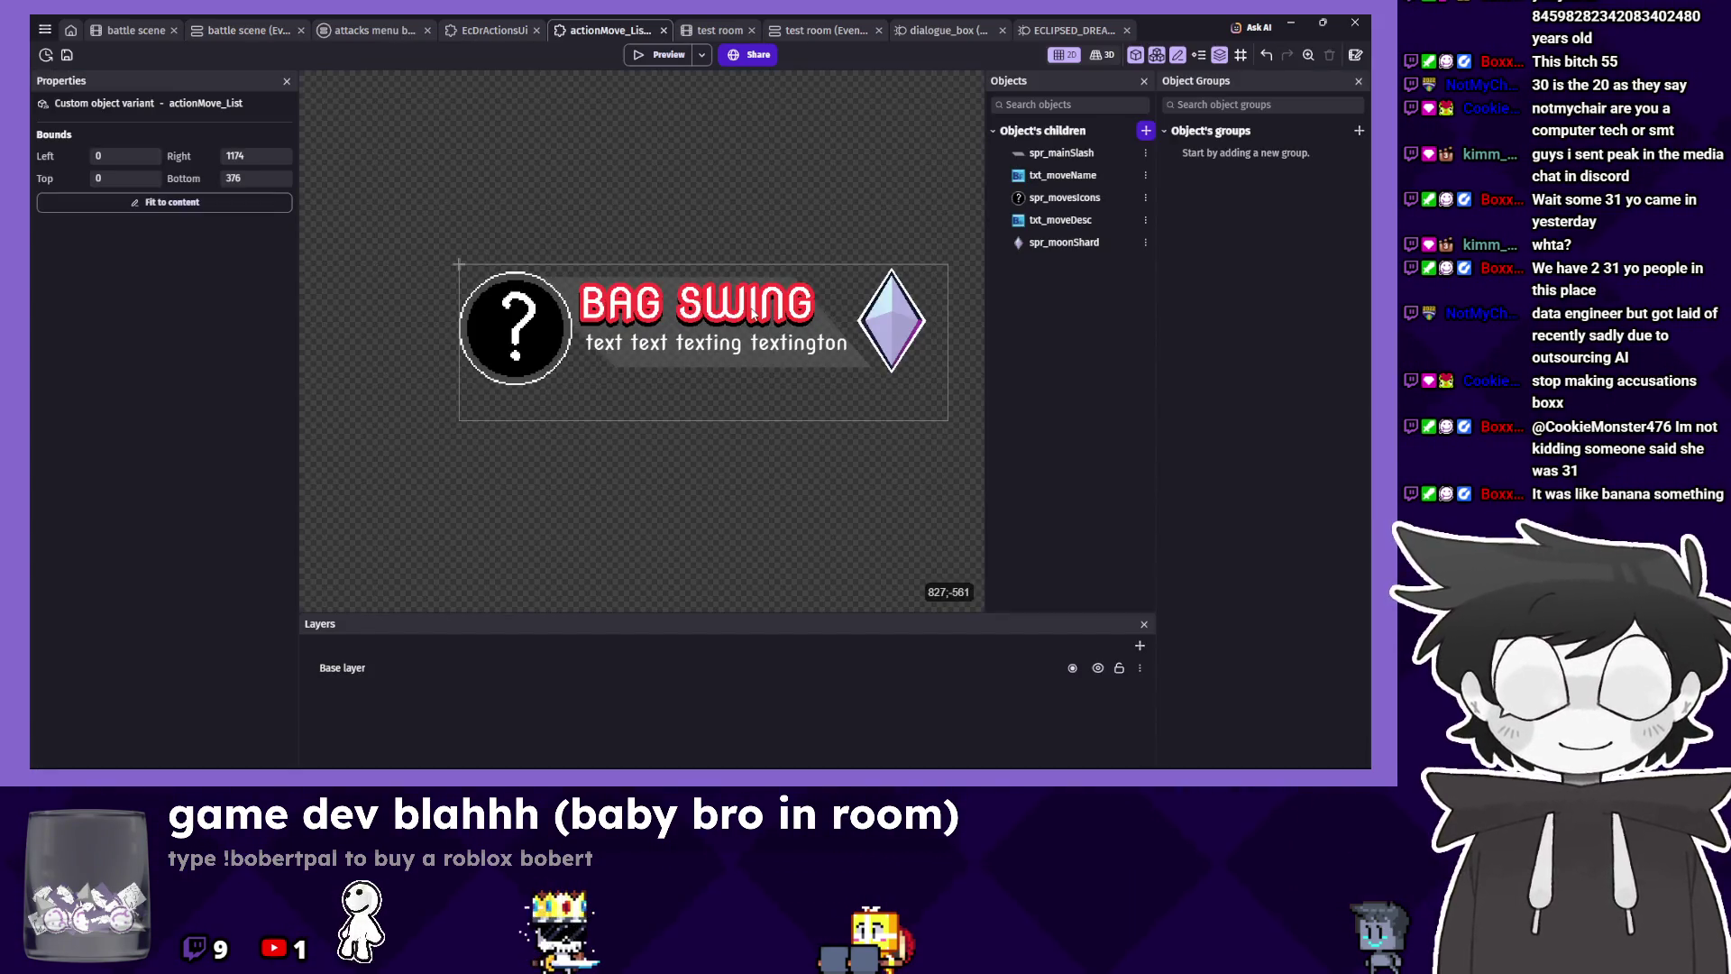
key("ctrl+Tab")
key("ctrl+Tab")
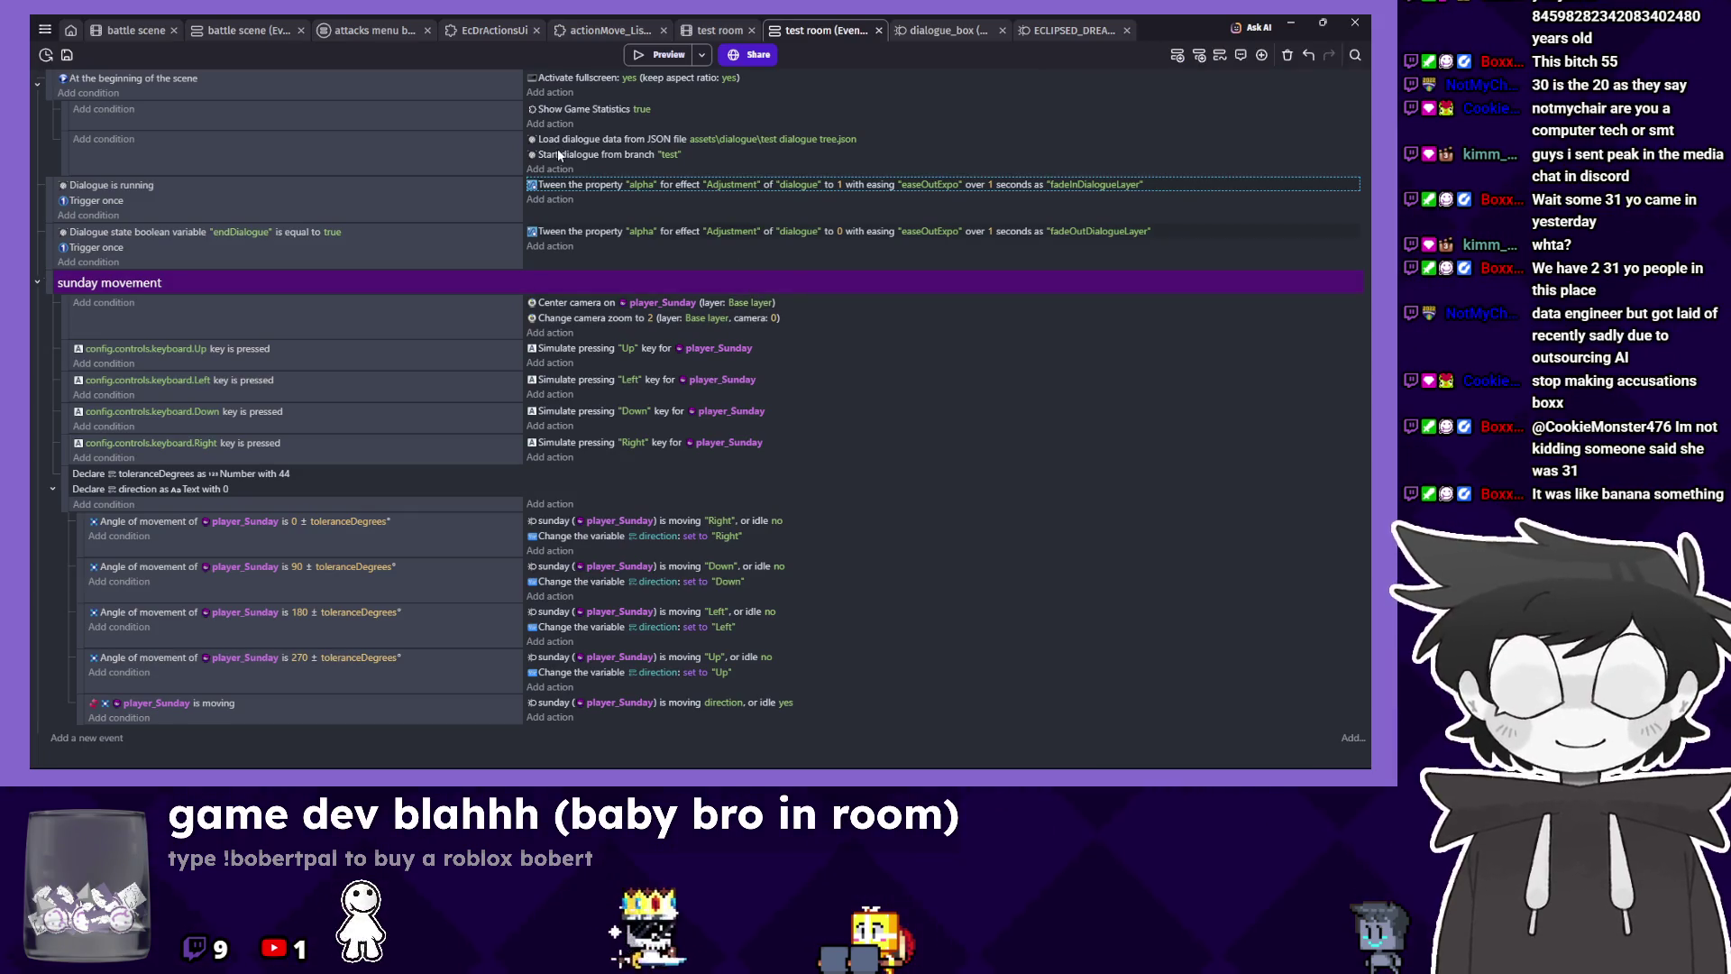
double_click(557, 137)
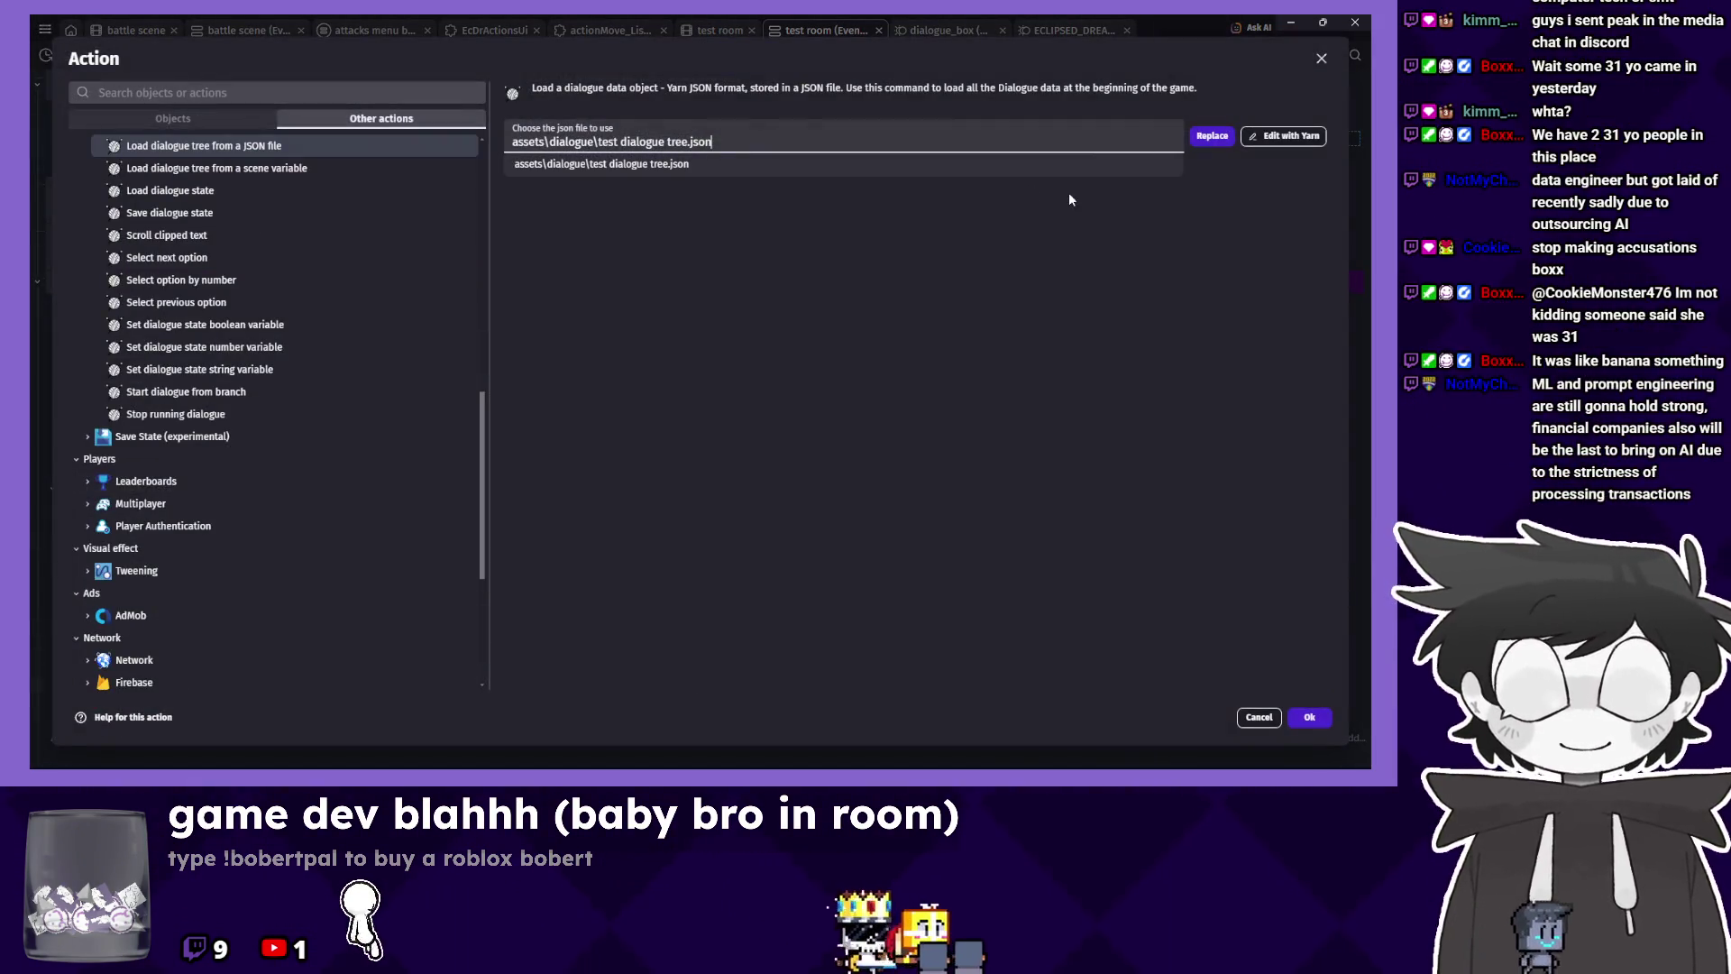
left_click(1252, 137)
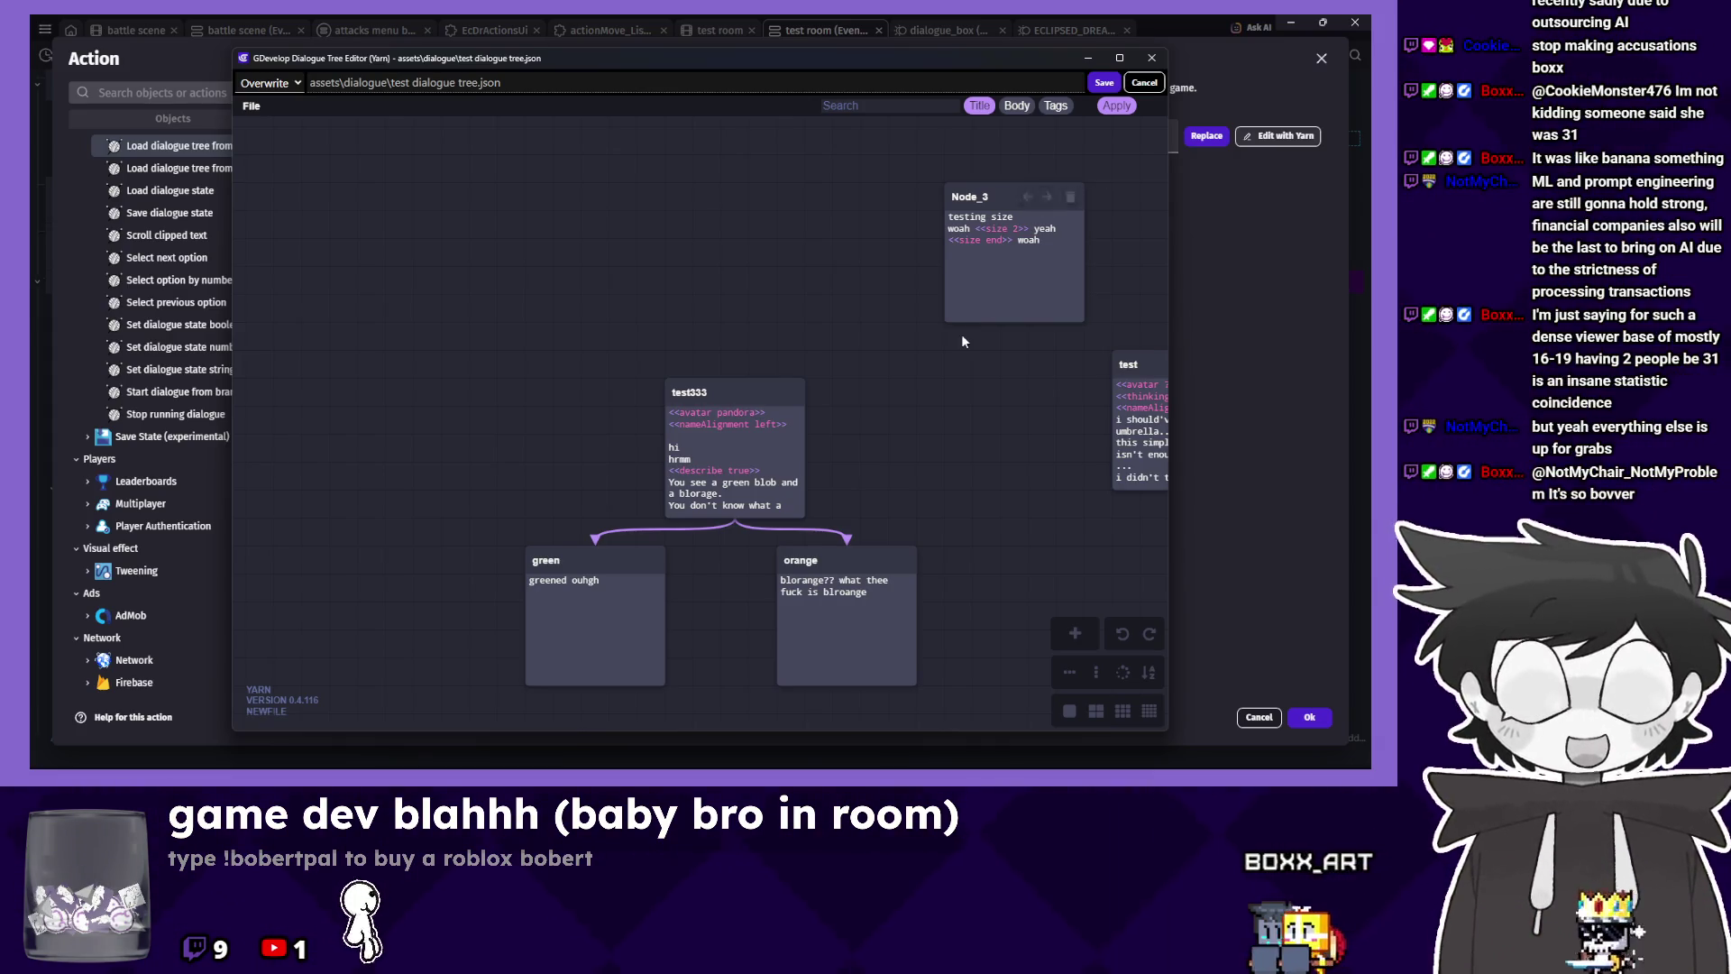
Delete the test node's first three lines, save the dialogue tree, and launch a preview.
mouse_move(916, 413)
left_mouse_down()
mouse_move(655, 368)
mouse_move(587, 410)
left_mouse_up()
double_click(587, 411)
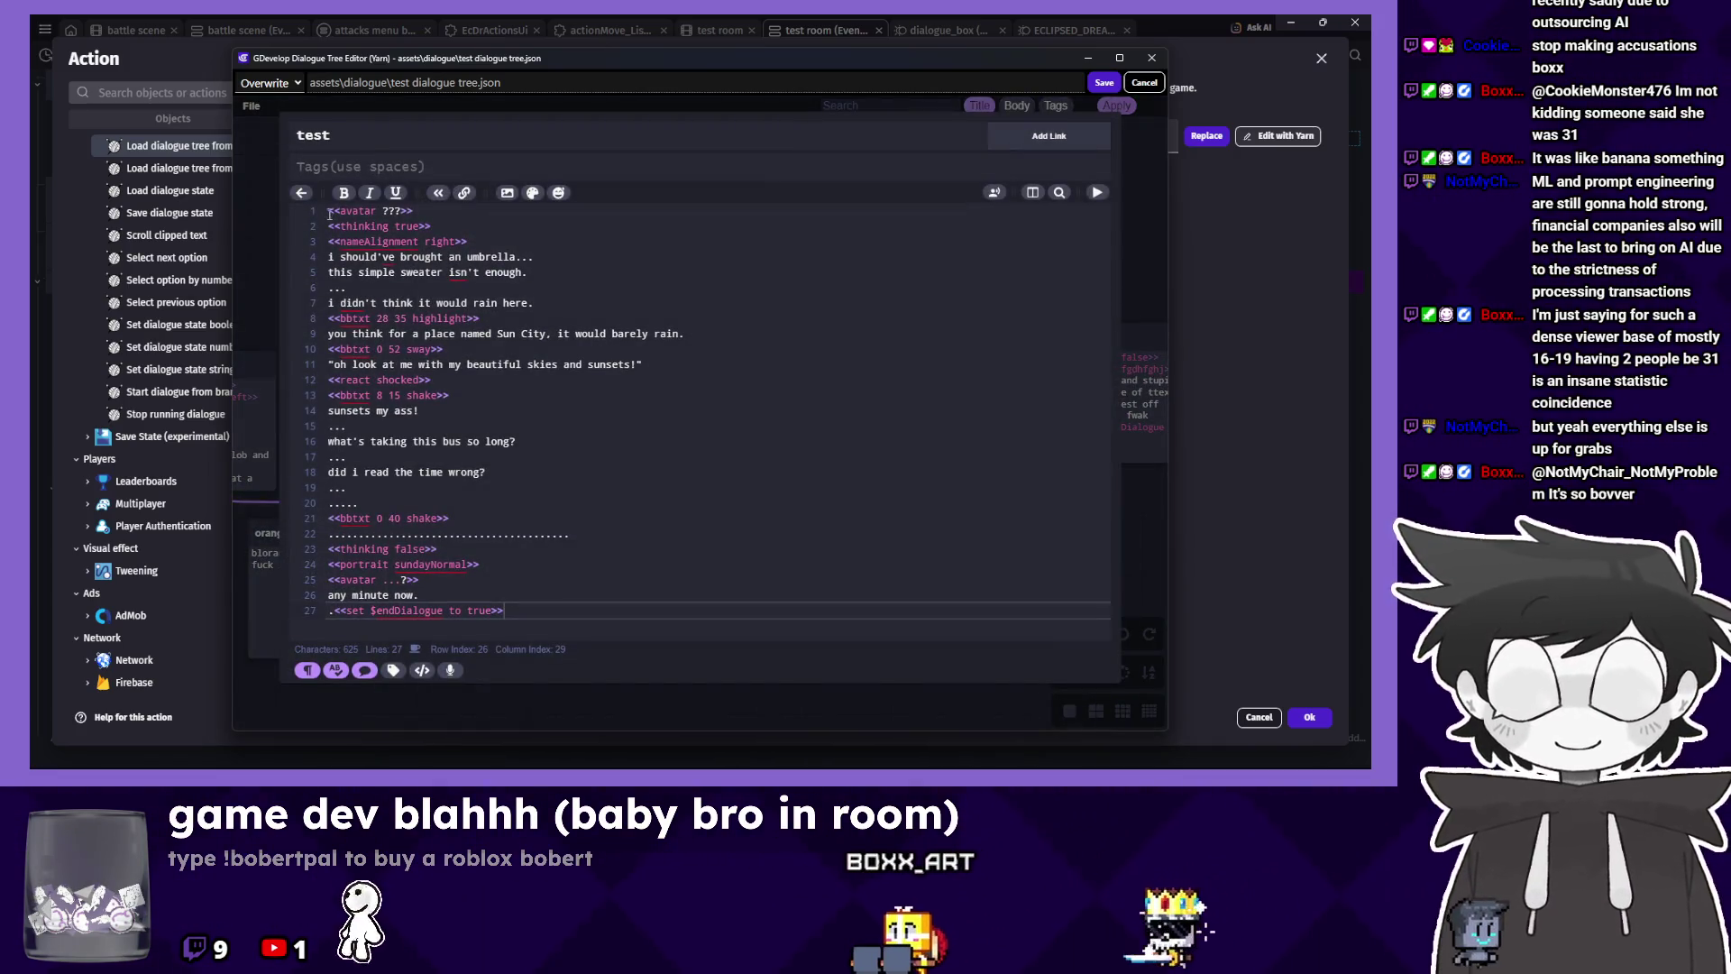
left_click_drag(329, 210, 402, 224)
left_click(506, 244)
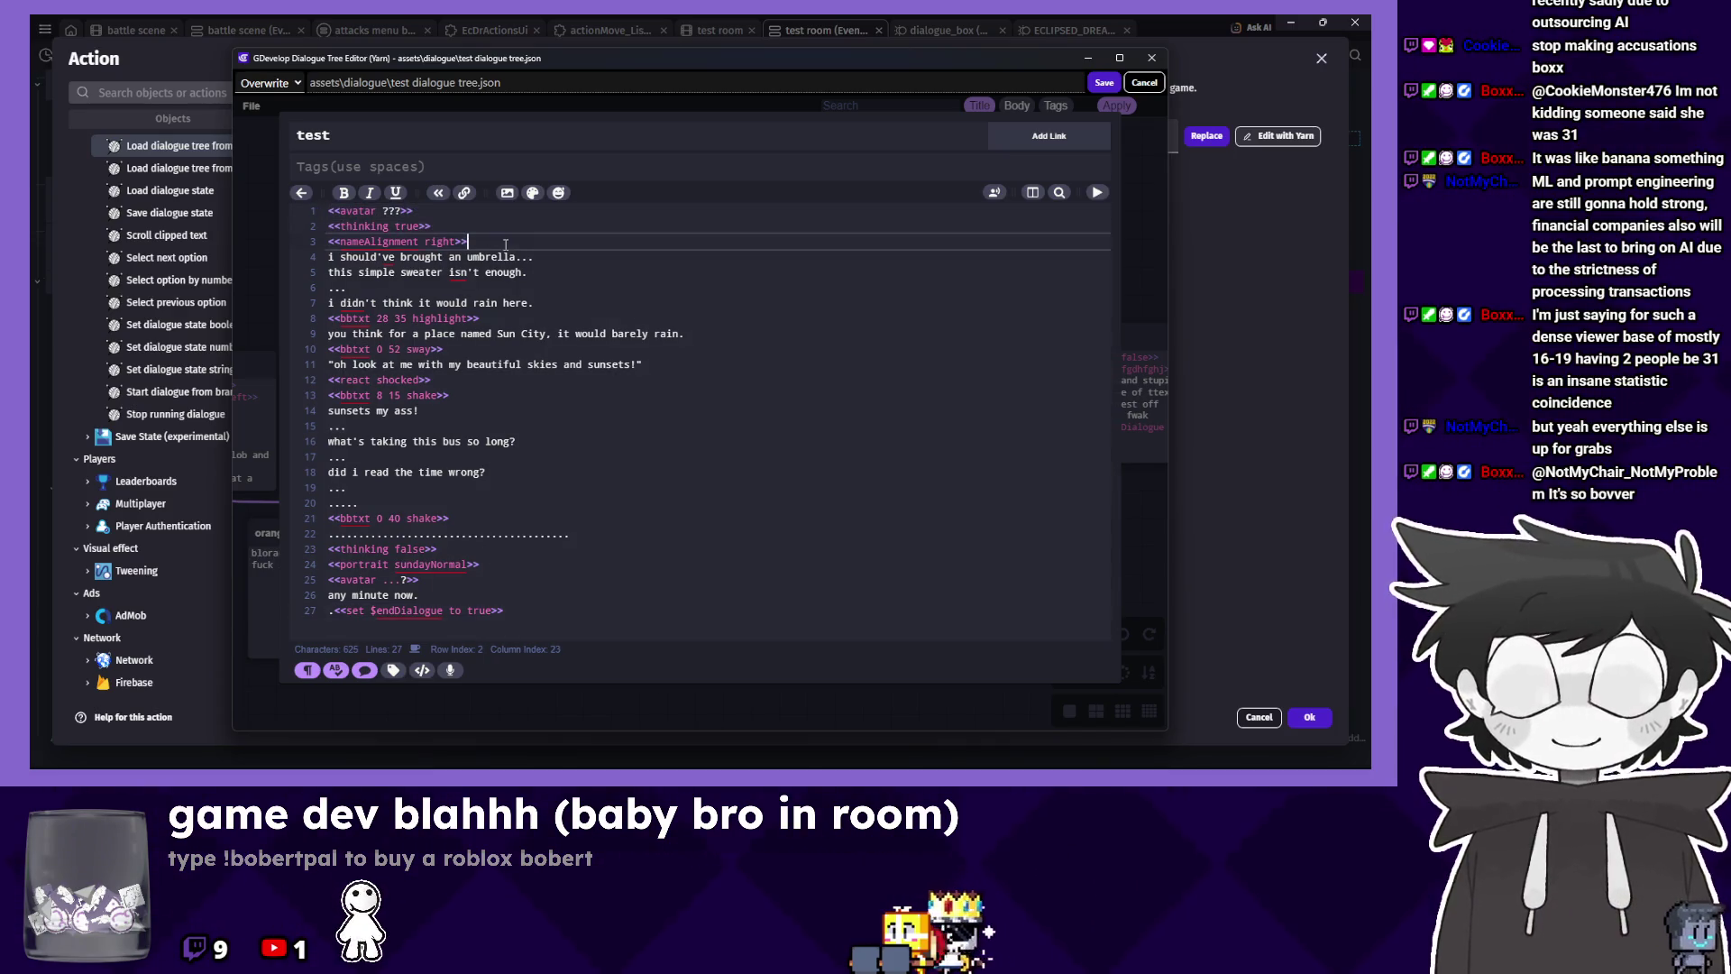
left_click_drag(505, 244, 326, 211)
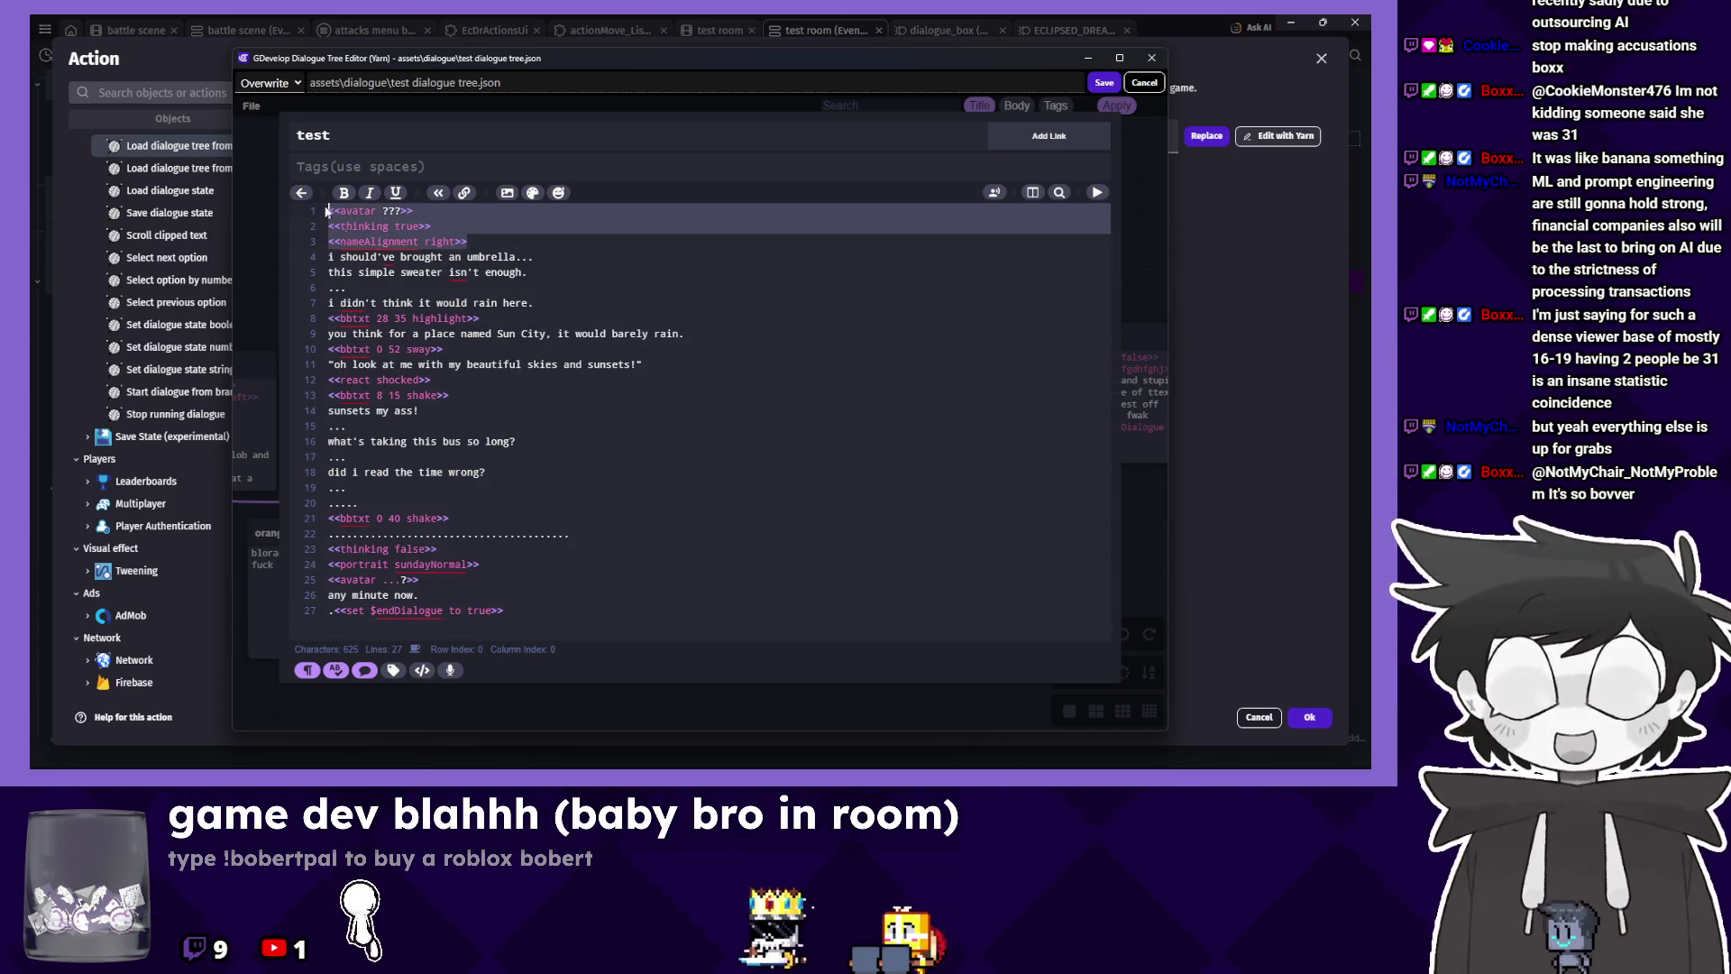
key("BackSpace")
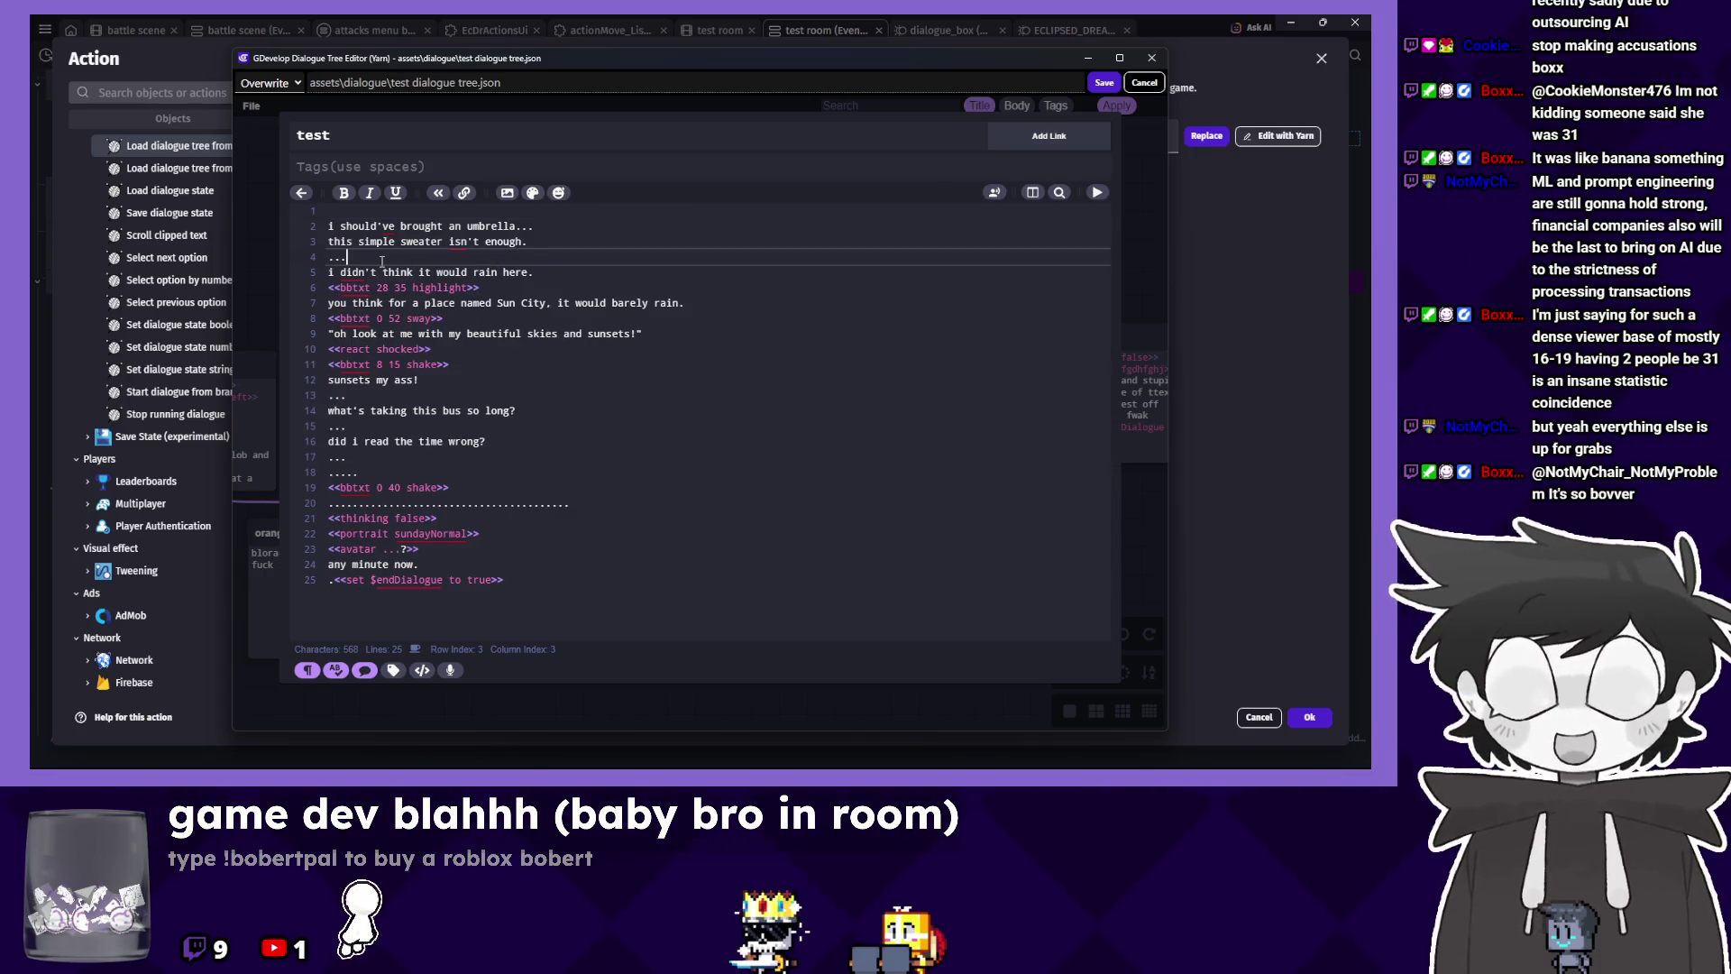
key("Return")
key("ctrl+z")
key("ctrl+z")
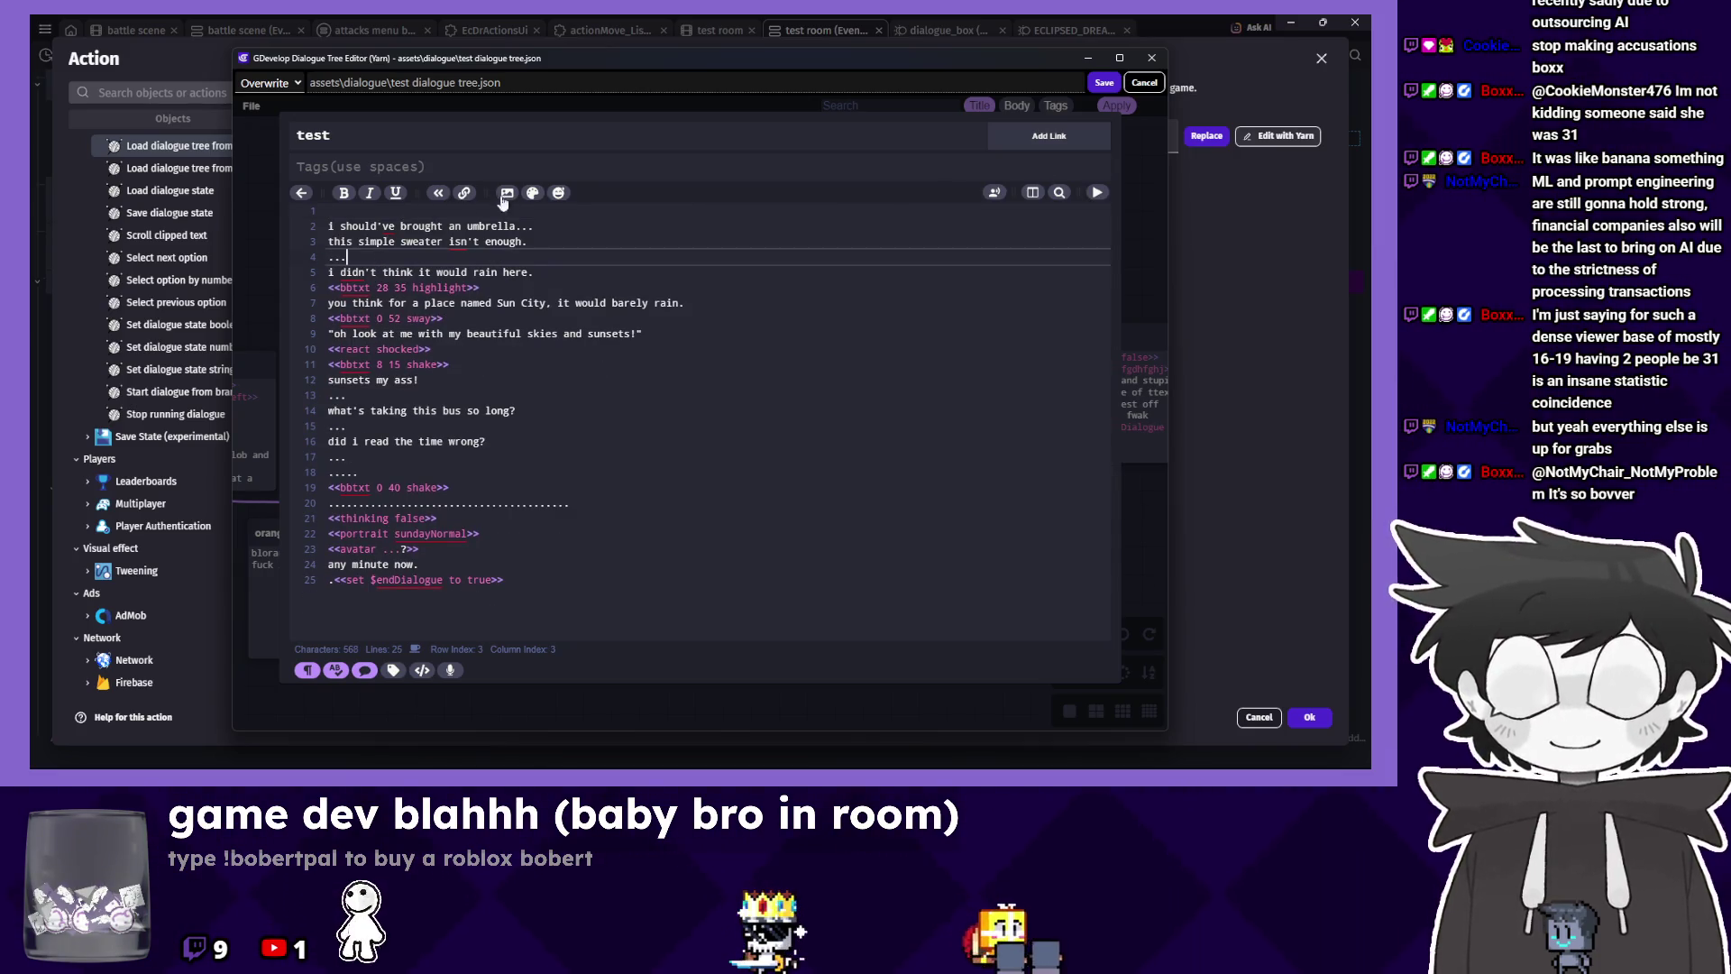
key("BackSpace")
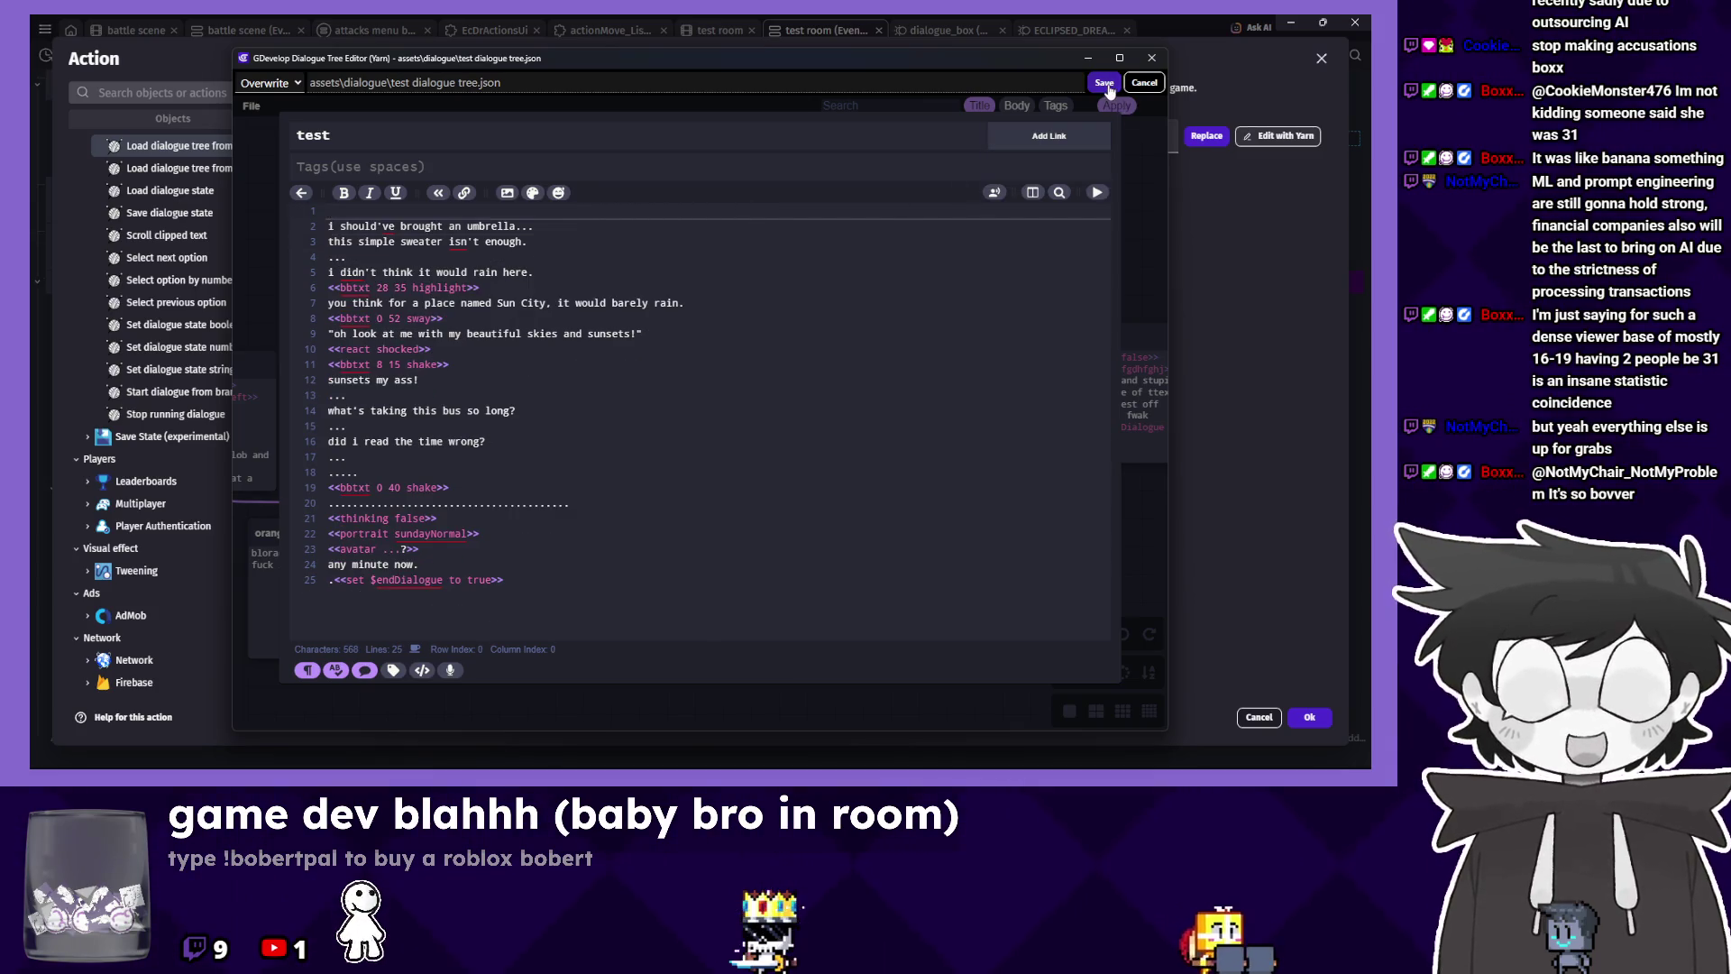
left_click(1106, 83)
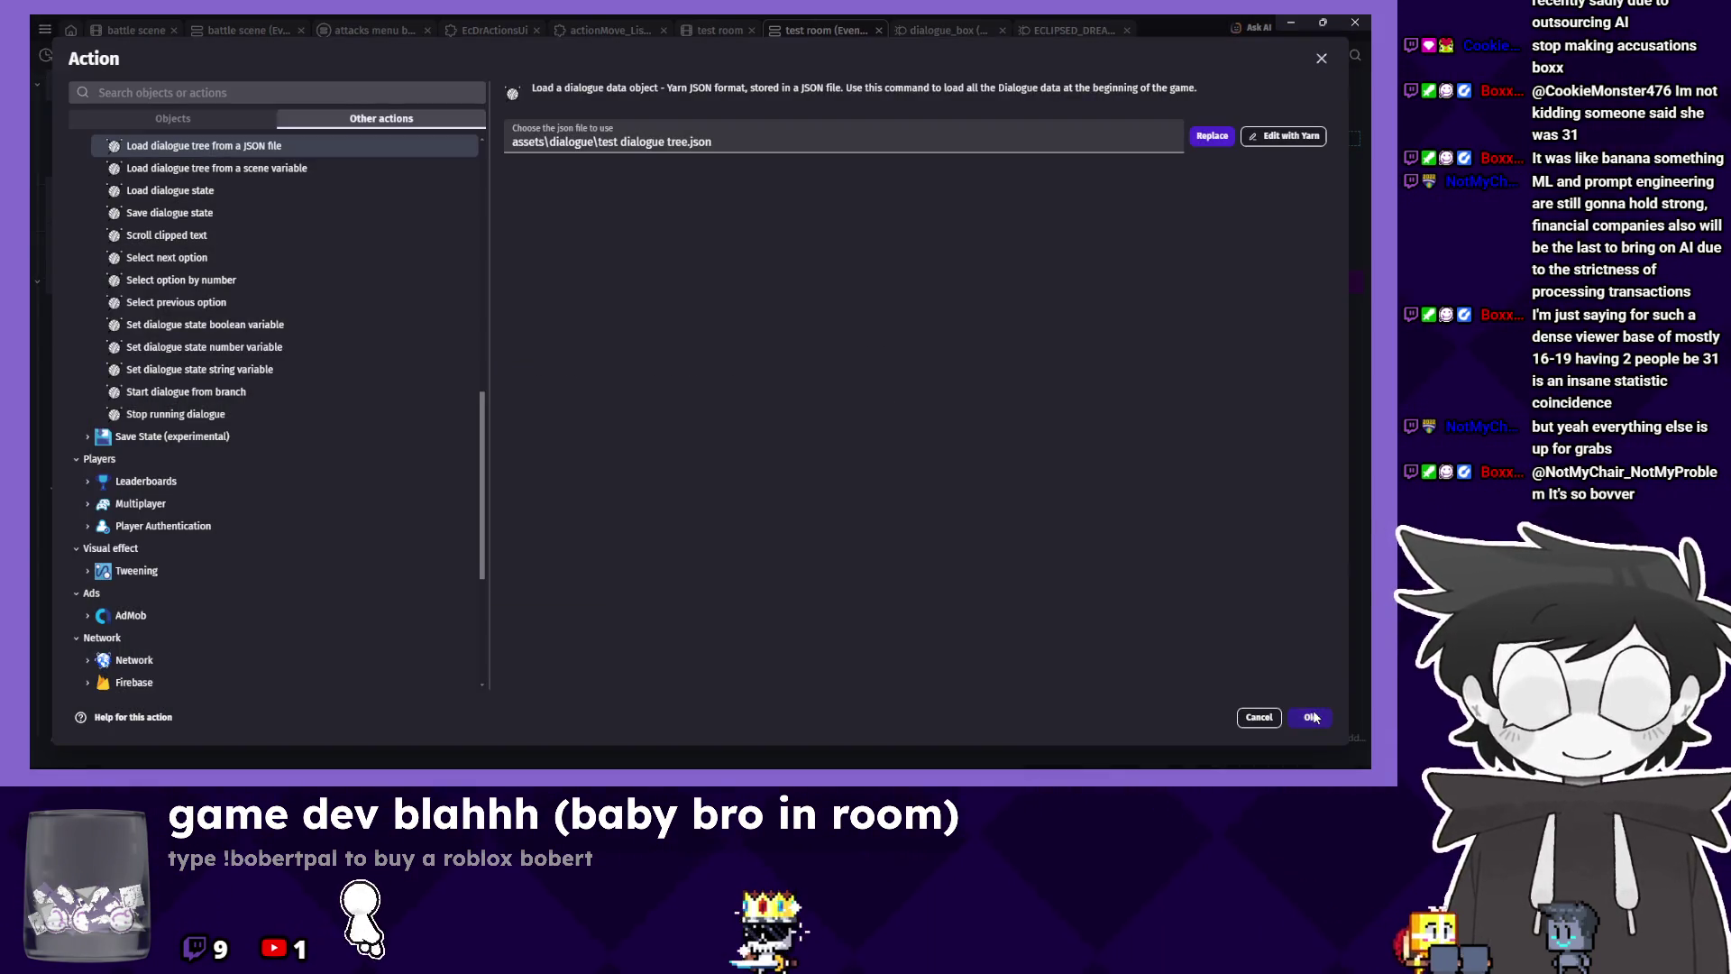
key("Return")
left_click(669, 57)
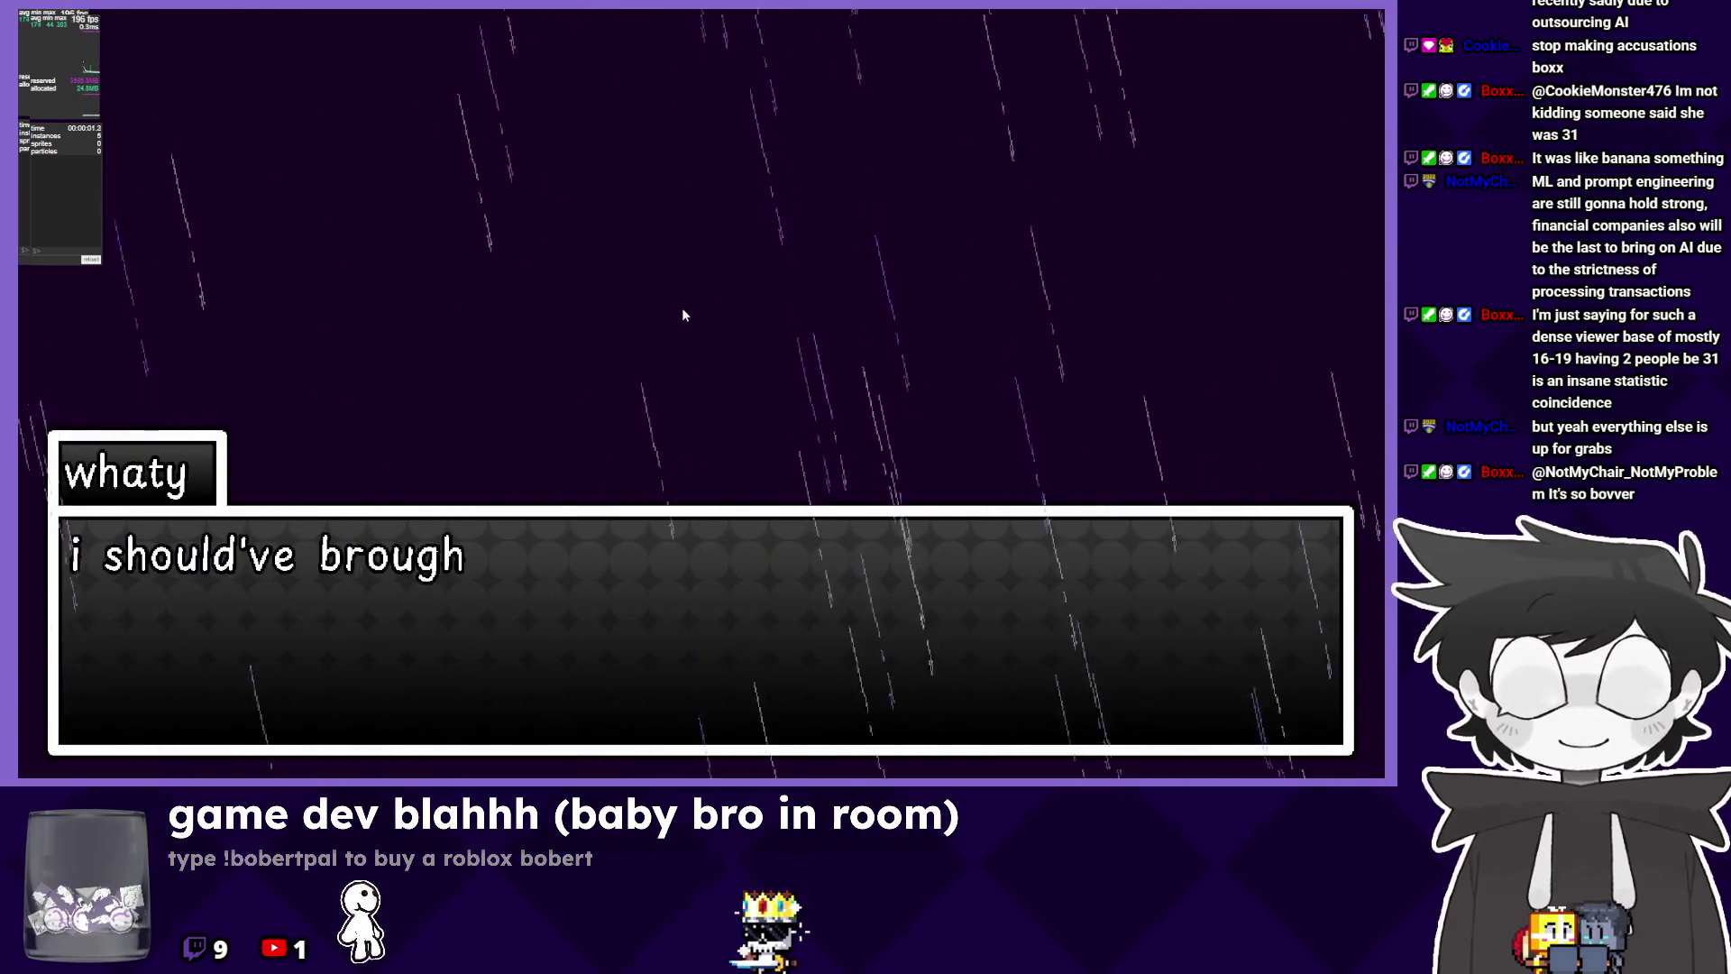
Try advancing and restarting the stalled dialogue preview, then close it.
key("Return")
key("Return")
key("Return")
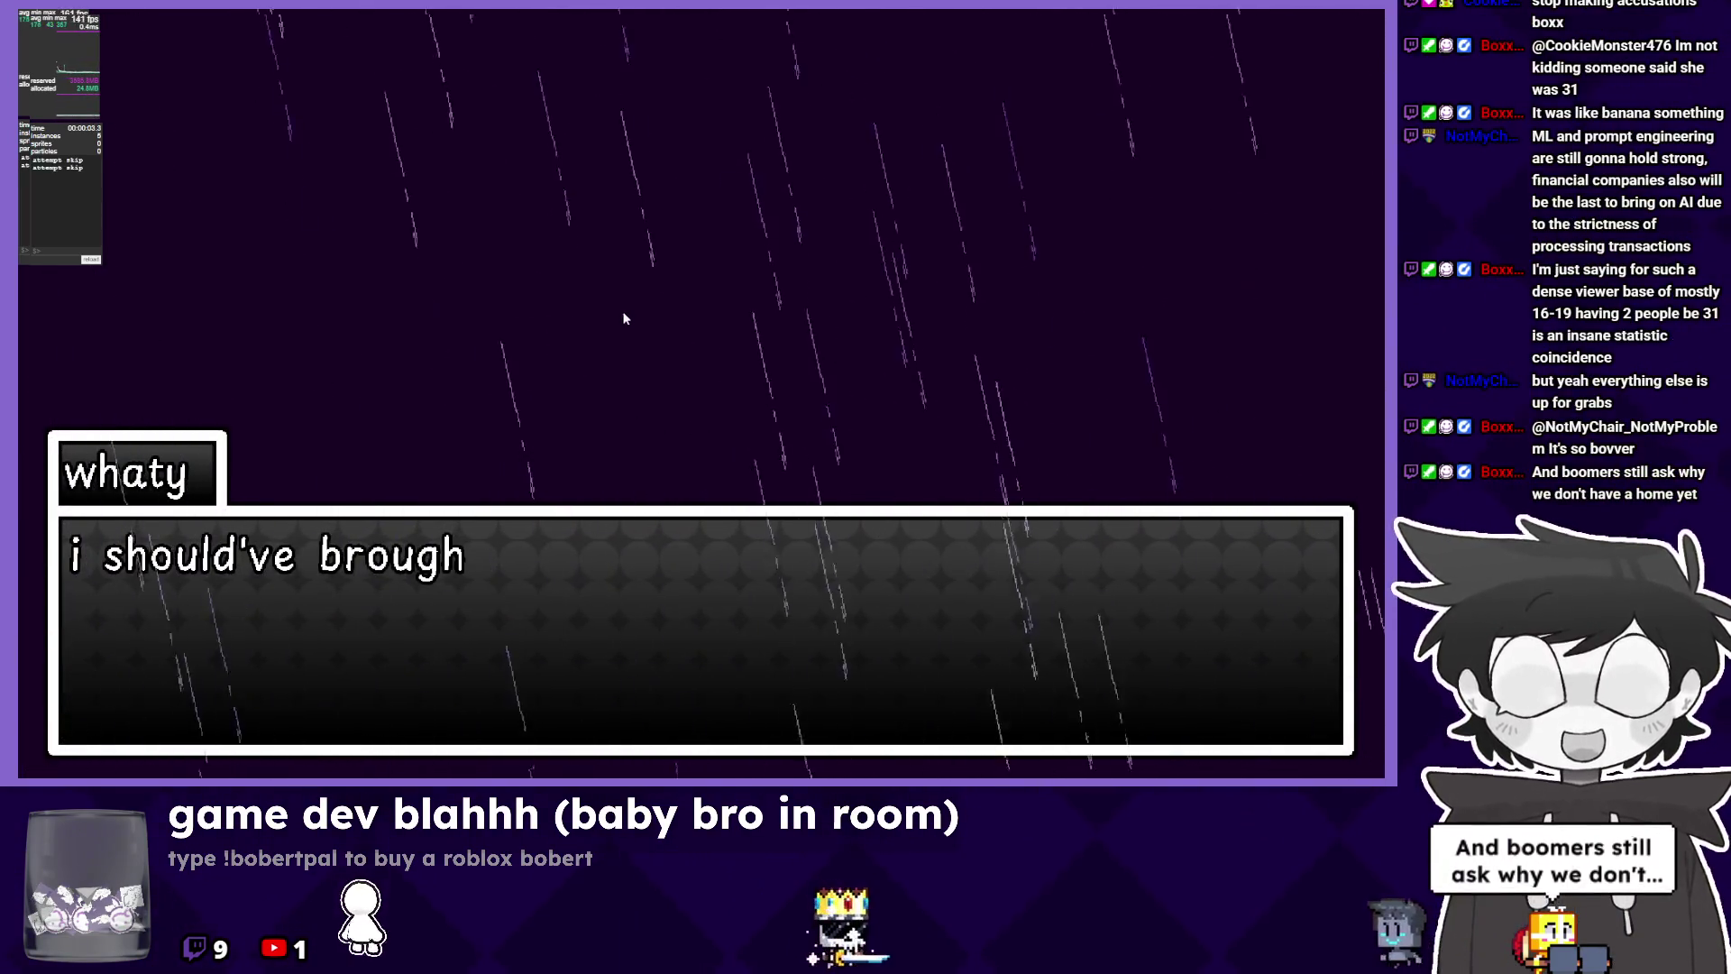
left_click(90, 258)
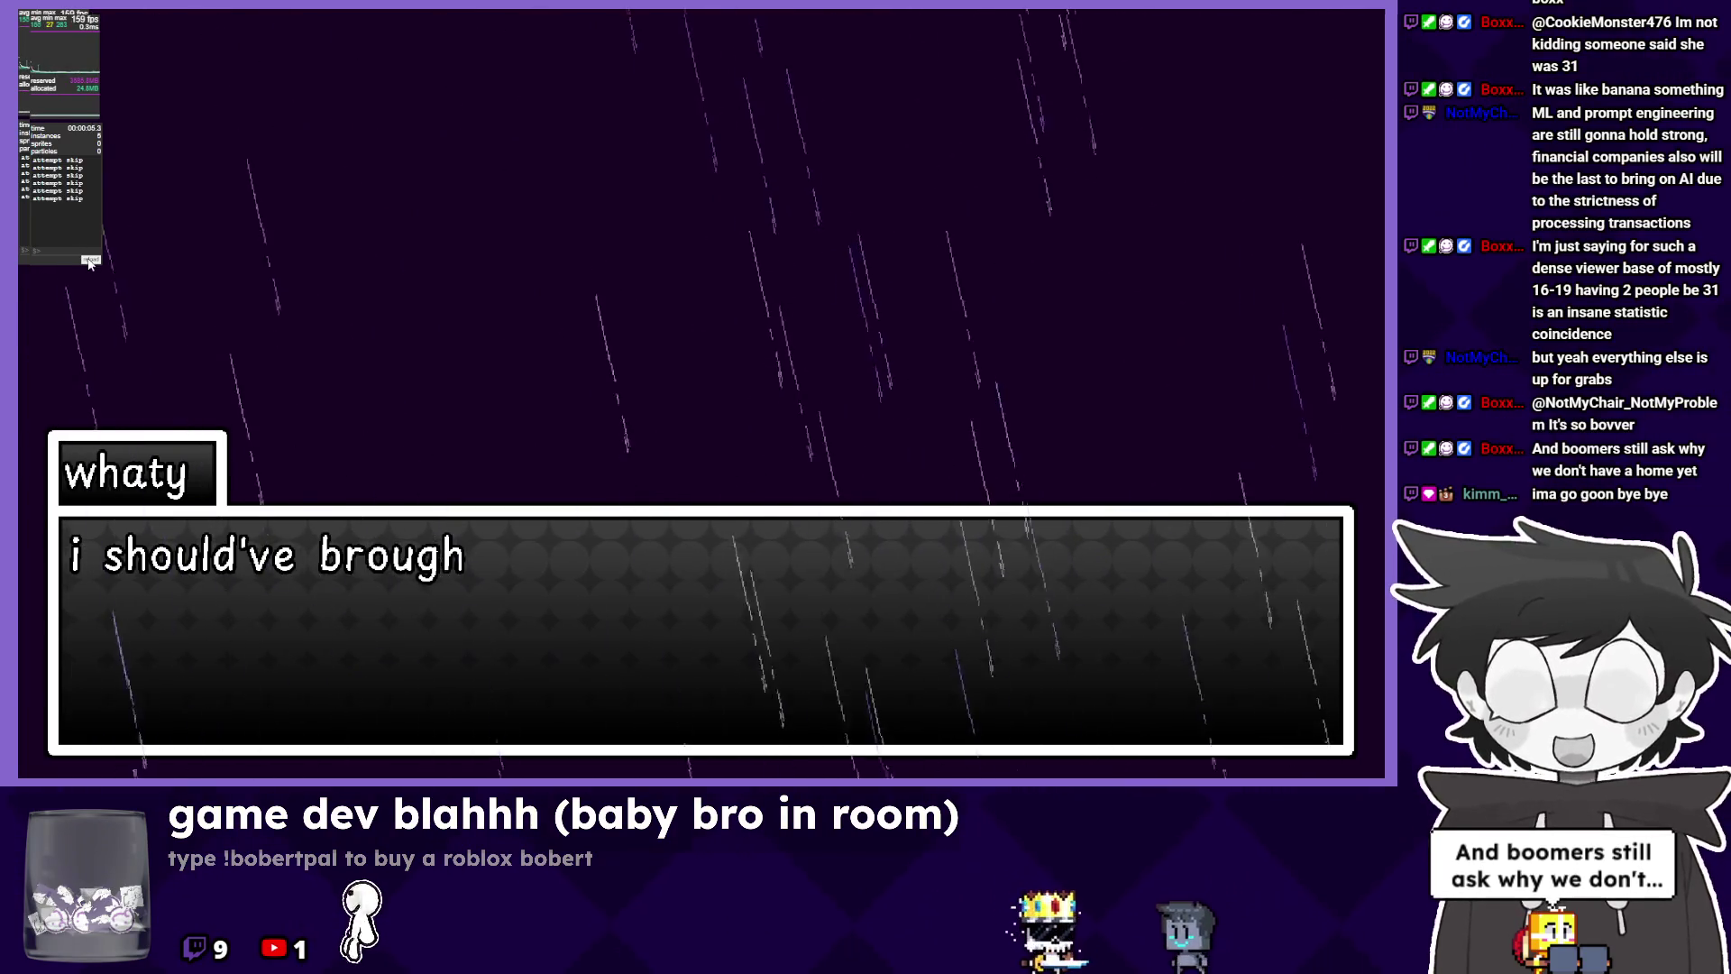
key("Return")
left_click(92, 259)
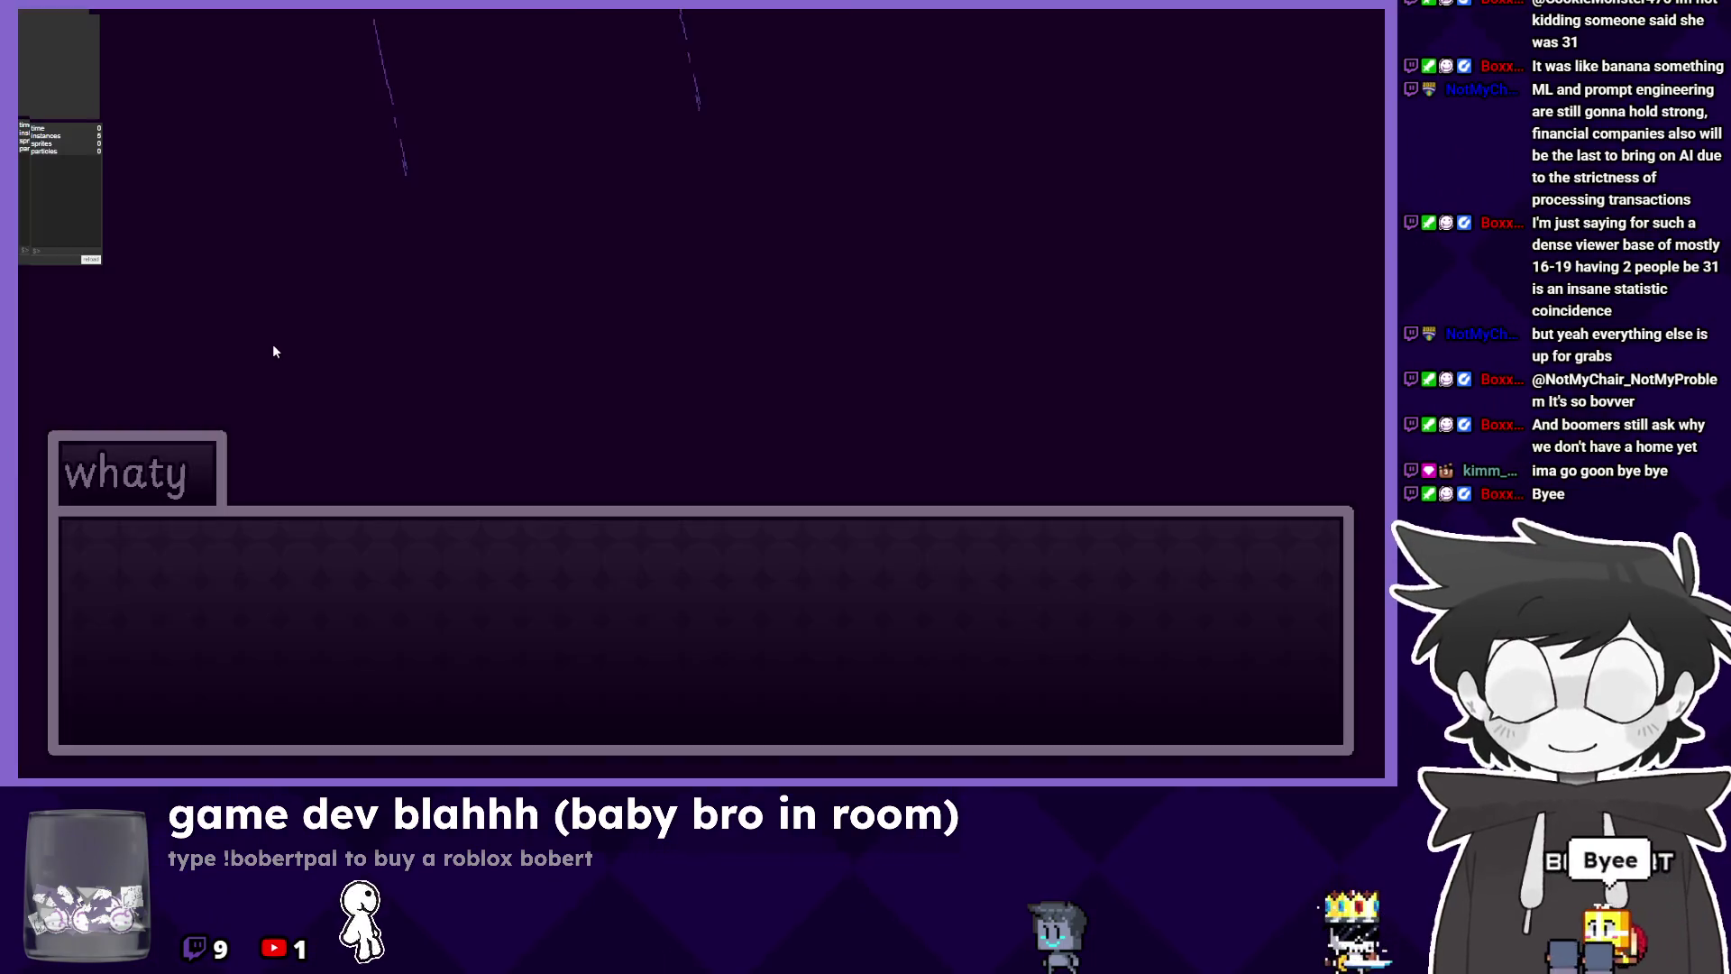
key("alt+Tab")
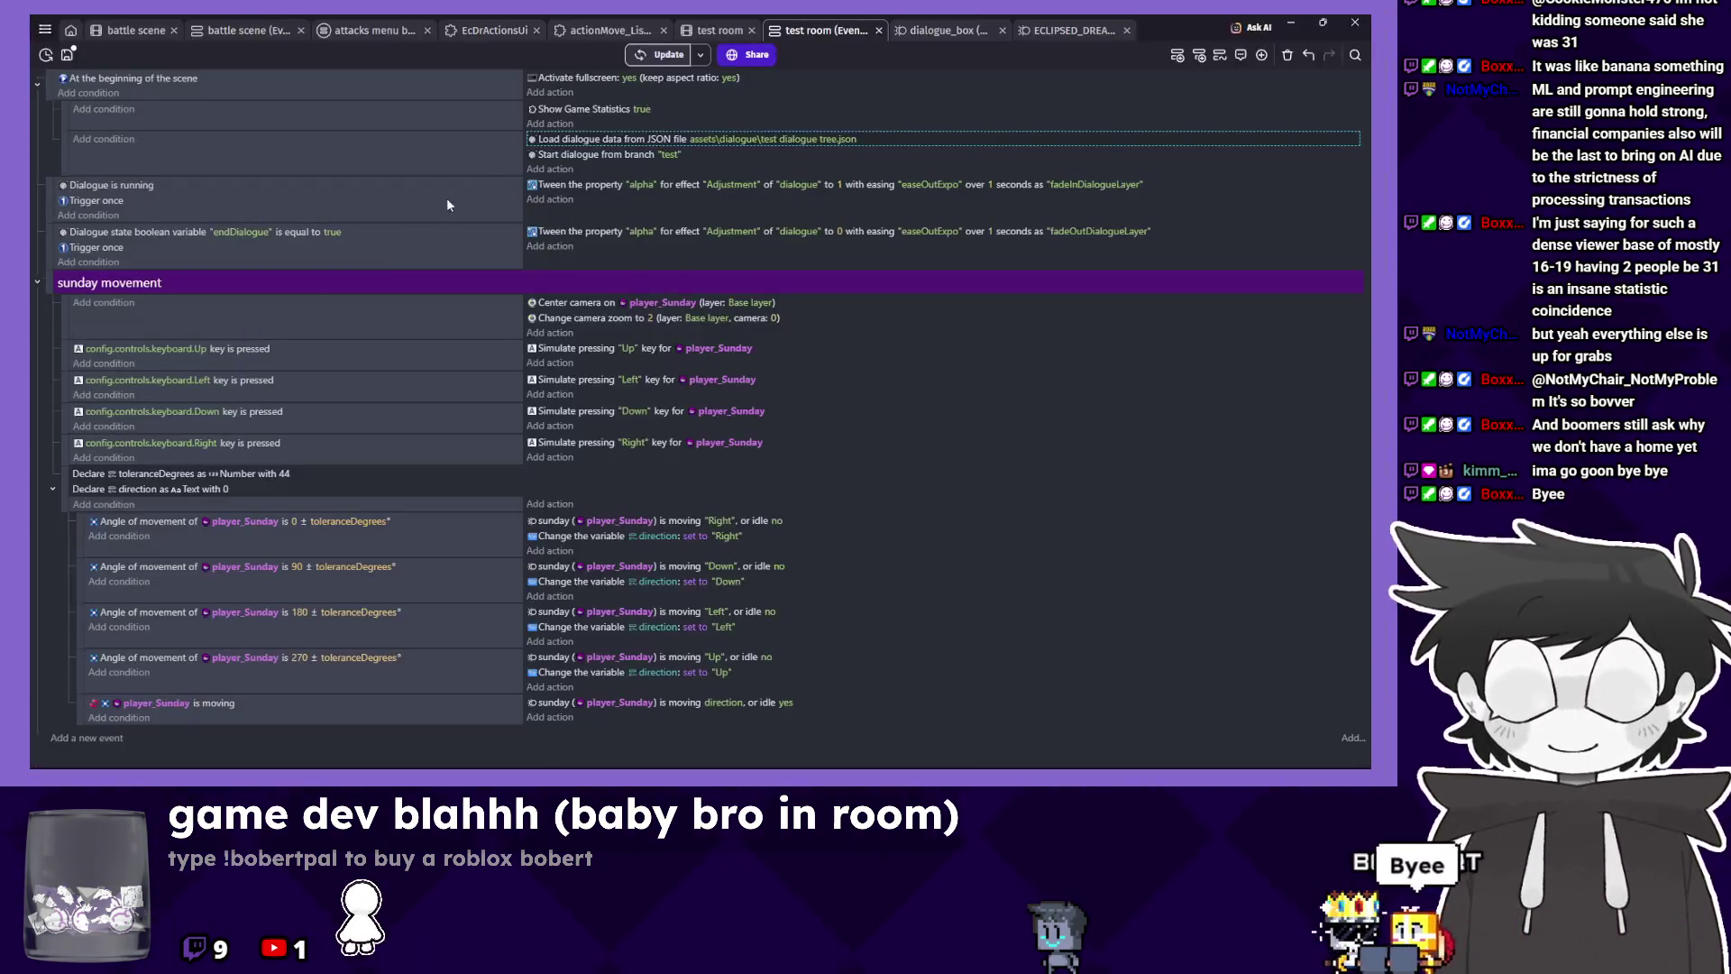
Paste the avatar, thinking and nameAlignment lines back at the top of the test node.
double_click(614, 142)
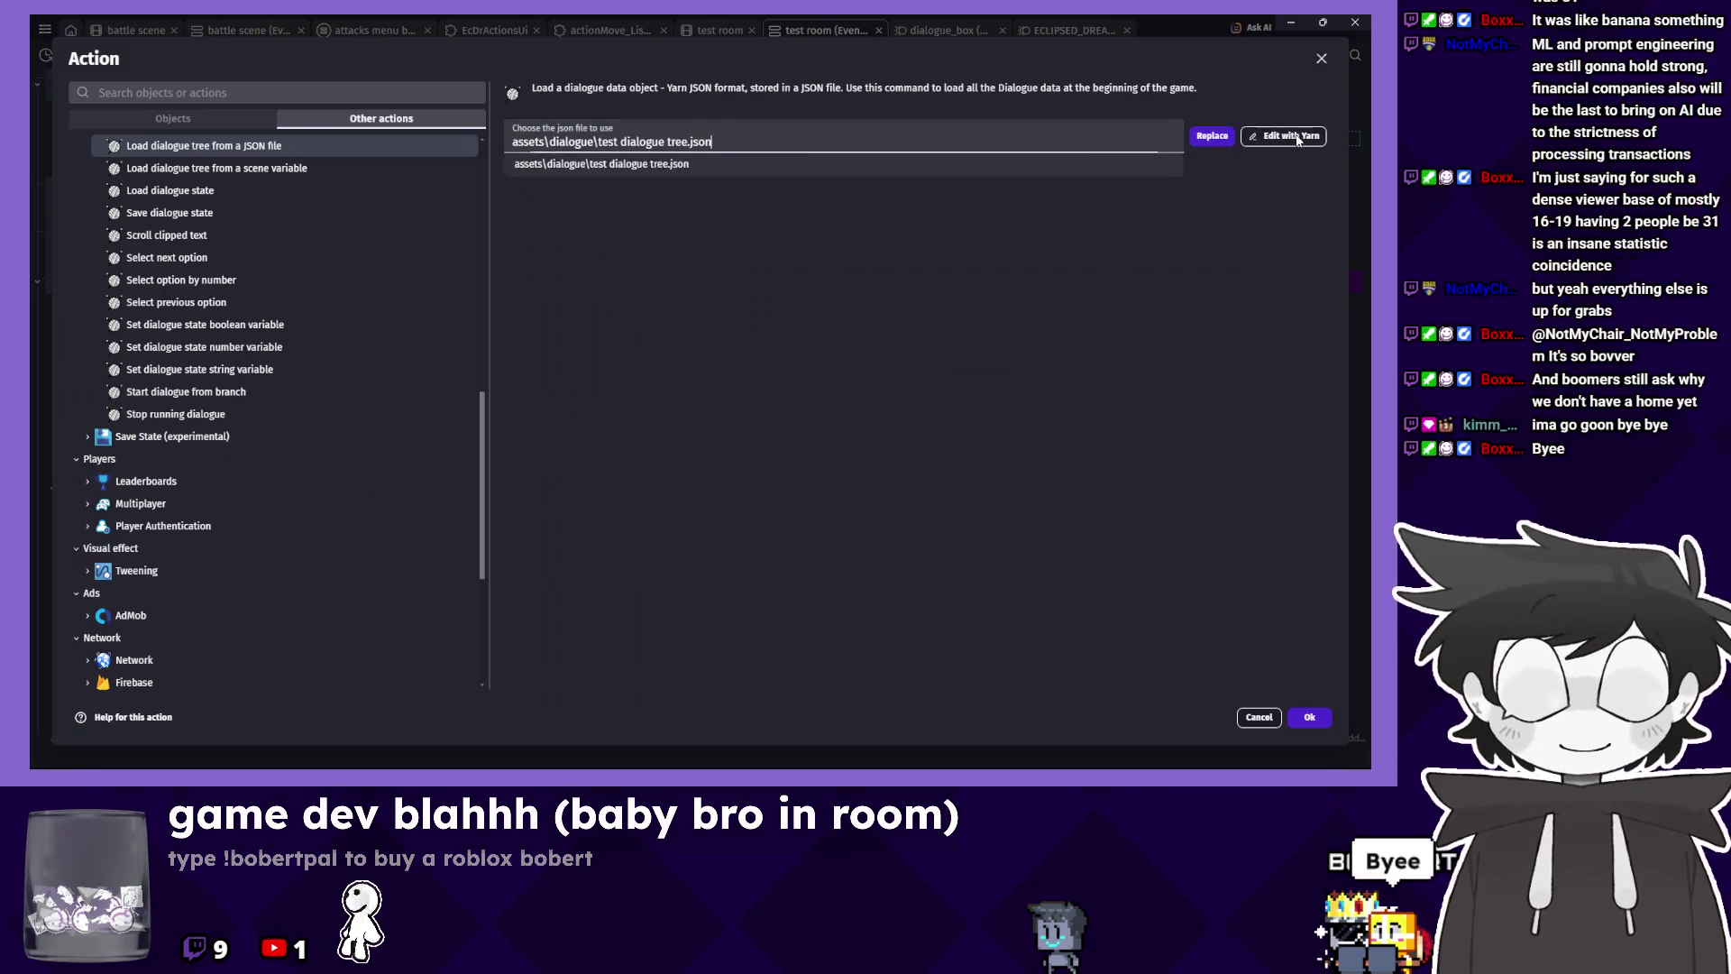
left_click(1278, 135)
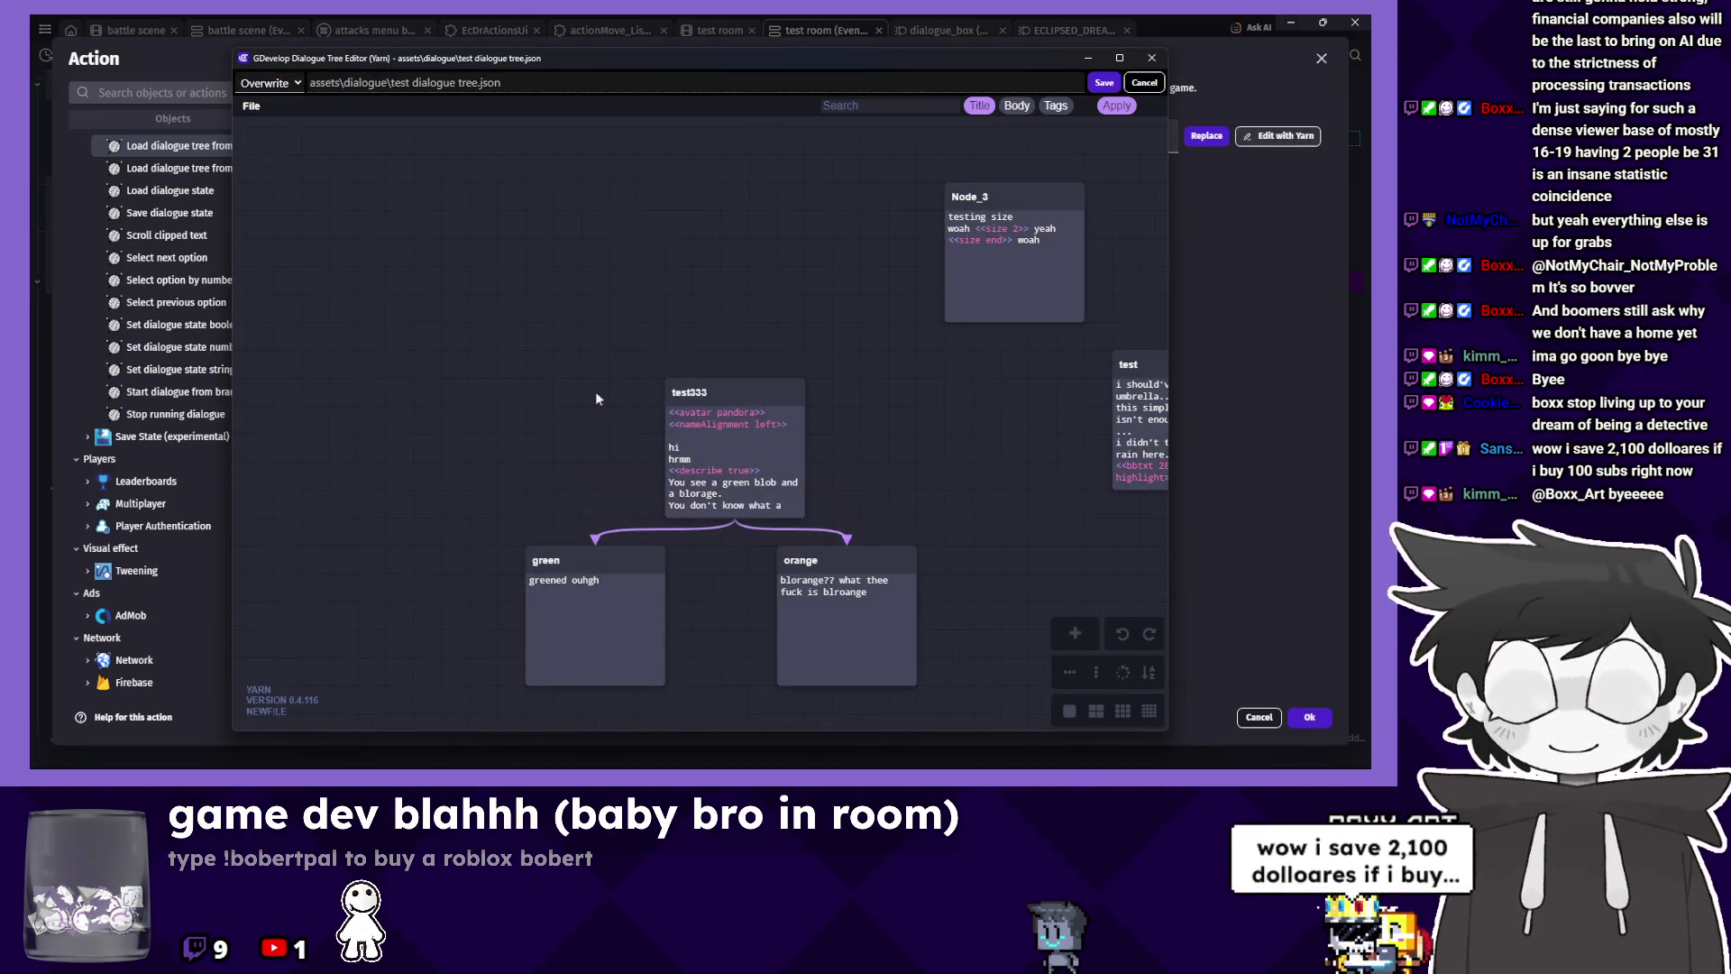
double_click(755, 399)
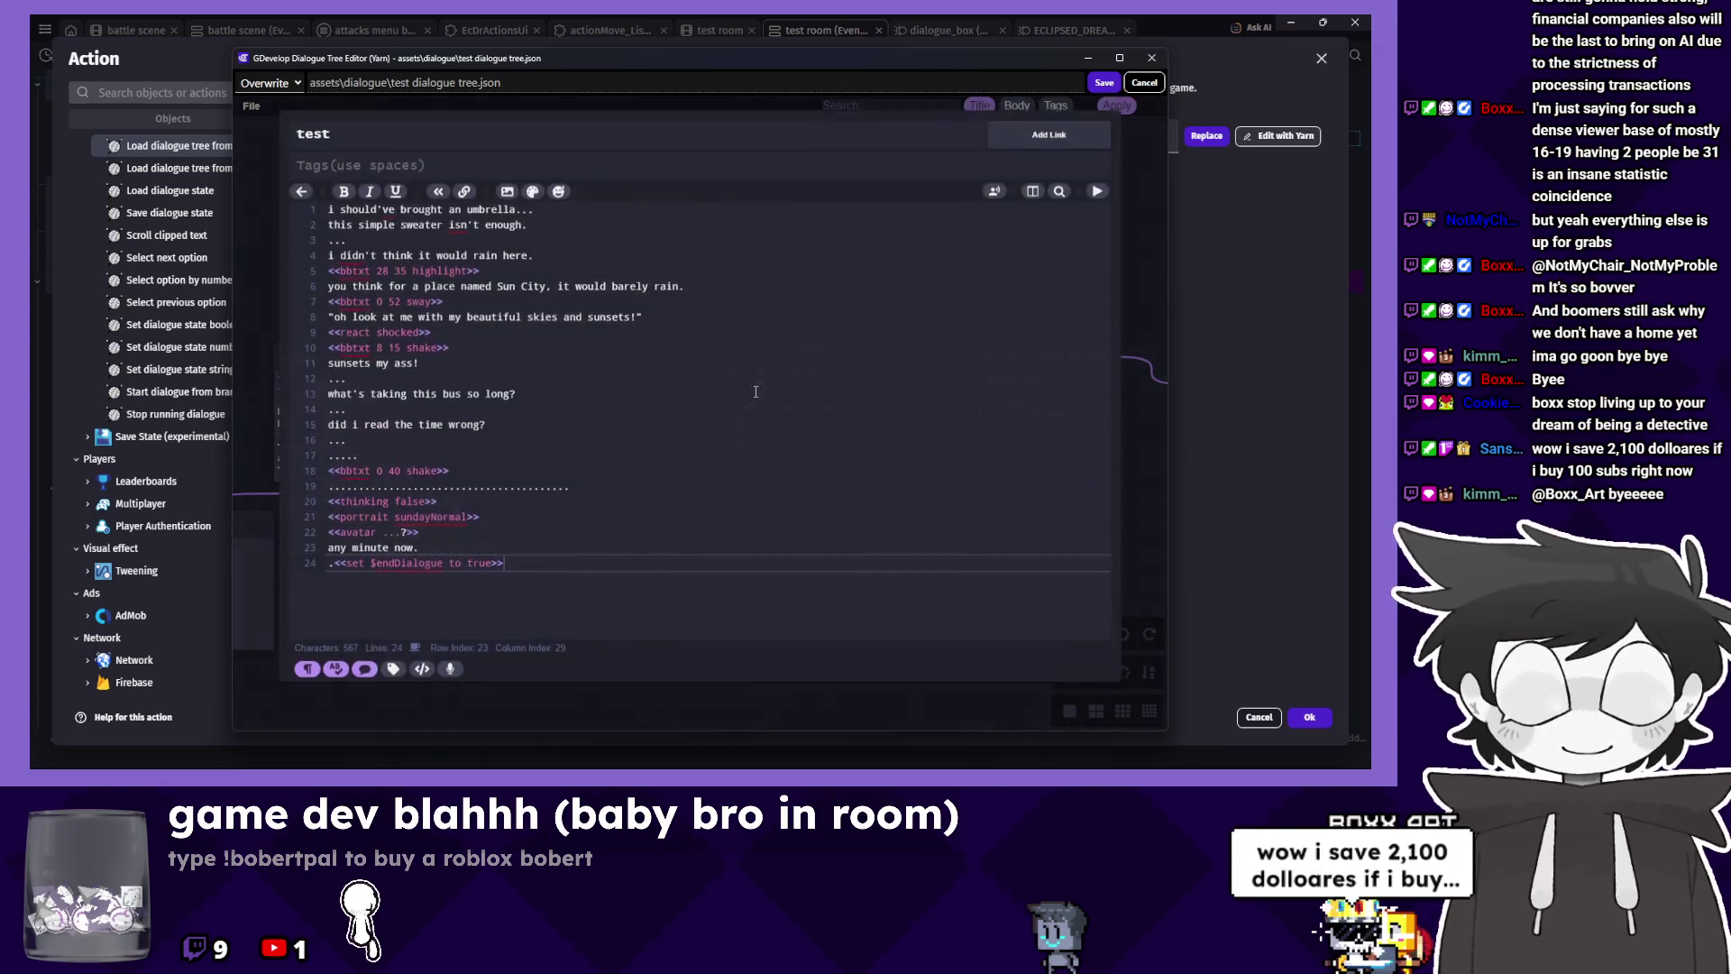
type("<<avatar ???>> <<thinking true>> <<nameAlignment right>>")
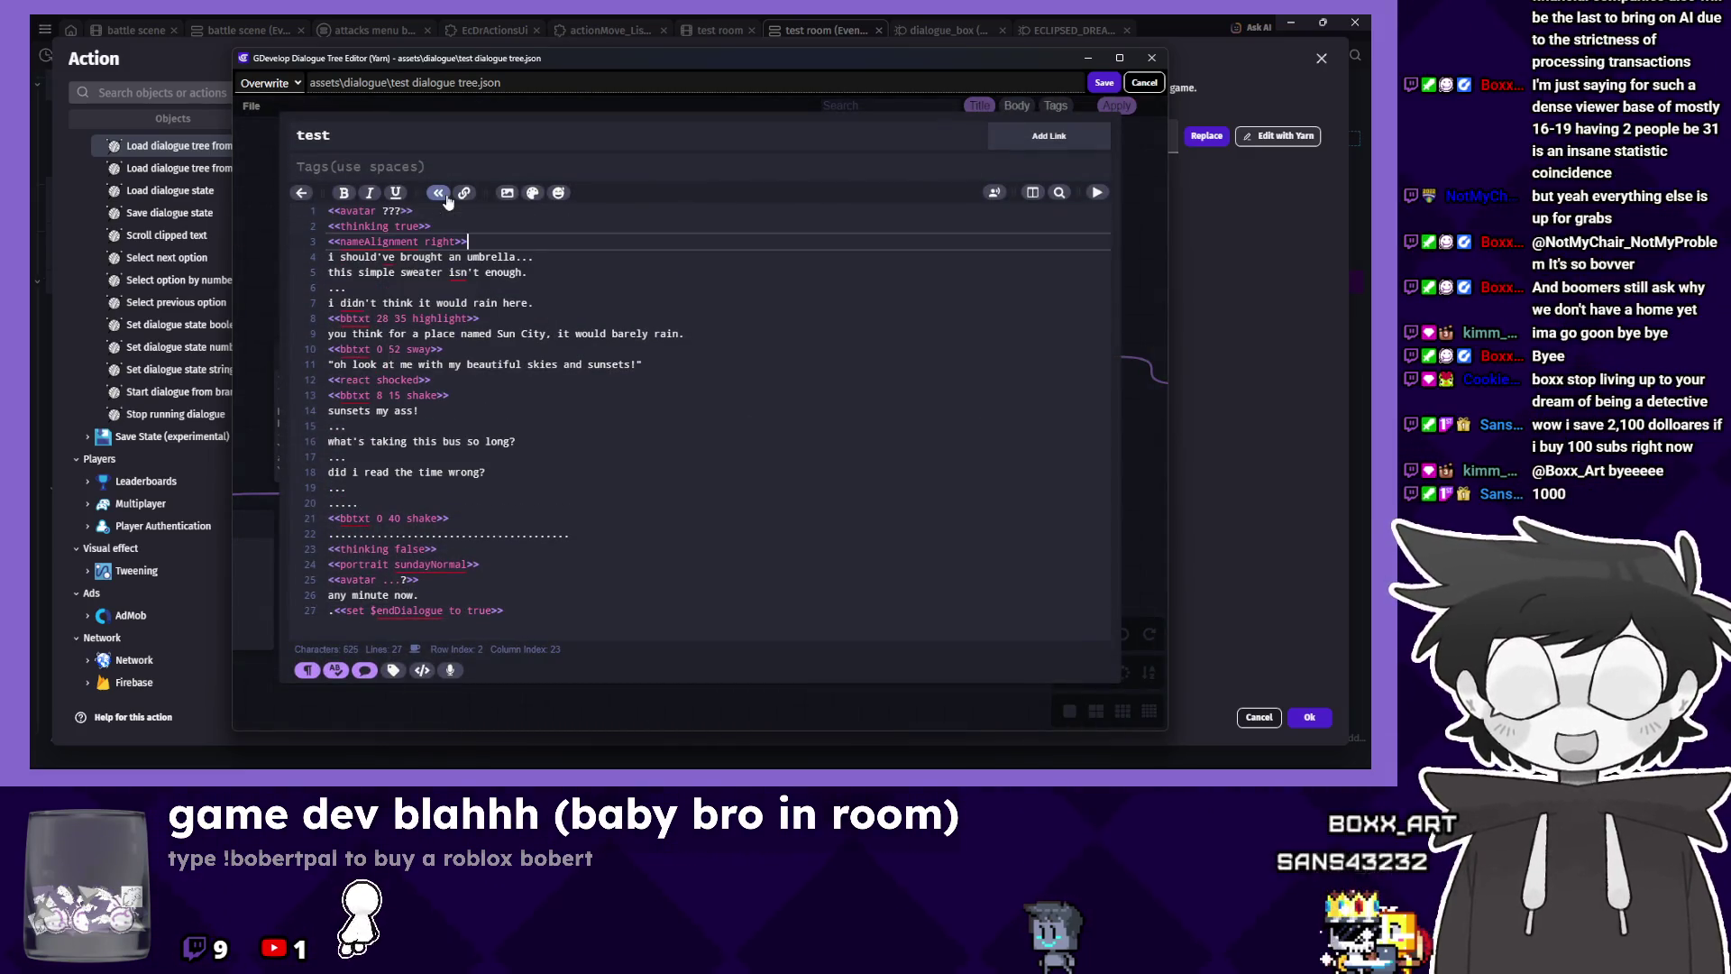
left_click(1140, 82)
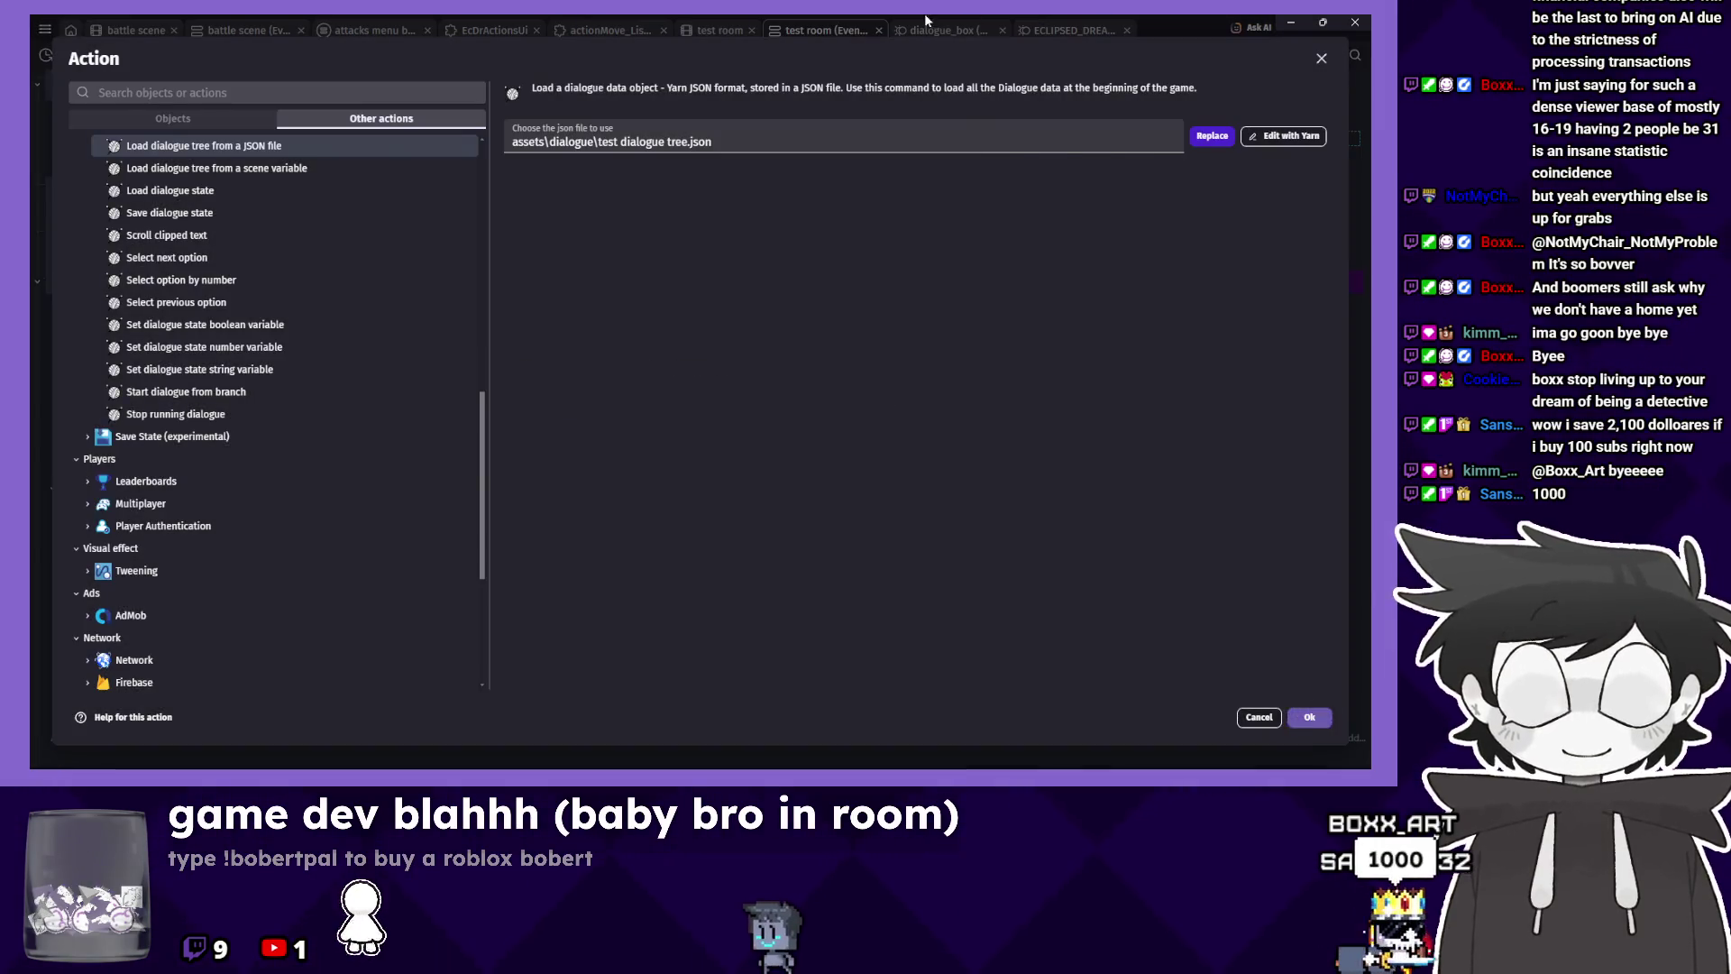
left_click(926, 20)
left_click(941, 30)
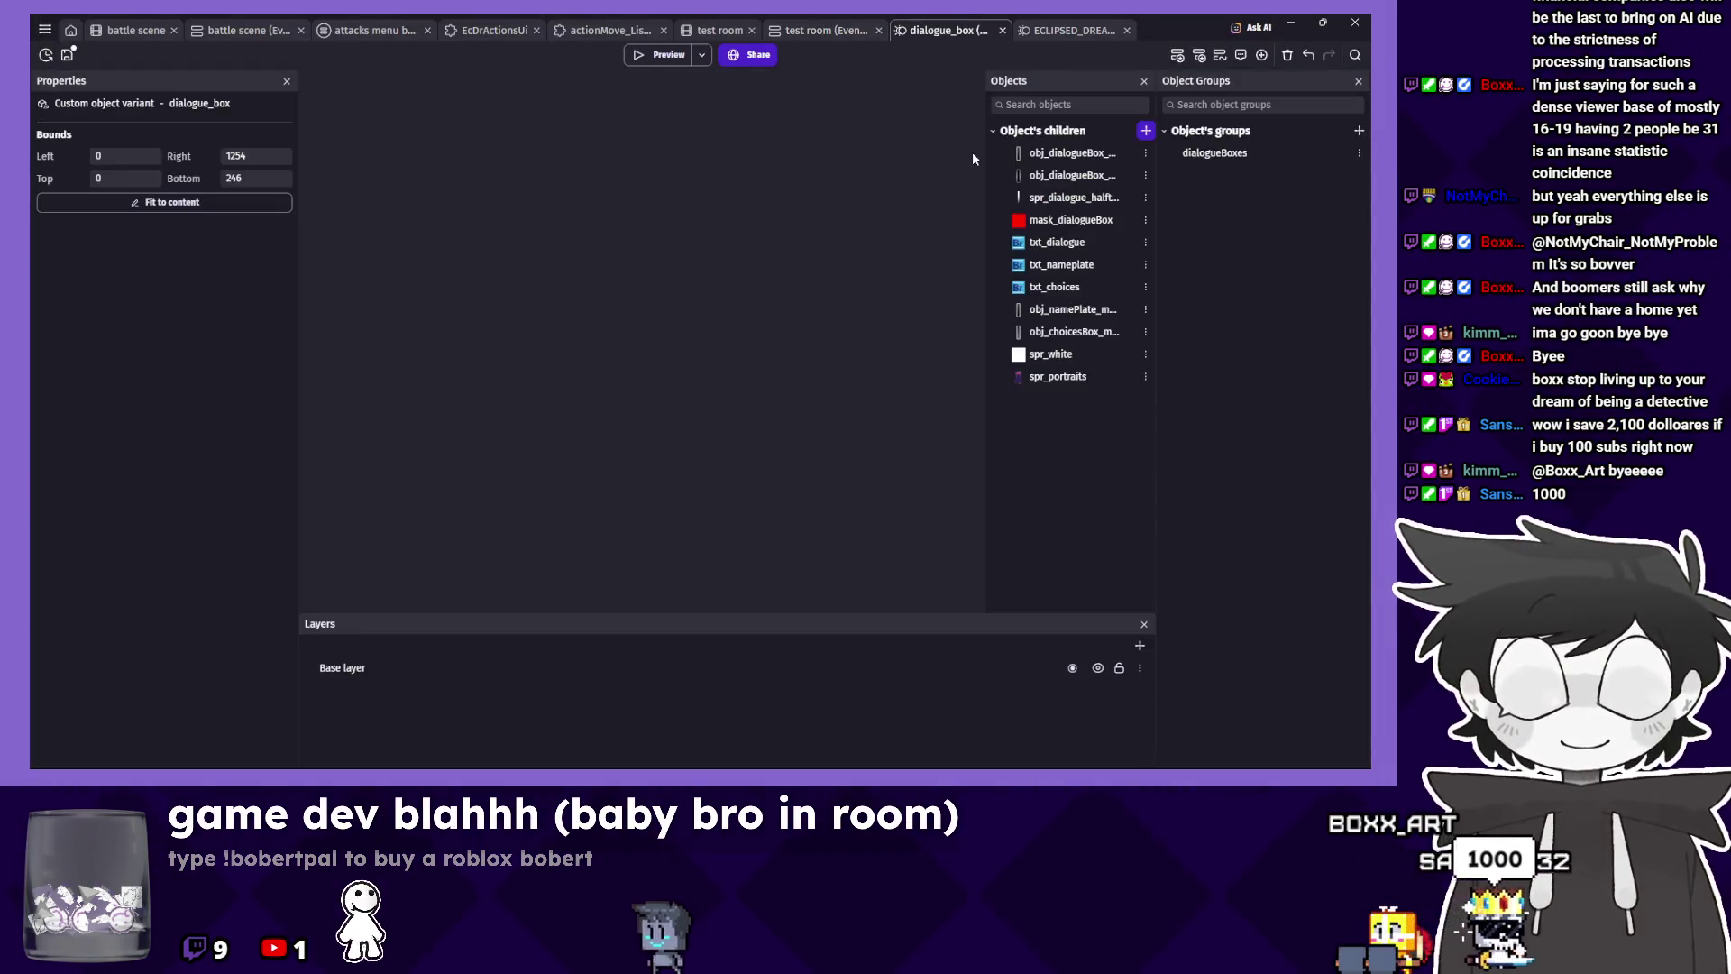
Look over the create line of text event, its Dialogue is running event and endDialogue condition.
key("ctrl+Tab")
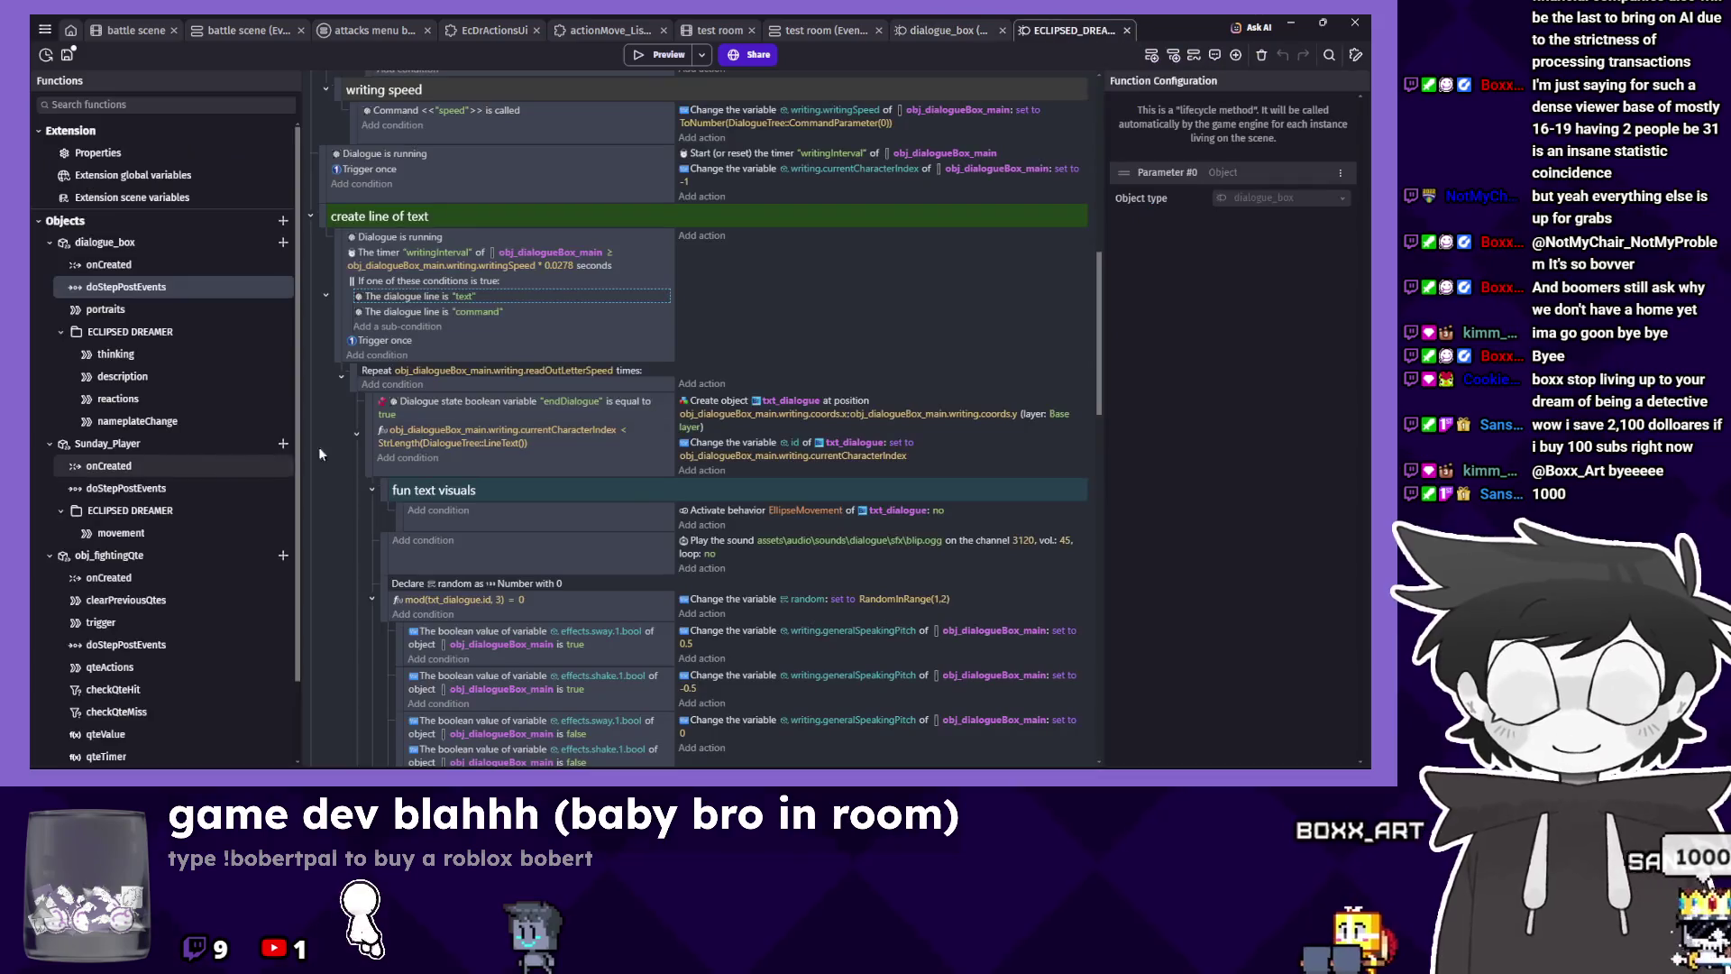
left_click(849, 323)
left_click(797, 201)
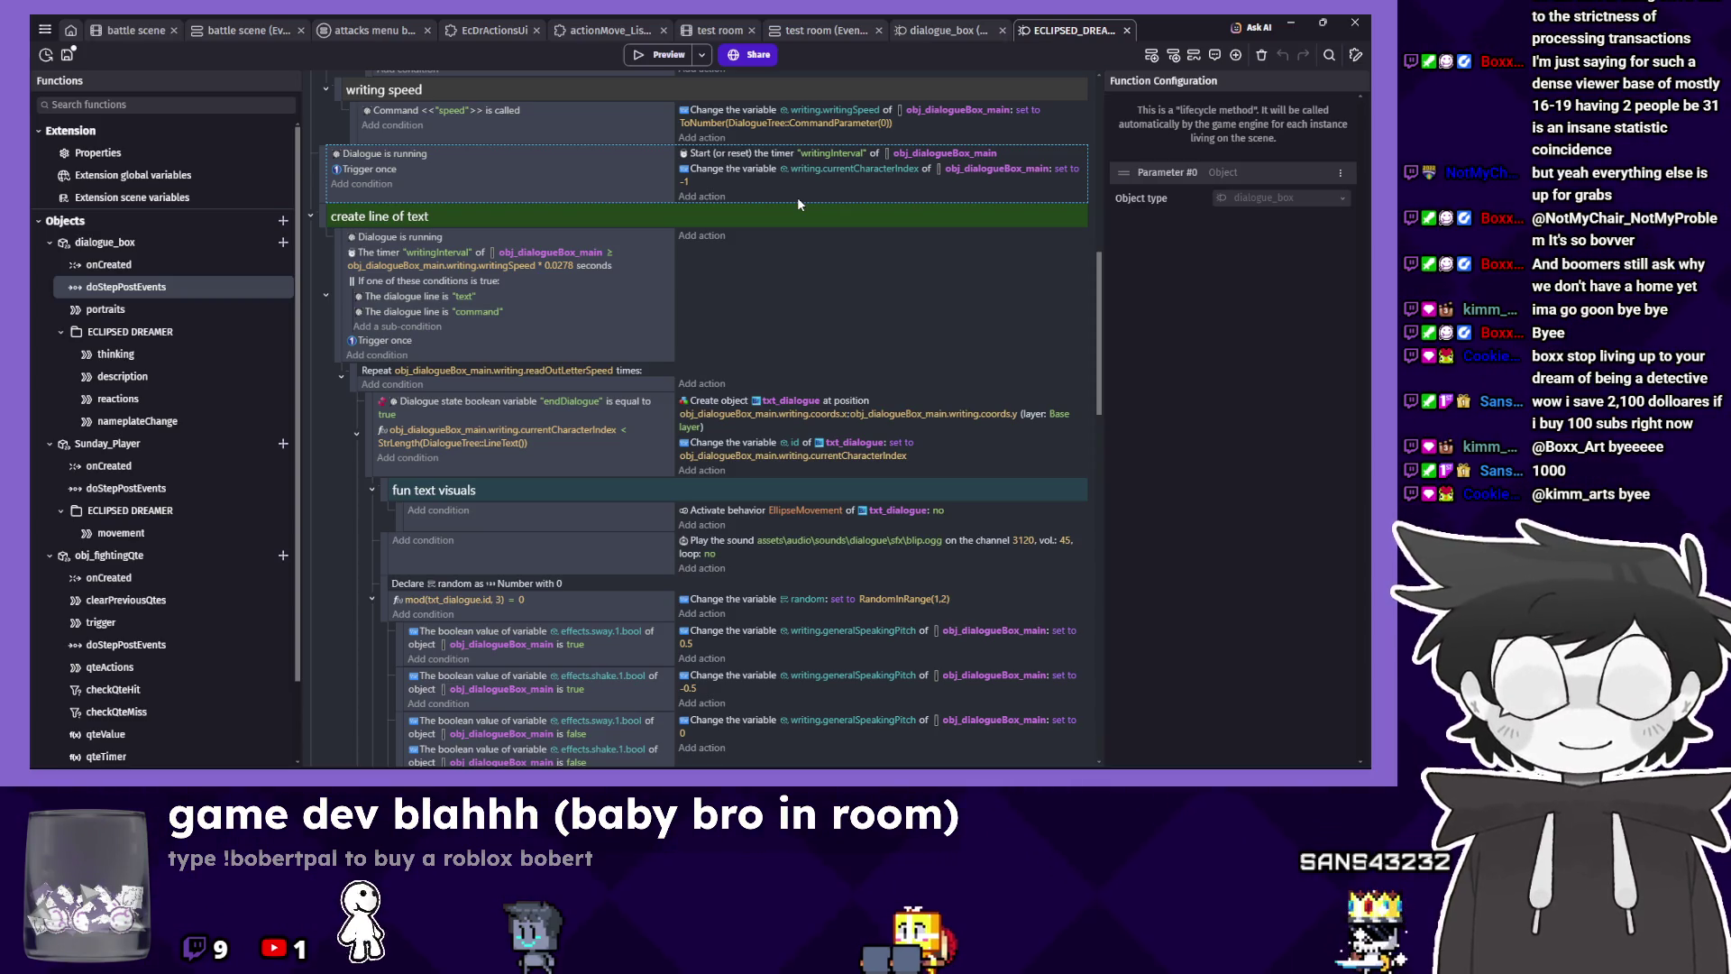
left_click(609, 321)
left_click(610, 416)
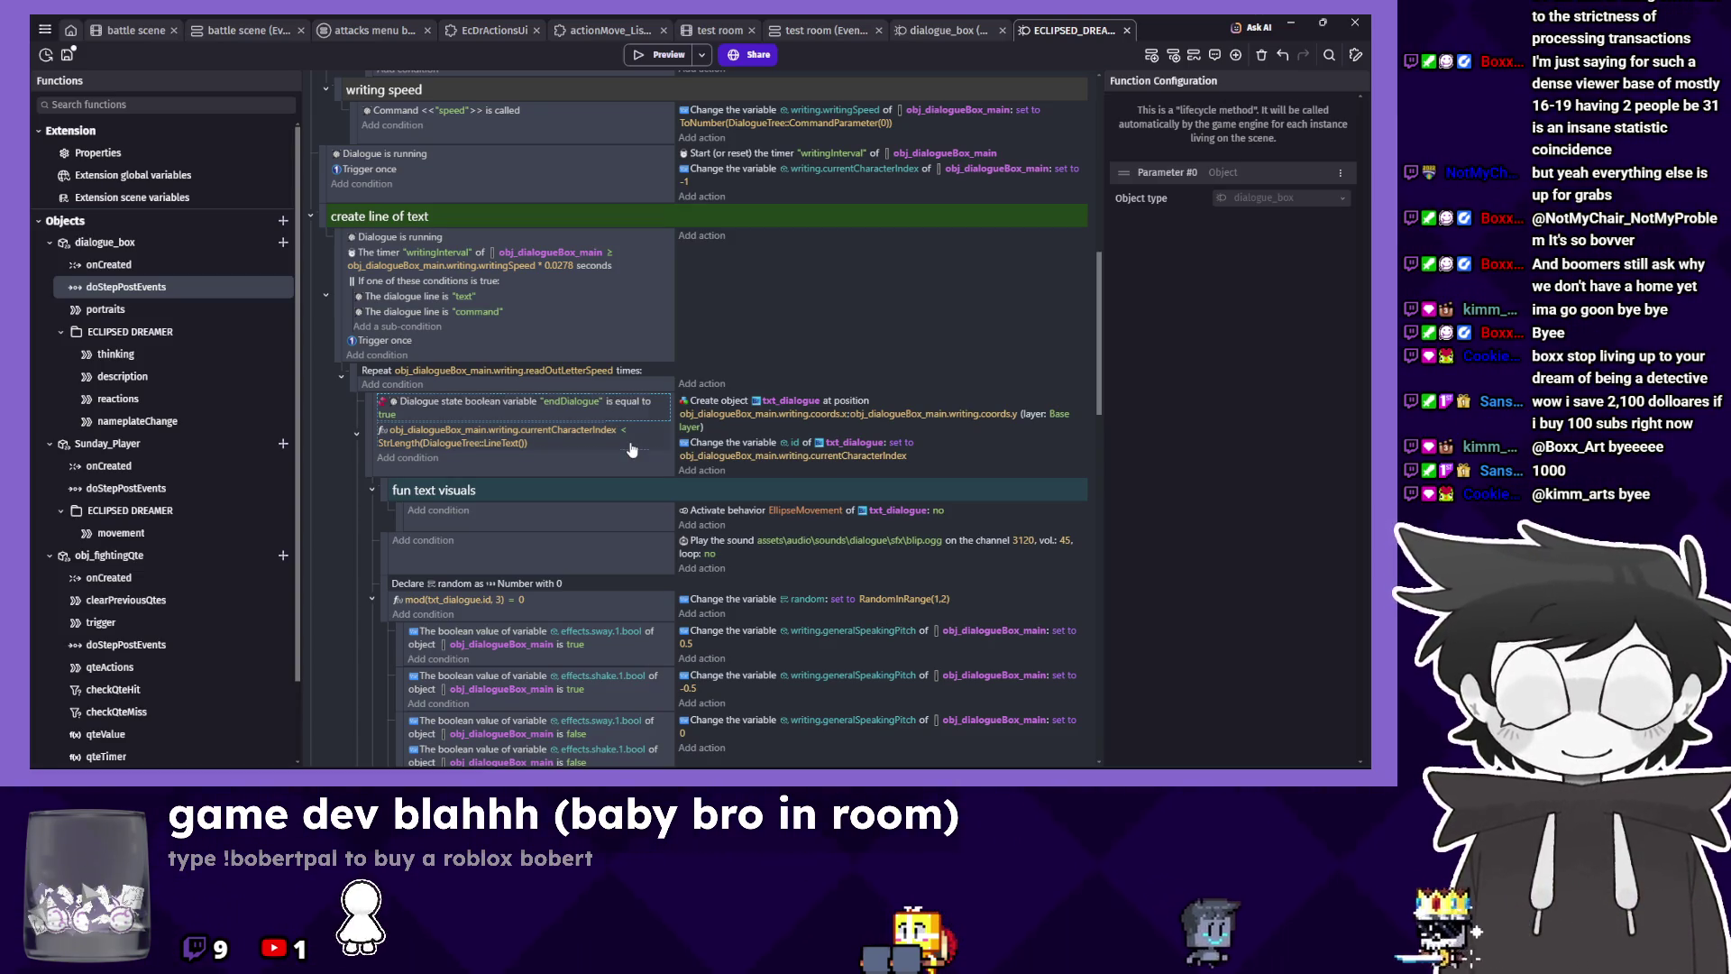
Select the whole create line of text event, save the project, and close the ECLIPSED_DREAMER tab.
scroll(632, 448, "down", 3)
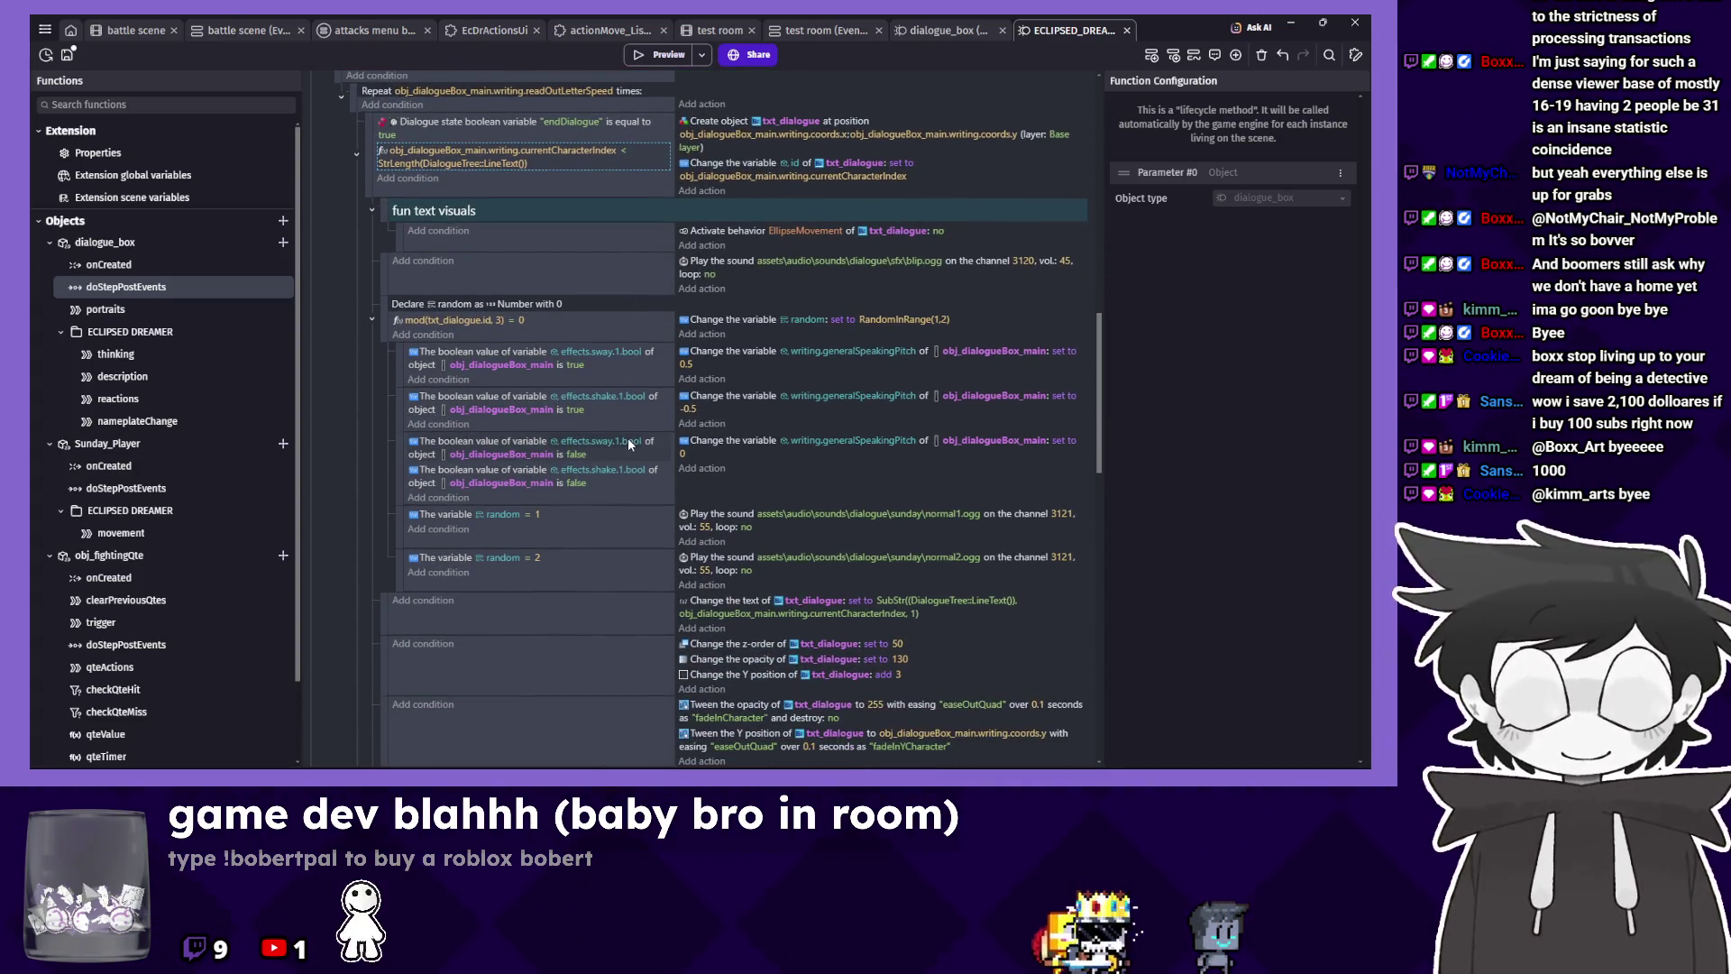
scroll(627, 437, "up", 3)
left_click(789, 290)
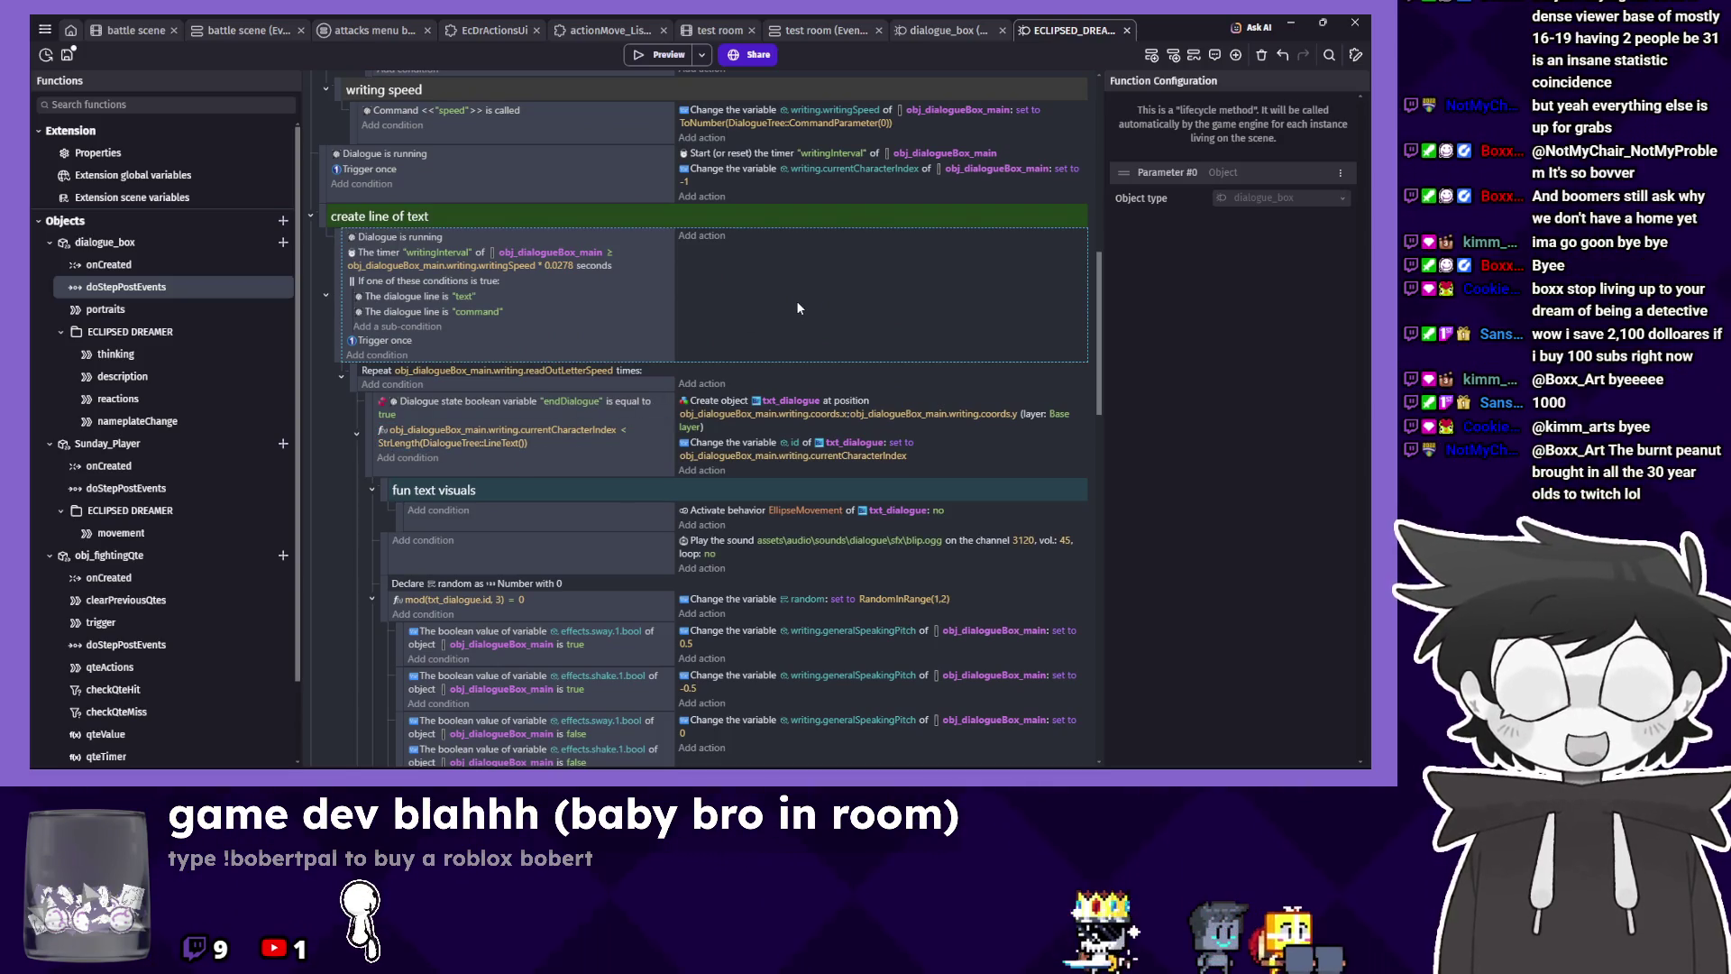
key("ctrl+s")
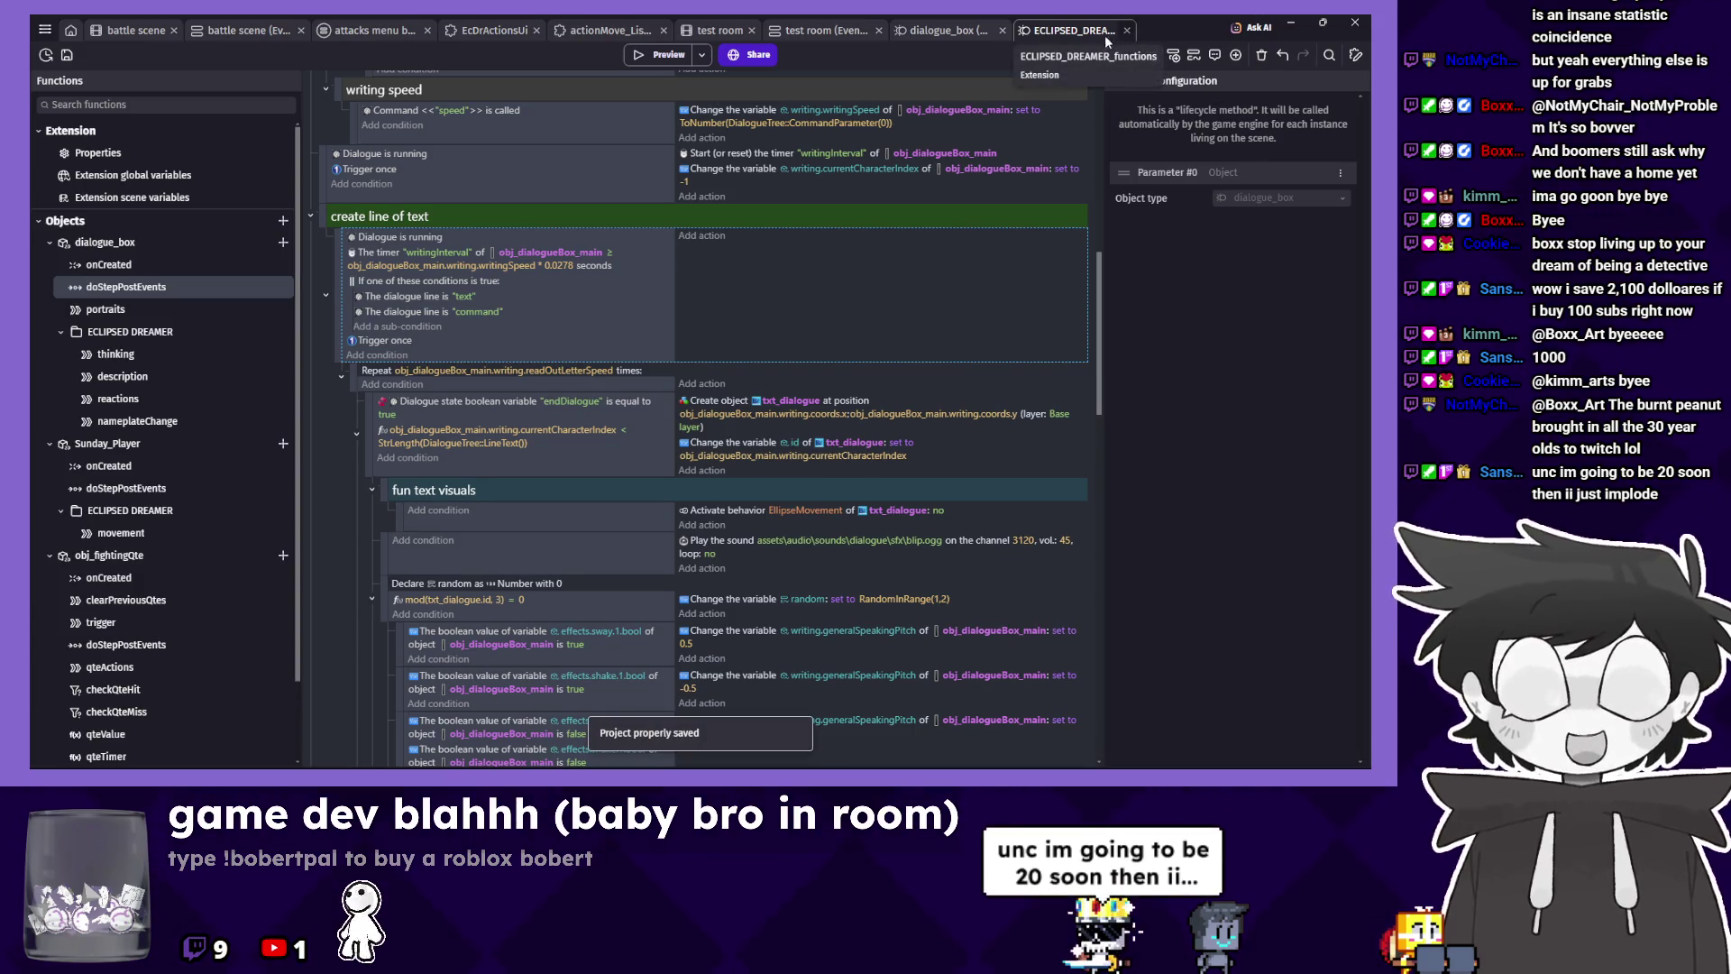
middle_click(1068, 30)
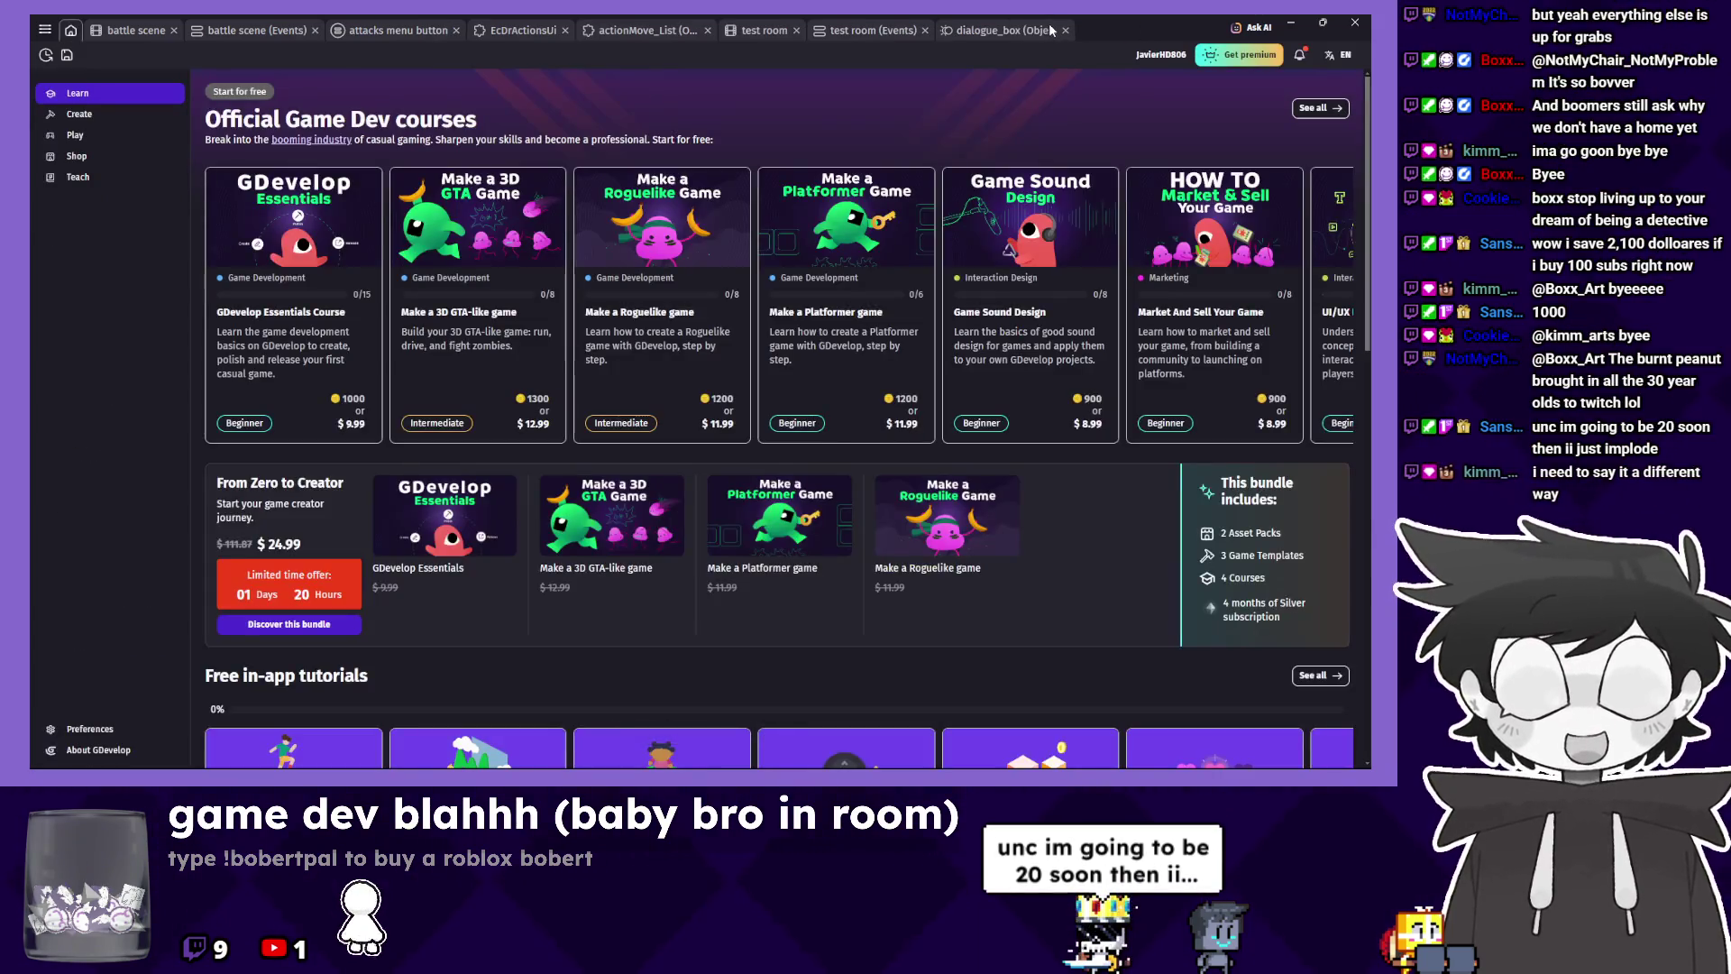
Close the test room event and scene tabs and open the EcDrActionsUi functions.
left_click(943, 30)
left_click(813, 30)
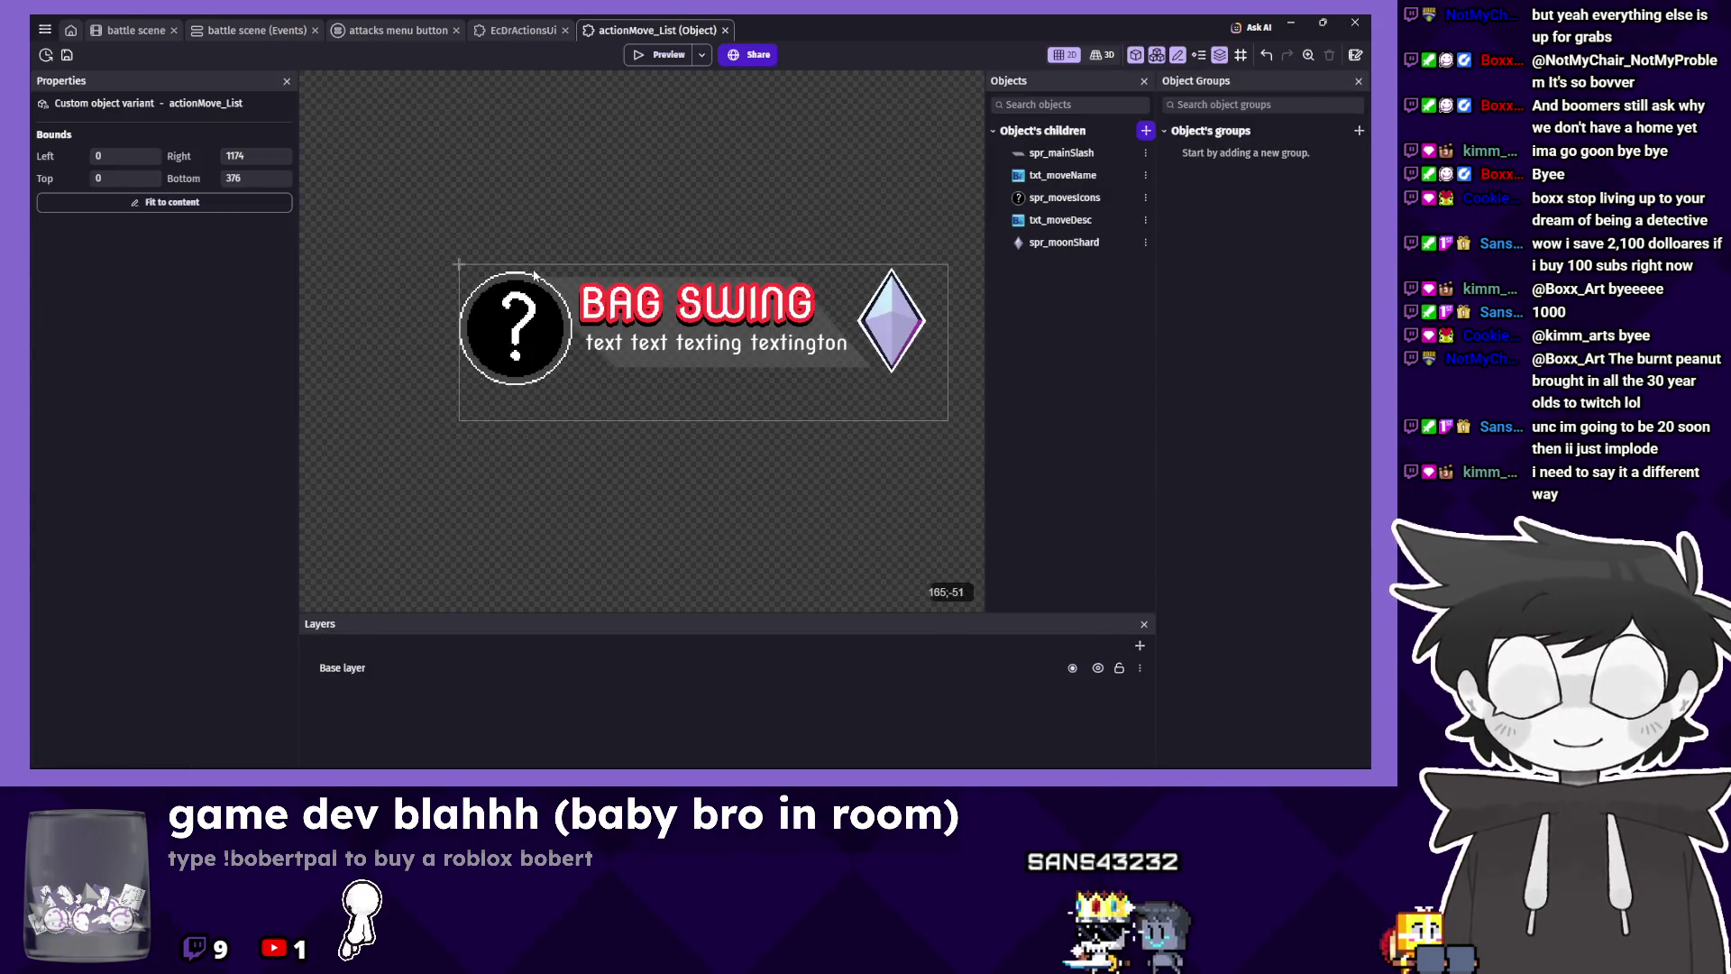
left_click(509, 32)
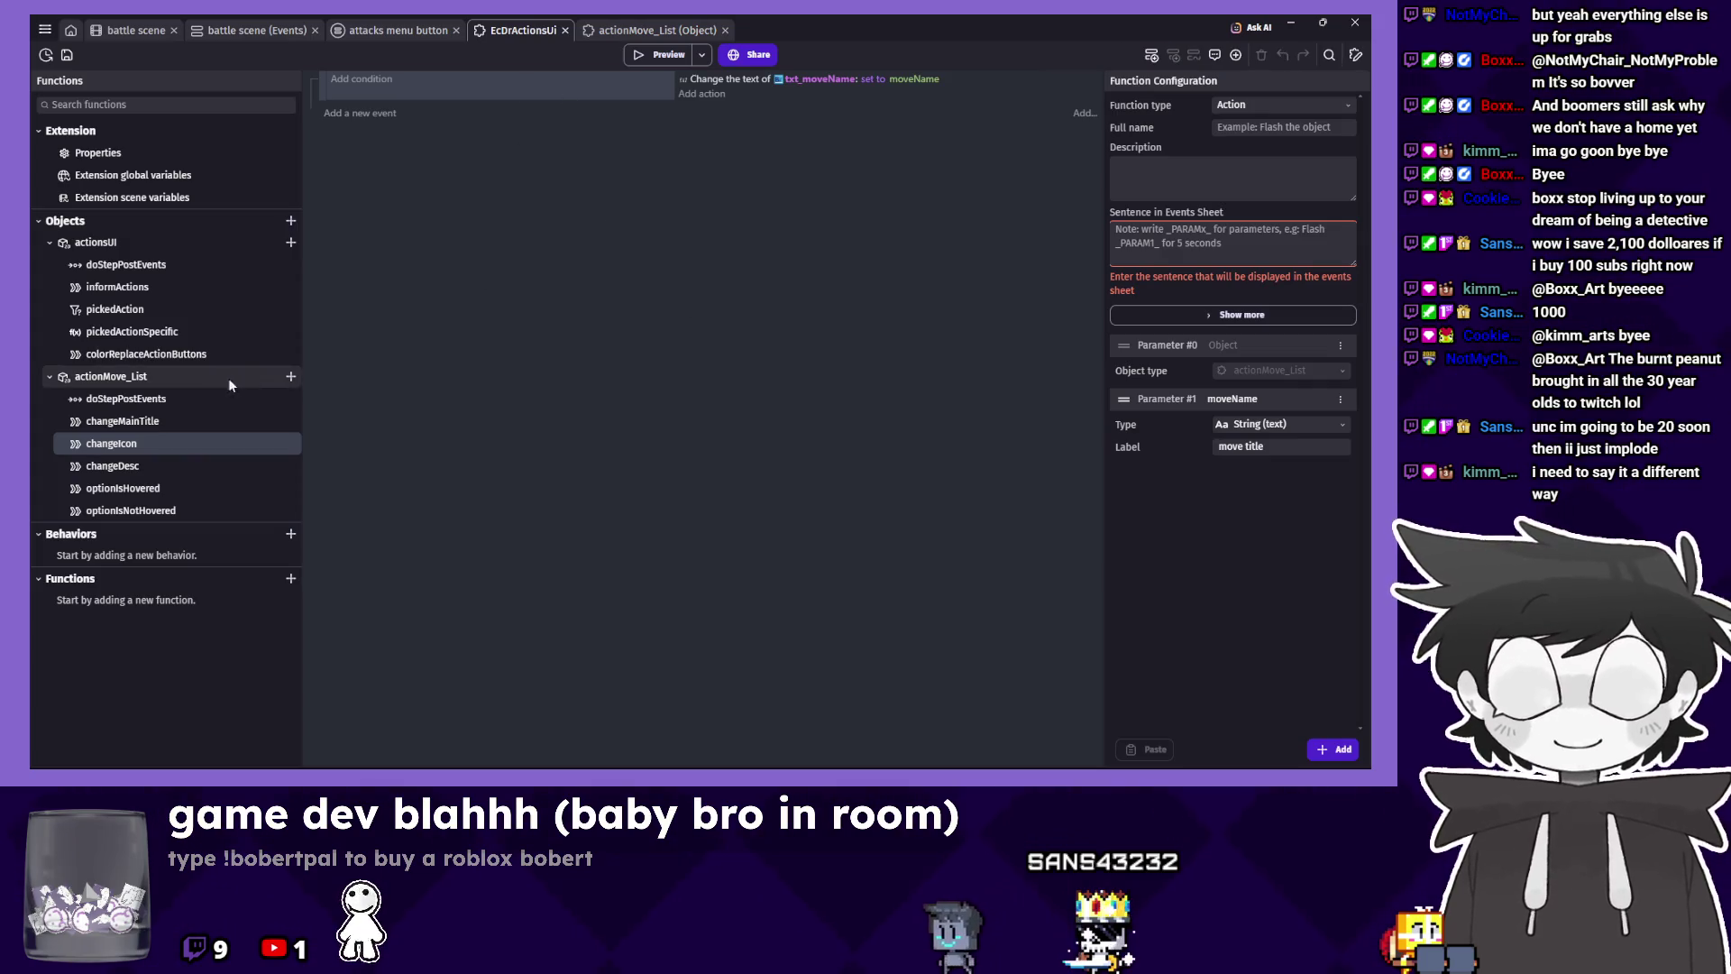
Change changeIcon's action to set spr_movesIcons' animation by name from the moveName expression.
double_click(727, 78)
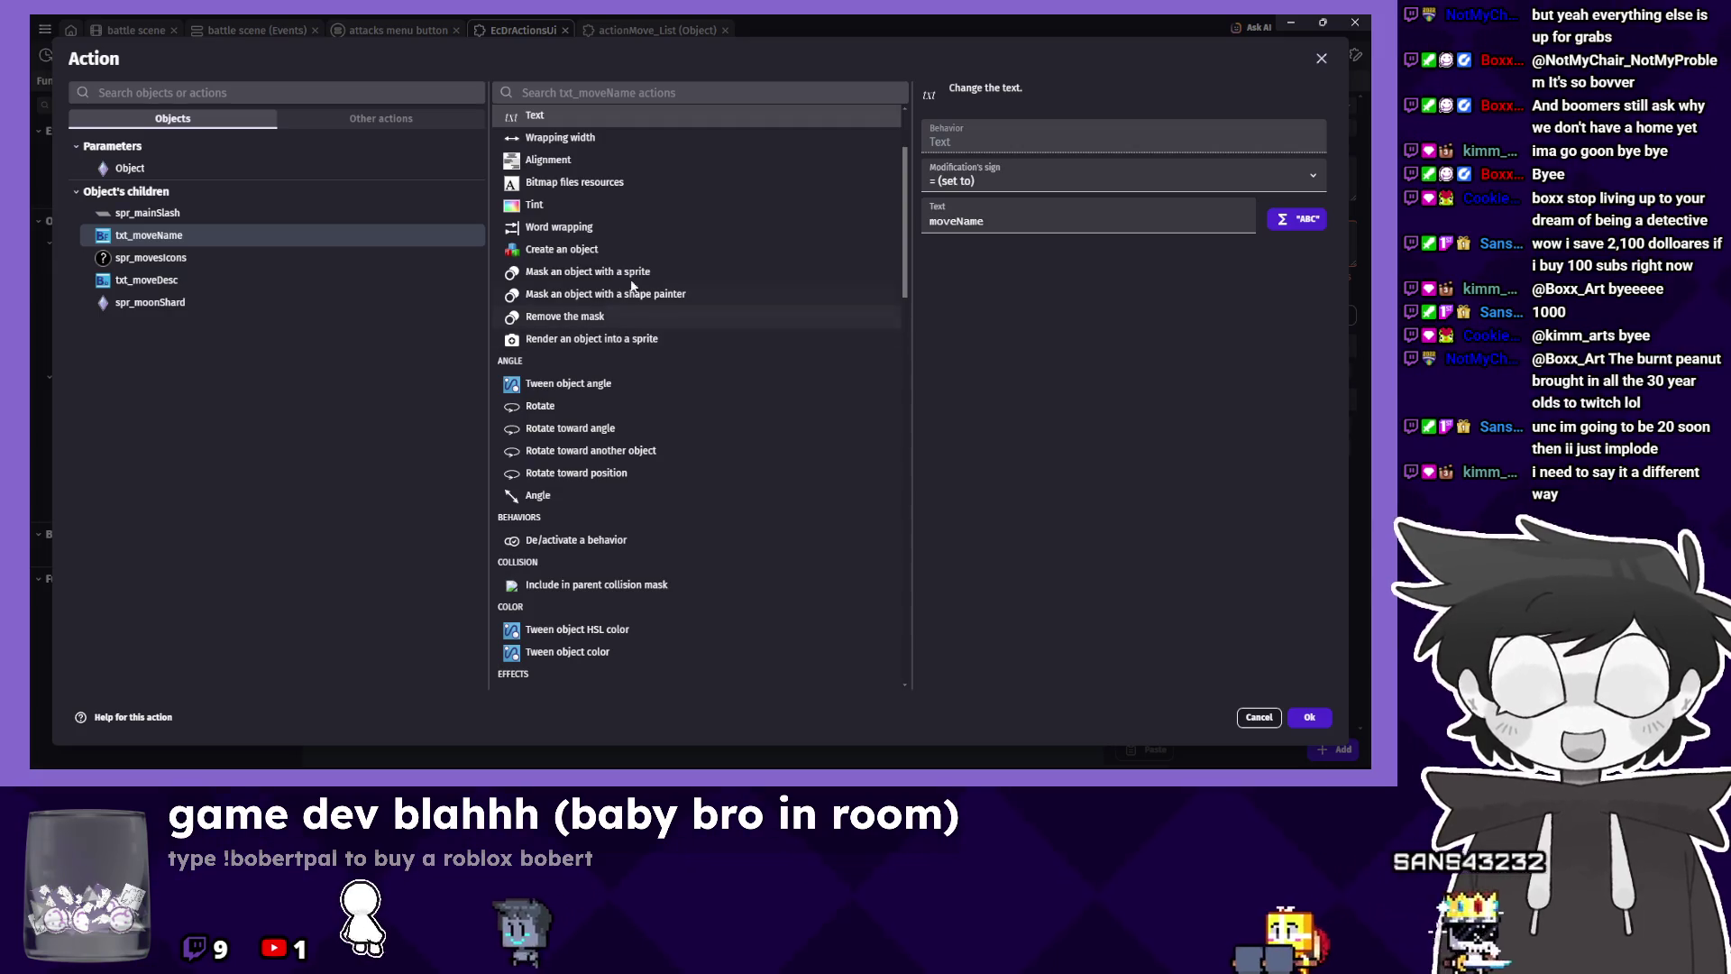
left_click(294, 257)
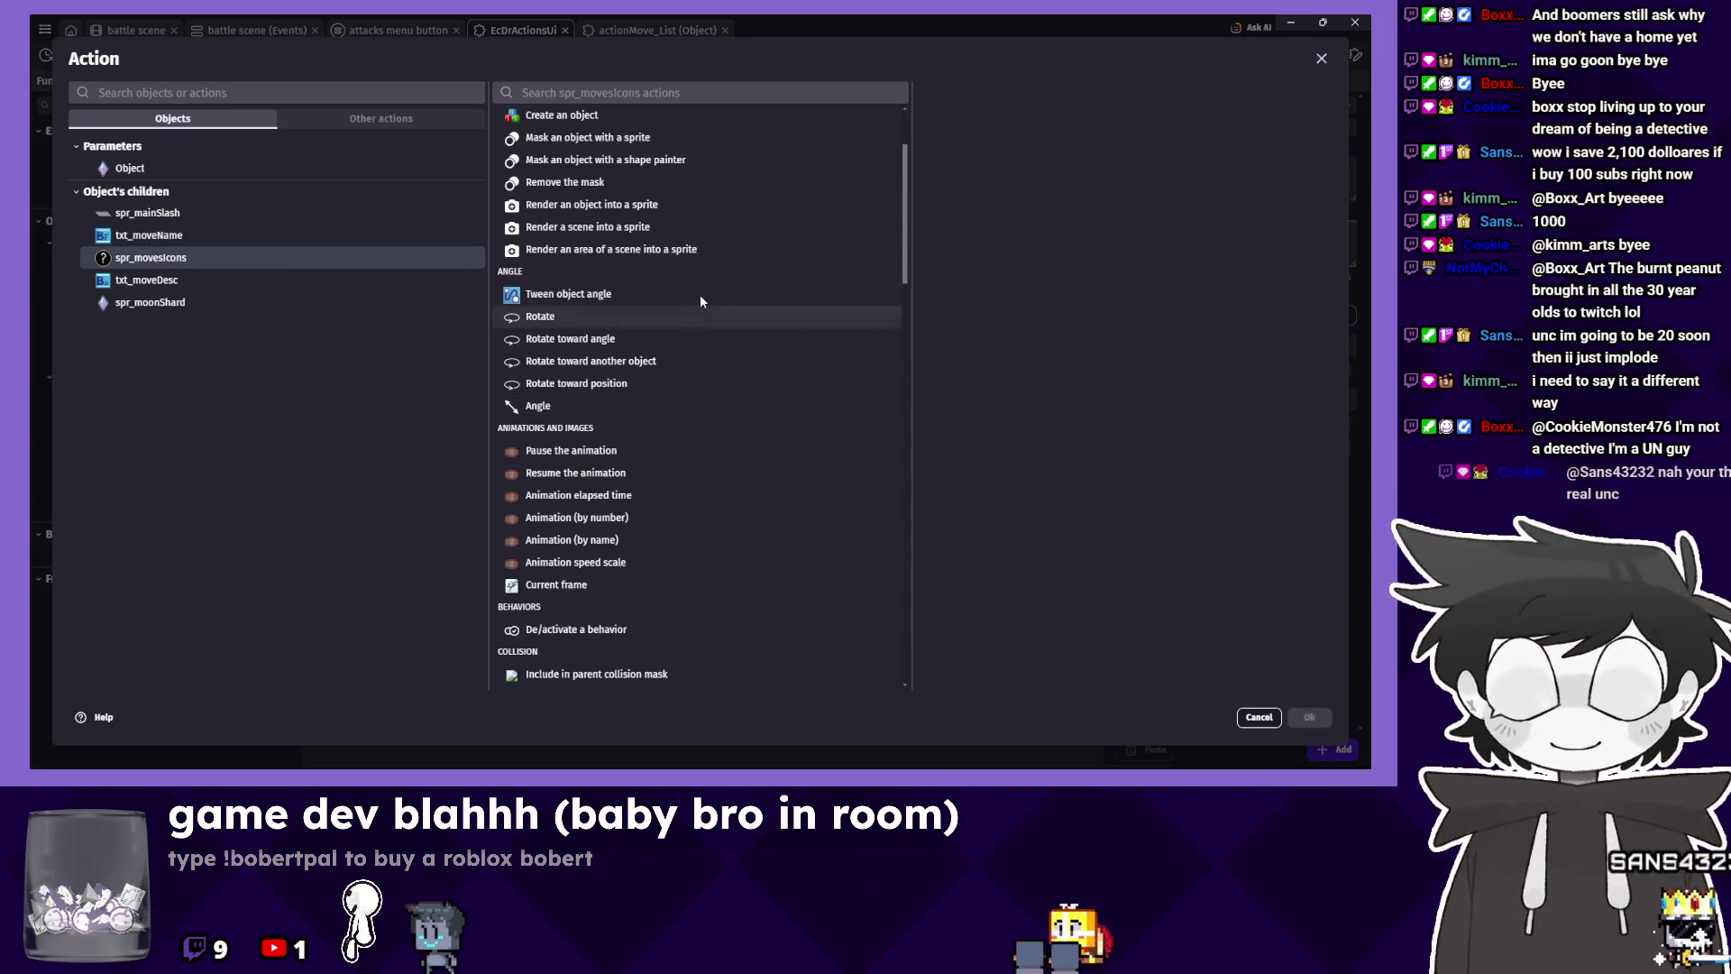
left_click(671, 539)
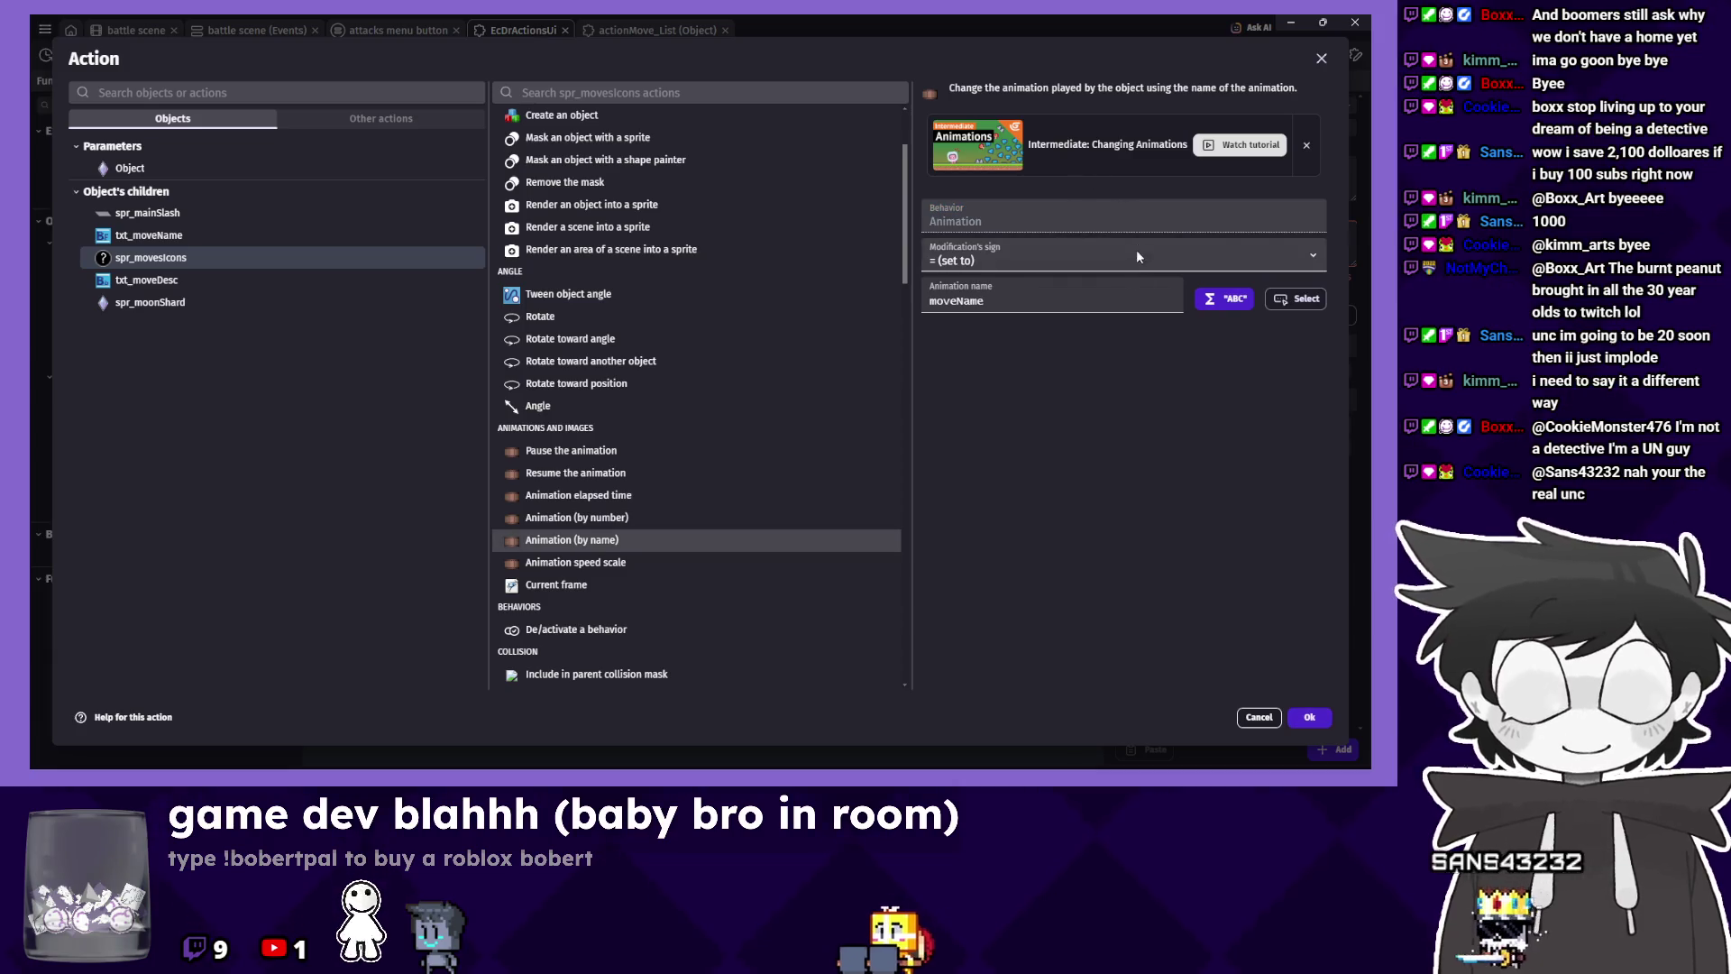
left_click(1294, 297)
left_click(1085, 299)
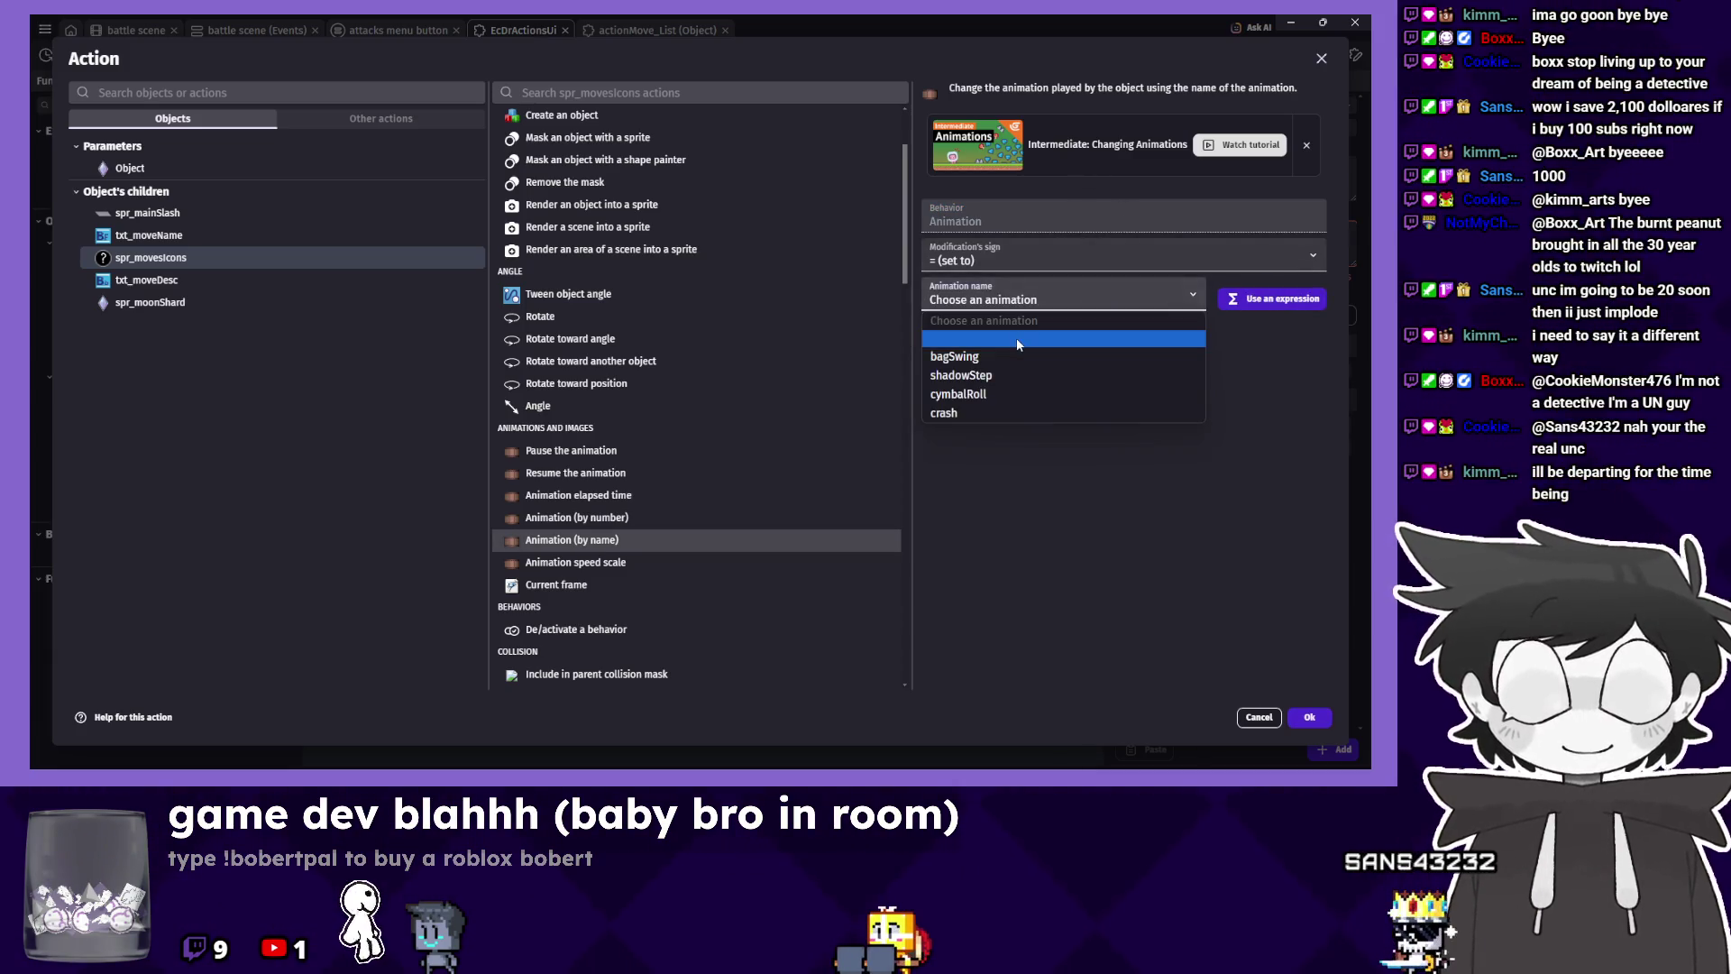
left_click(1233, 324)
left_click(1237, 298)
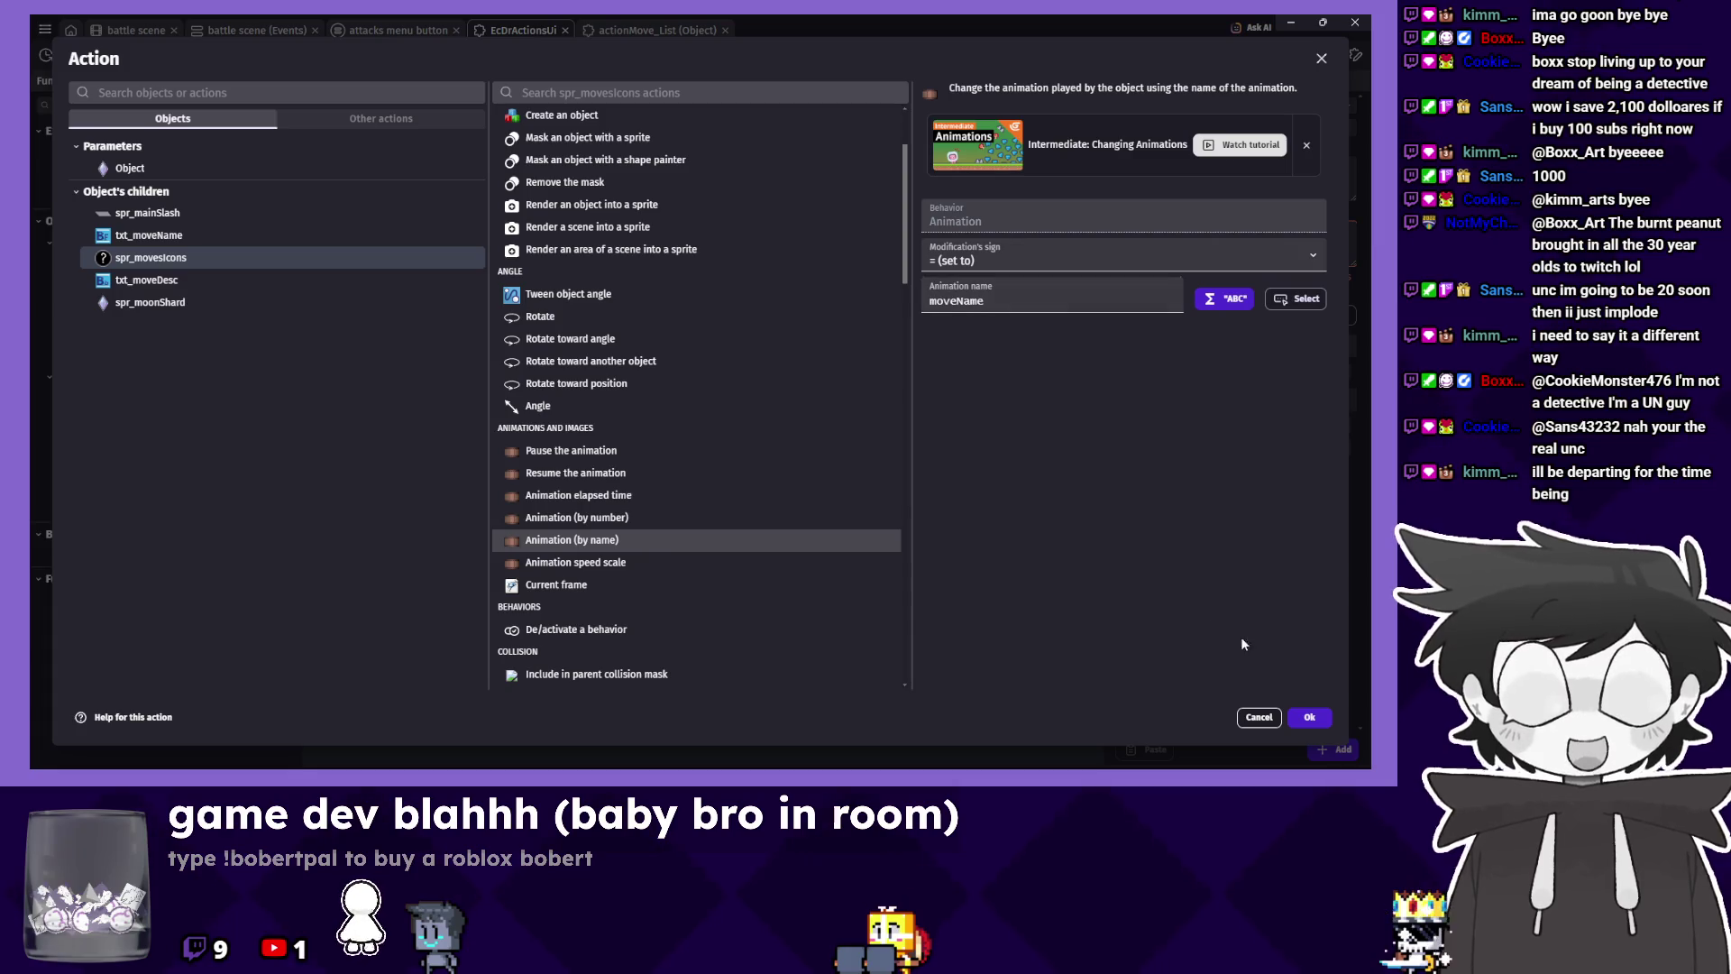
left_click(1309, 717)
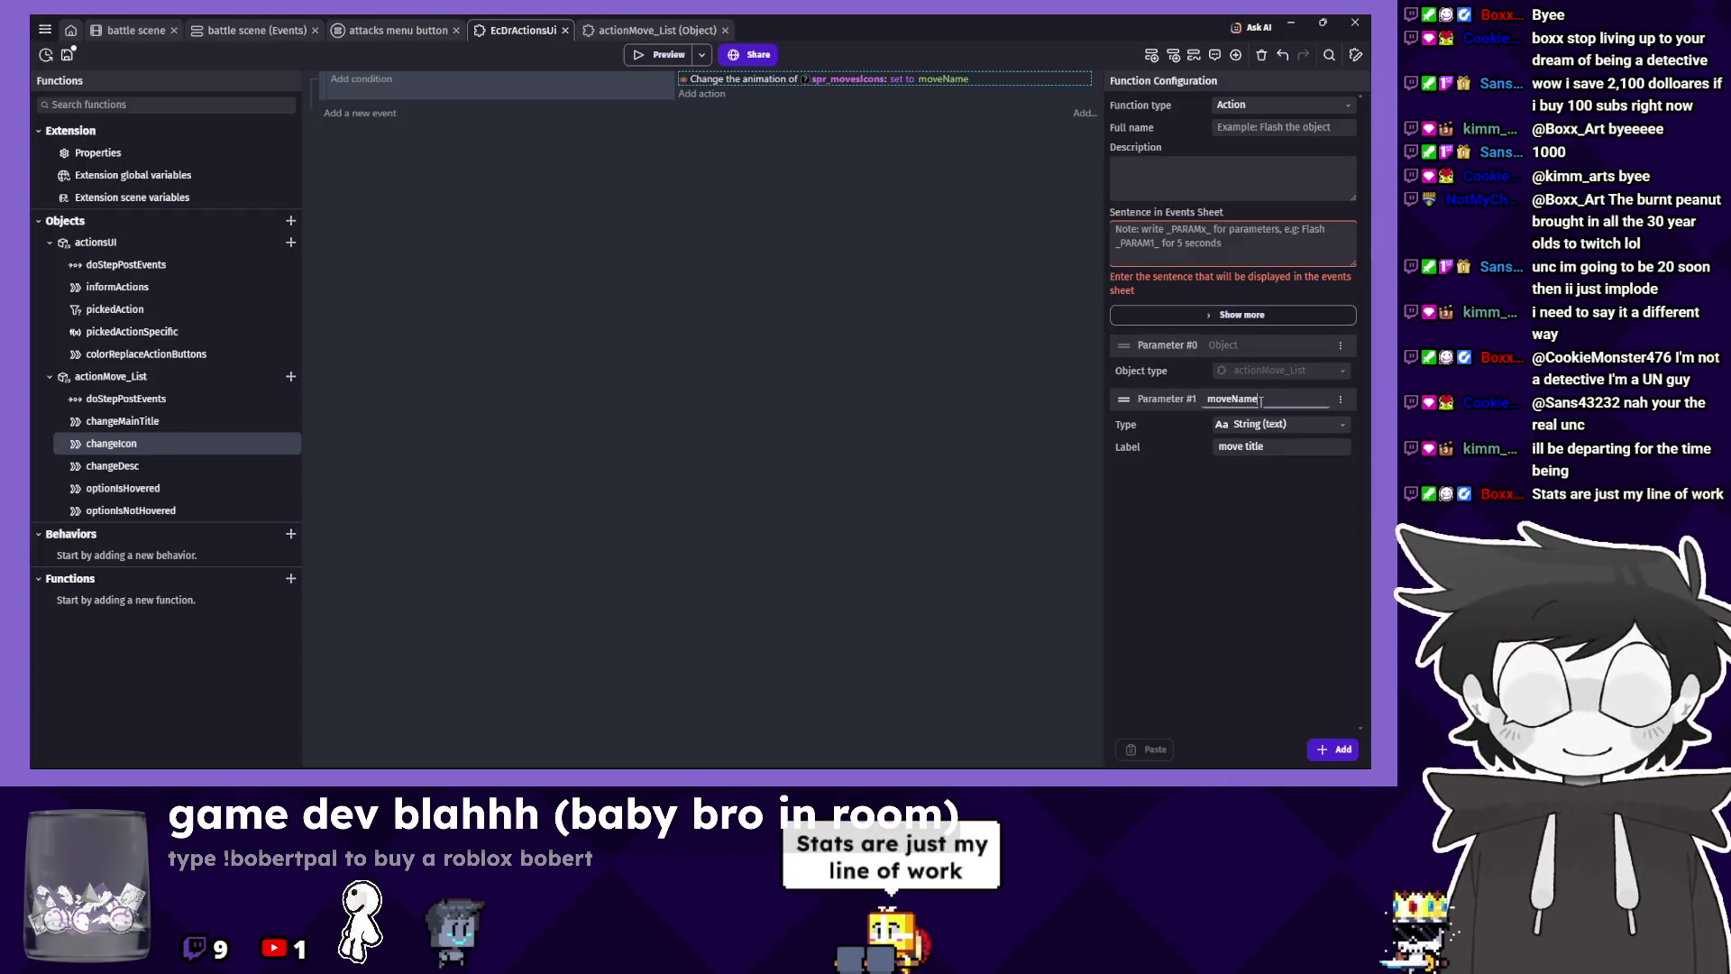
Rename the parameter to moveIcon and delete 'title' from its label.
type("moveIcon")
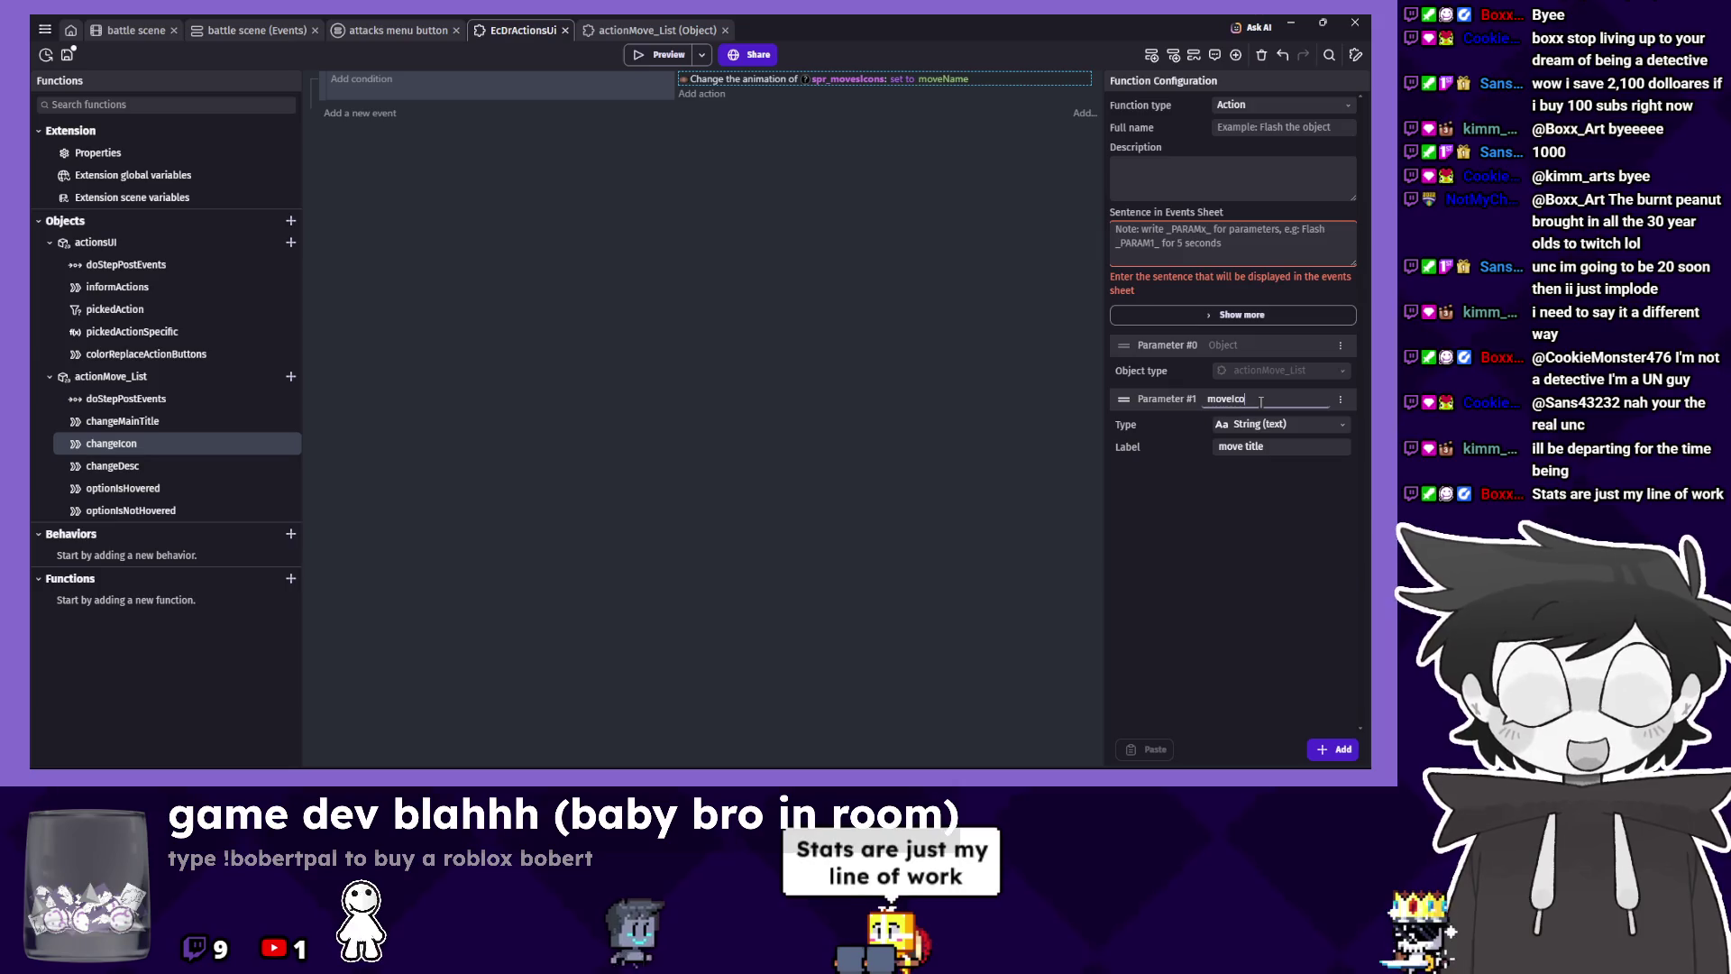
double_click(1255, 447)
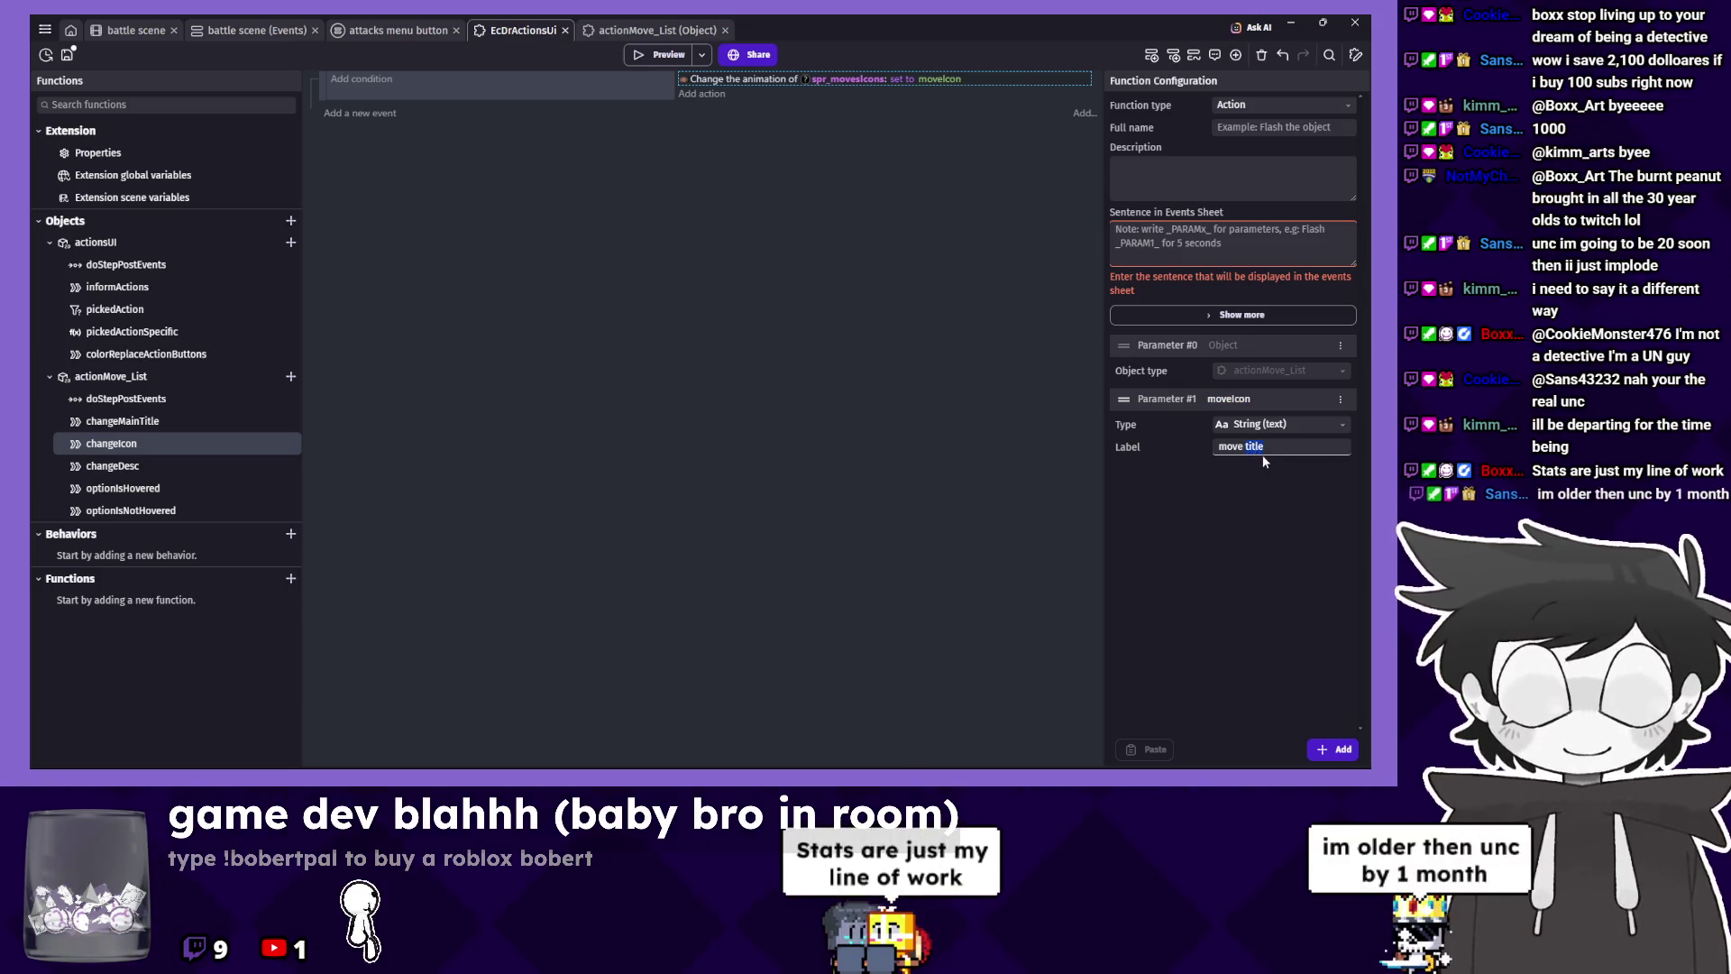
key("BackSpace")
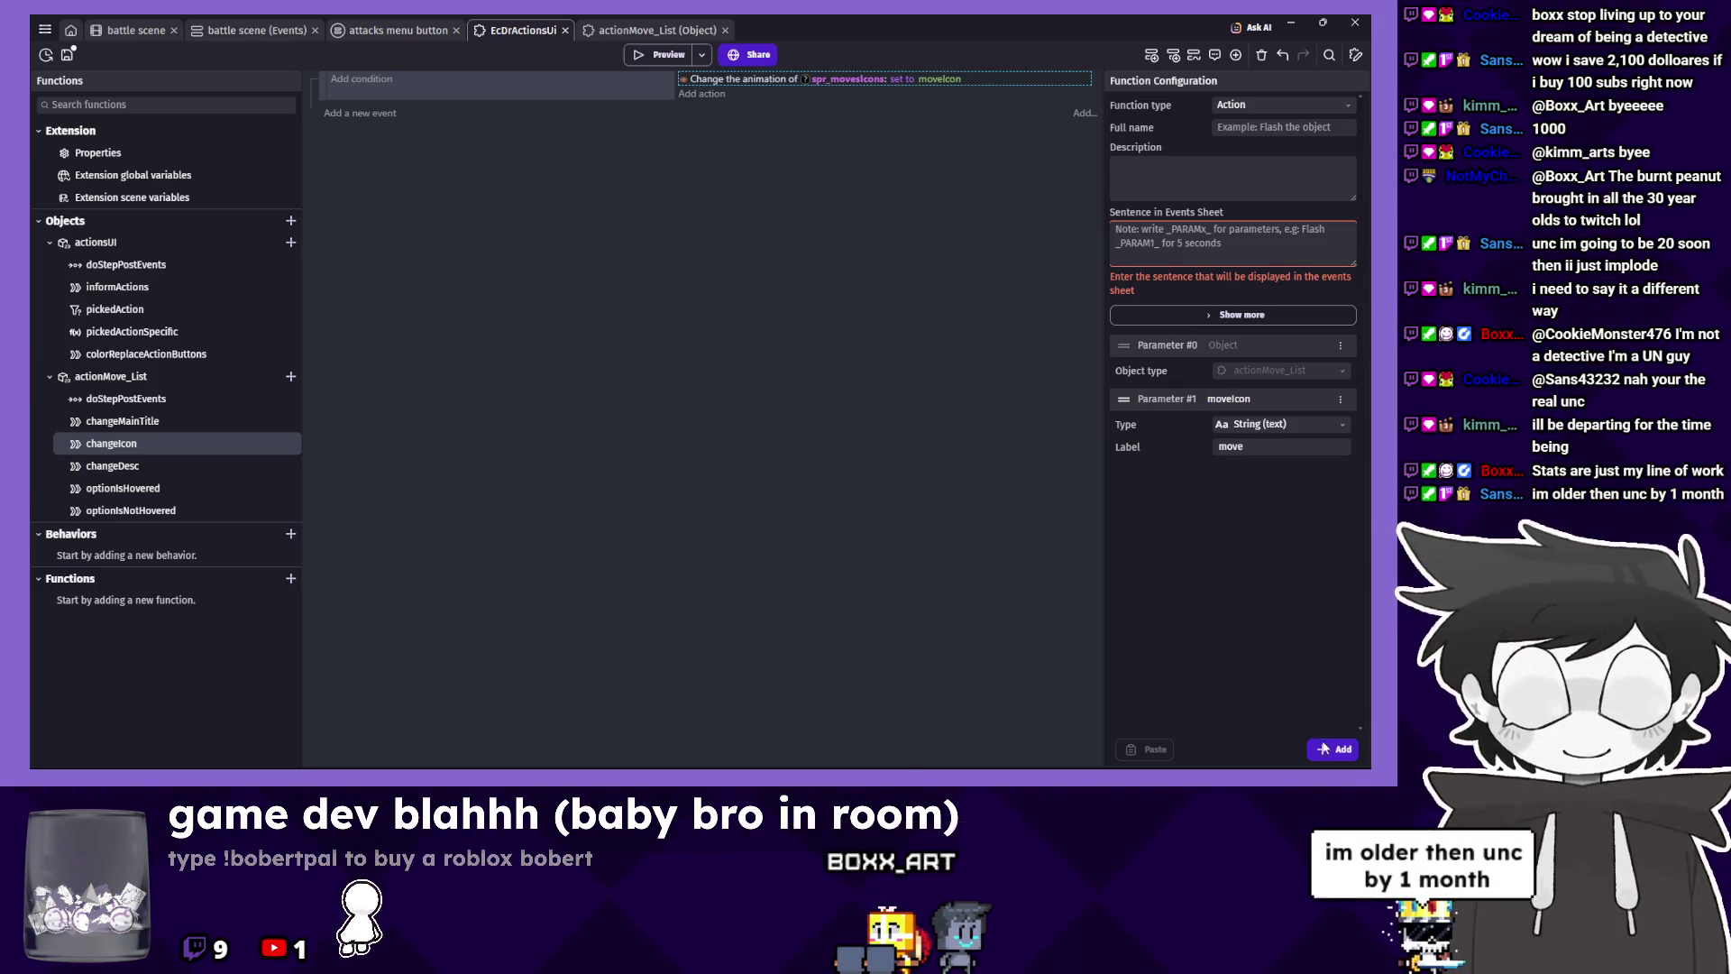
Open the attacks menu button events and edit a copy of the move loop's changeDesc action.
left_click(251, 29)
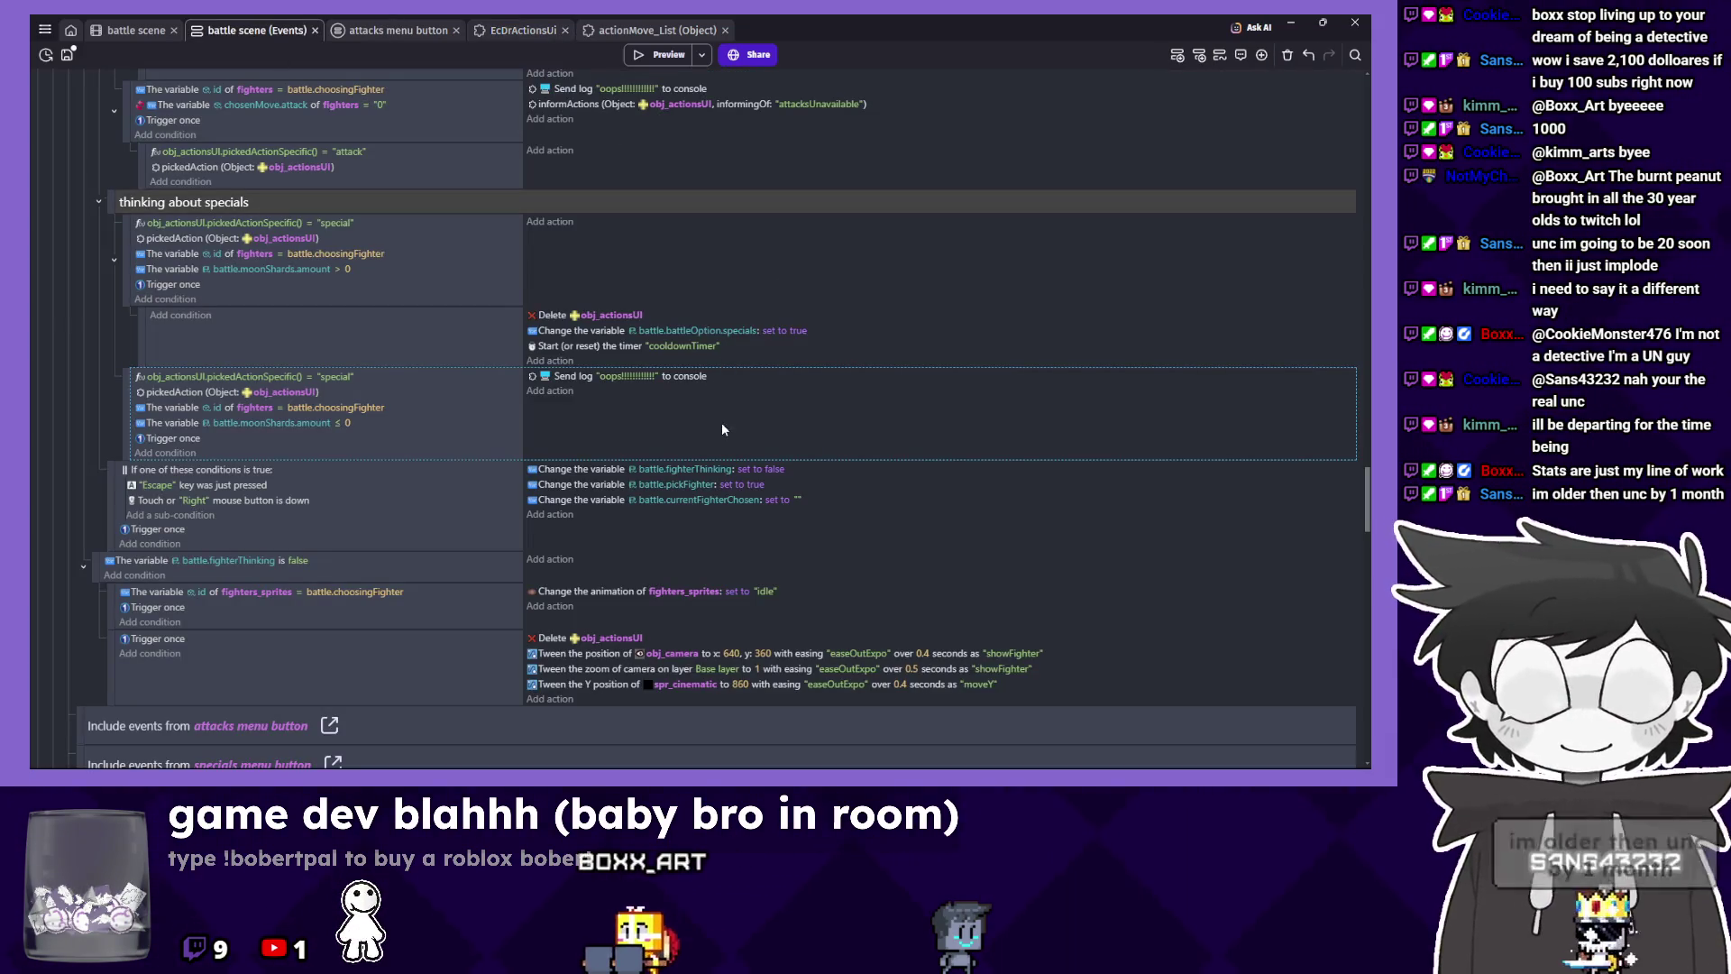
left_click(390, 33)
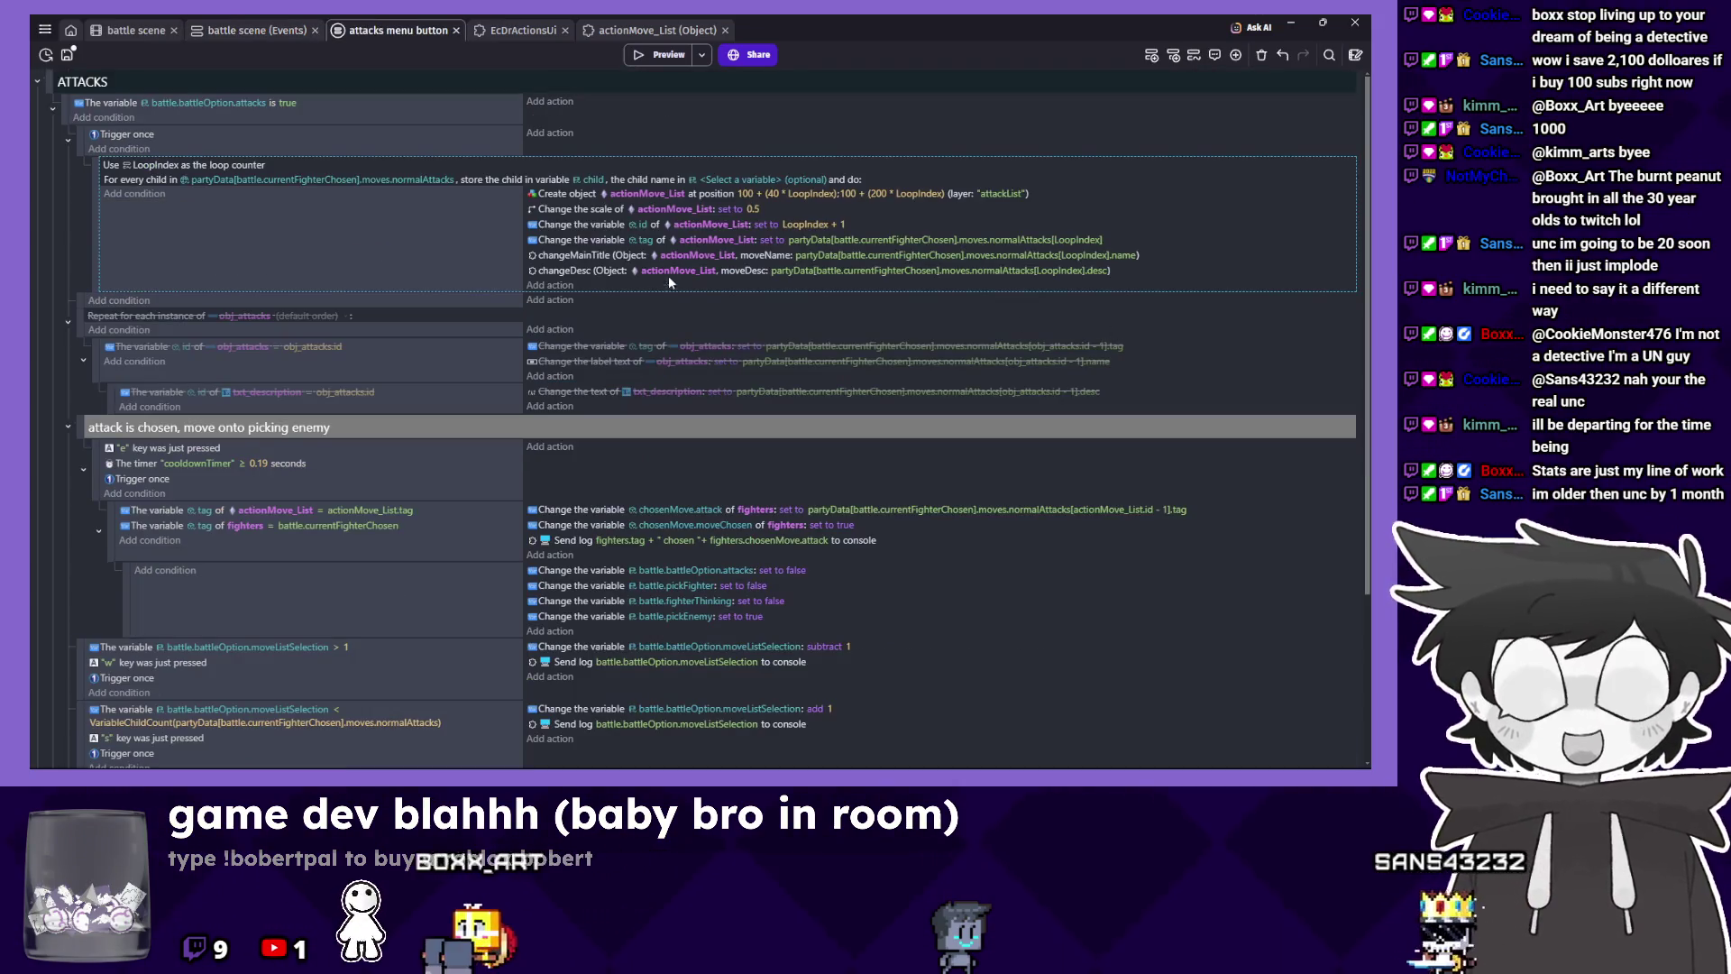
left_click(572, 273)
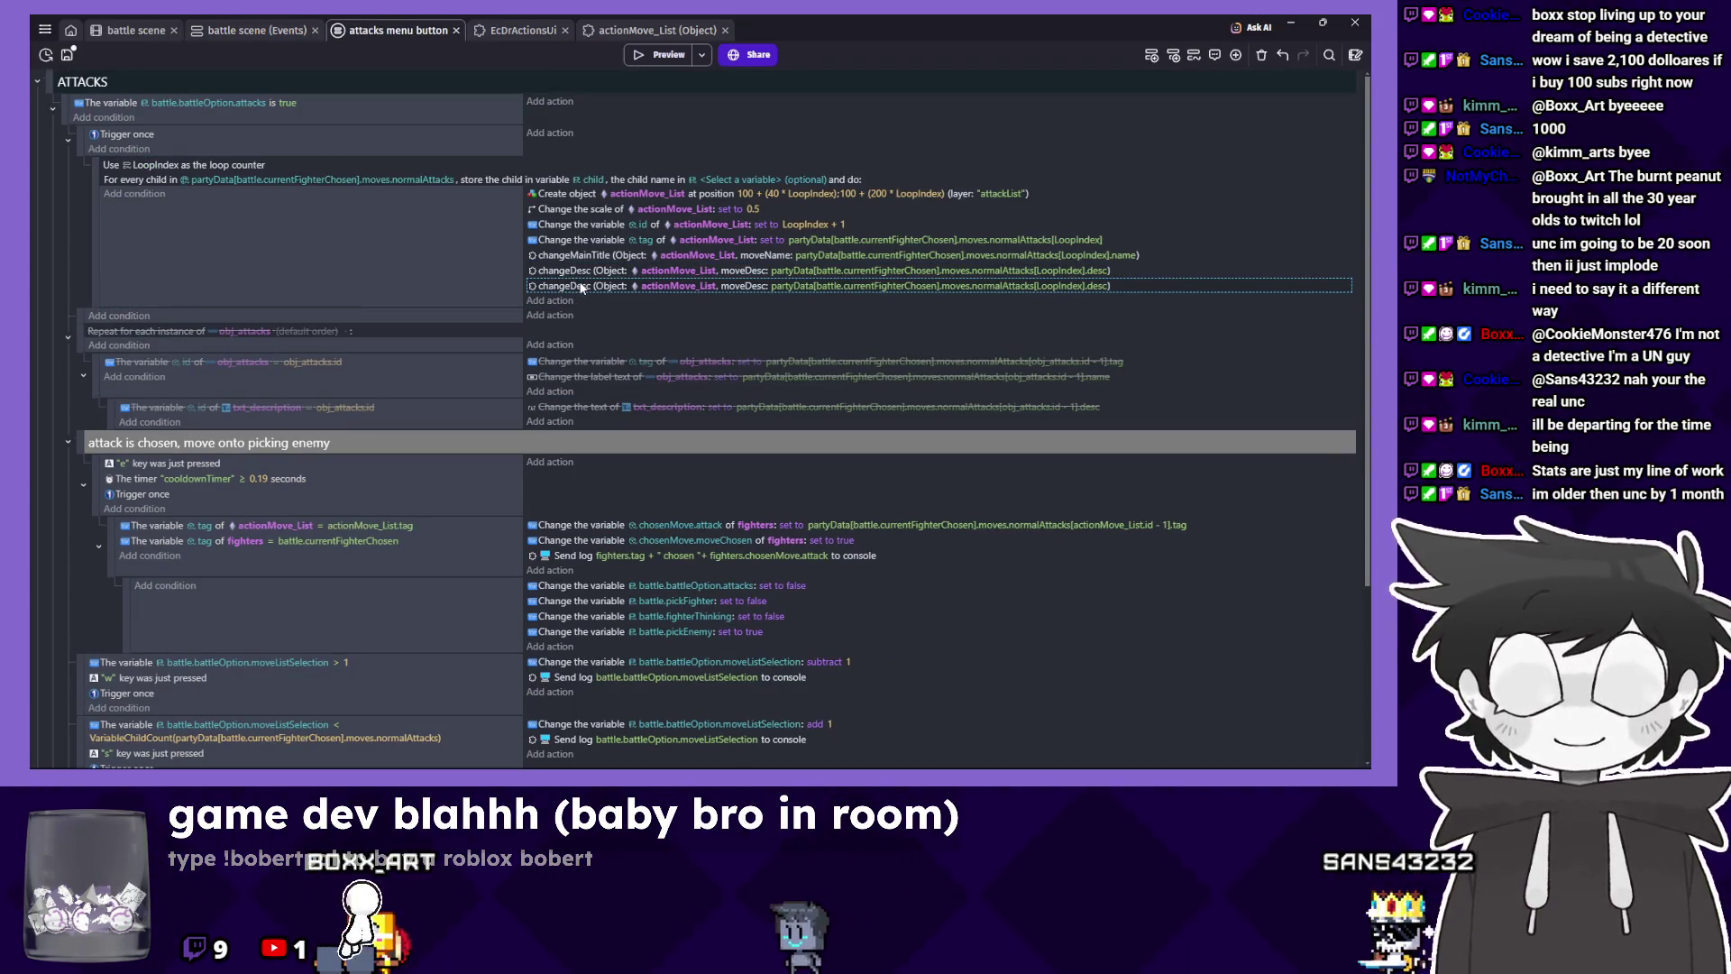
double_click(573, 274)
Make the copy call changeIcon with normalAttacks[LoopIndex].tag, then launch a battle test run.
left_click(577, 137)
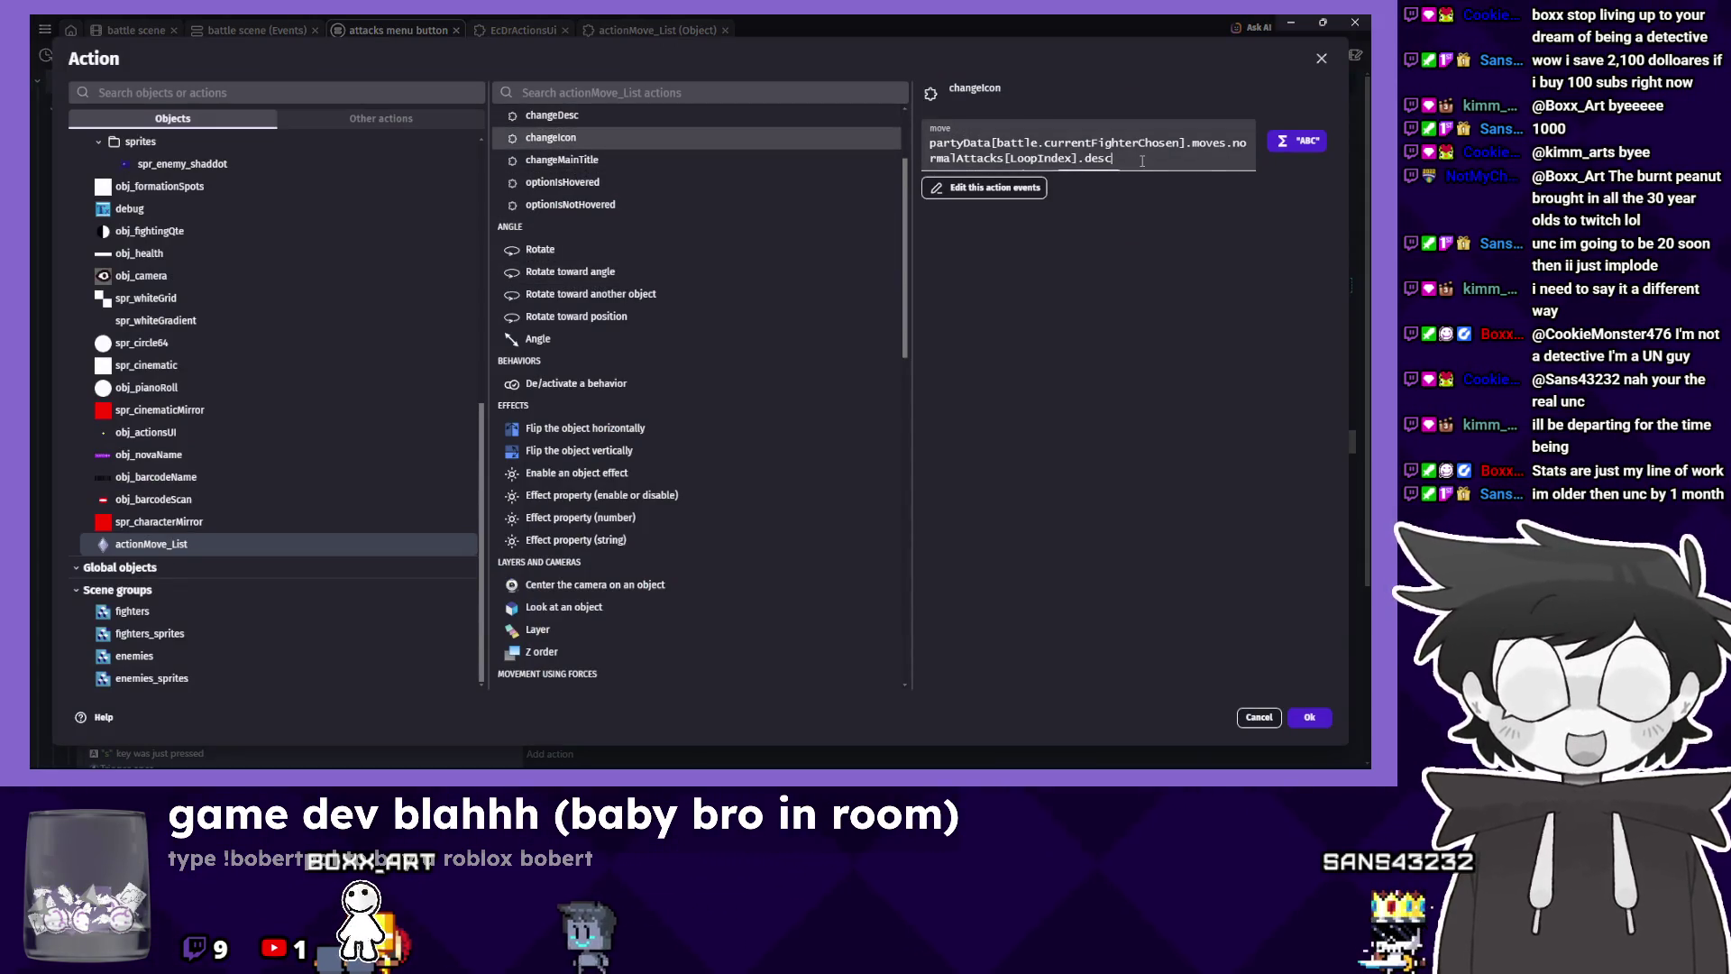
double_click(1102, 158)
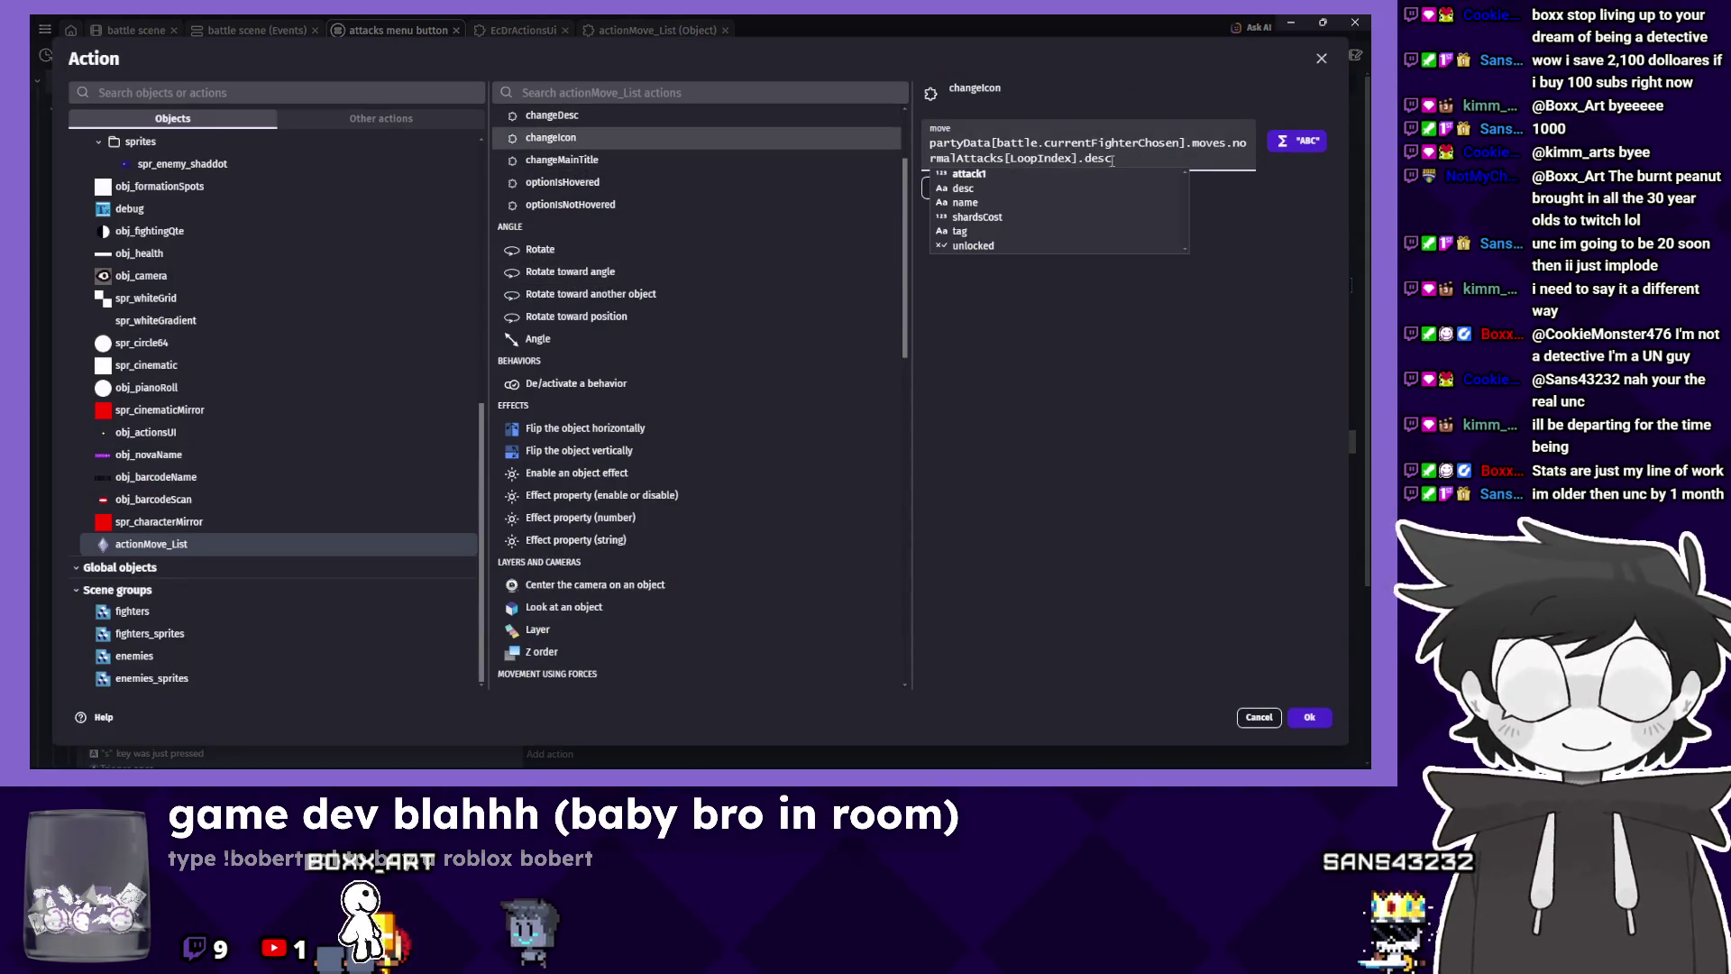
left_click(961, 231)
key("Return")
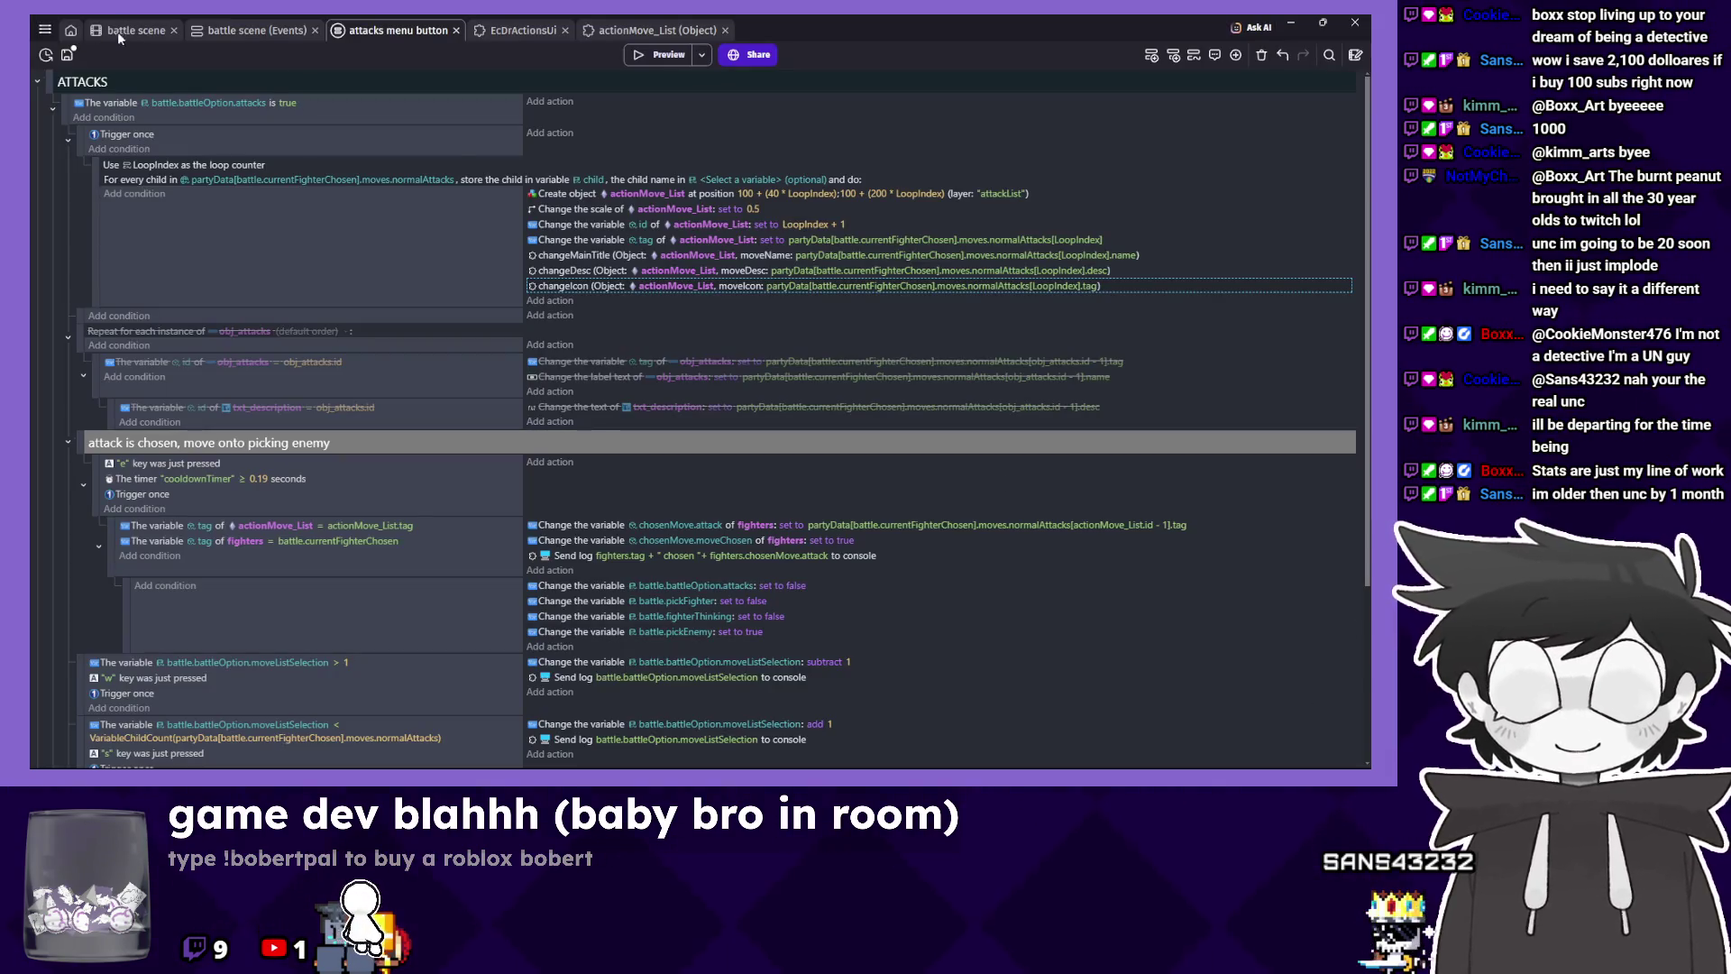
key("ctrl+shift+Tab")
key("ctrl+shift+Tab")
left_click(636, 58)
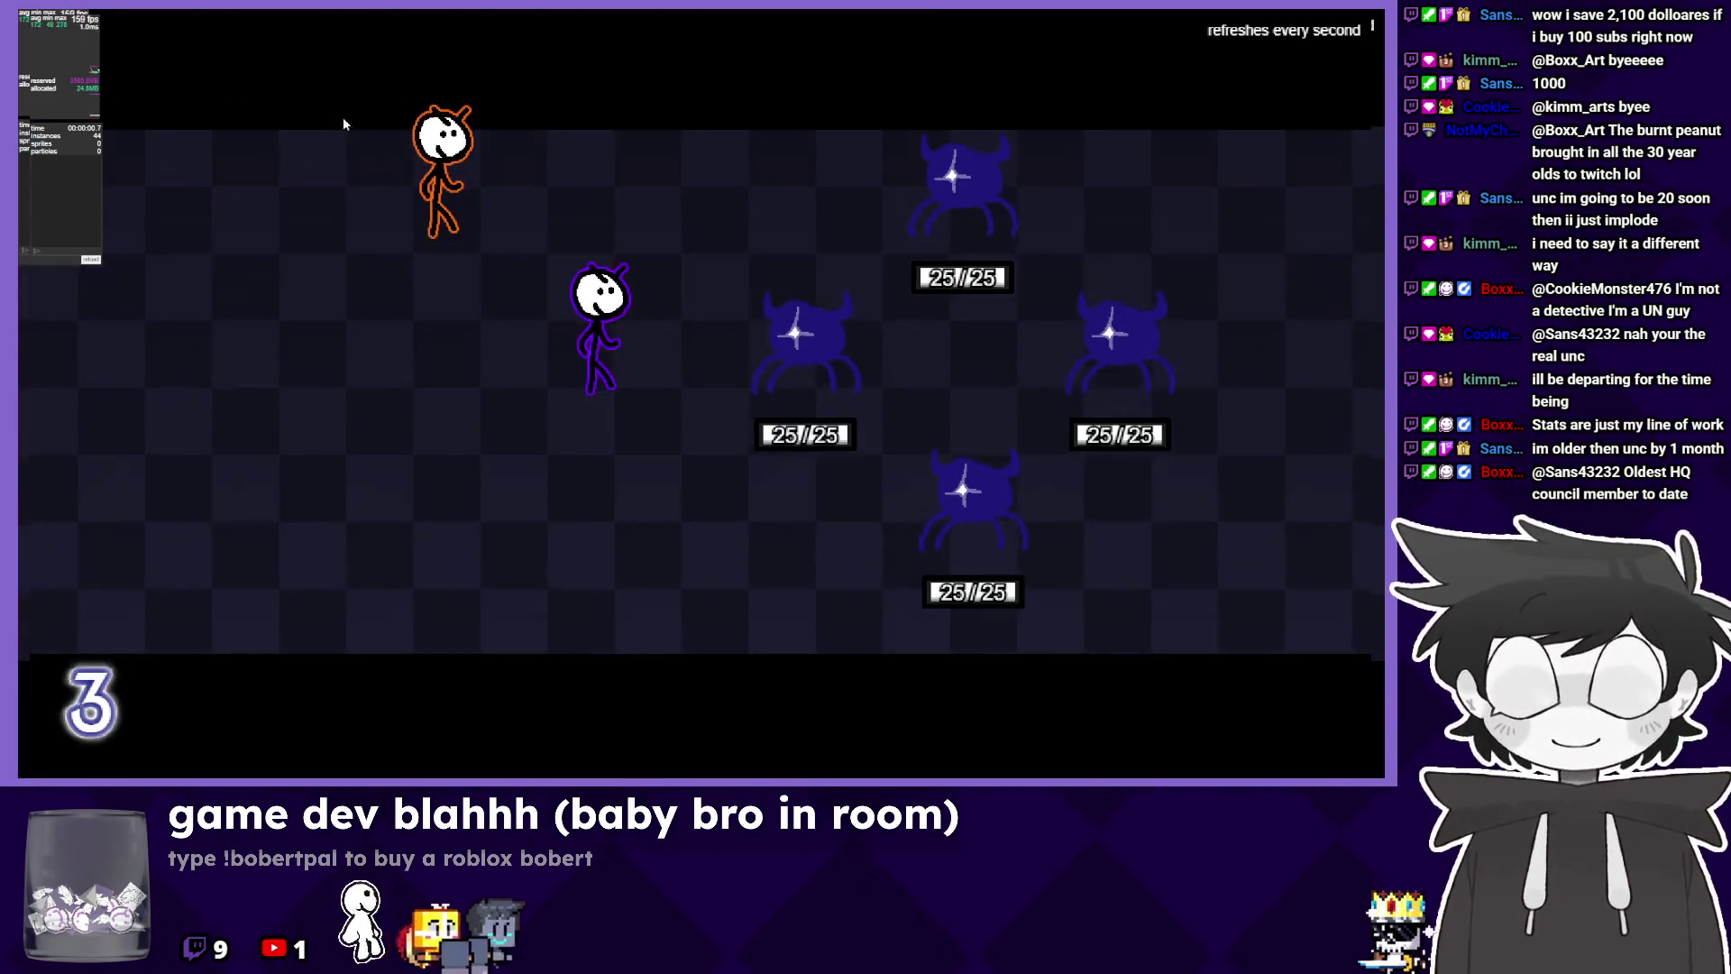
left_click(294, 273)
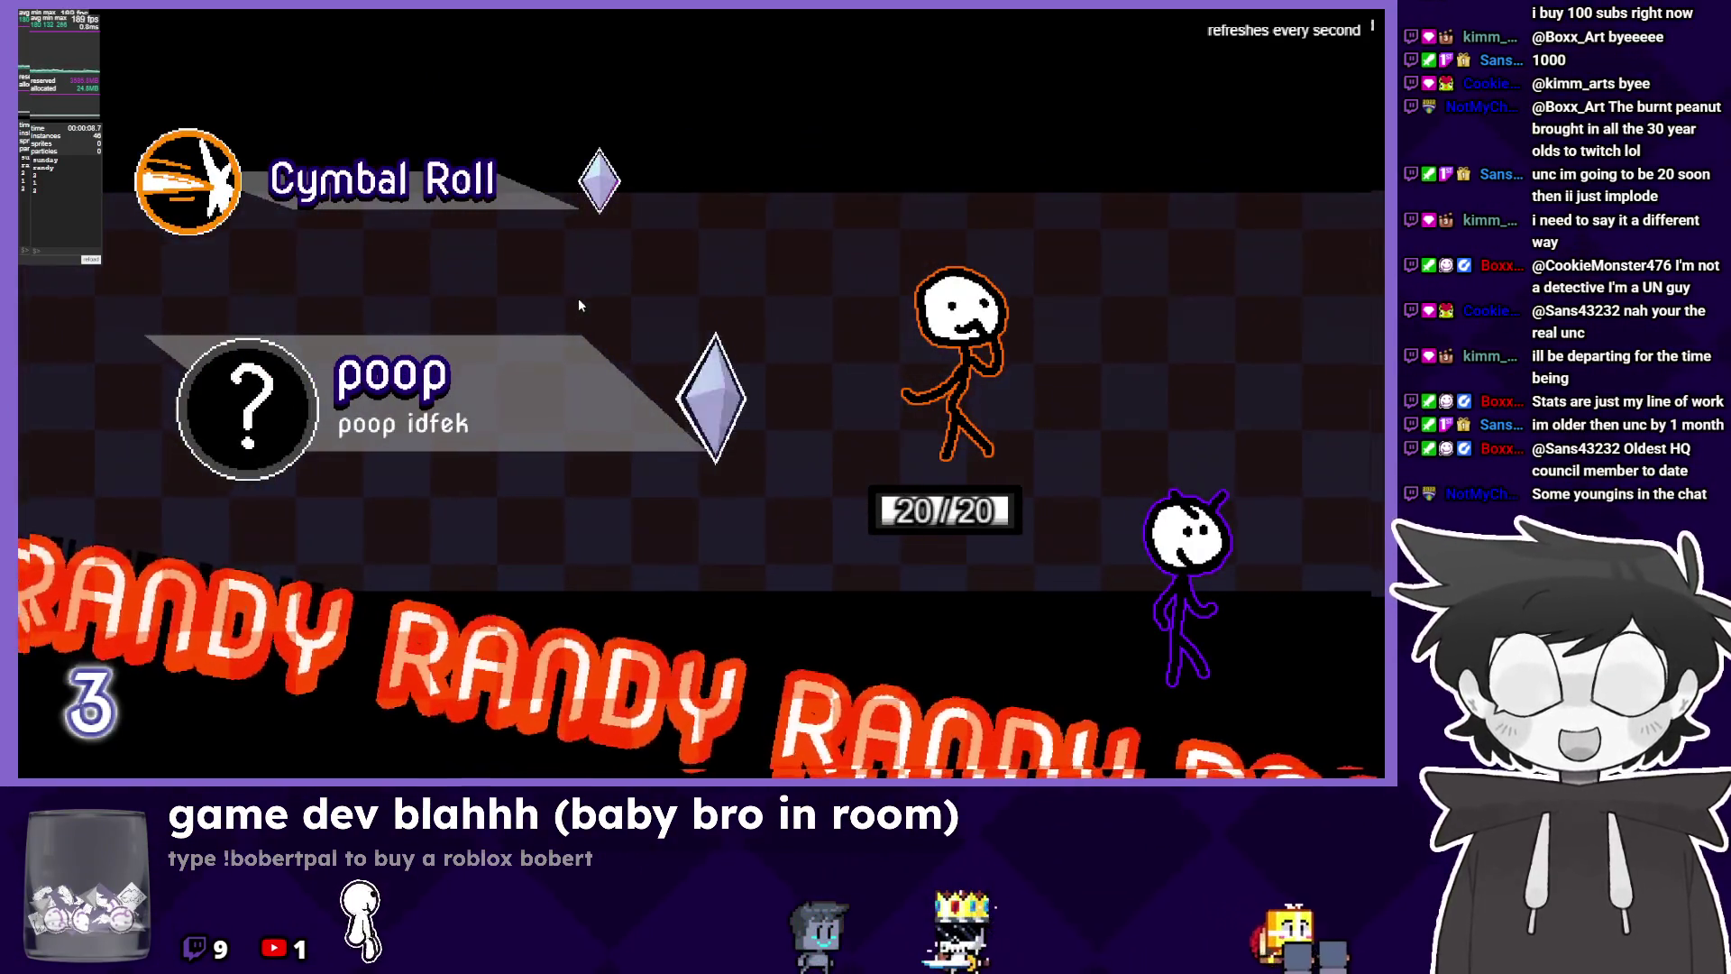
key("Up")
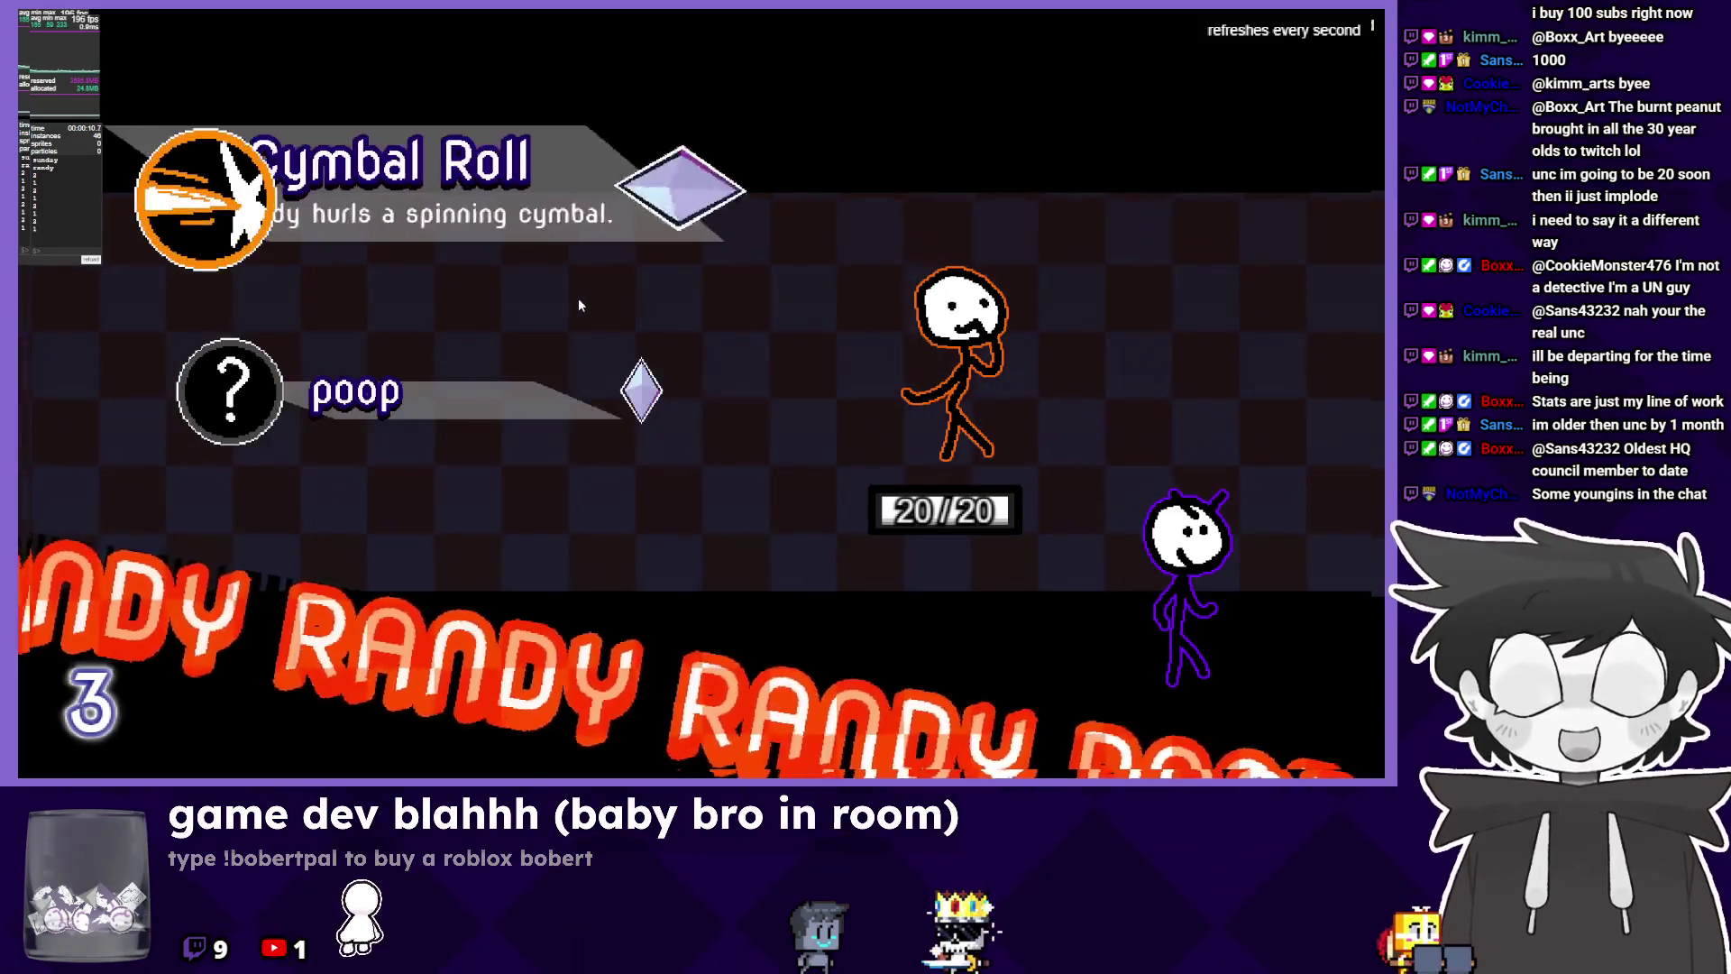
key("Return")
key("Escape")
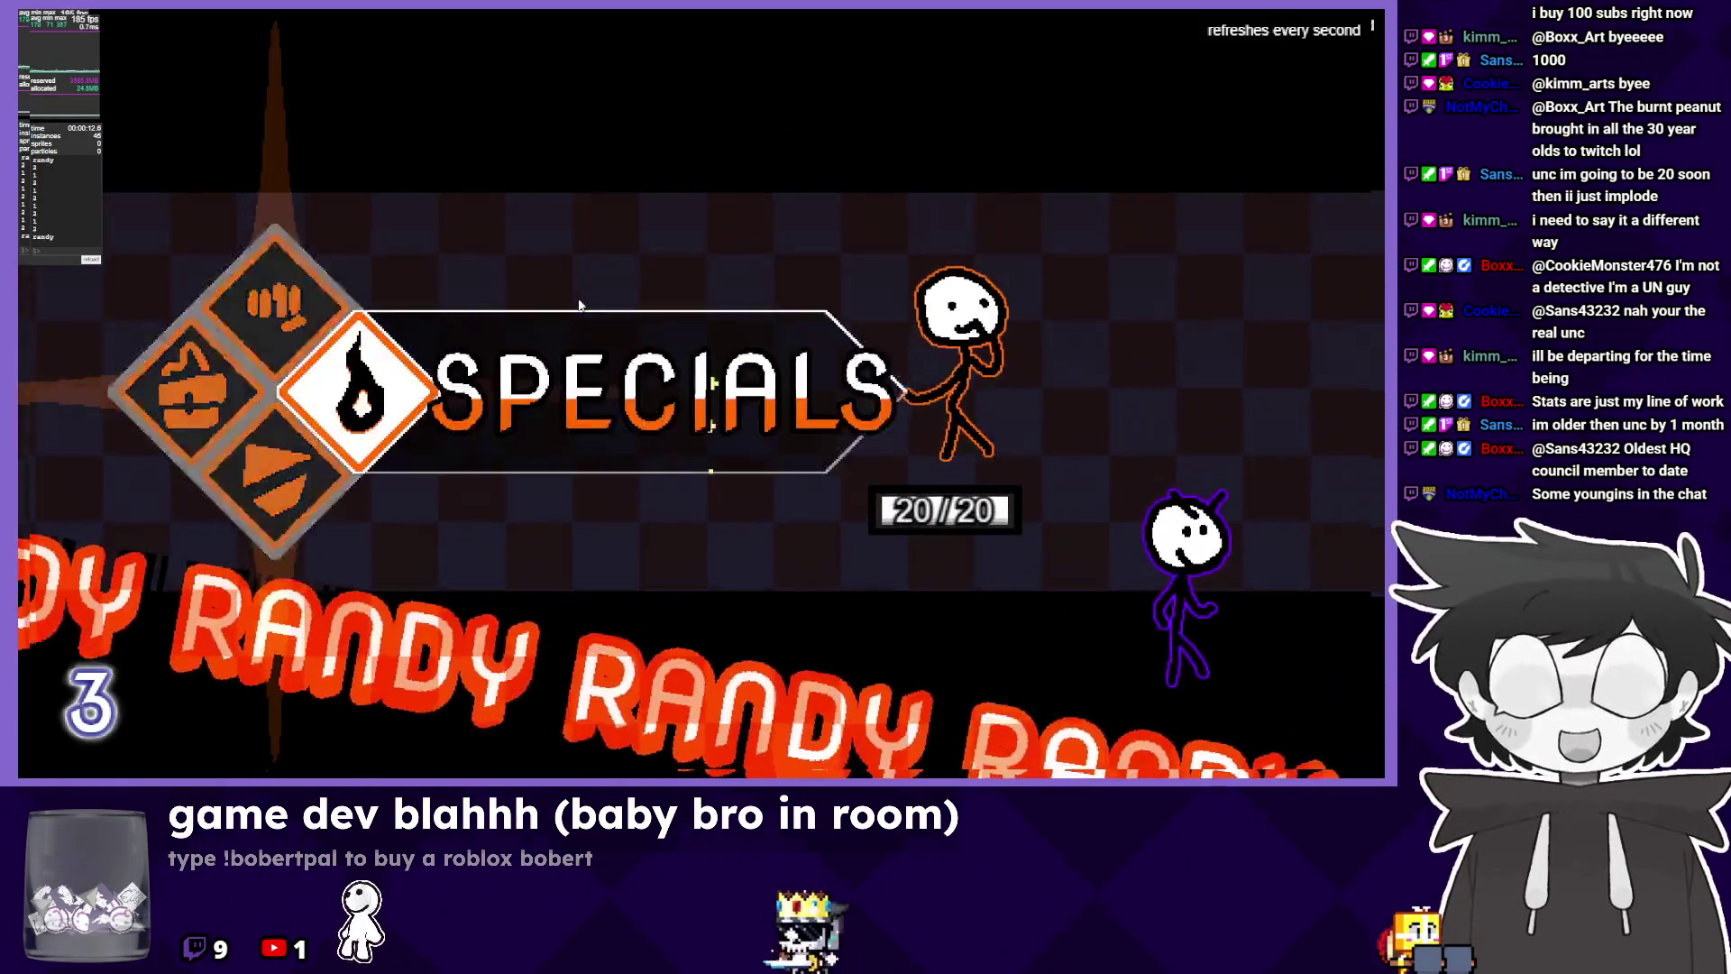
key("Right")
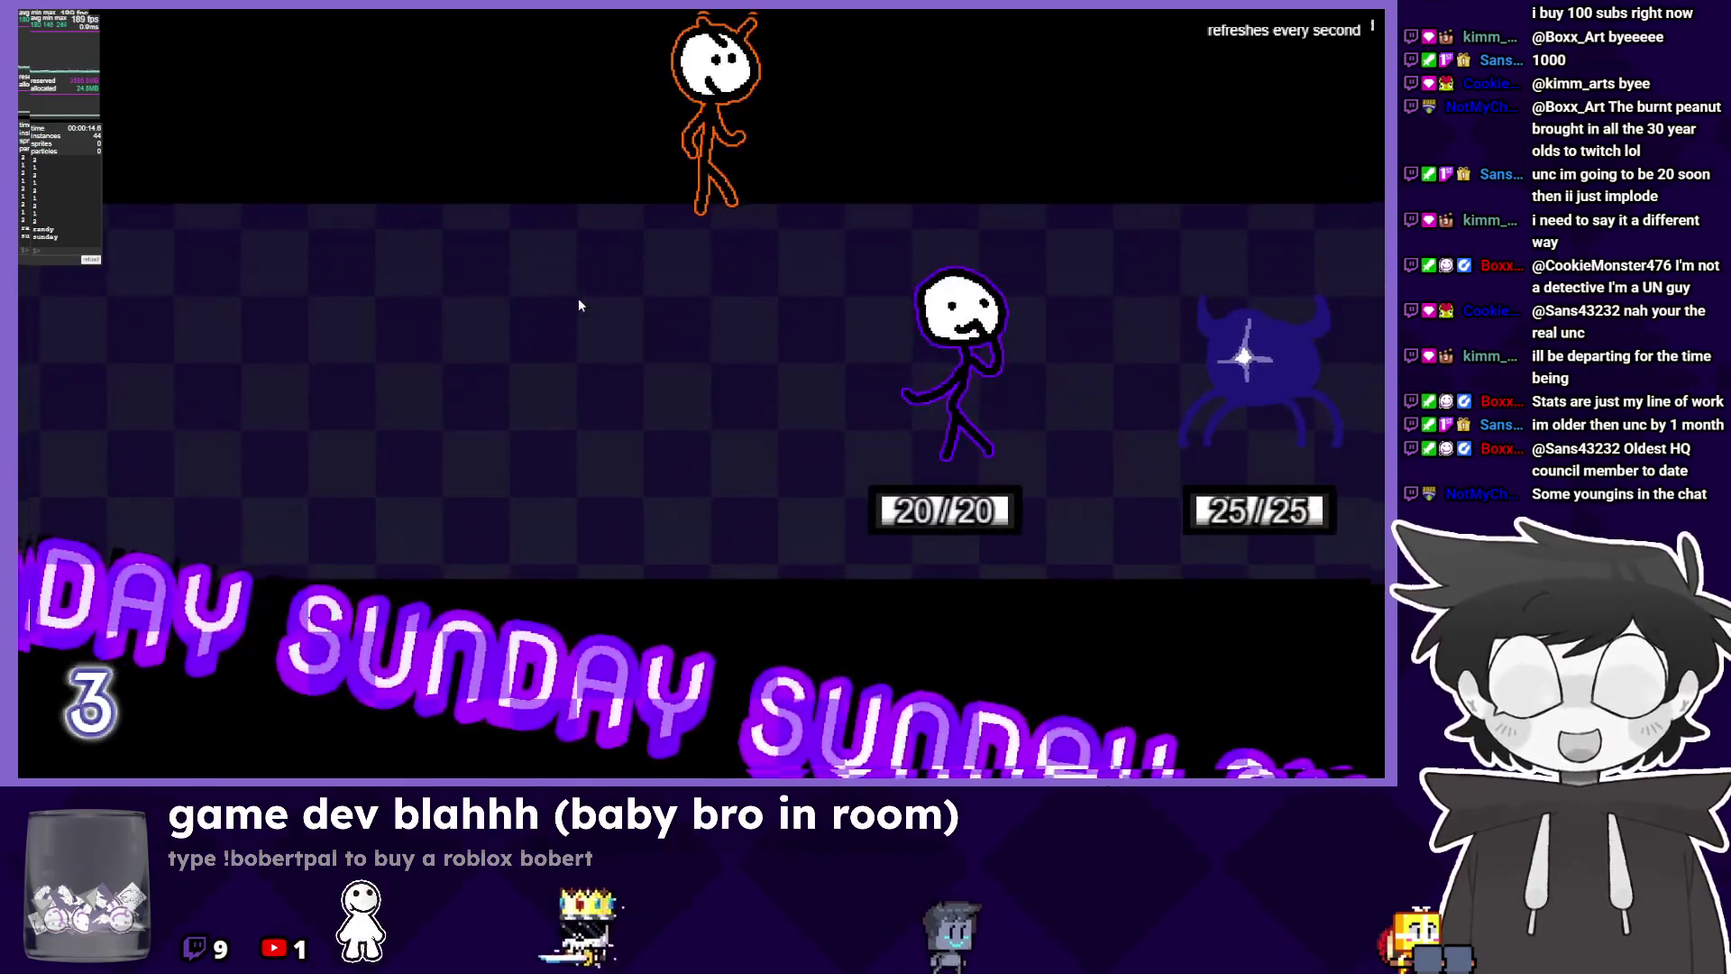
key("Left")
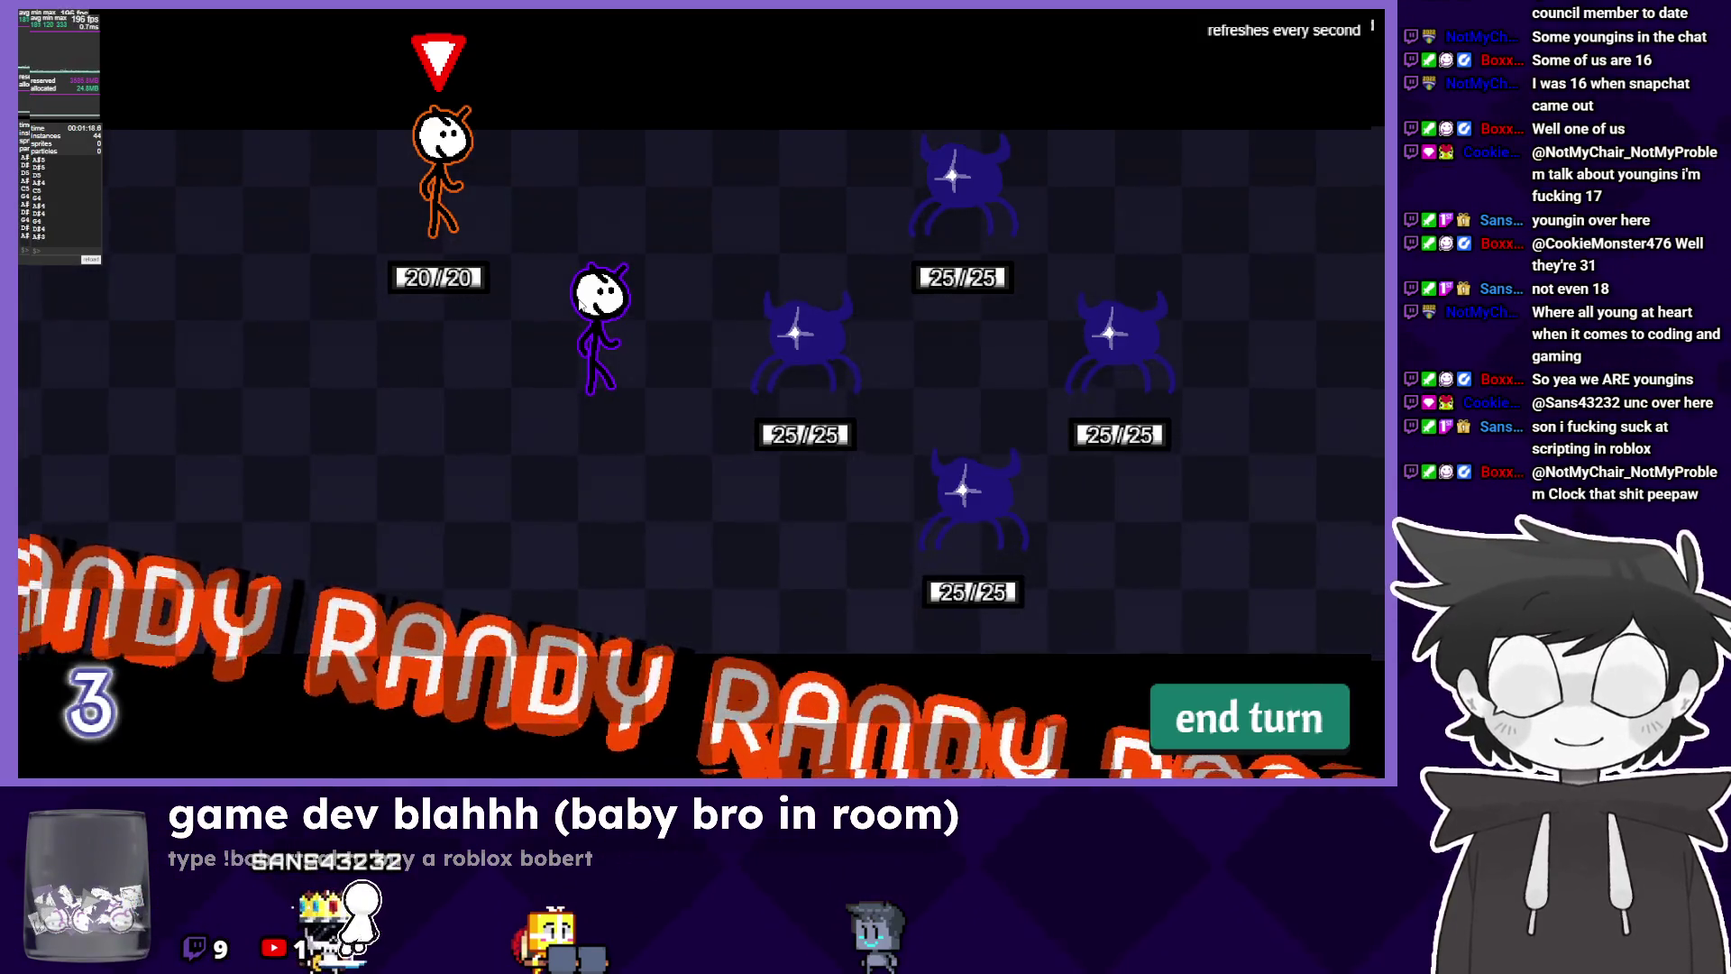
left_click(615, 327)
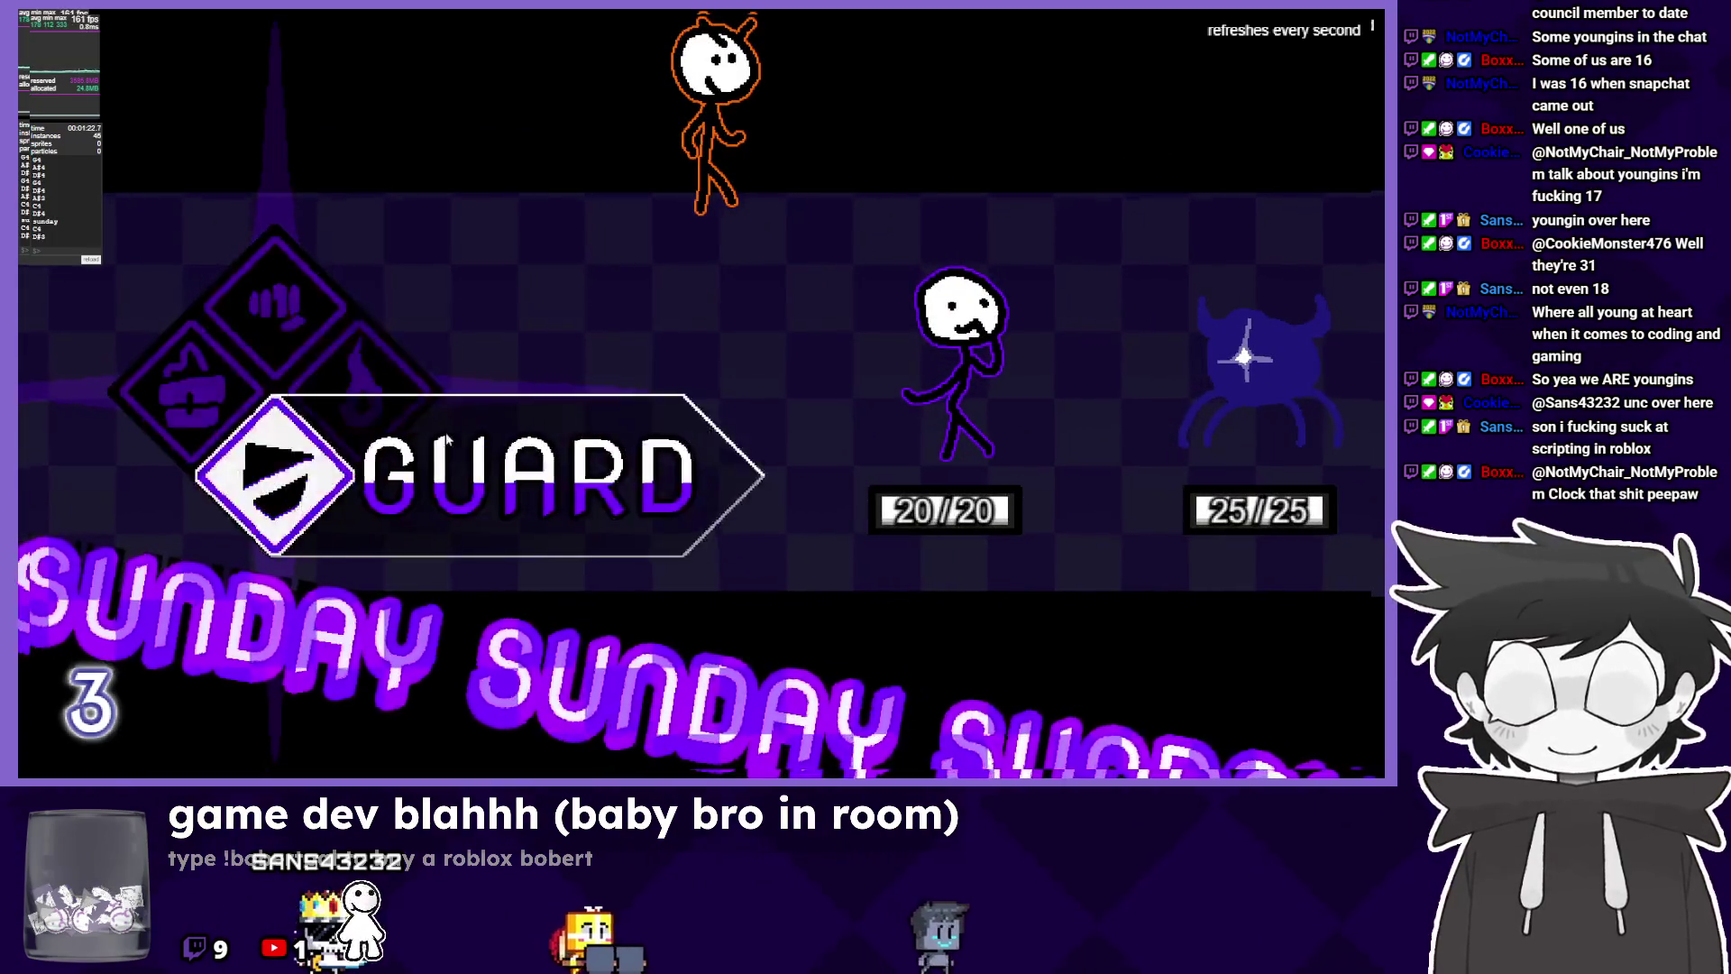
left_click(272, 403)
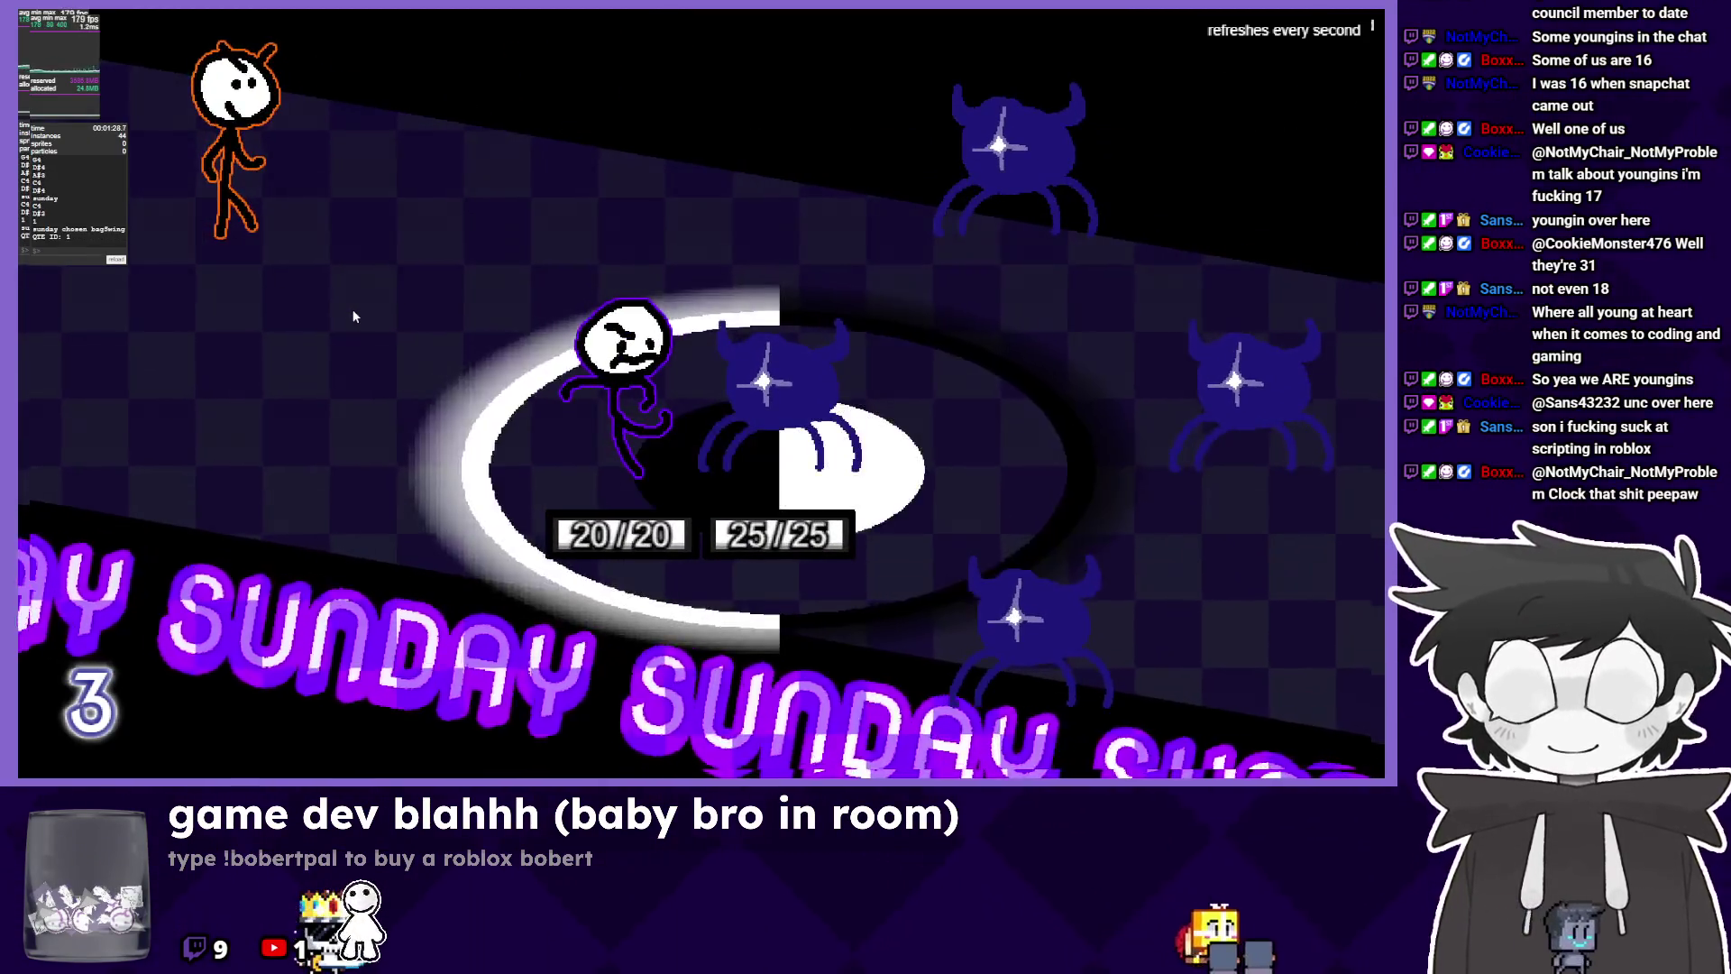
key("alt+Tab")
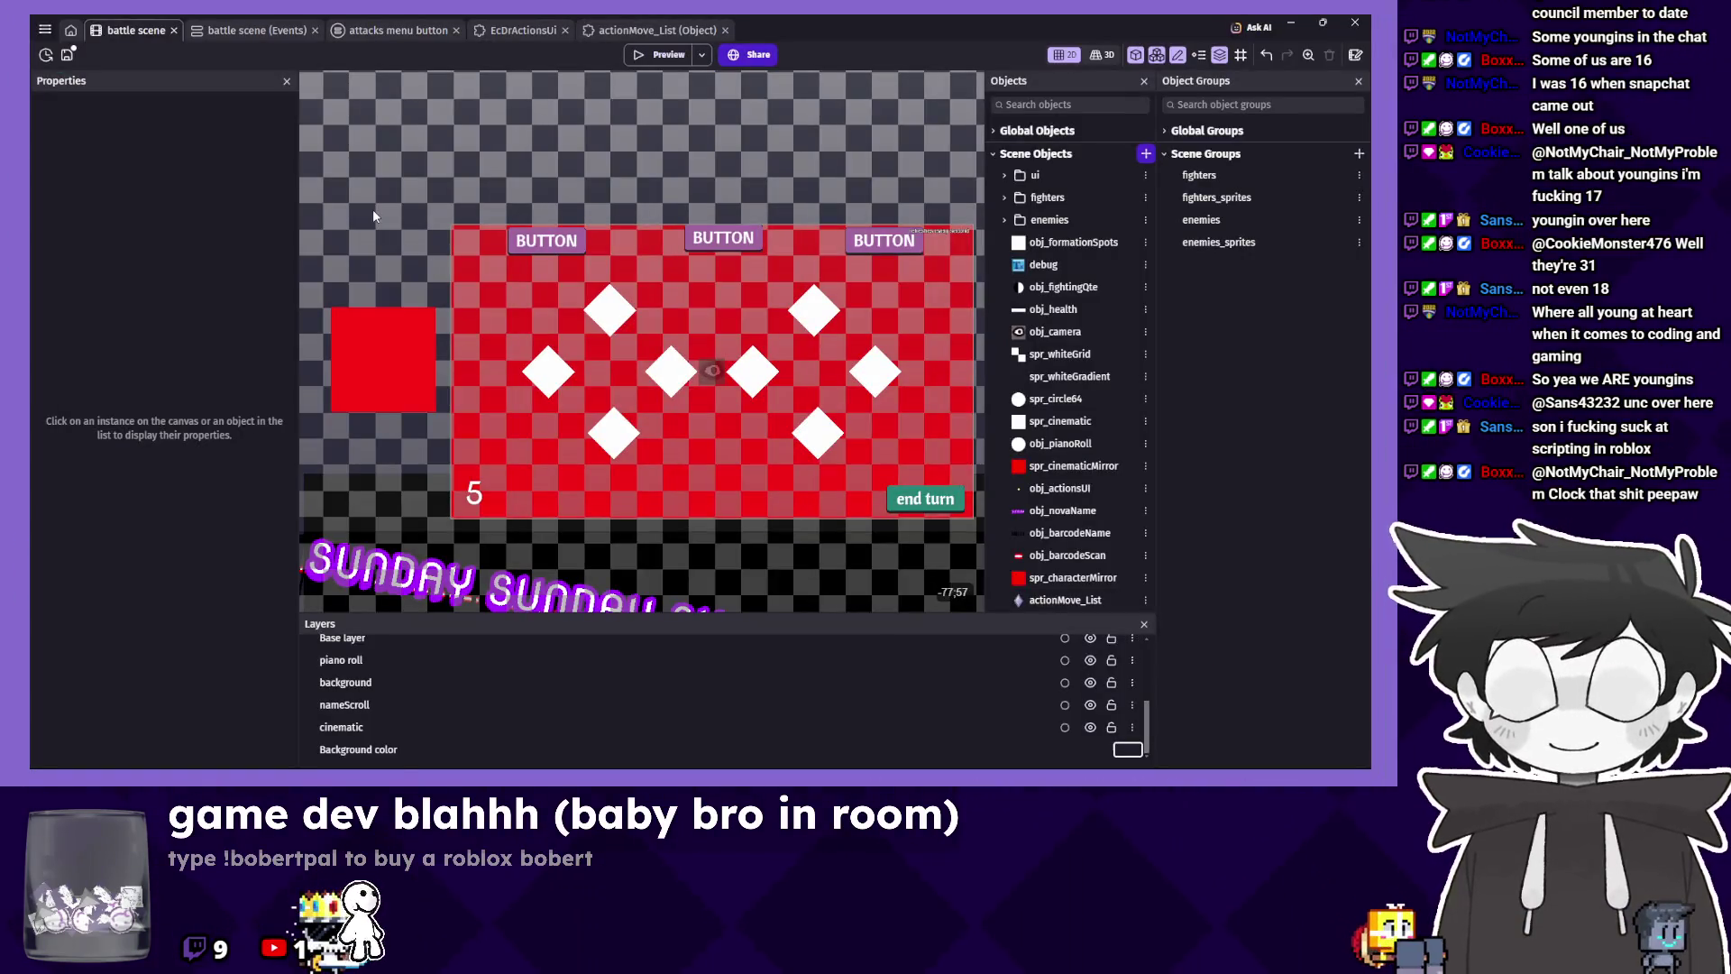
Duplicate changeIcon in EcDrActionsUi's actionMove_List and rename the copy changeSlashColor.
left_click(225, 26)
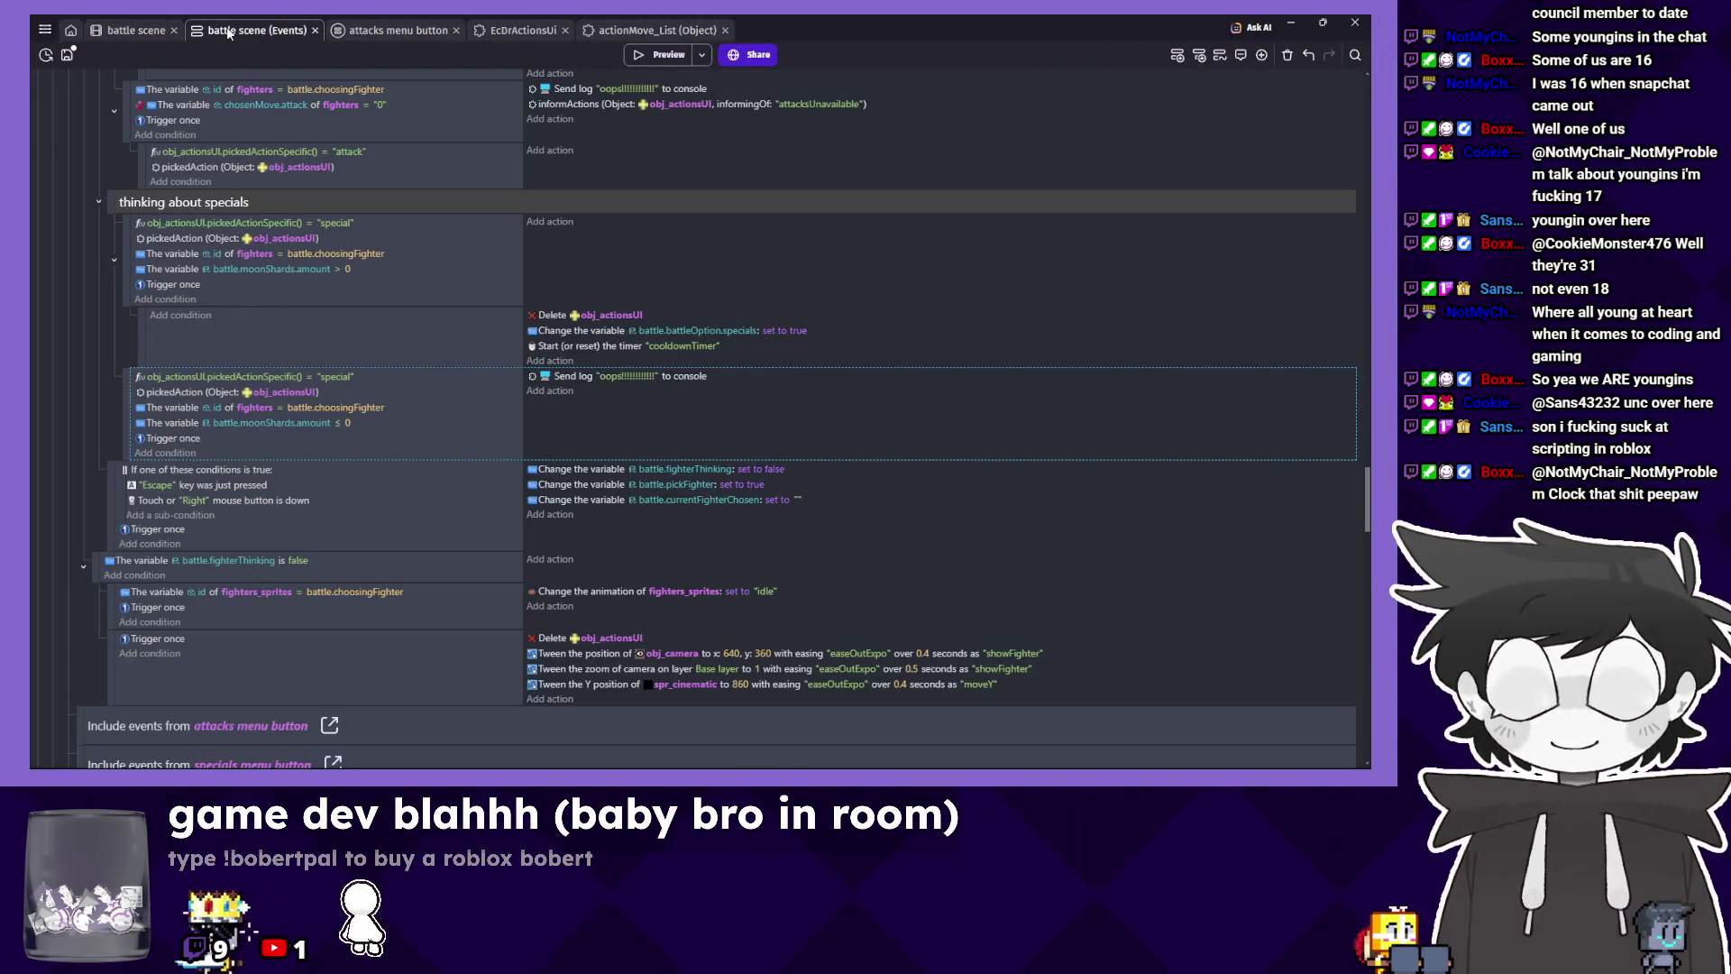
left_click(365, 37)
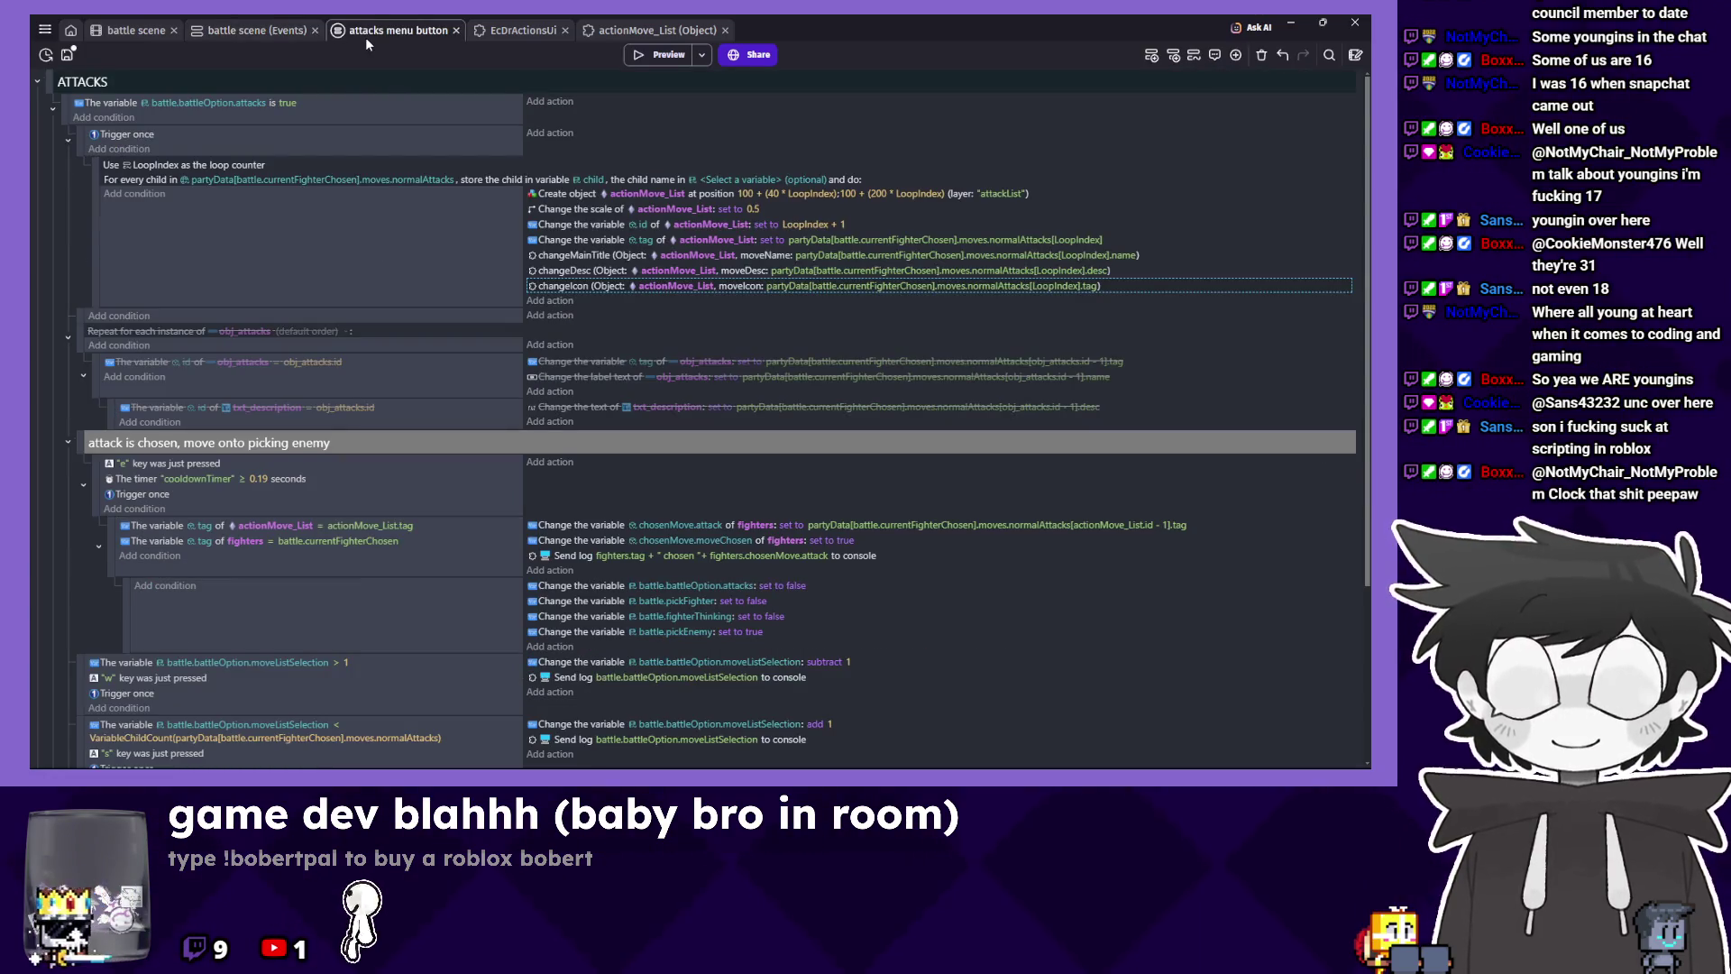
left_click(521, 29)
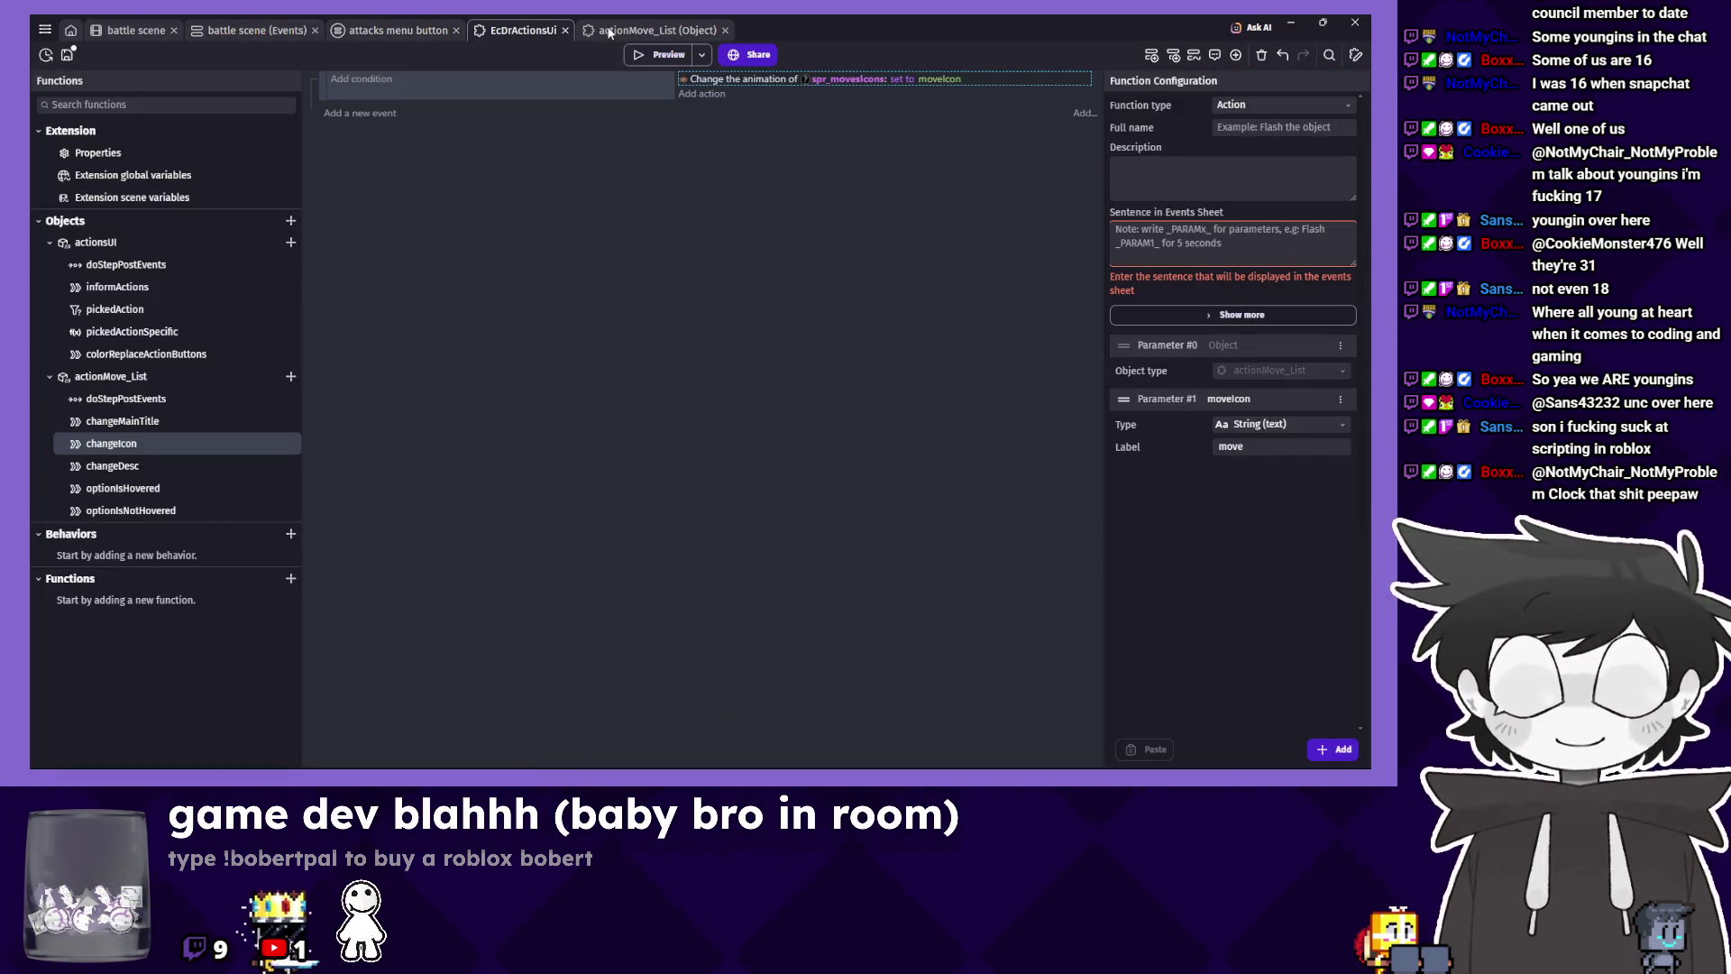
right_click(154, 442)
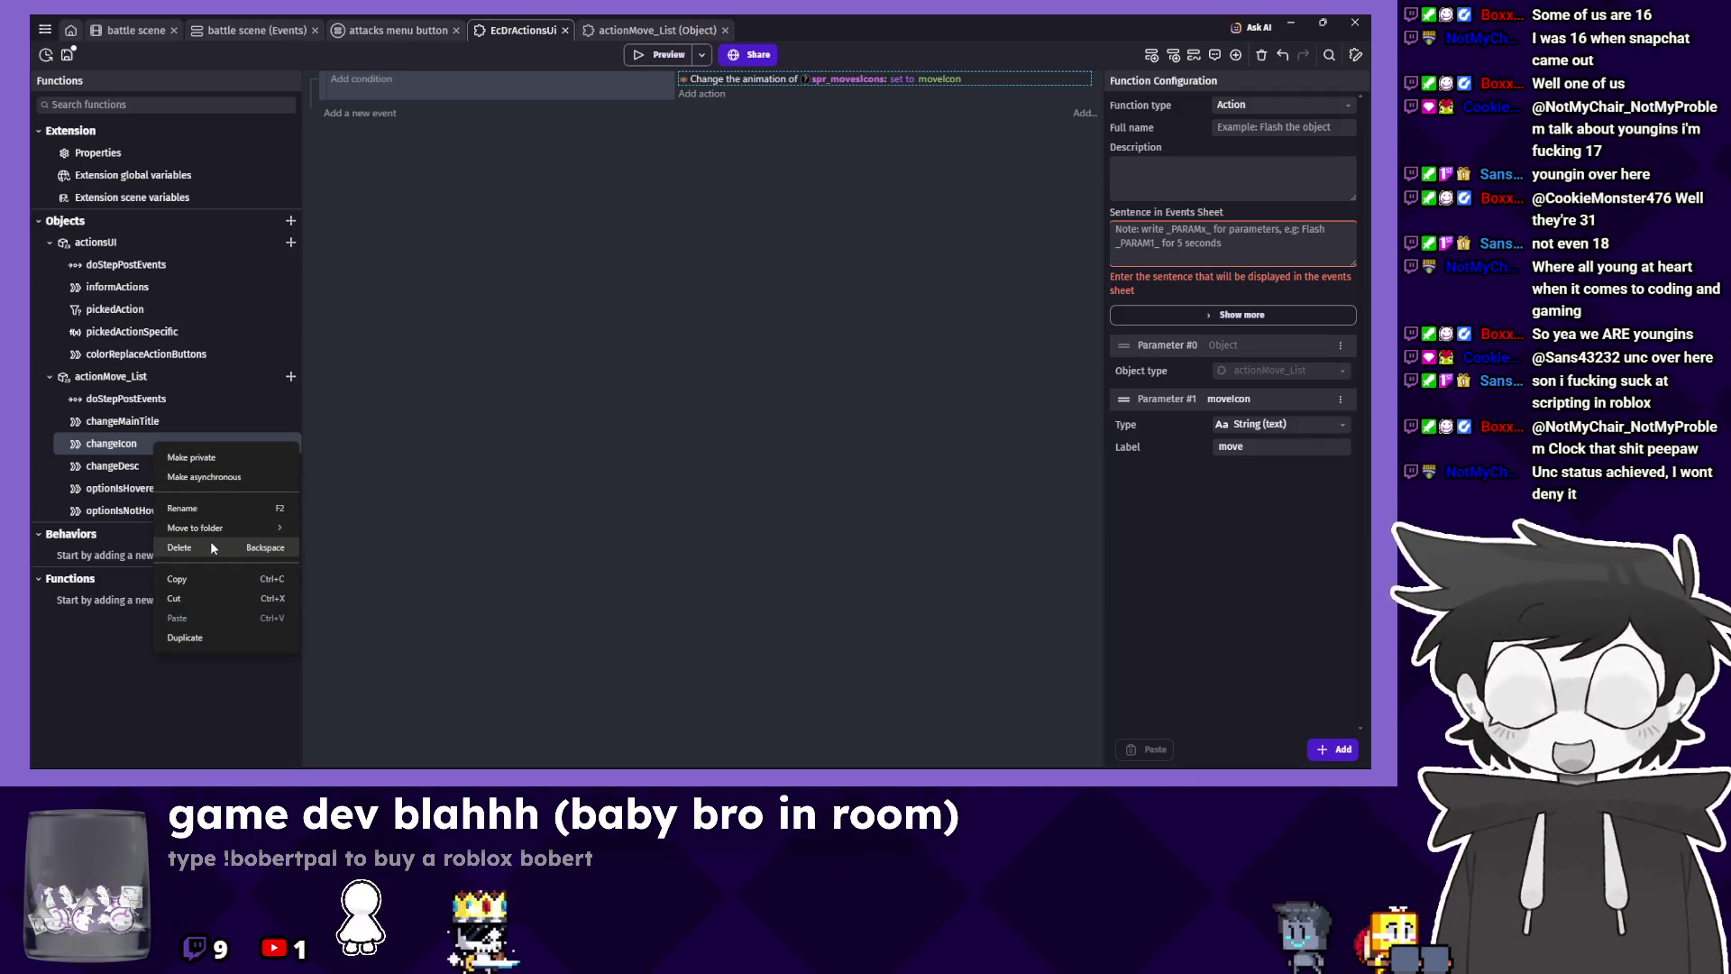
left_click(213, 636)
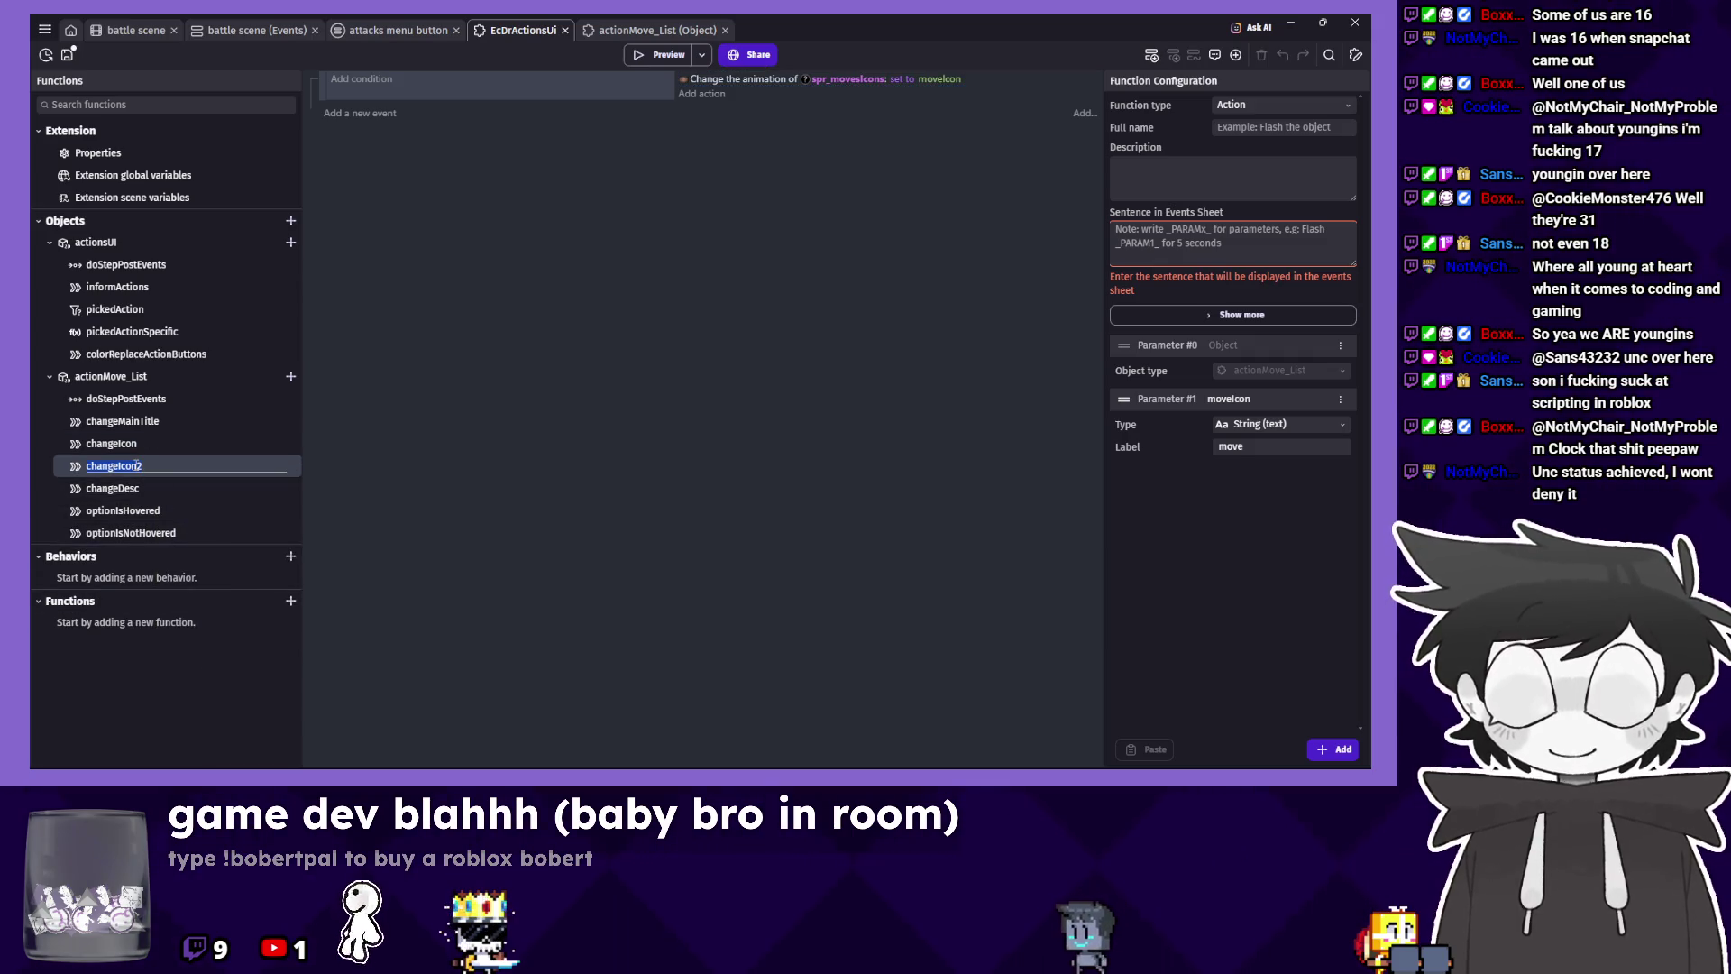
key("BackSpace")
key("BackSpace")
key("BackSpace")
type("Slas")
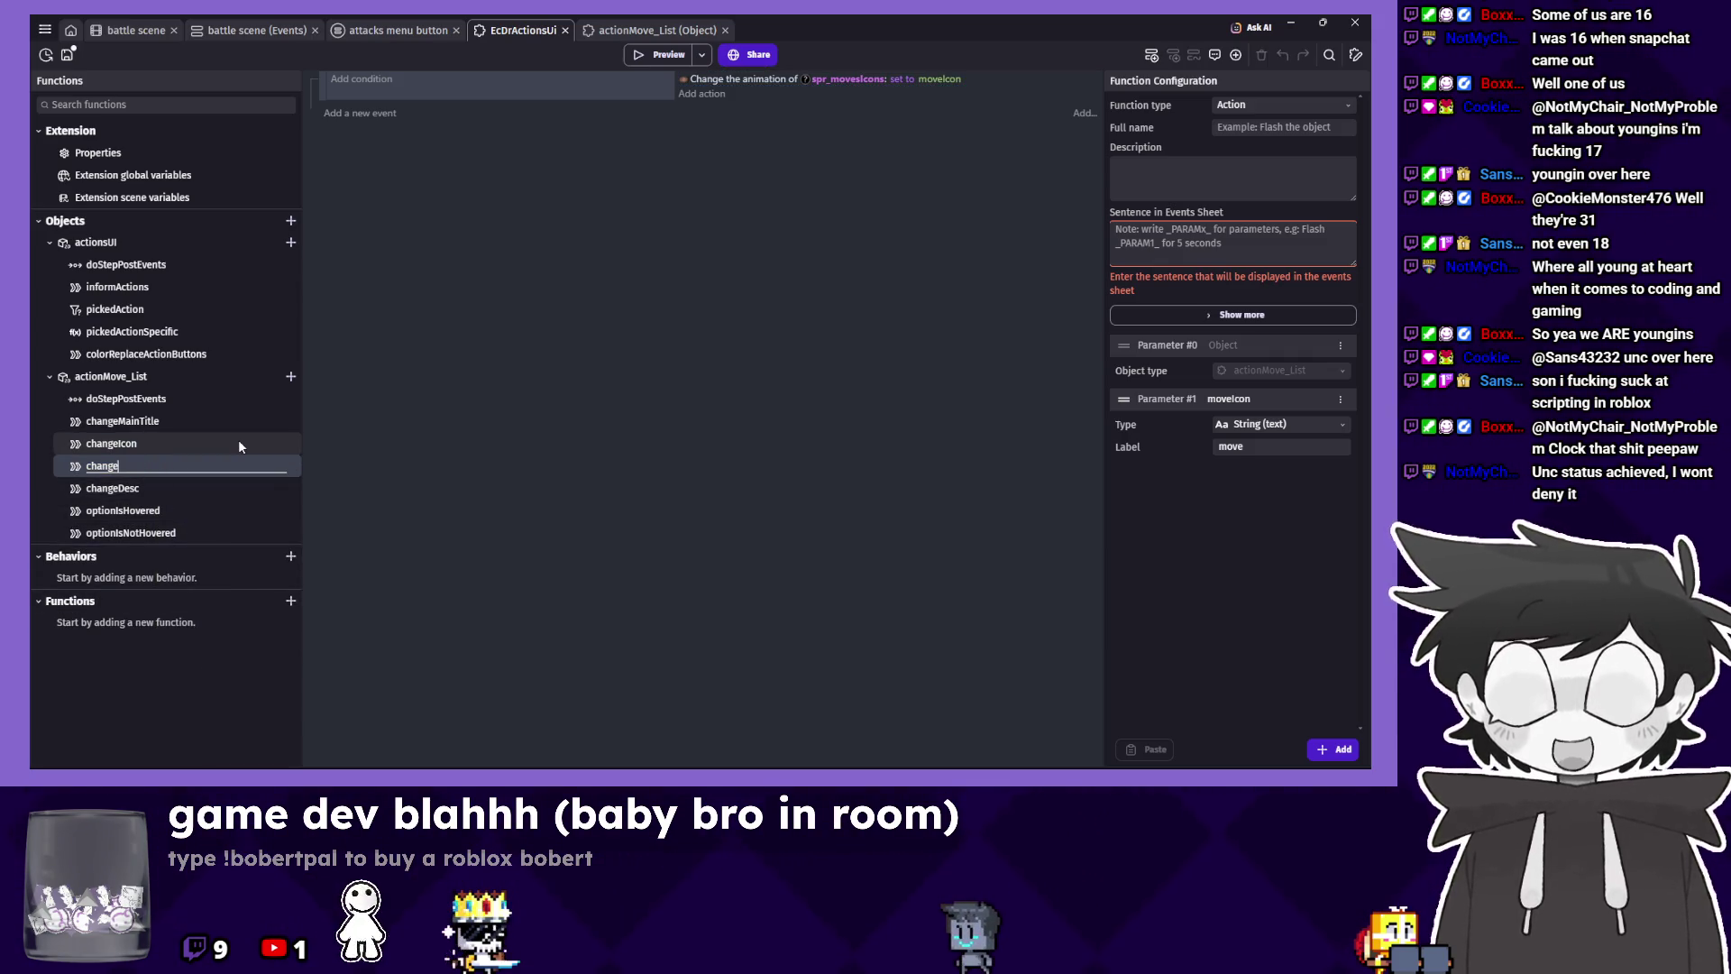
type("hColor")
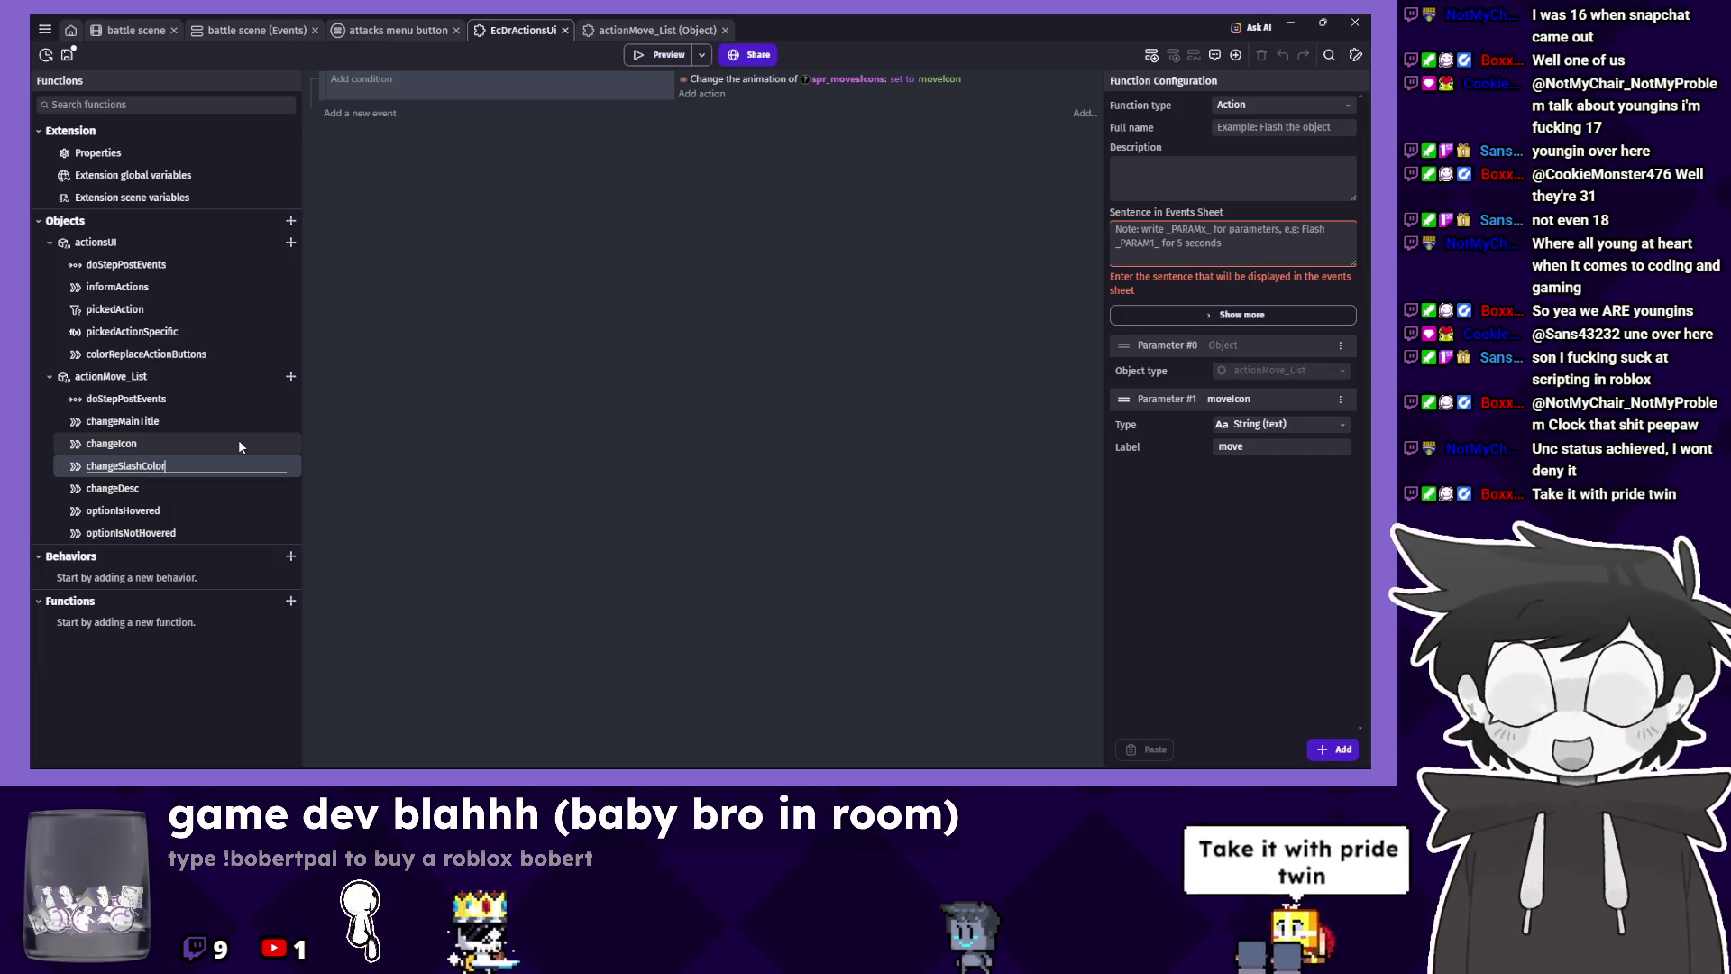
double_click(761, 83)
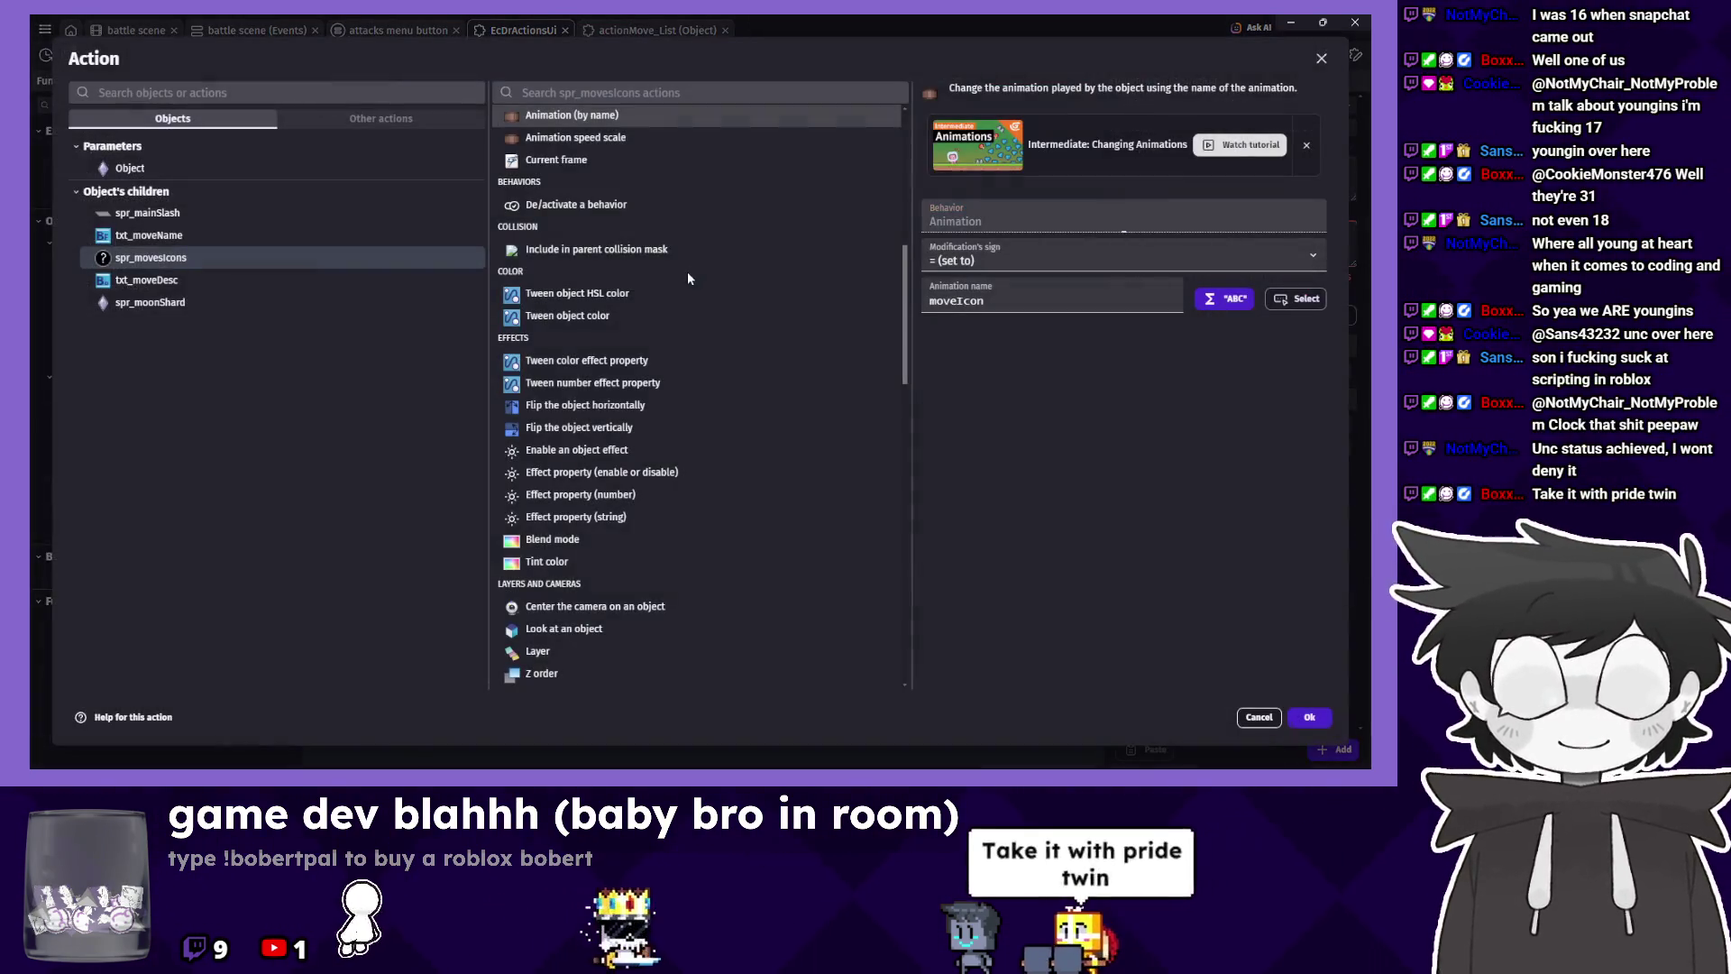
Replace the copied action with a white tint action on spr_mainSlash.
left_click(267, 212)
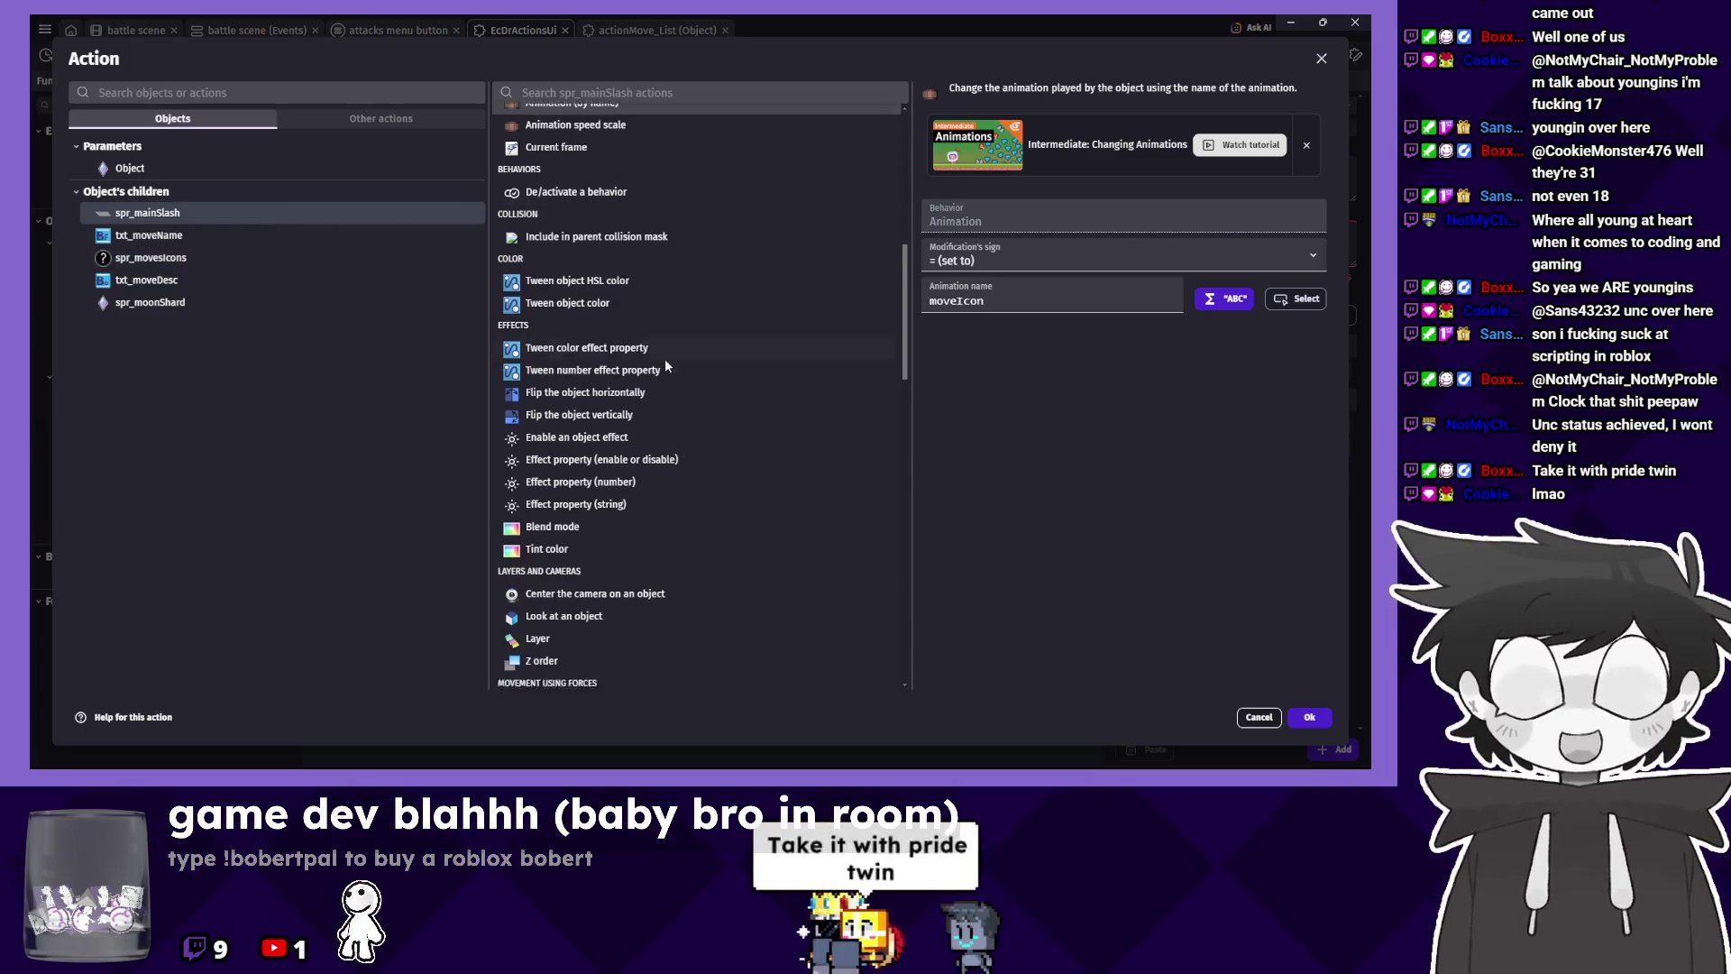
scroll(663, 360, "down", 4)
scroll(658, 366, "up", 3)
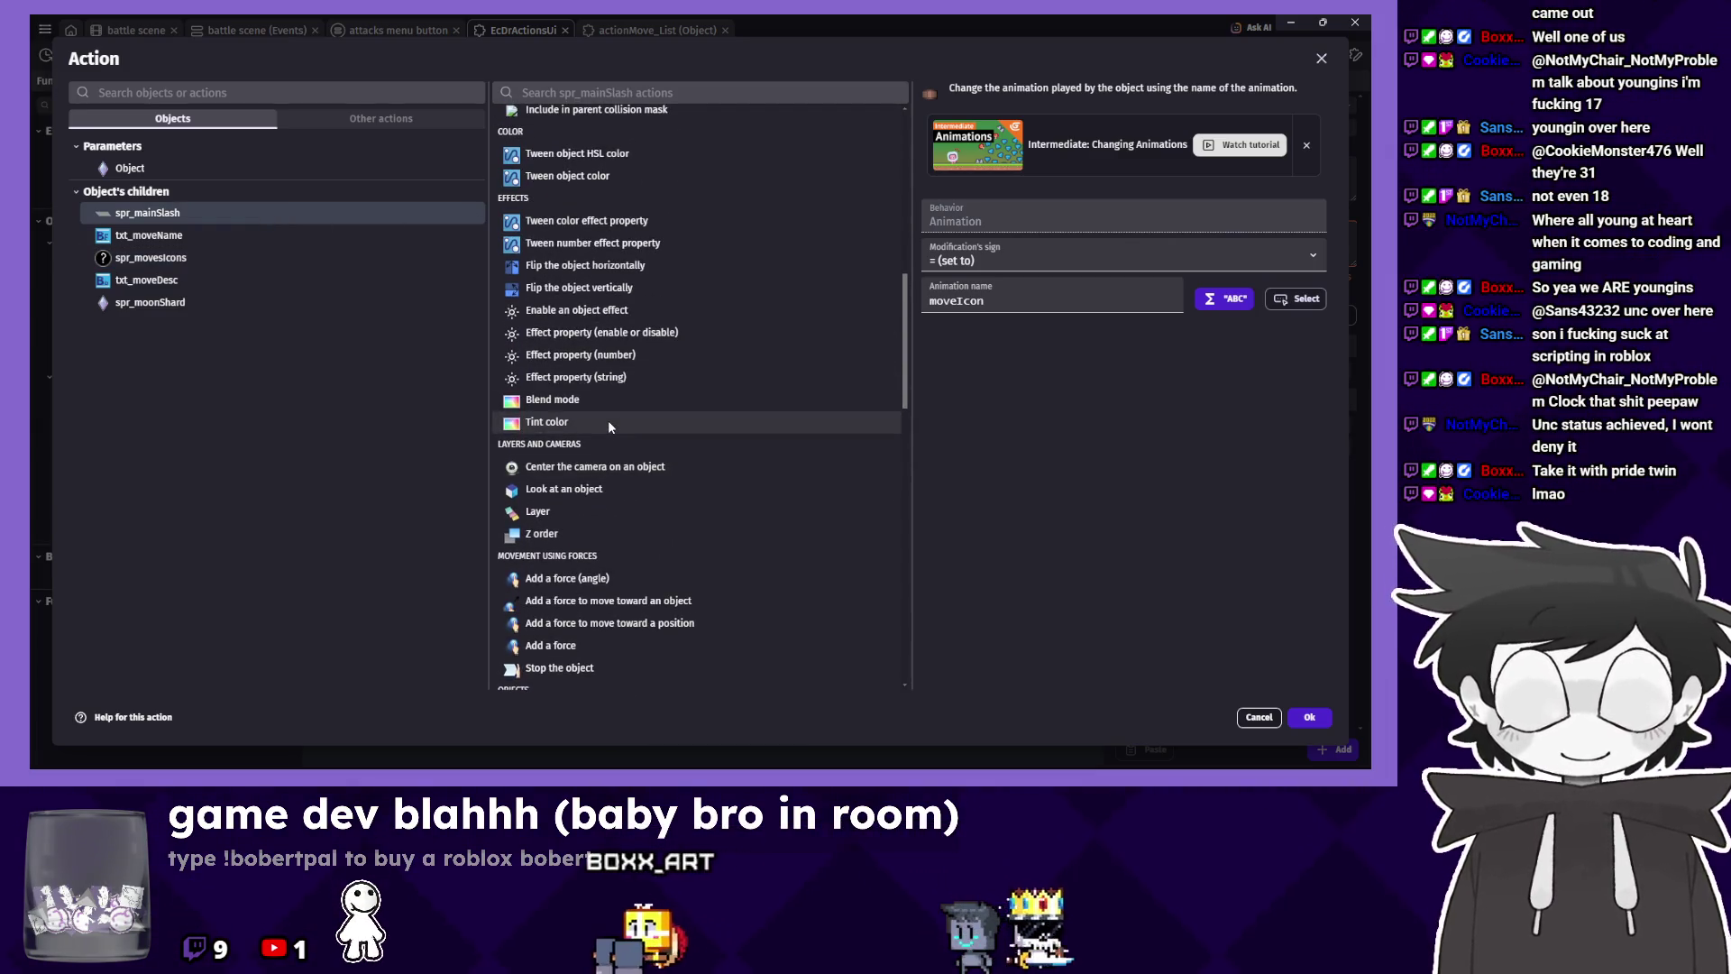
left_click(608, 420)
left_click(1247, 138)
left_click_drag(1225, 201, 1214, 137)
left_click(1107, 296)
left_click(1309, 716)
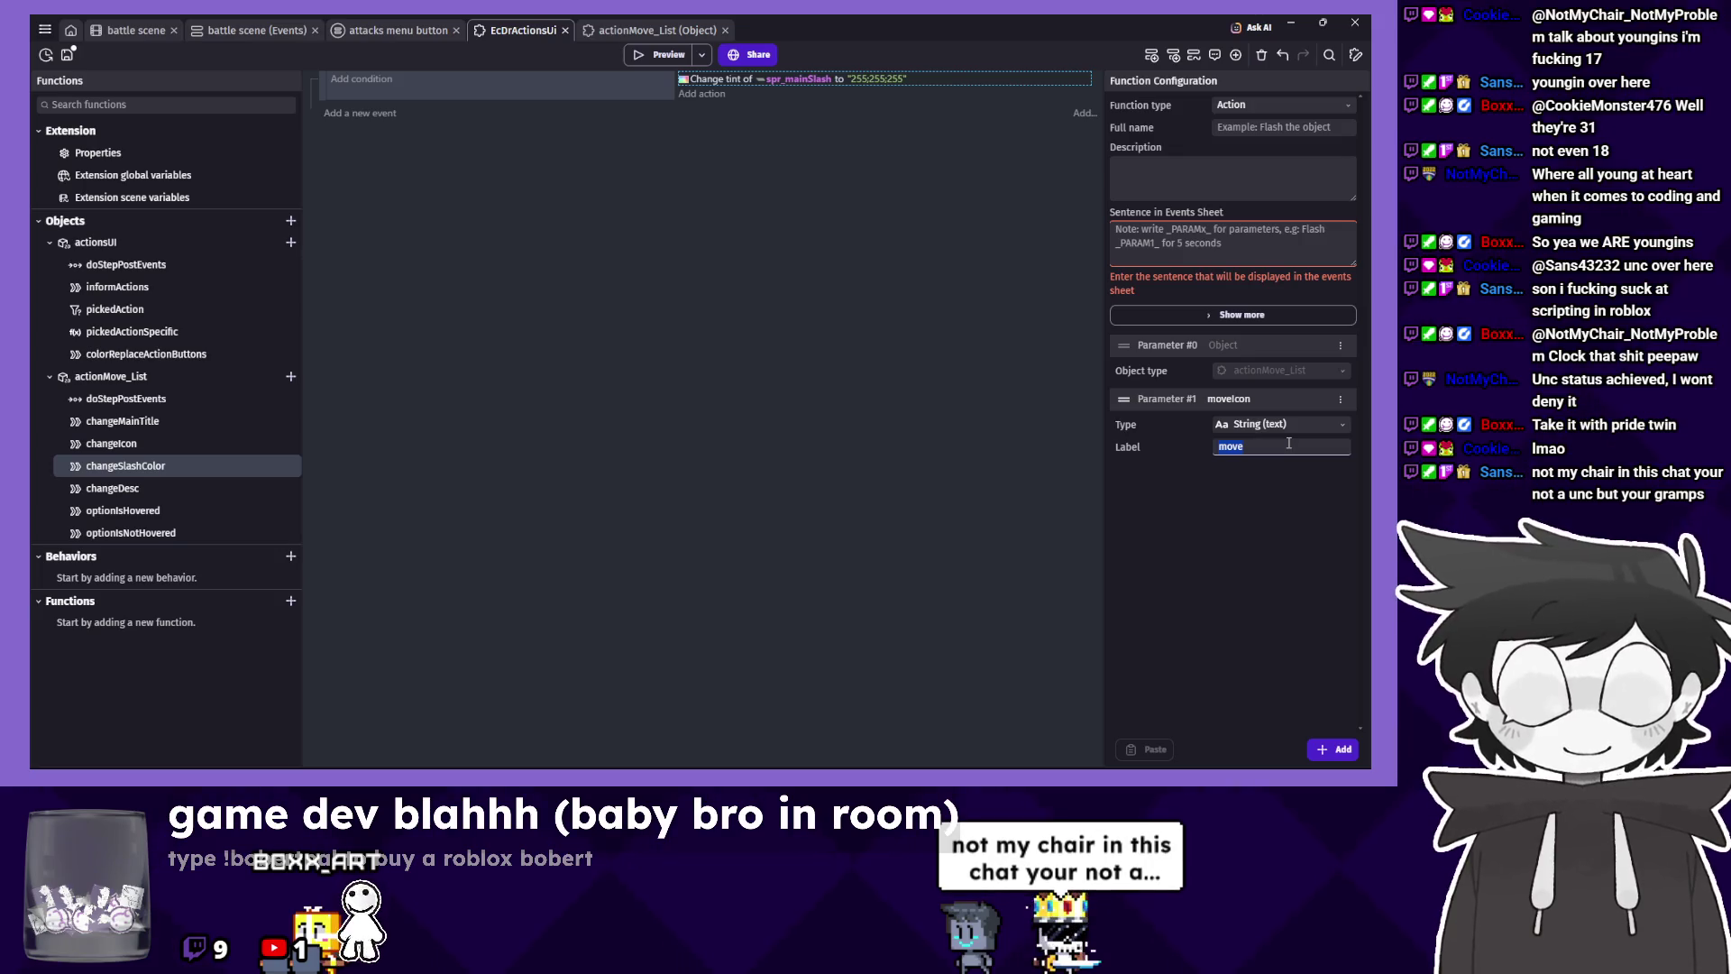
Rename the function parameter to tint and use it as the tint value.
type("tint")
double_click(1245, 399)
type("tint")
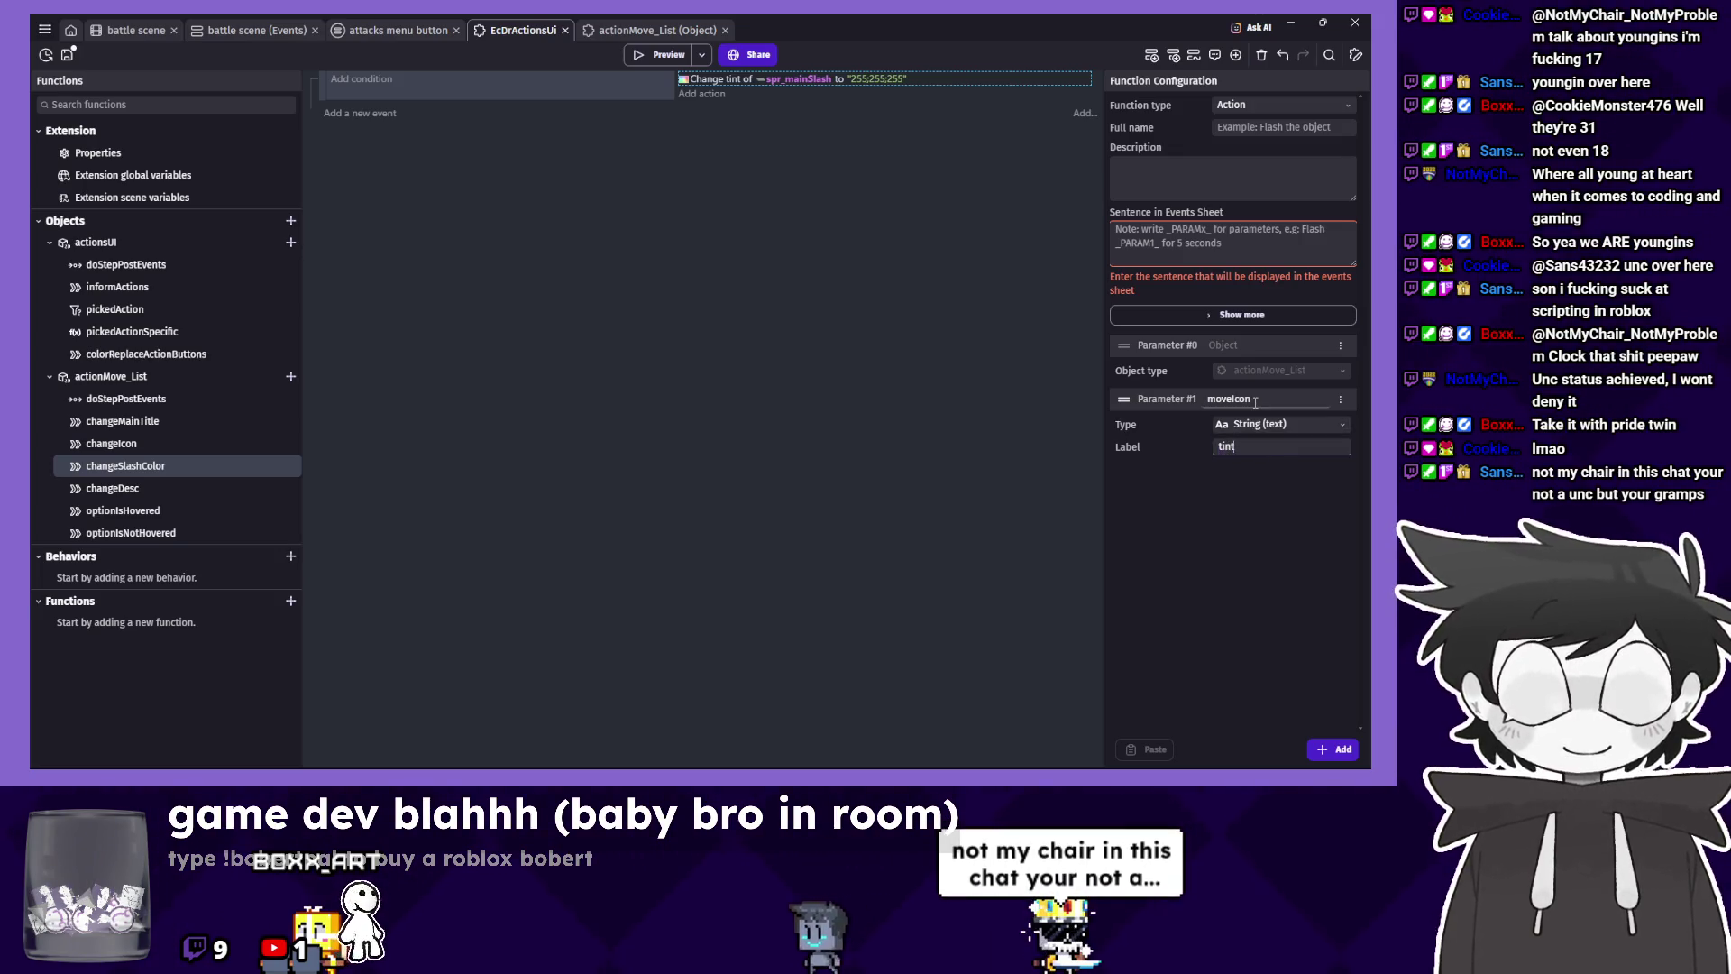
left_click(891, 79)
type("tint")
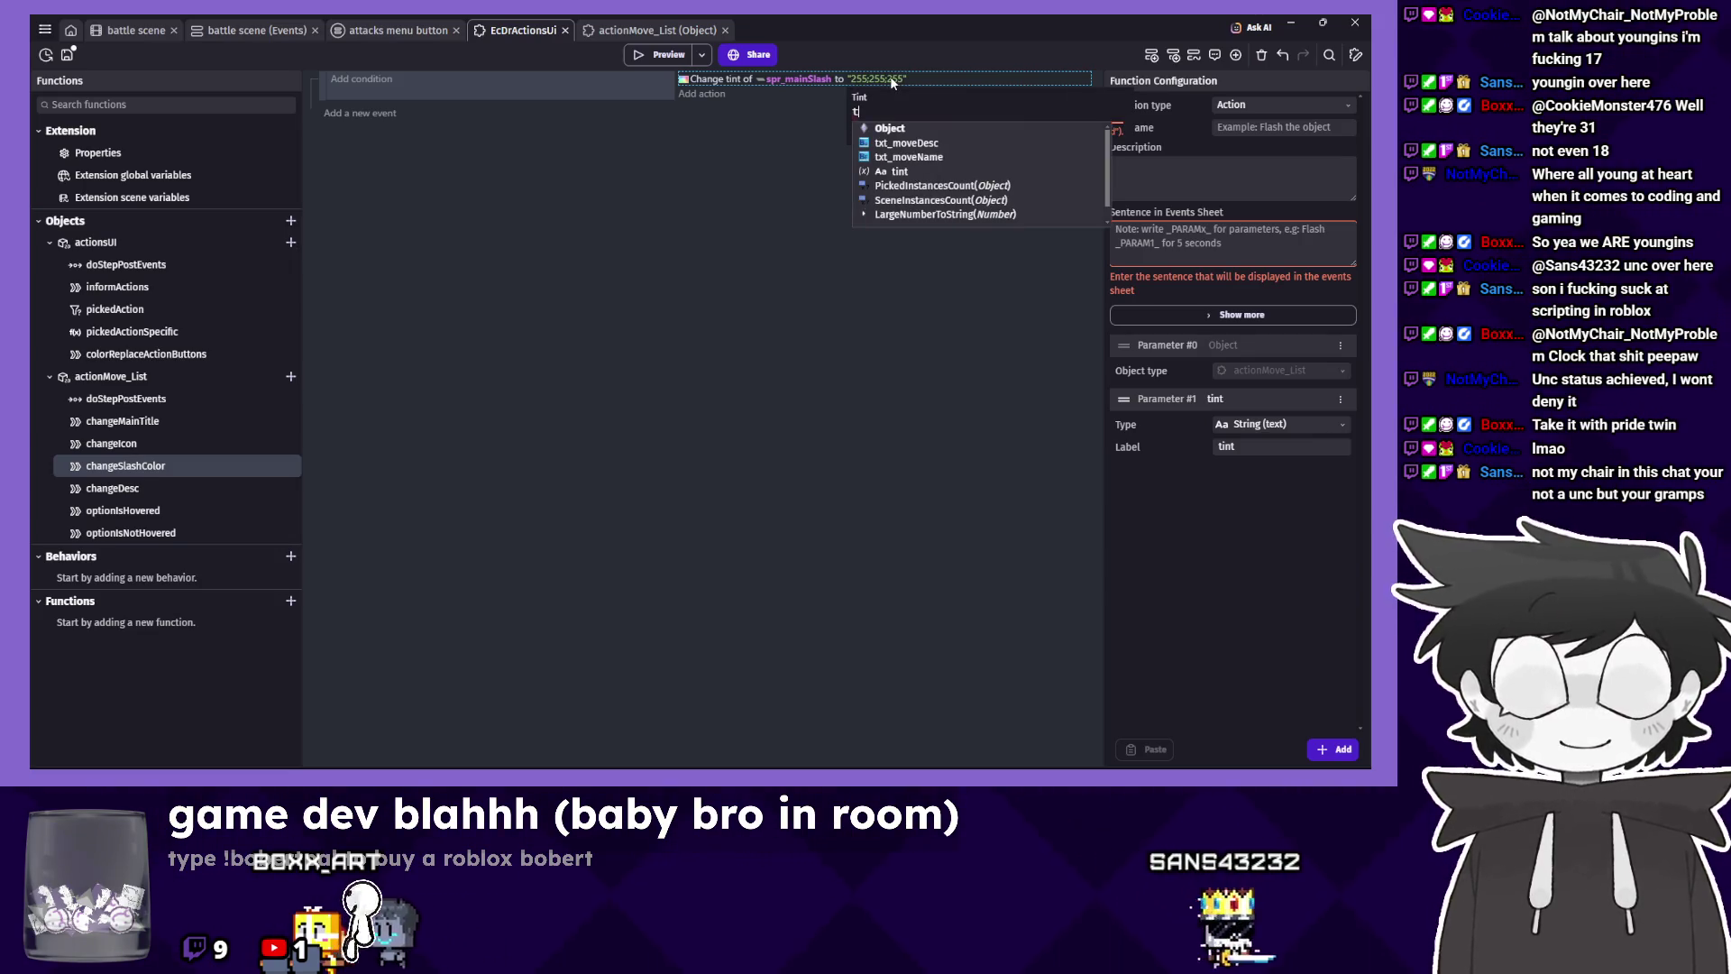
key("Return")
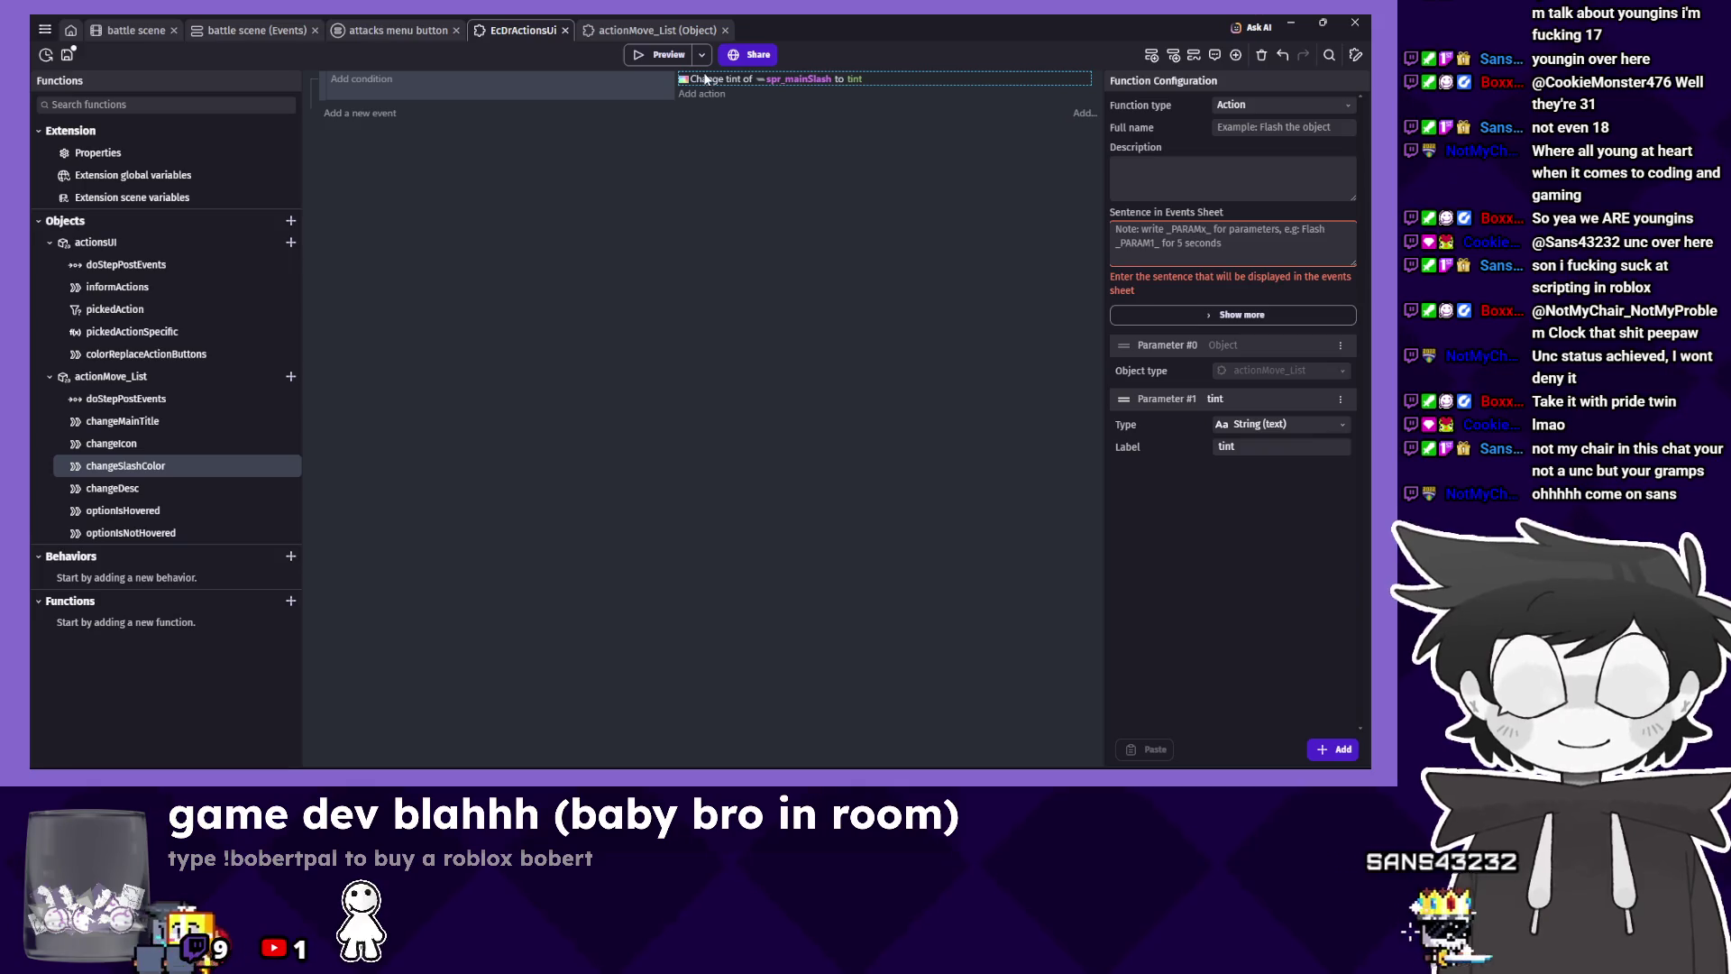
Set up a txt_moveName action that changes a text effect property.
double_click(681, 81)
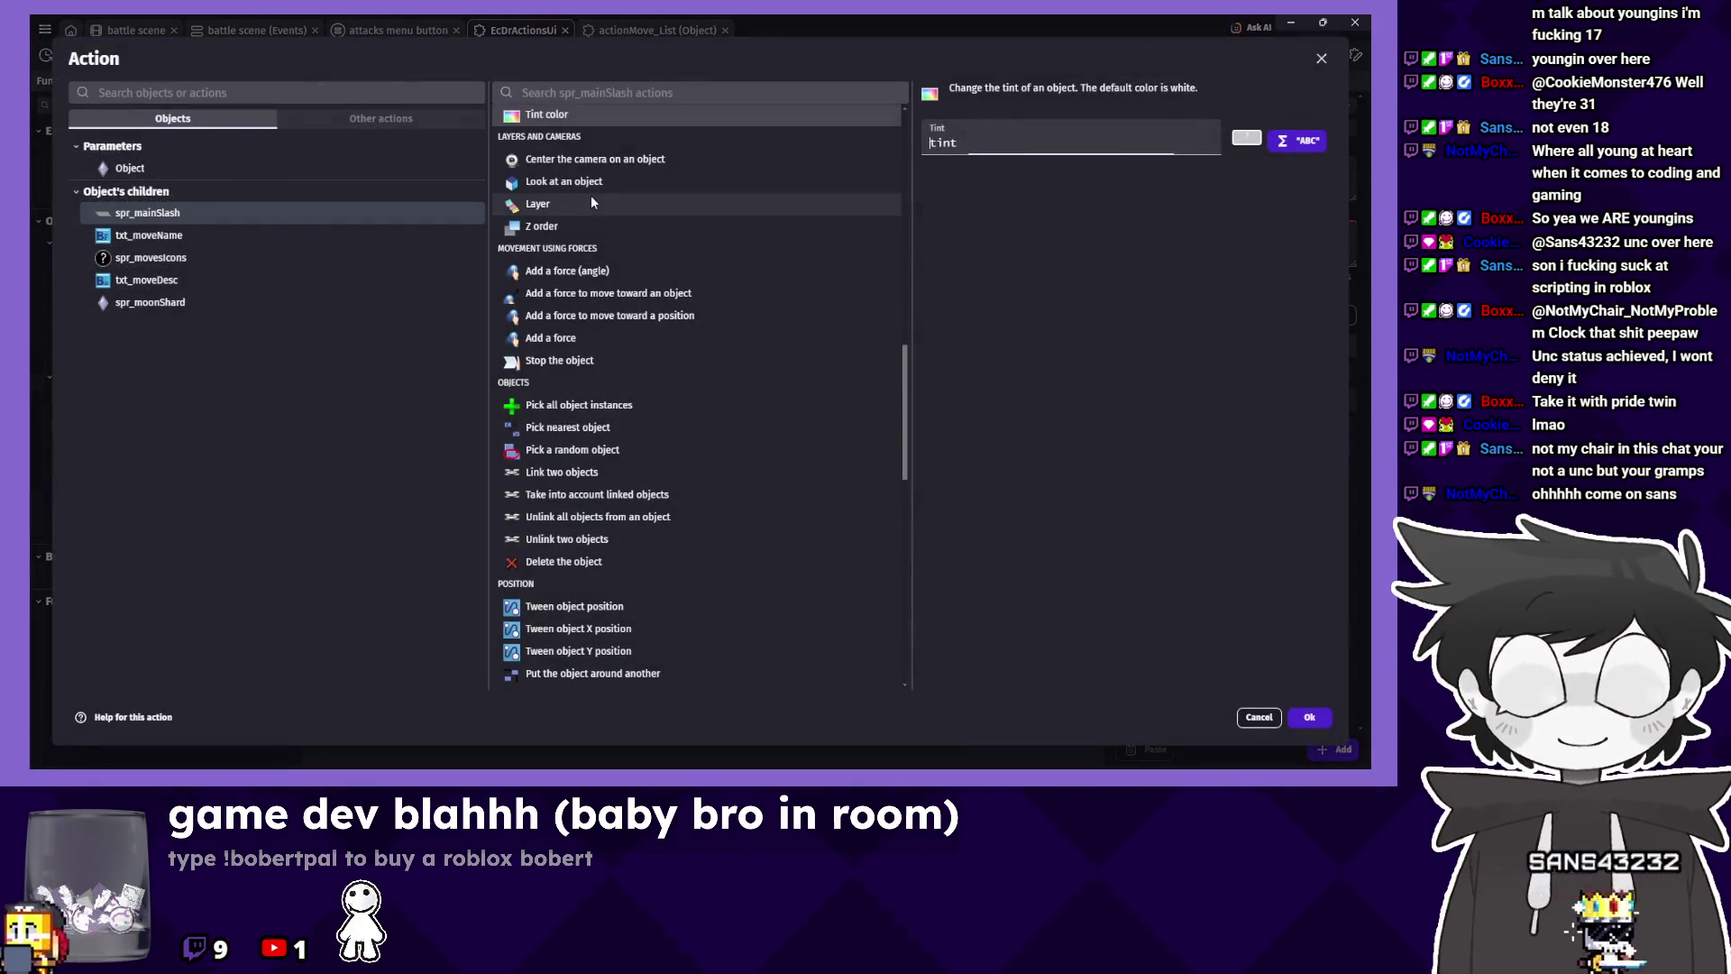
left_click(242, 233)
scroll(583, 184, "up", 2)
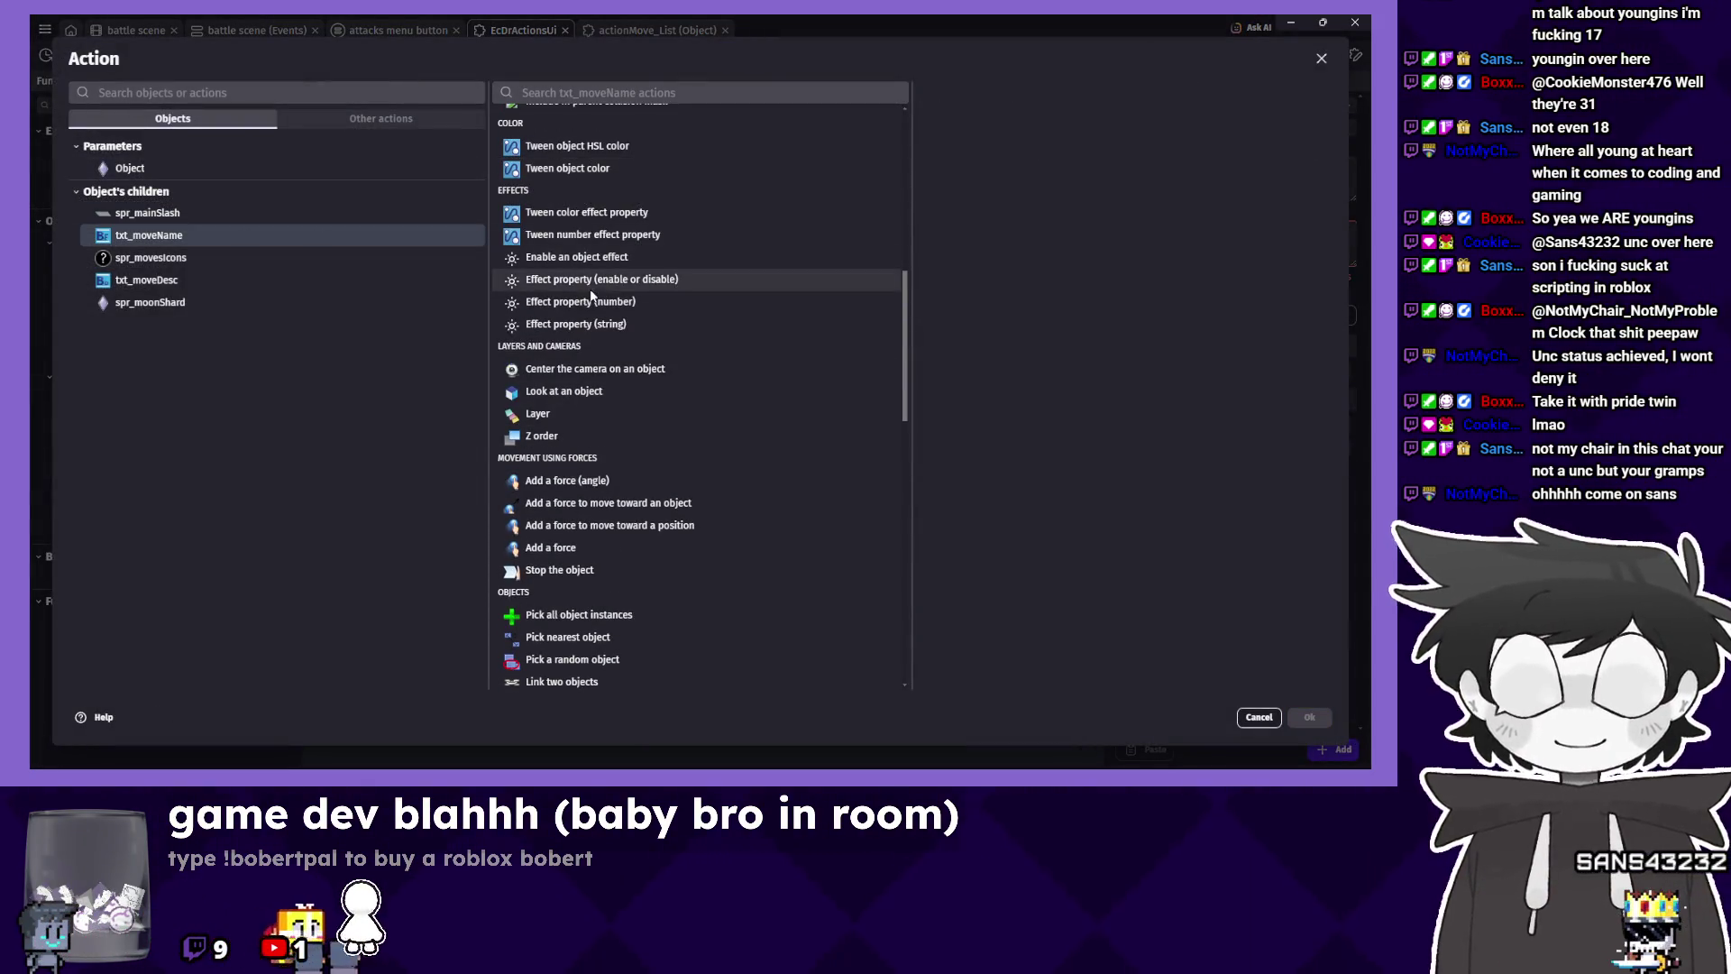
left_click(622, 257)
left_click(630, 303)
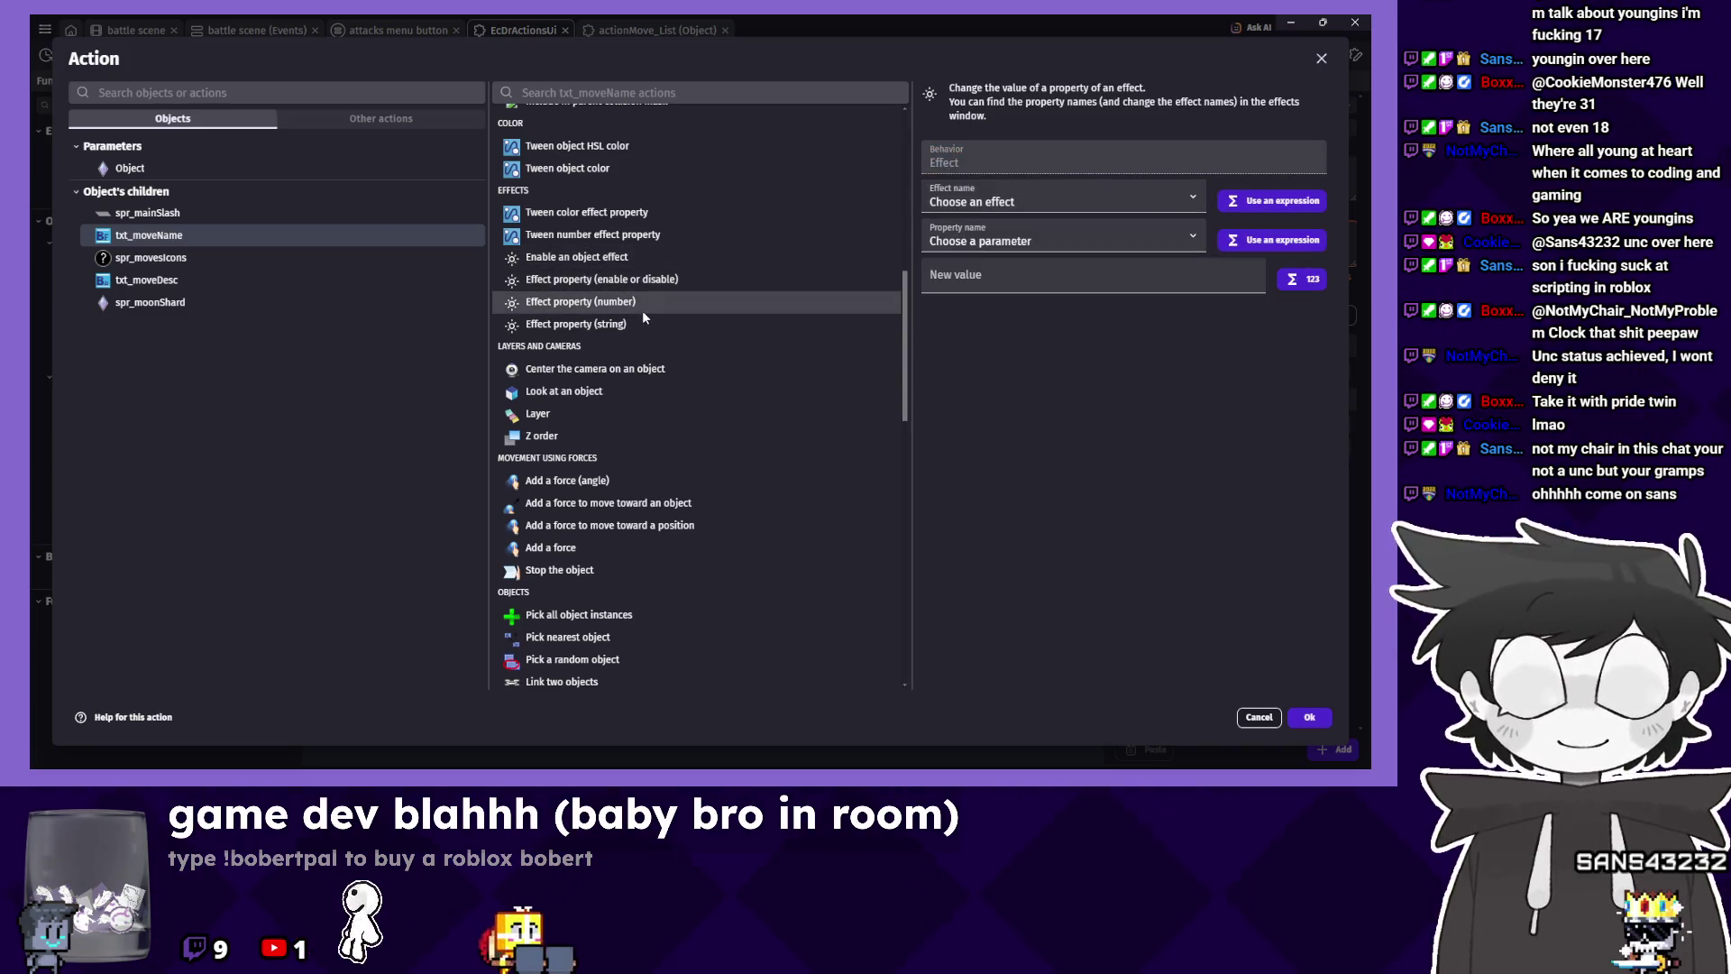
left_click(631, 324)
Set the Color Replace effect's newColor property to tint.
left_click(1064, 200)
left_click(1020, 242)
left_click(1019, 240)
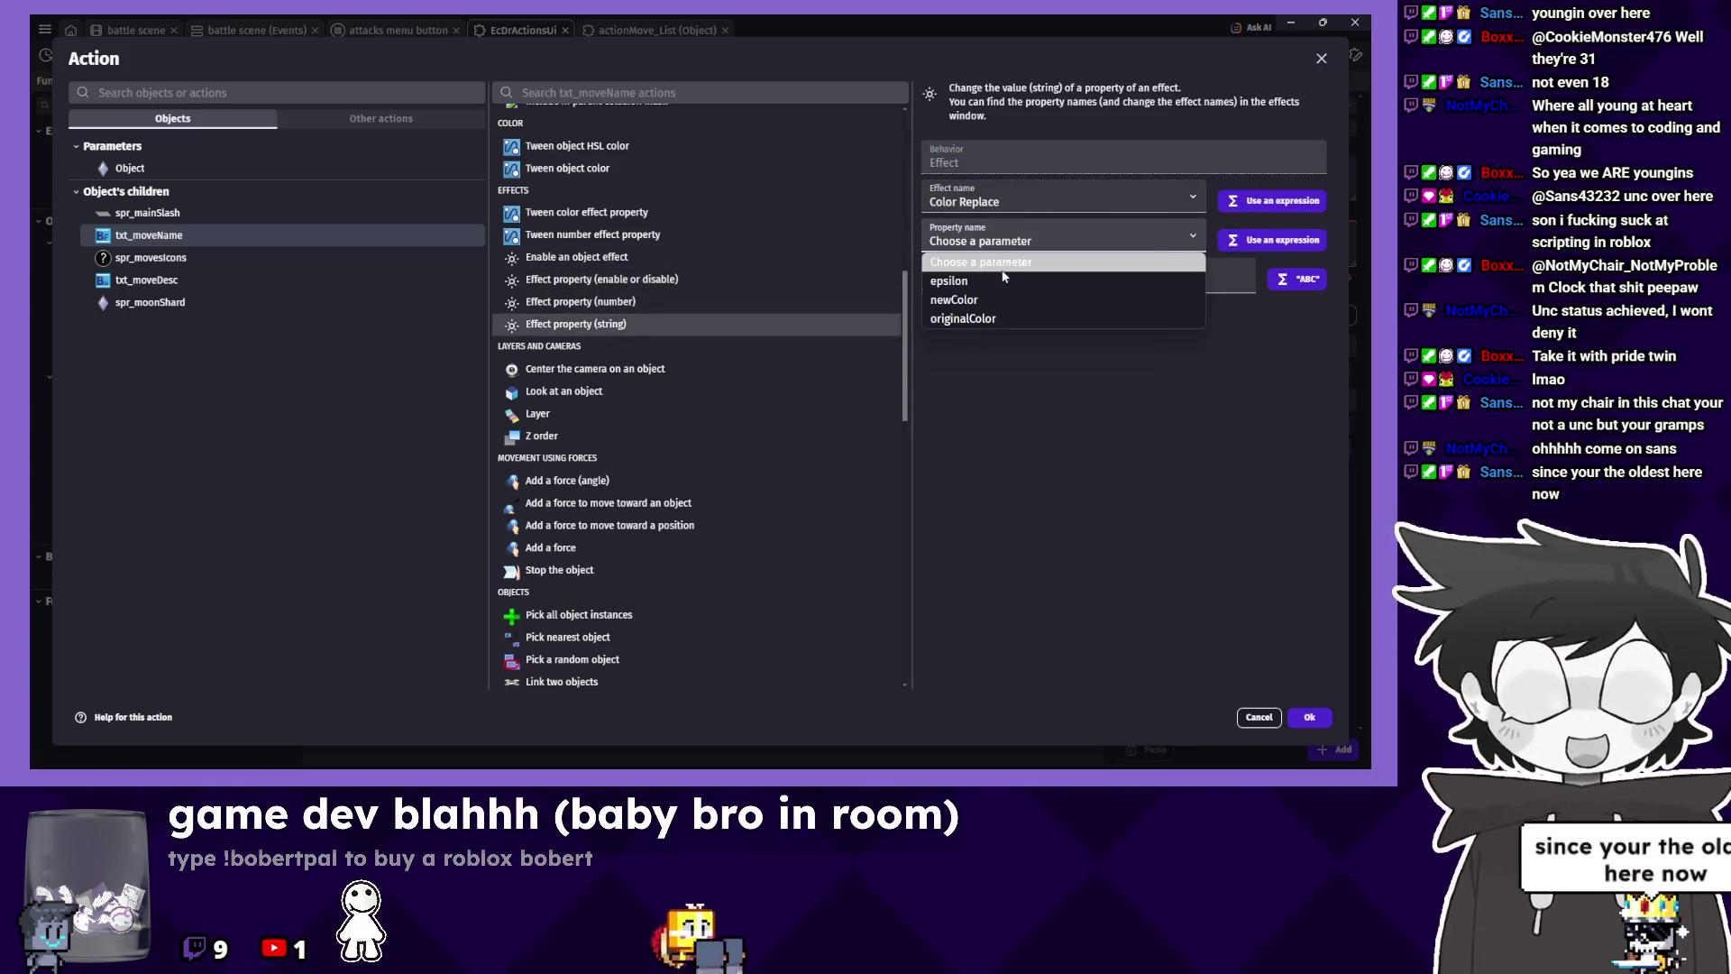
left_click(1001, 299)
left_click(1026, 285)
type("tint")
left_click(1311, 718)
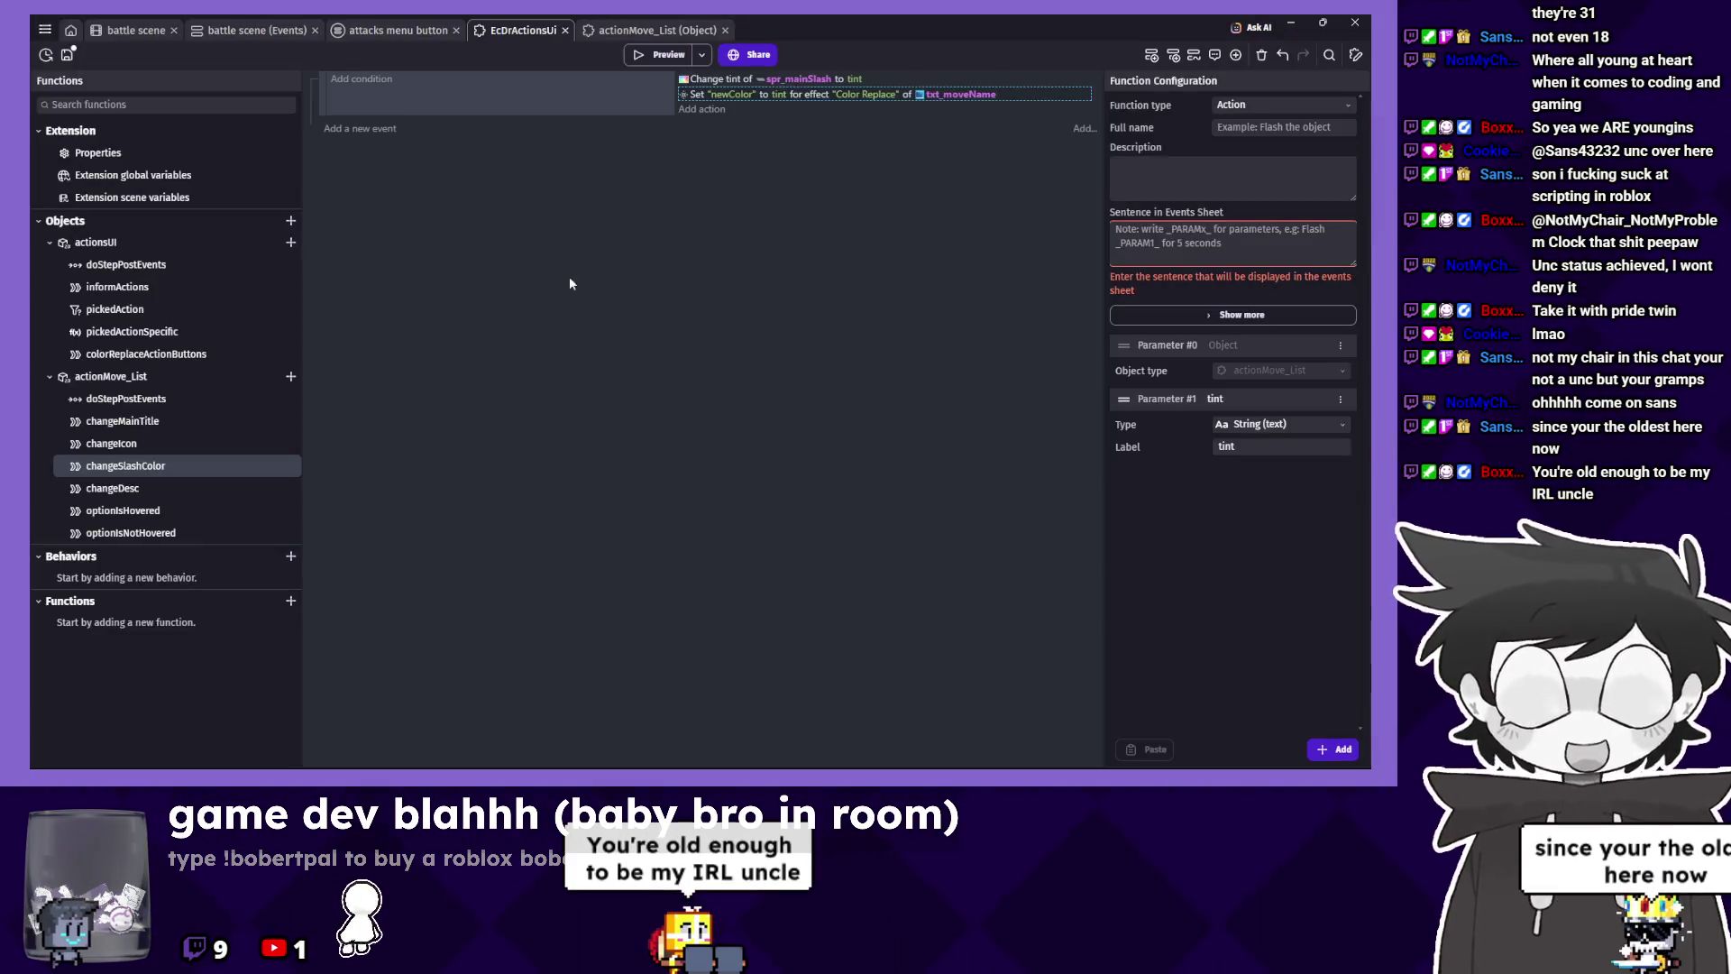
left_click(397, 29)
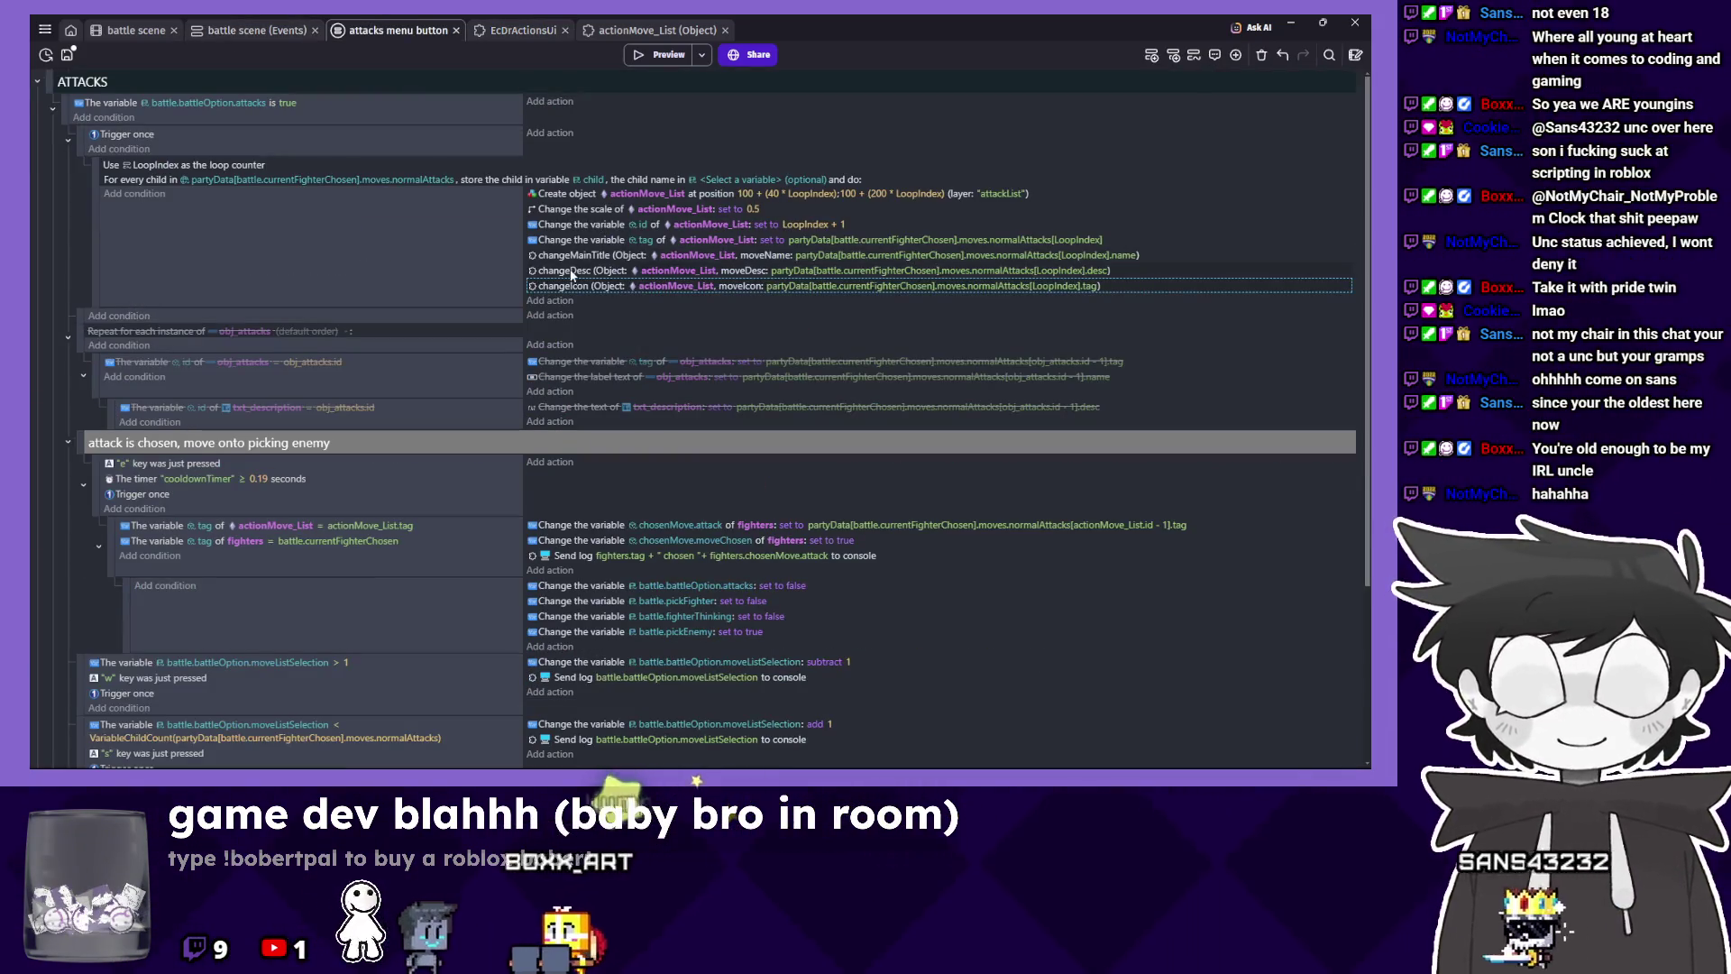
Duplicate changeIcon, move changeDesc above it, and switch the copy to changeSlashColor.
key("ctrl+v")
left_click_drag(563, 285, 565, 268)
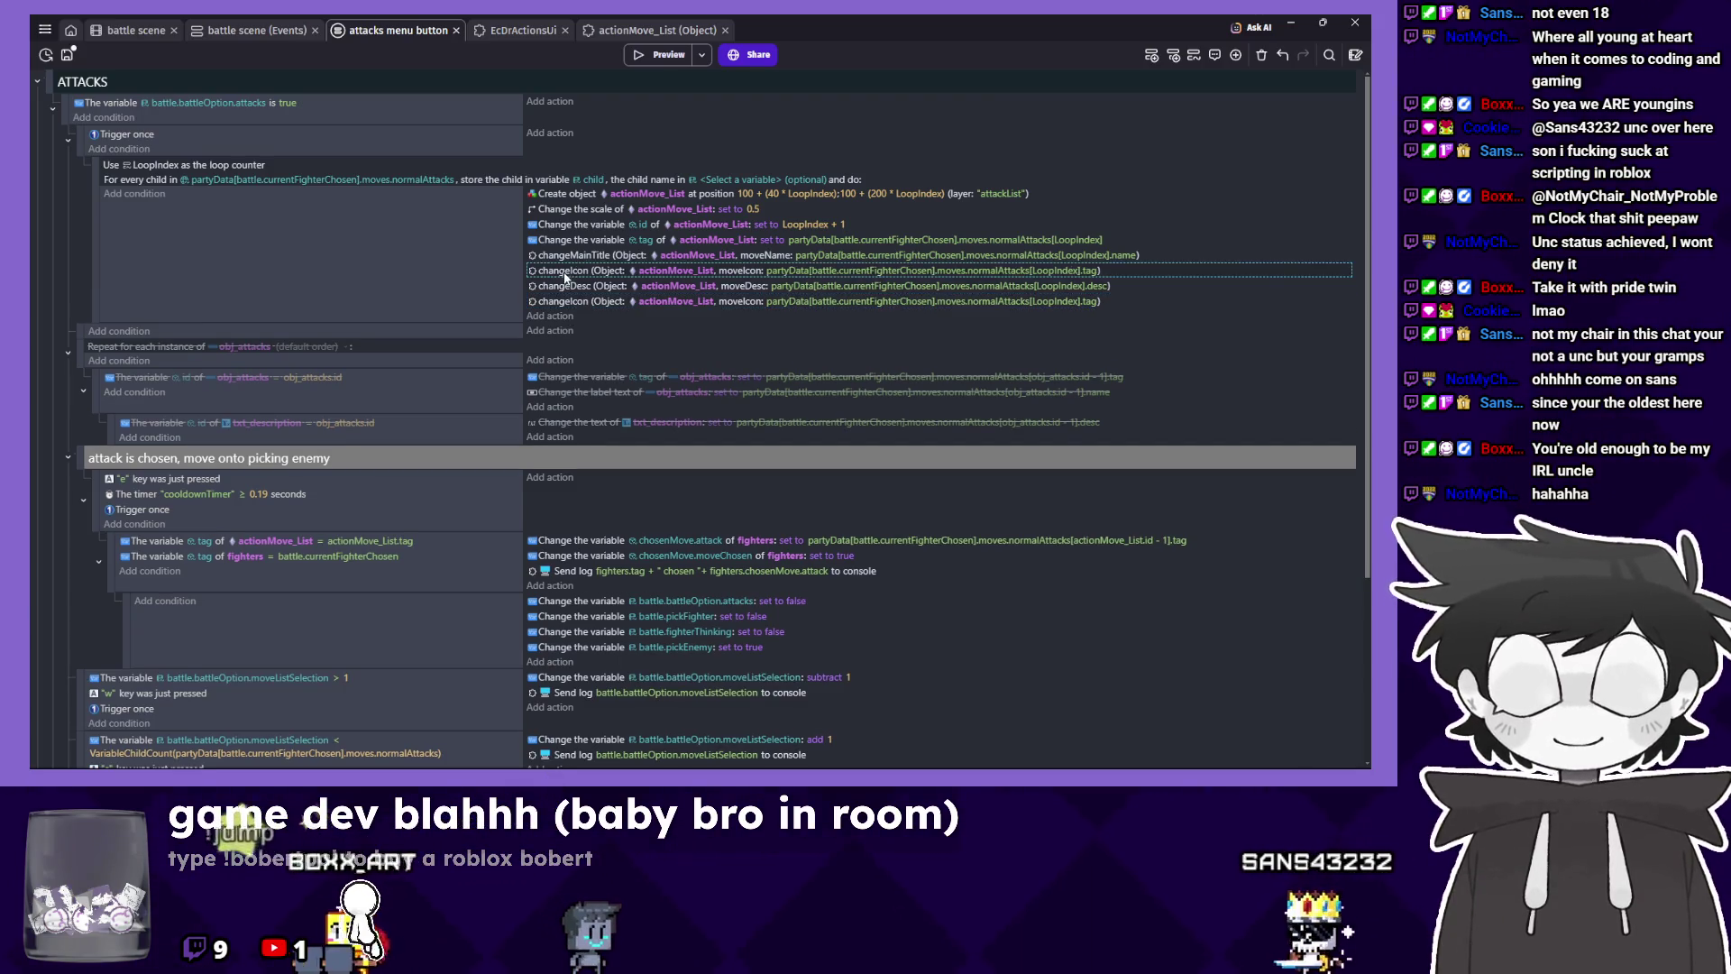
double_click(570, 304)
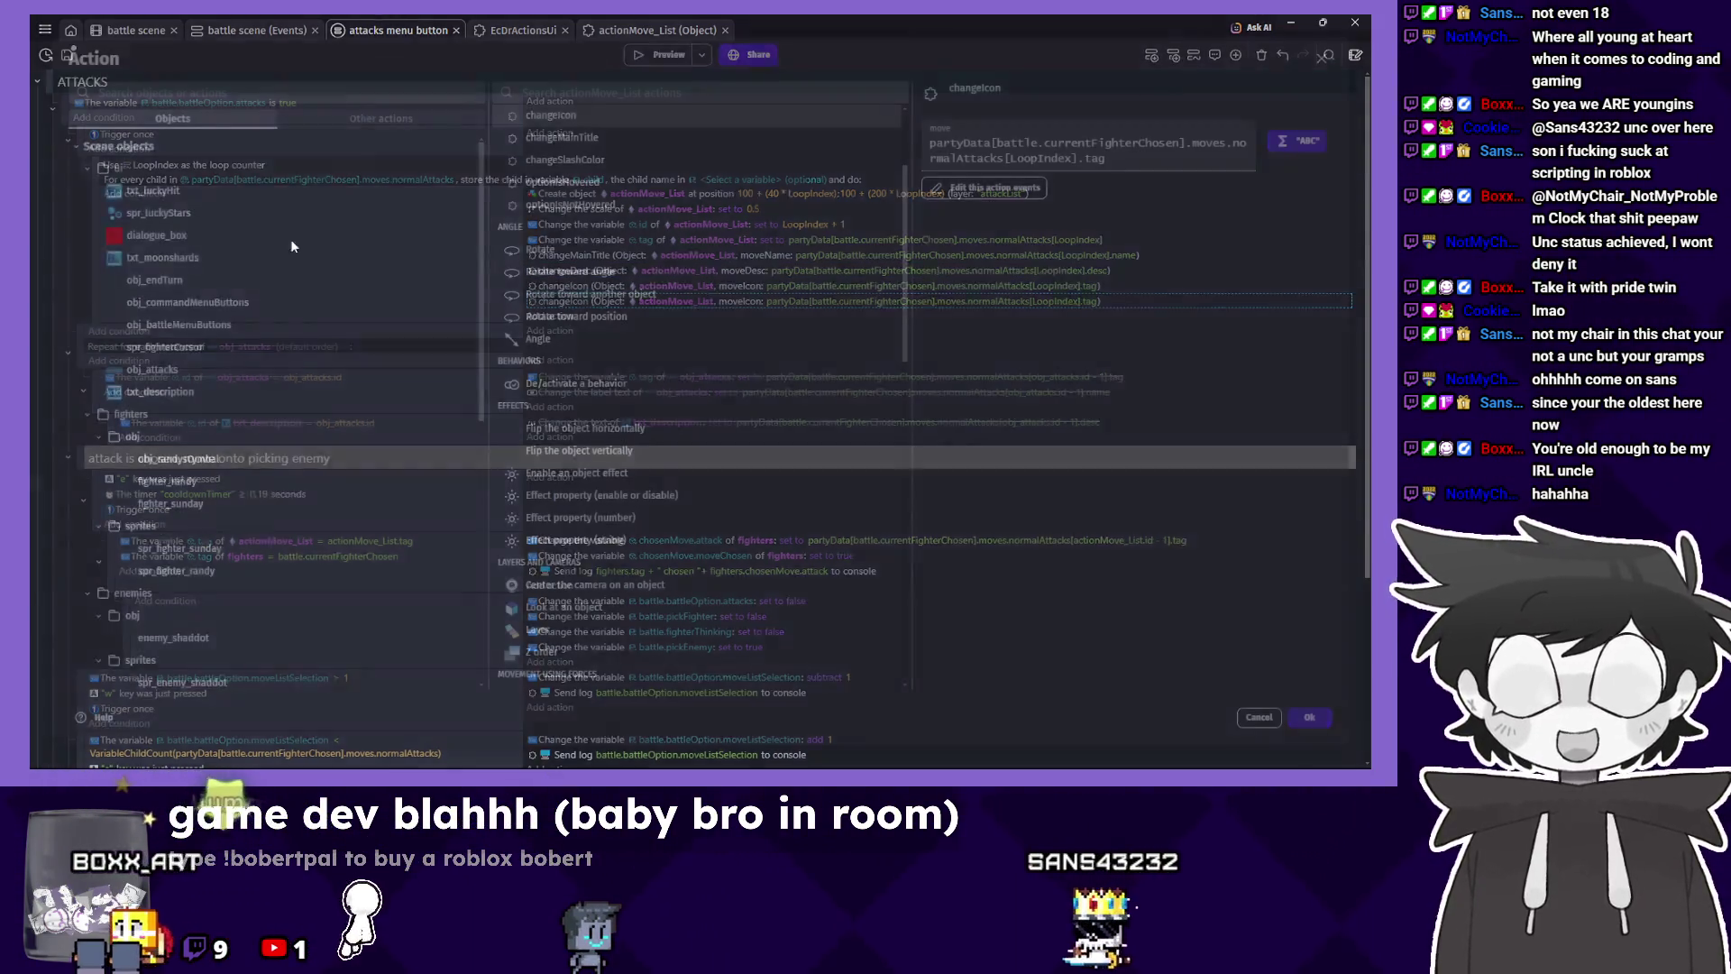
scroll(259, 547, "up", 2)
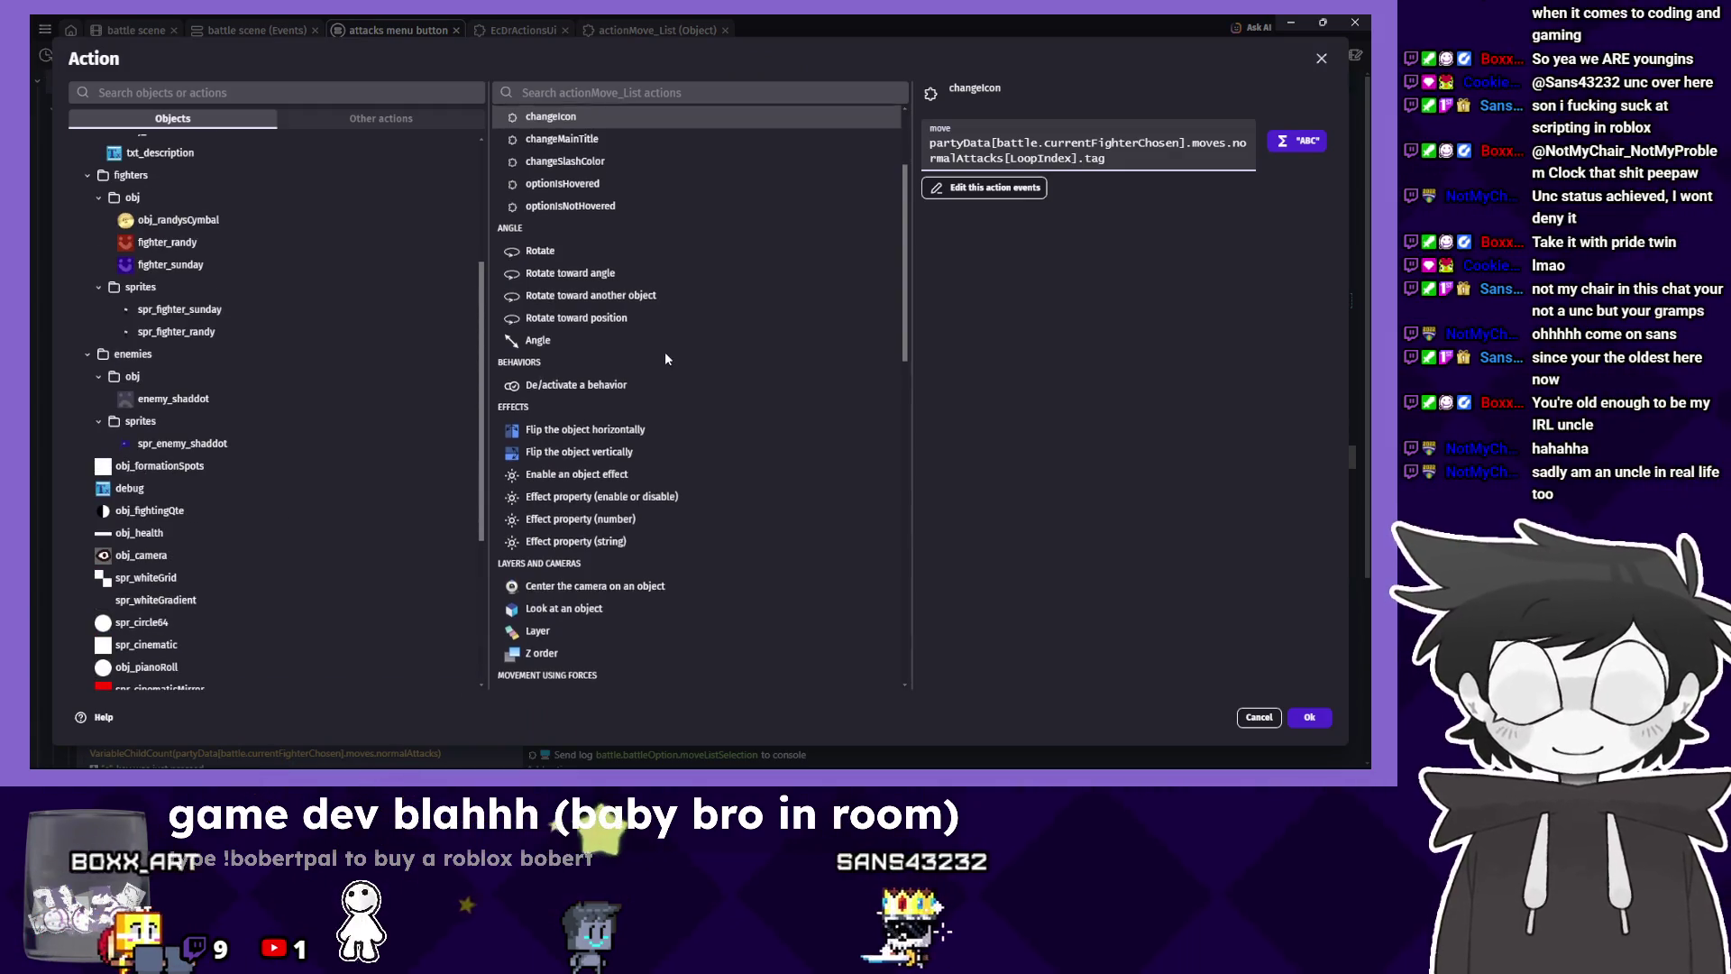
scroll(664, 351, "up", 1)
left_click(618, 229)
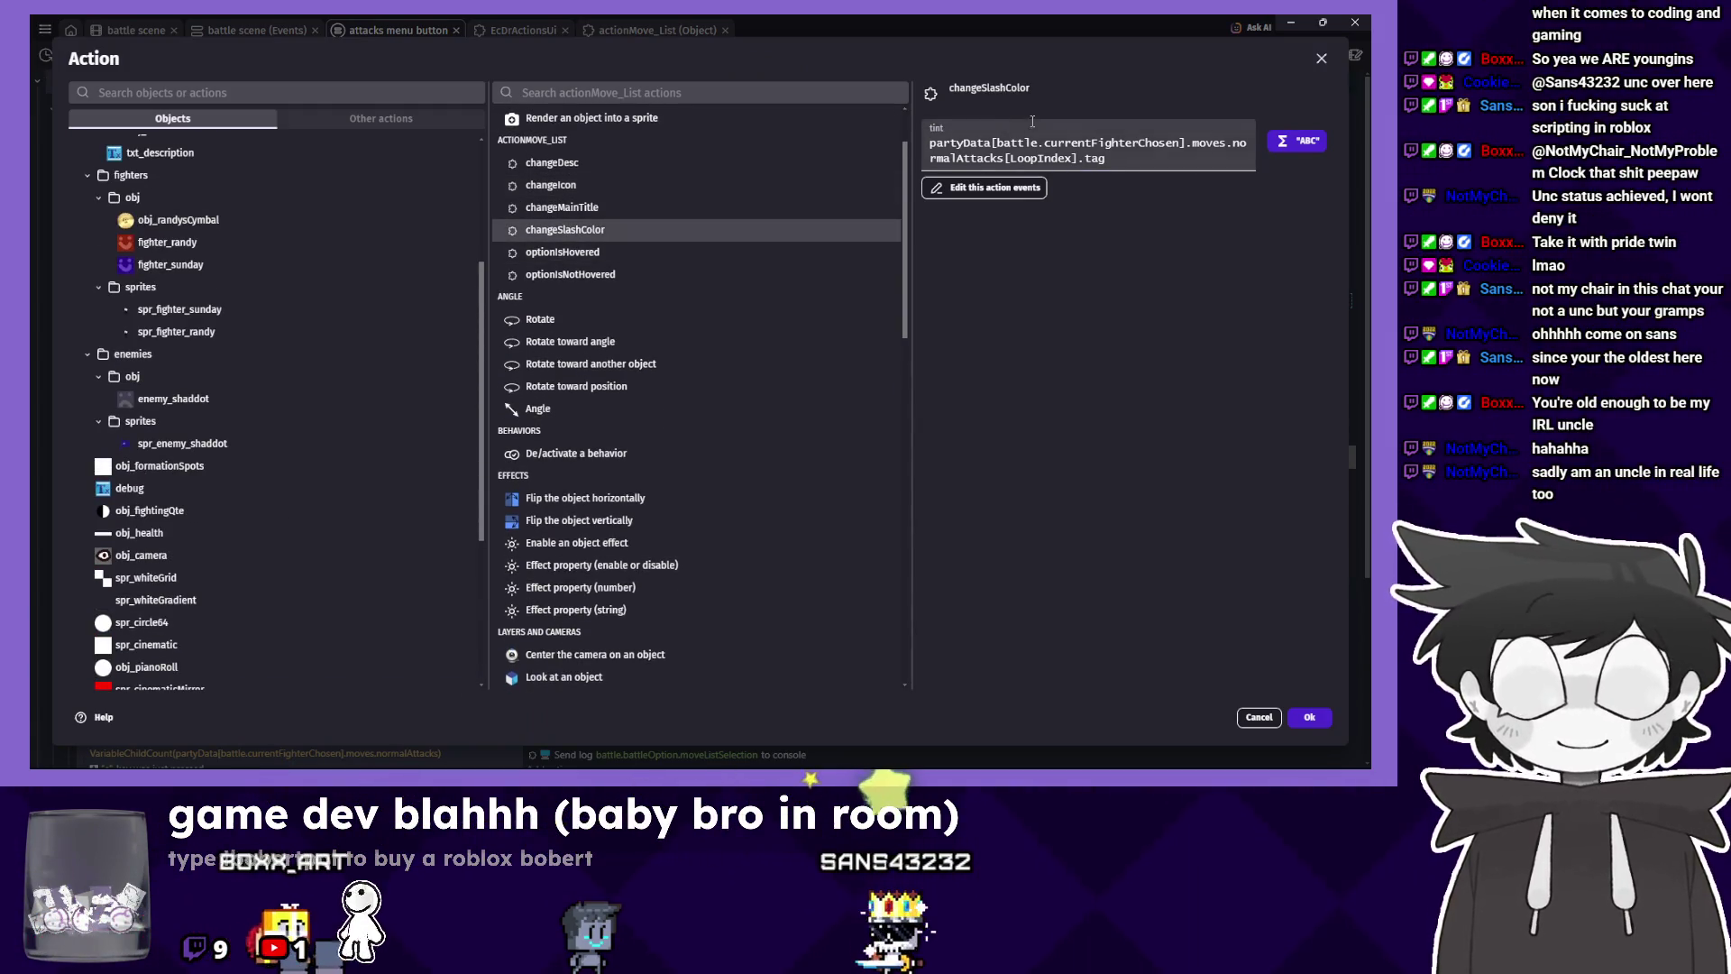
Change the tint expression to partyData[battle.currentFighterChosen].color and launch a game preview.
left_click(1132, 156)
left_click_drag(1133, 156, 1170, 151)
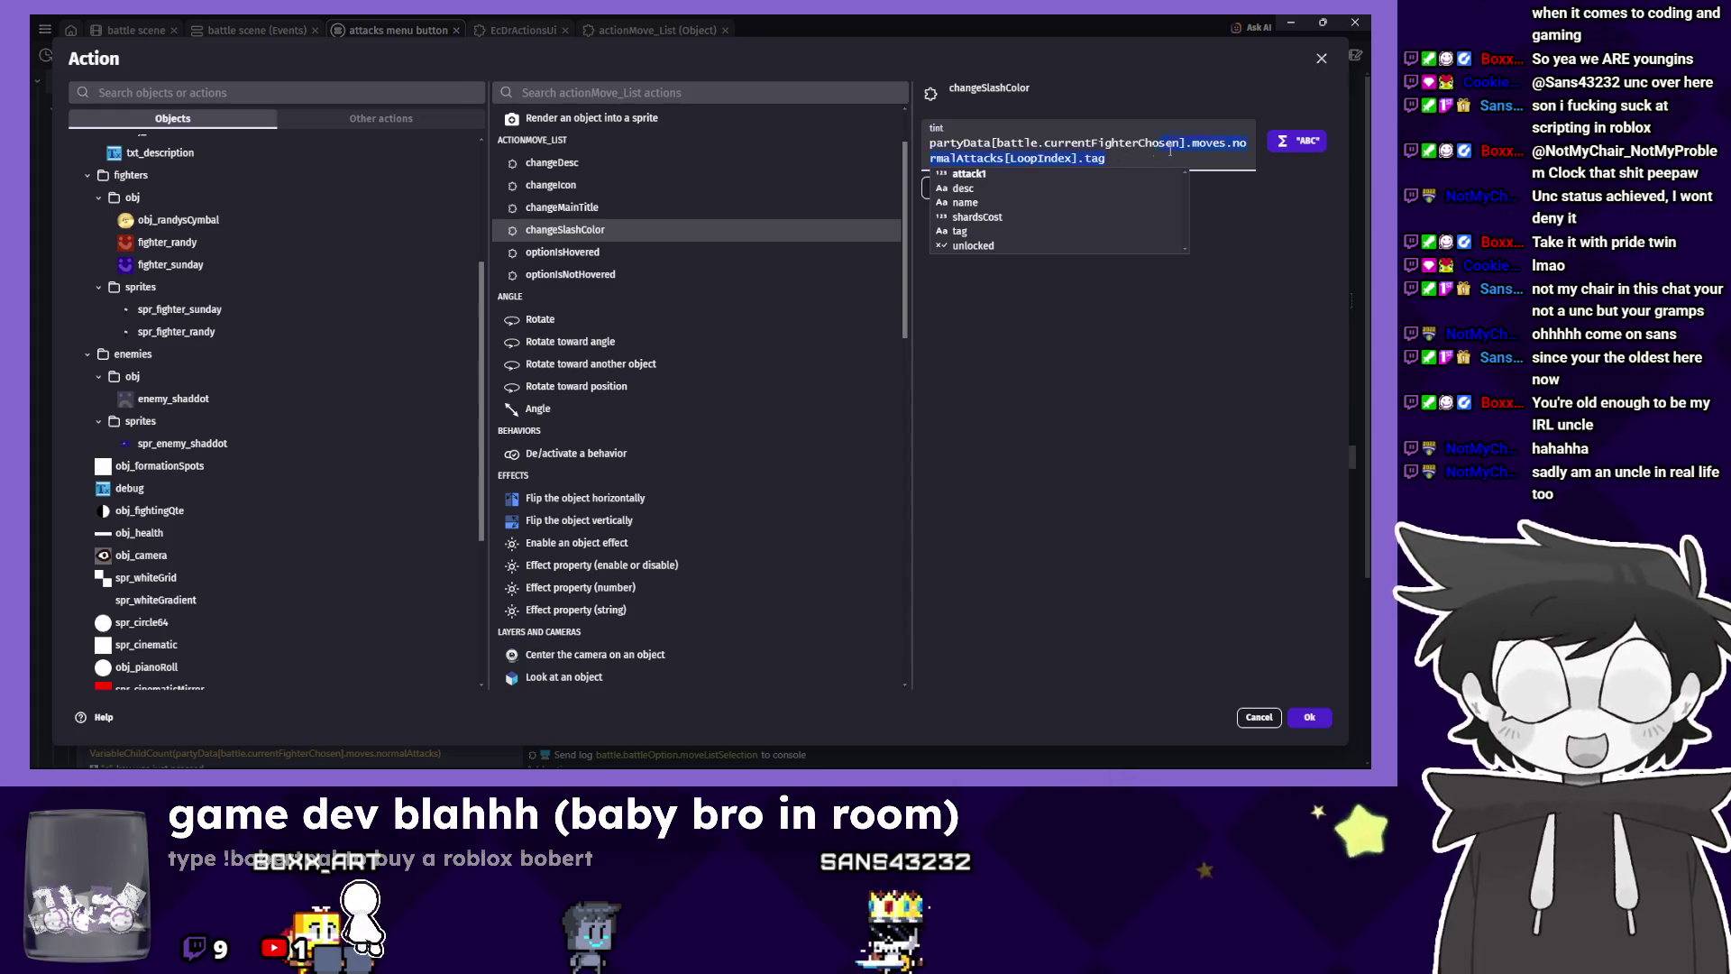
left_click(1309, 717)
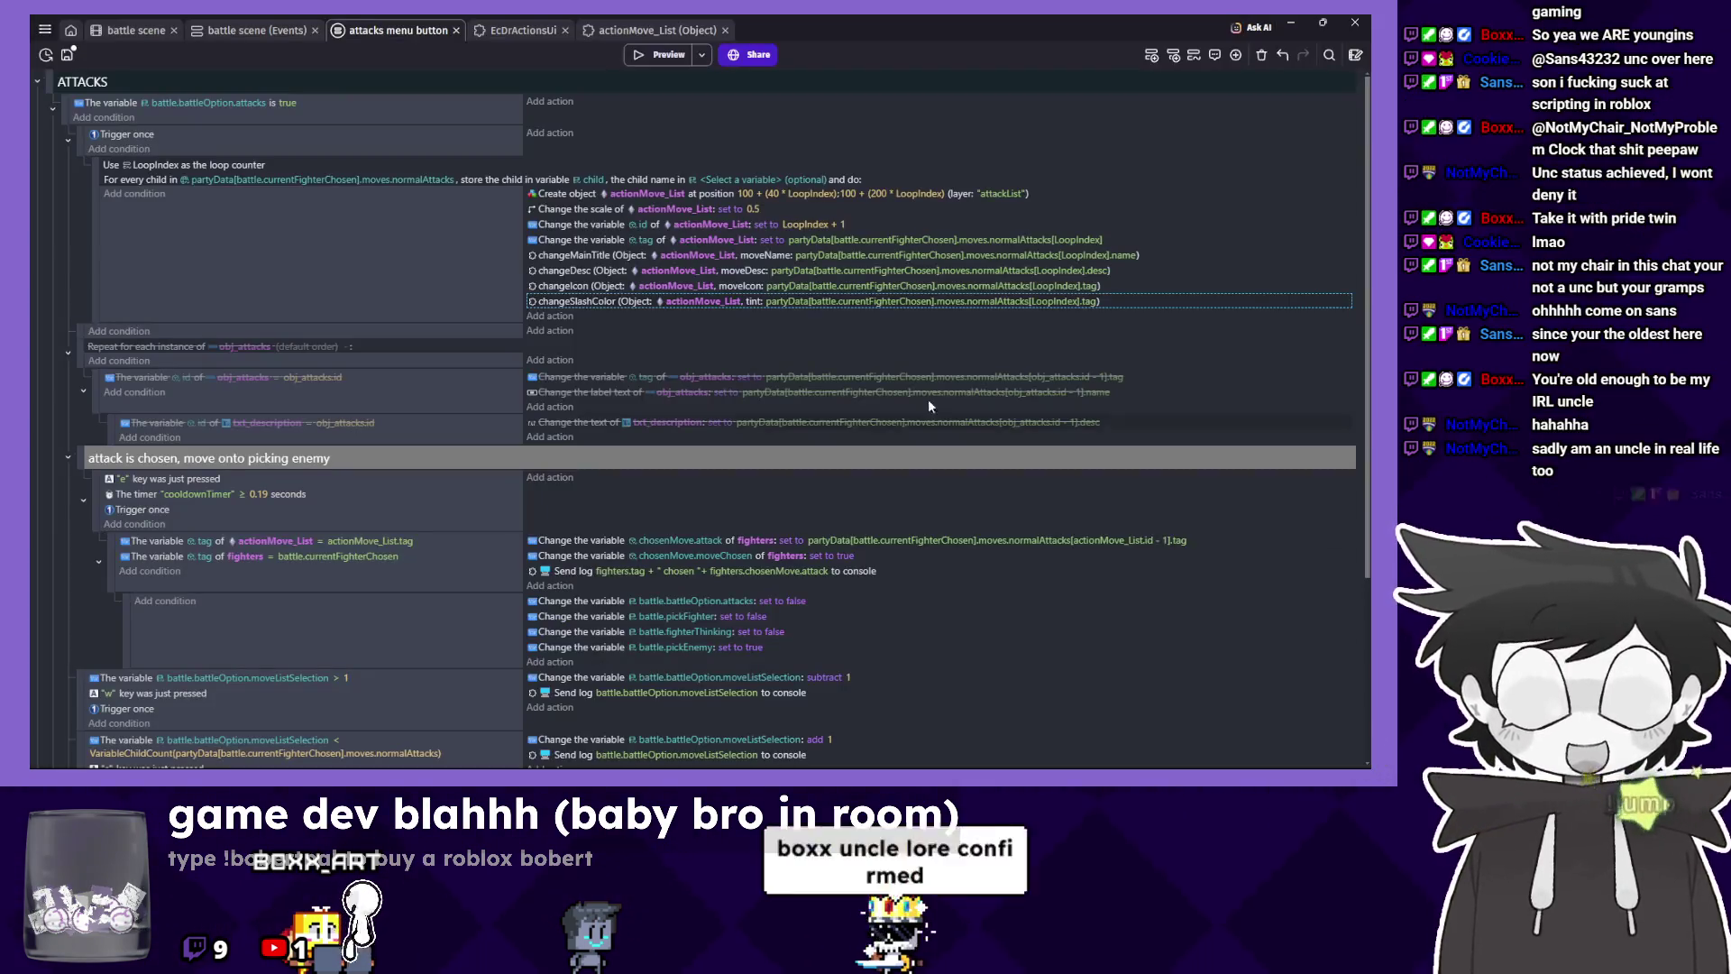
left_click(904, 303)
left_click_drag(858, 365, 831, 351)
type("color")
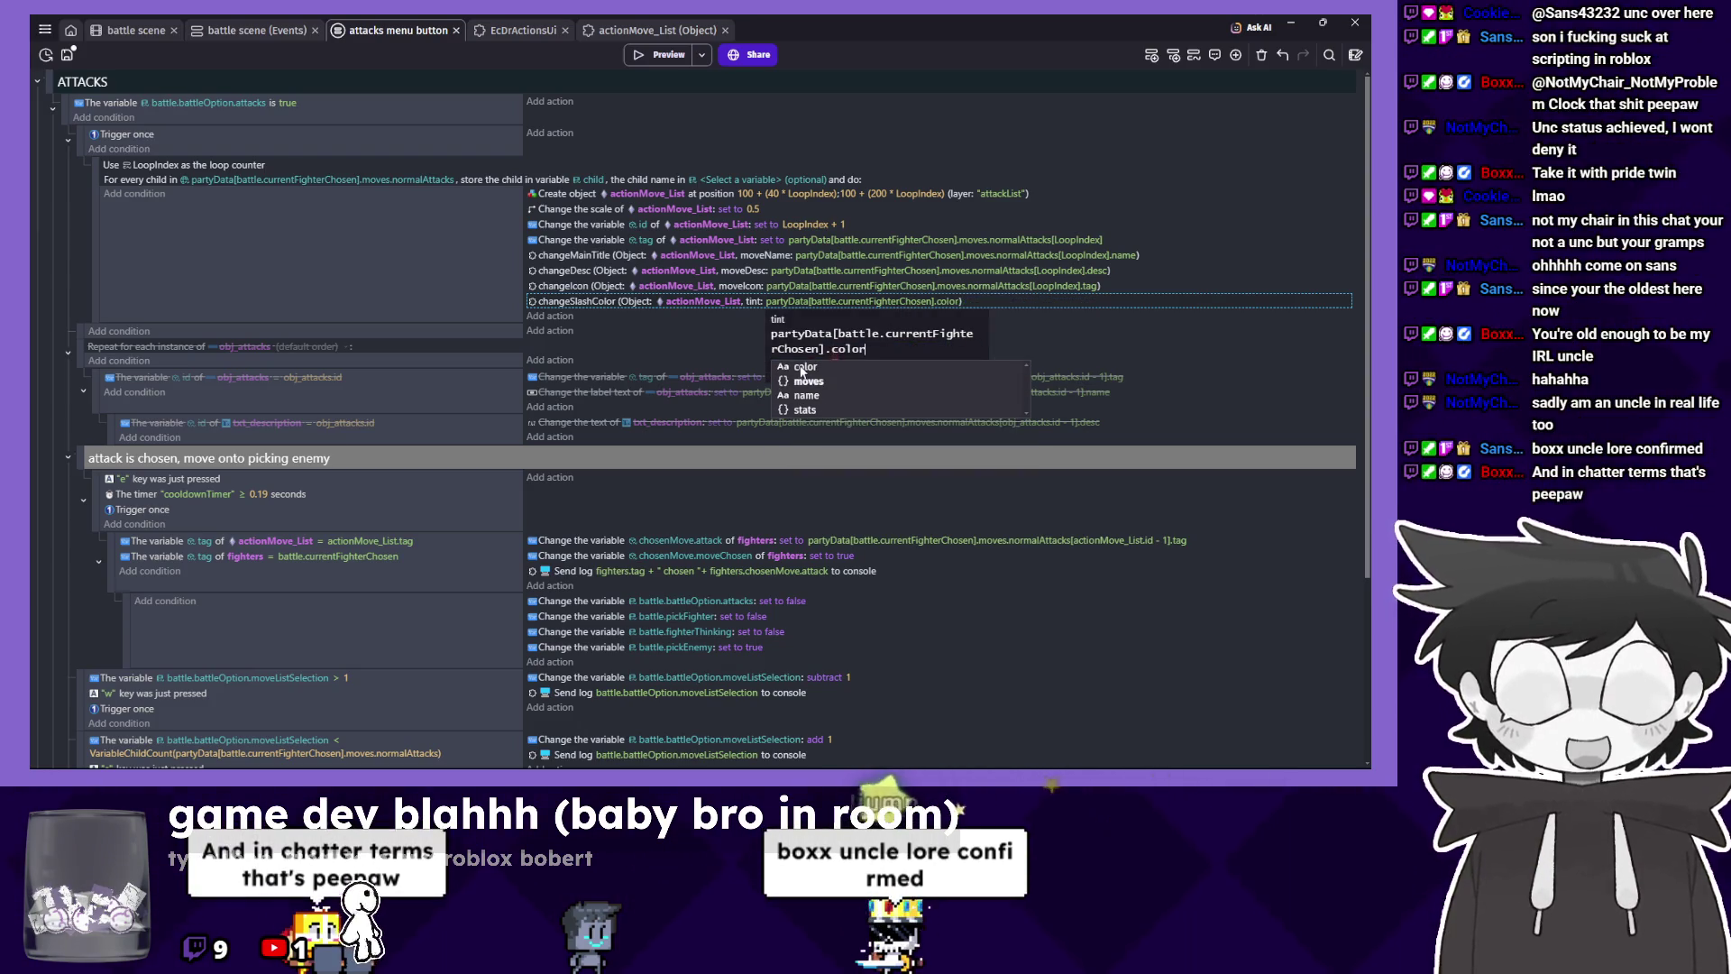
left_click(136, 30)
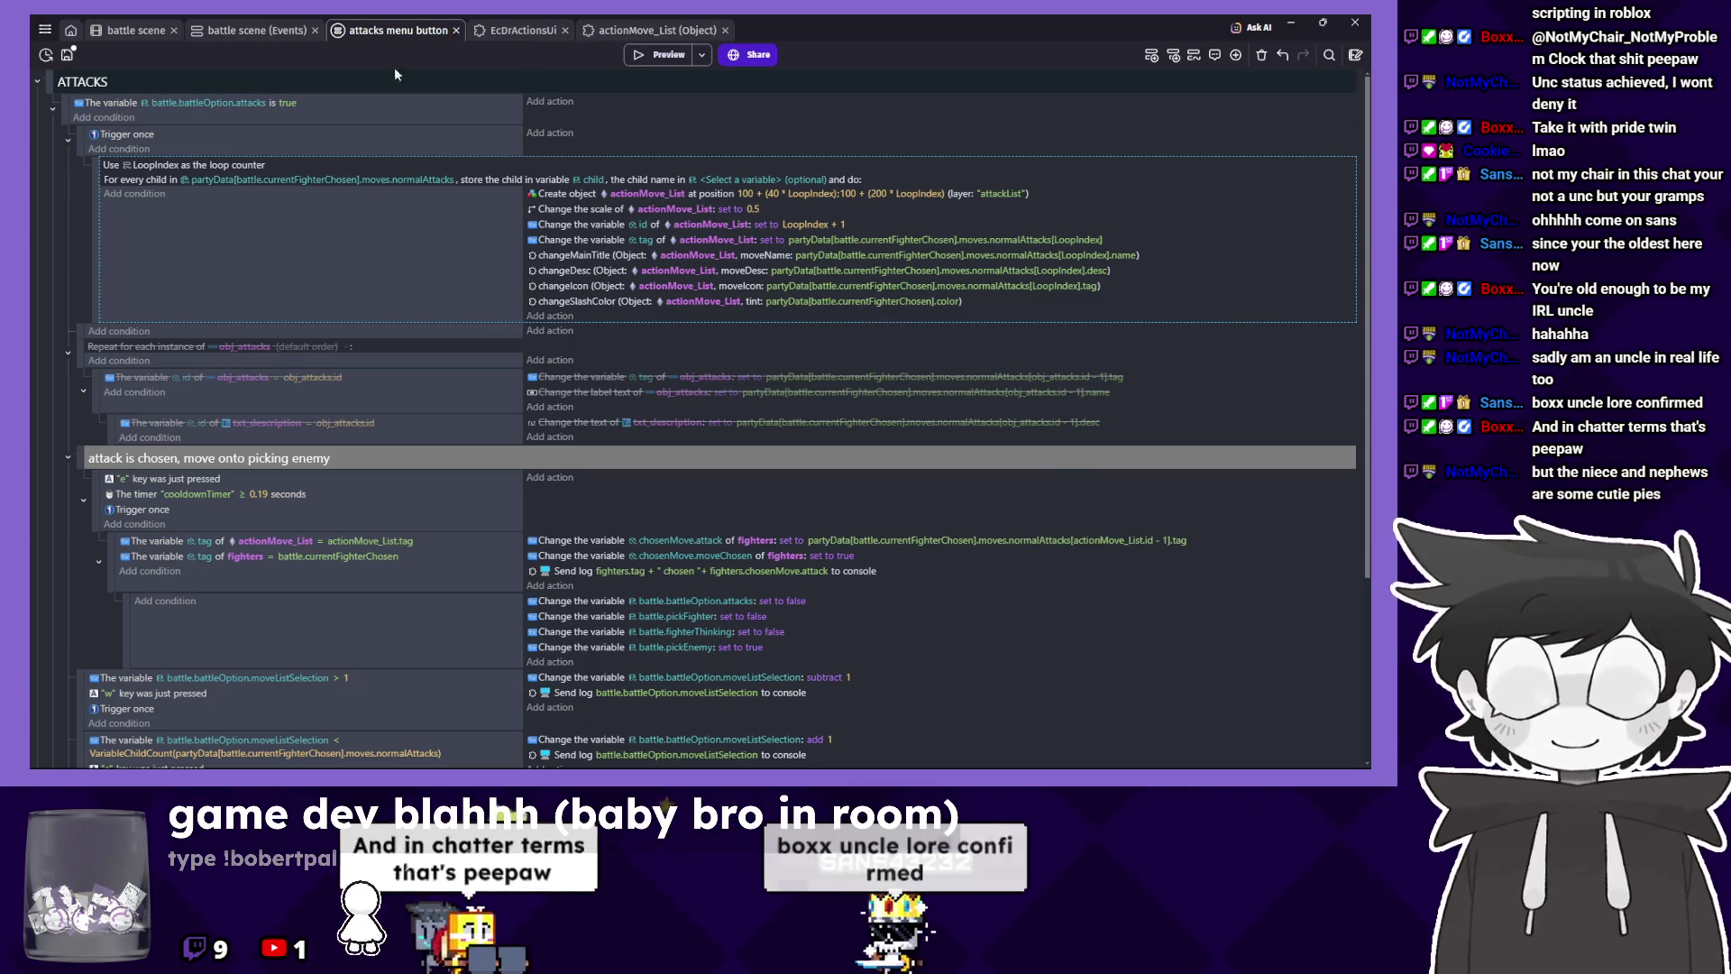
left_click(654, 57)
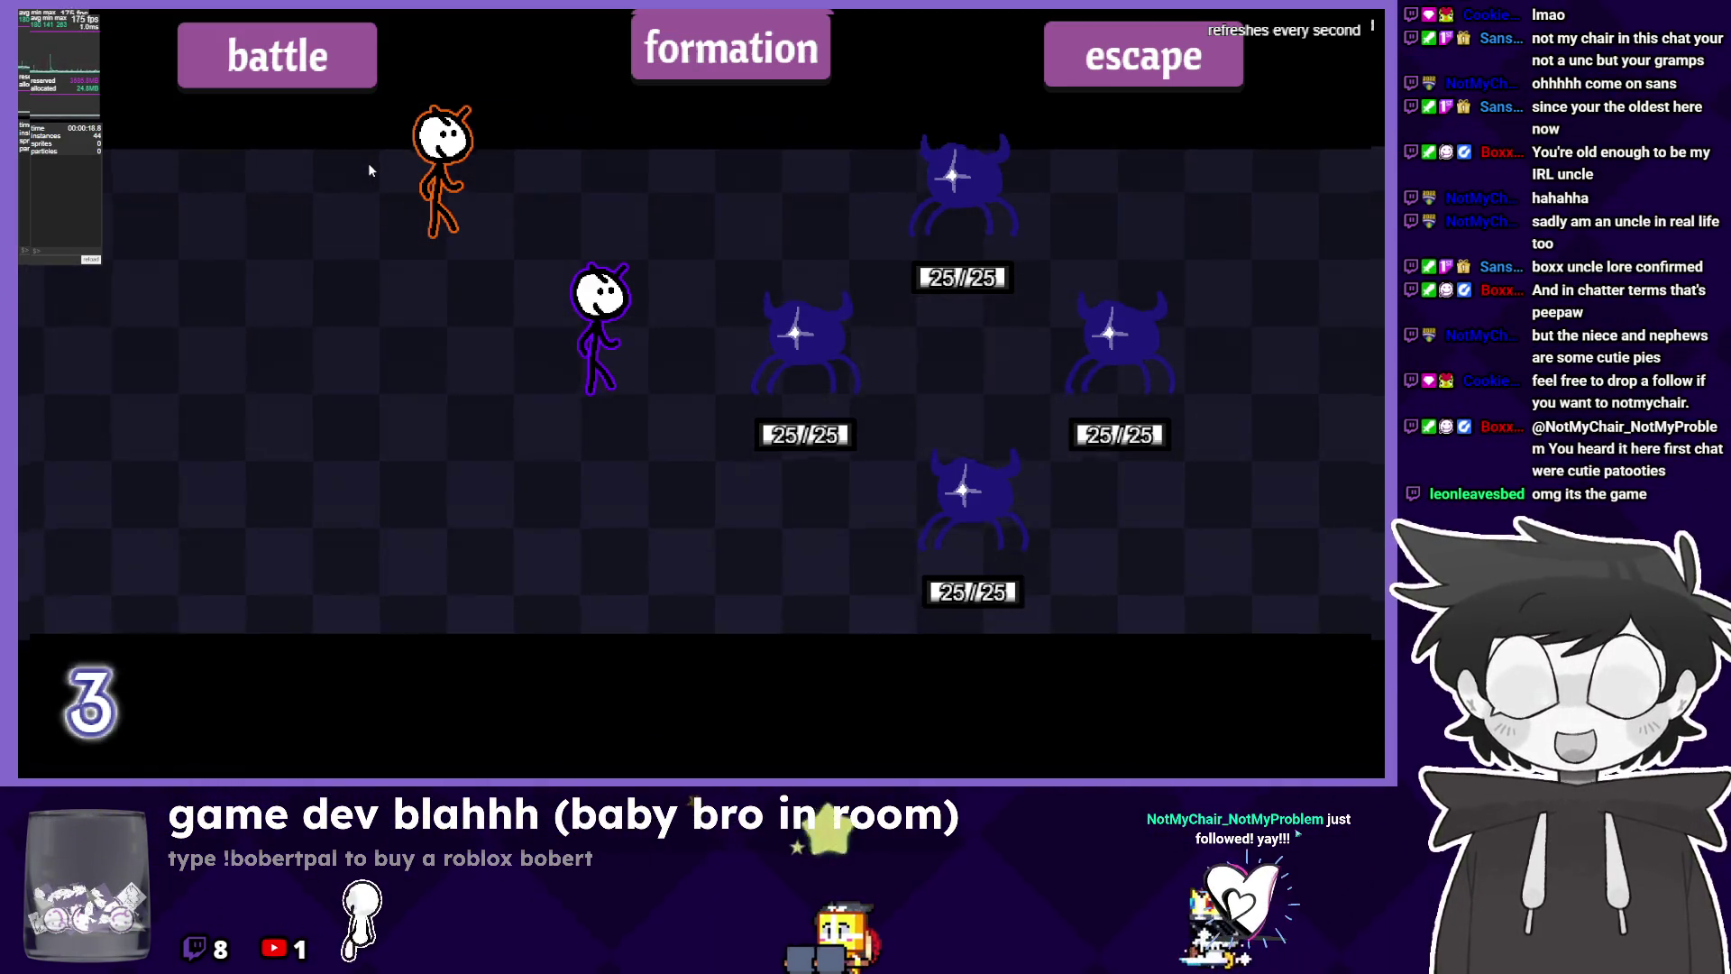
Start the battle, pick Sunday's Bag Swing, and browse Randy's Cymbal Roll and poop moves.
left_click(301, 51)
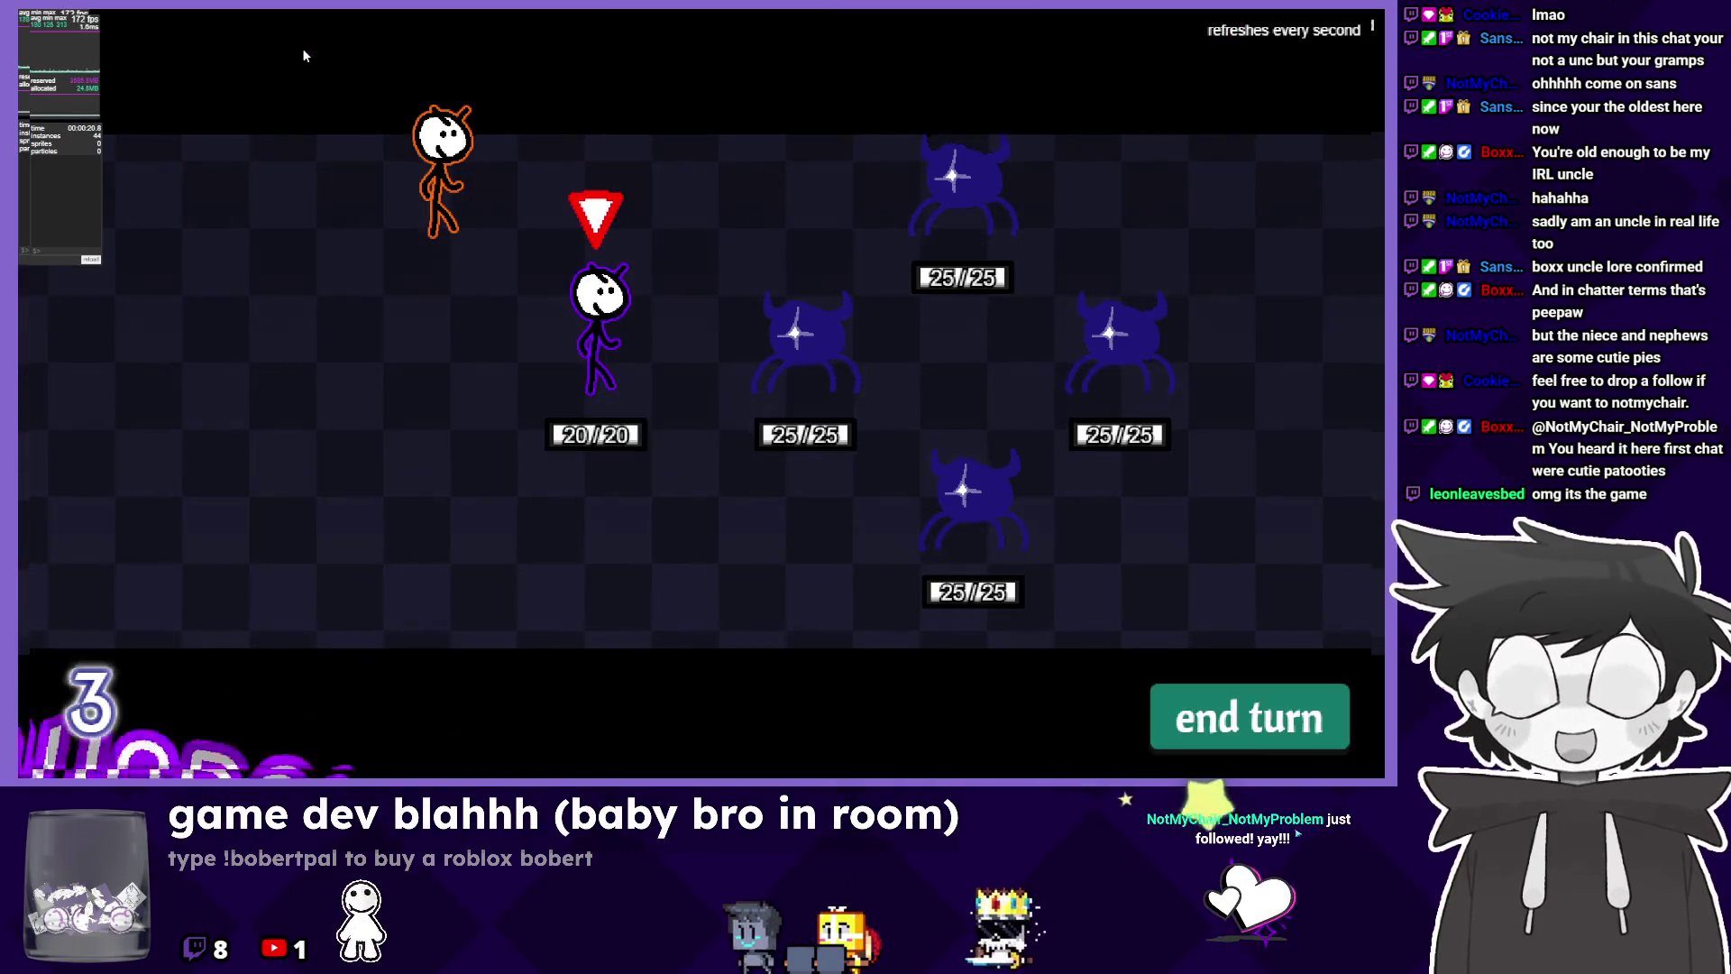
left_click(281, 278)
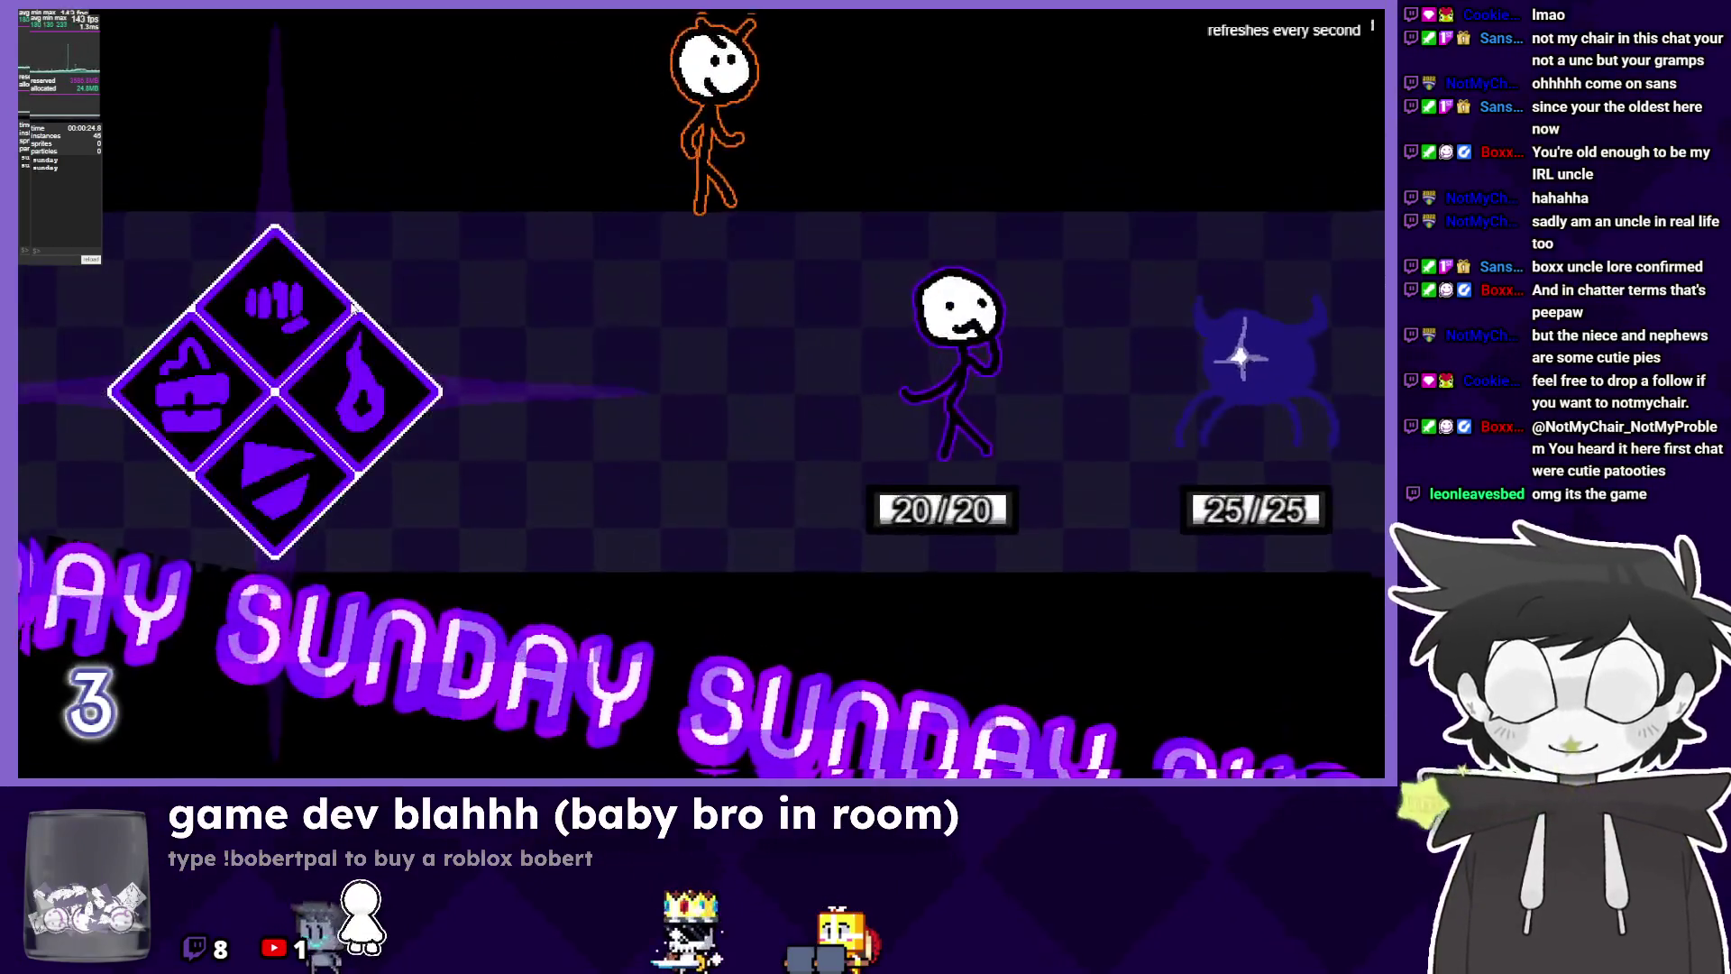
left_click(274, 298)
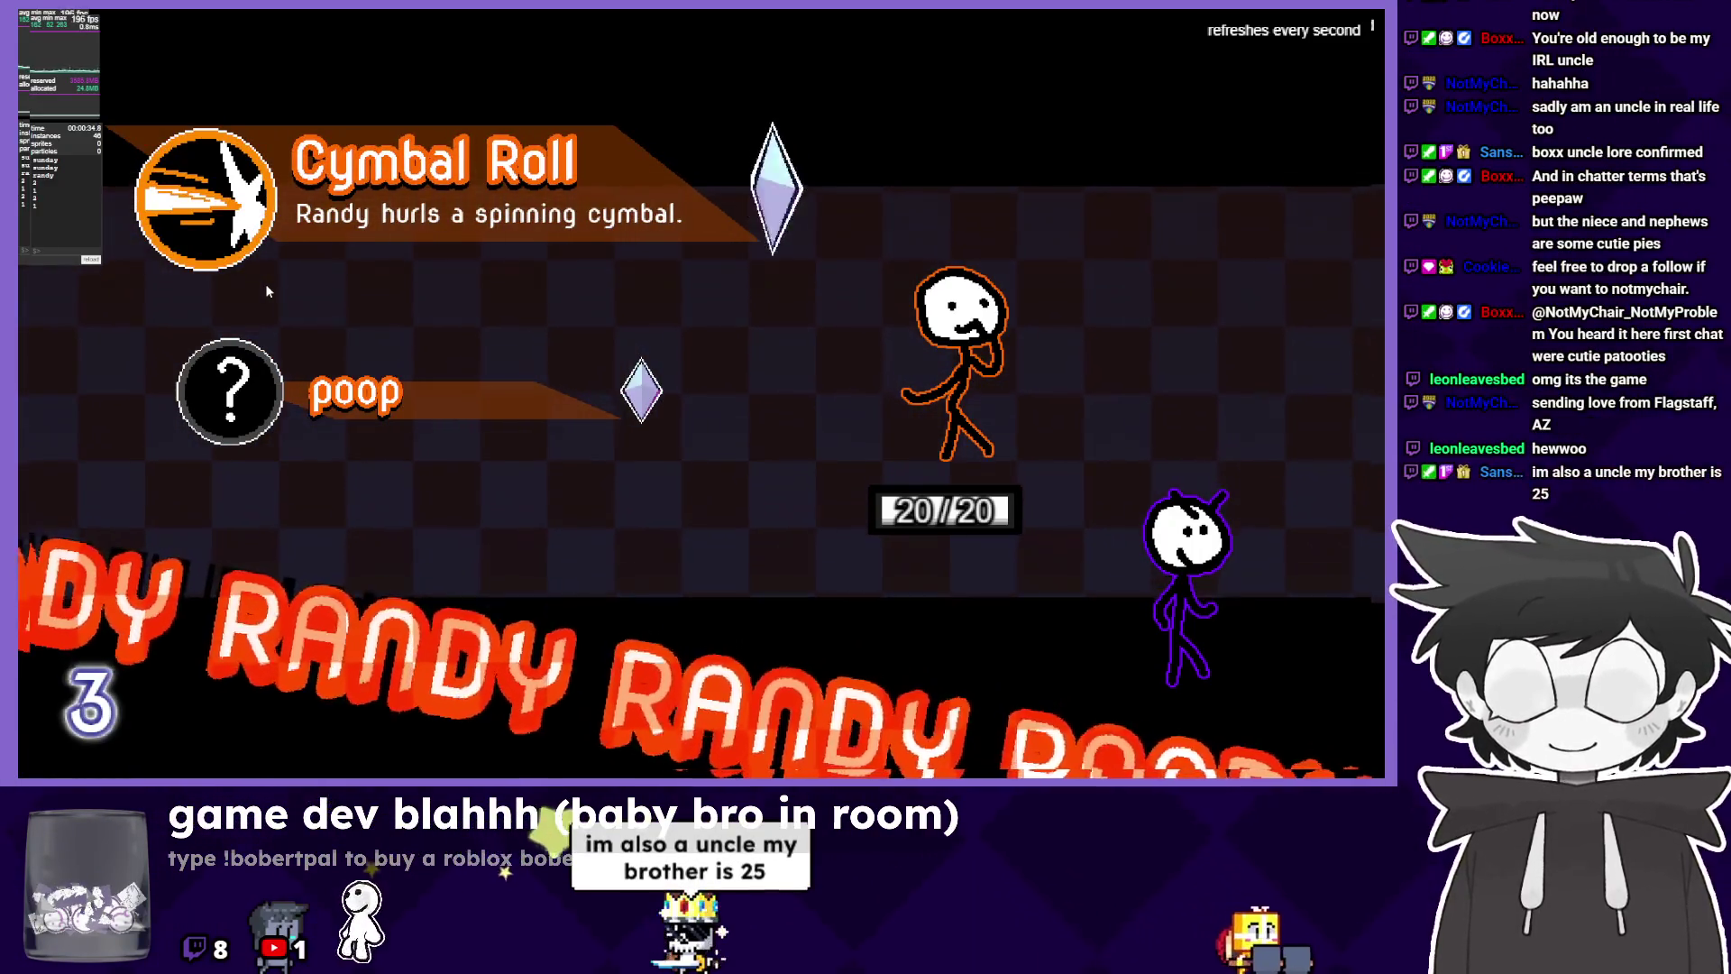
key("Down")
key("Up")
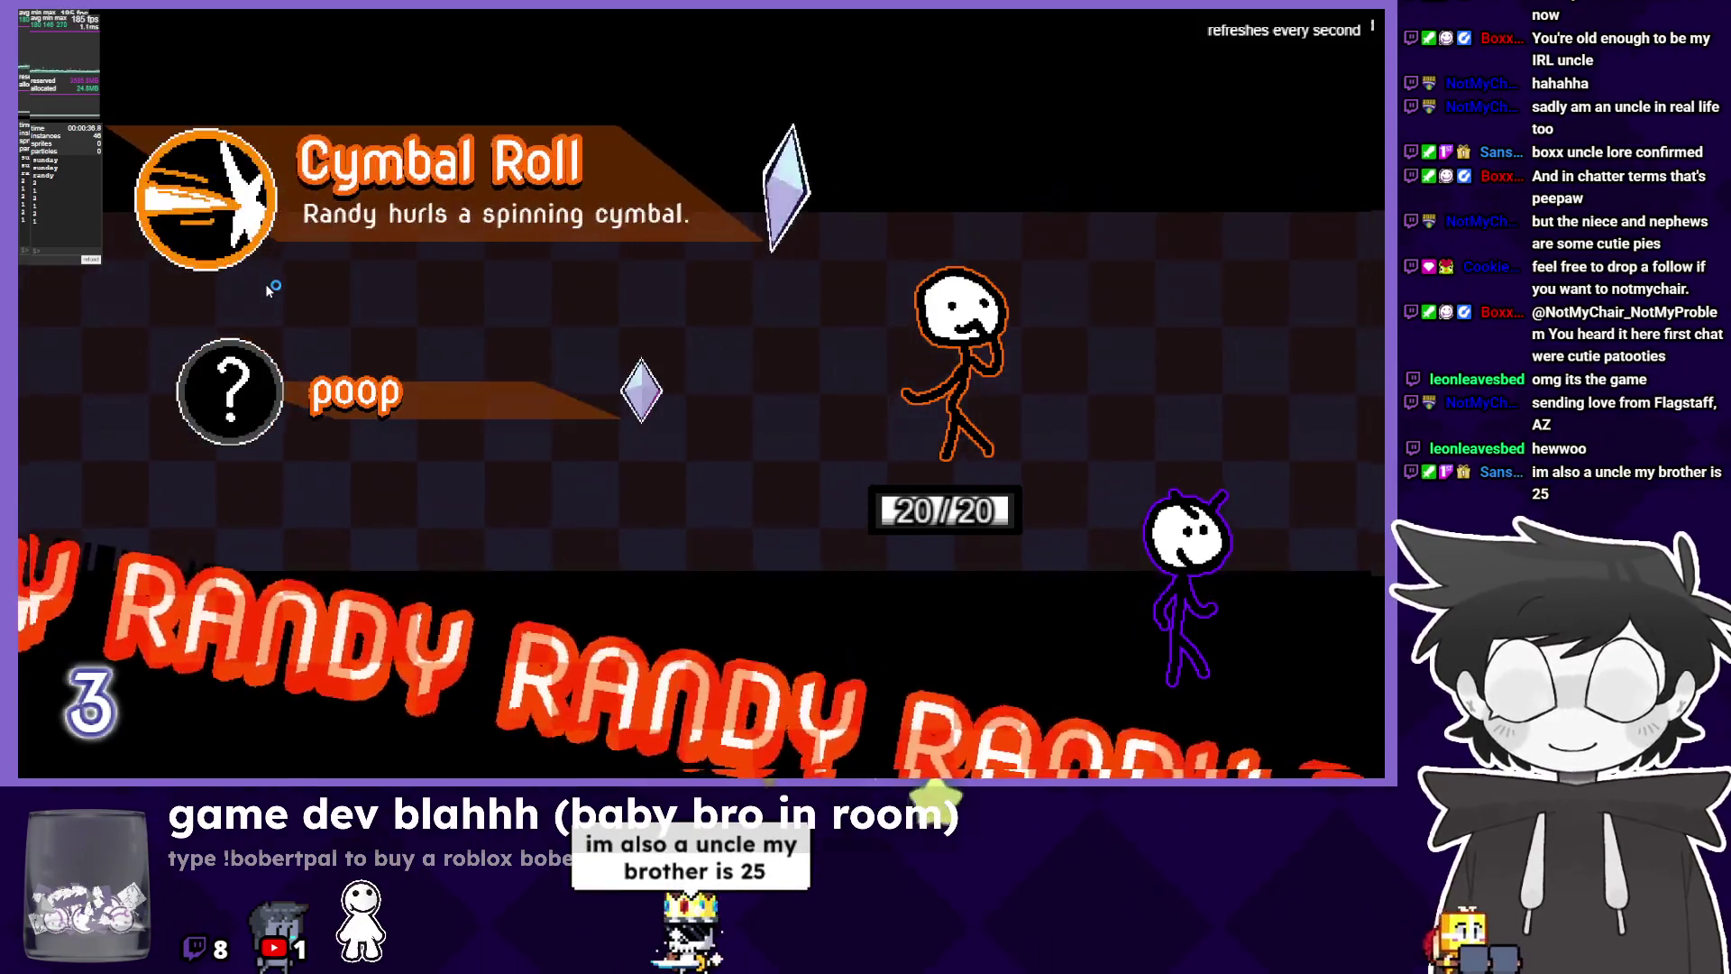
key("Down")
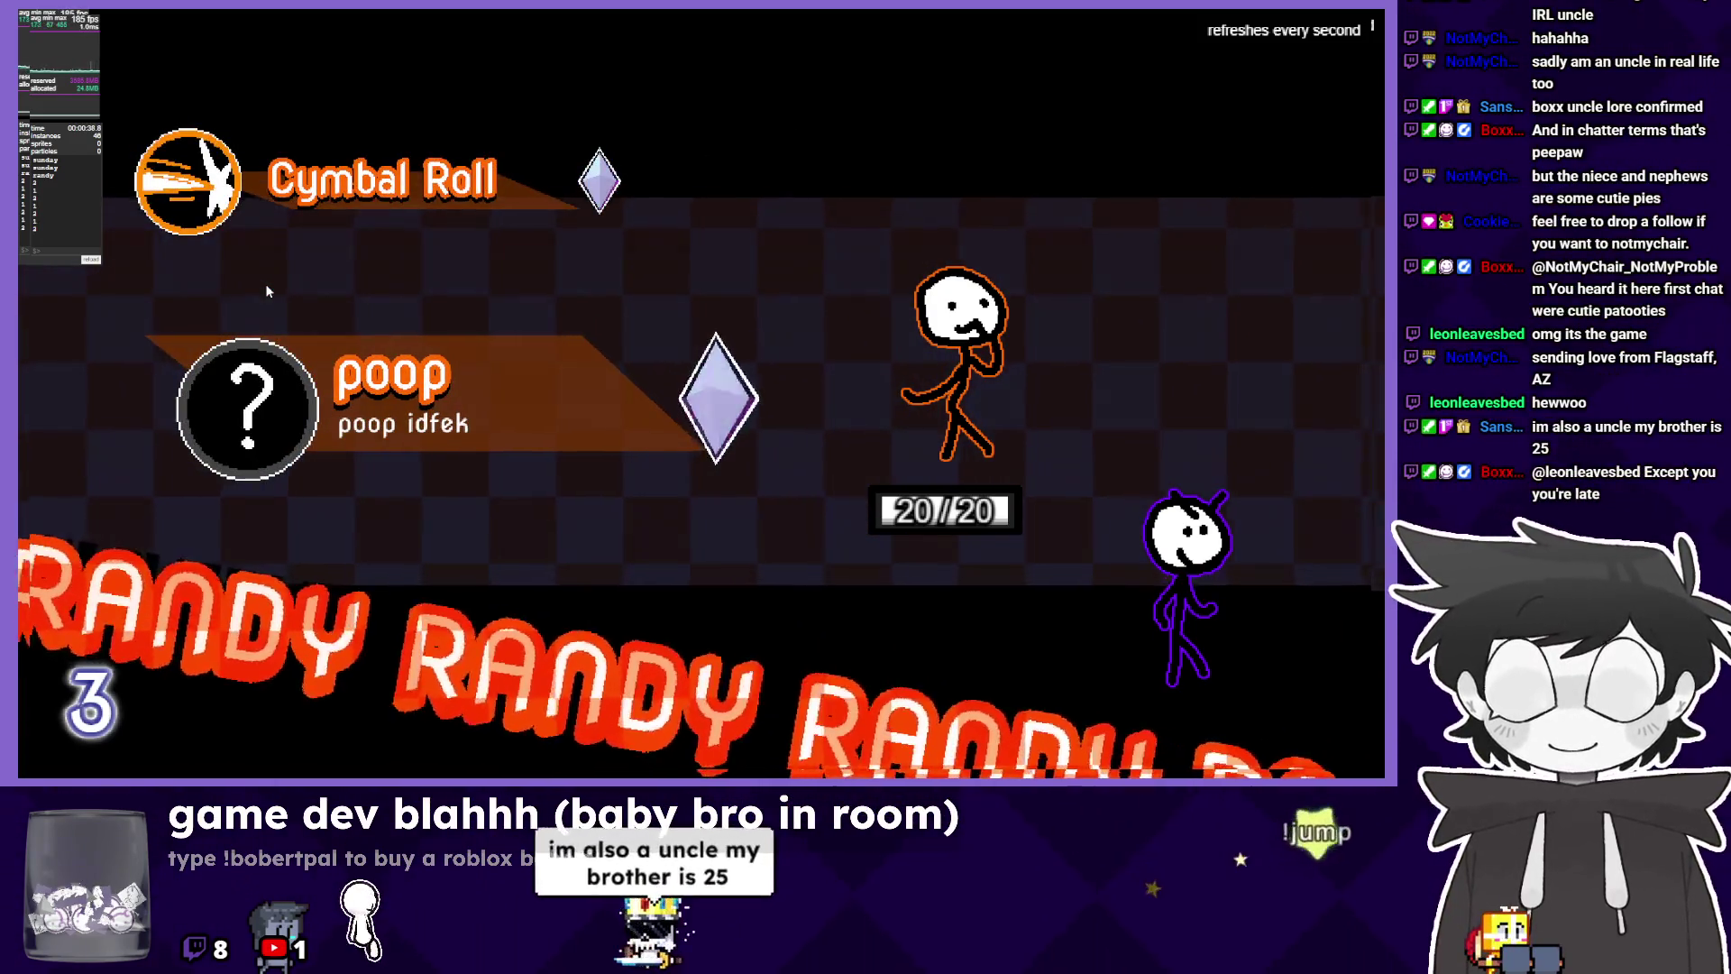
key("Return")
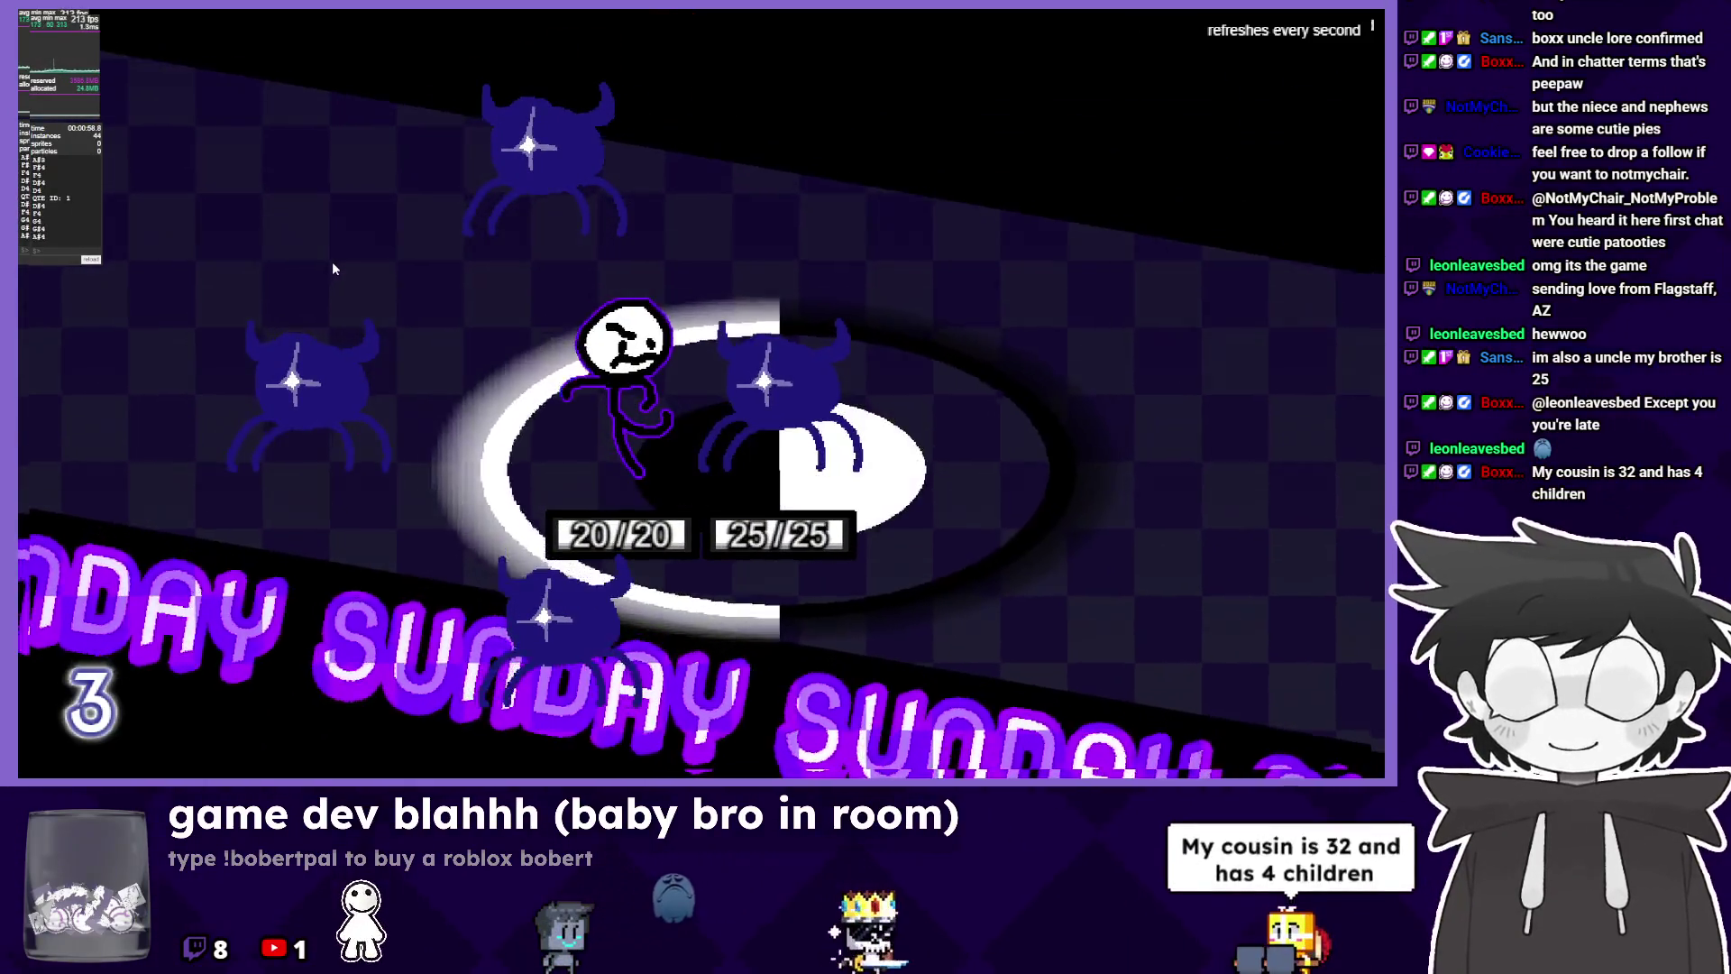
Hit the quick-time prompt and pick Cymbal Roll from Randy's move list.
key("z")
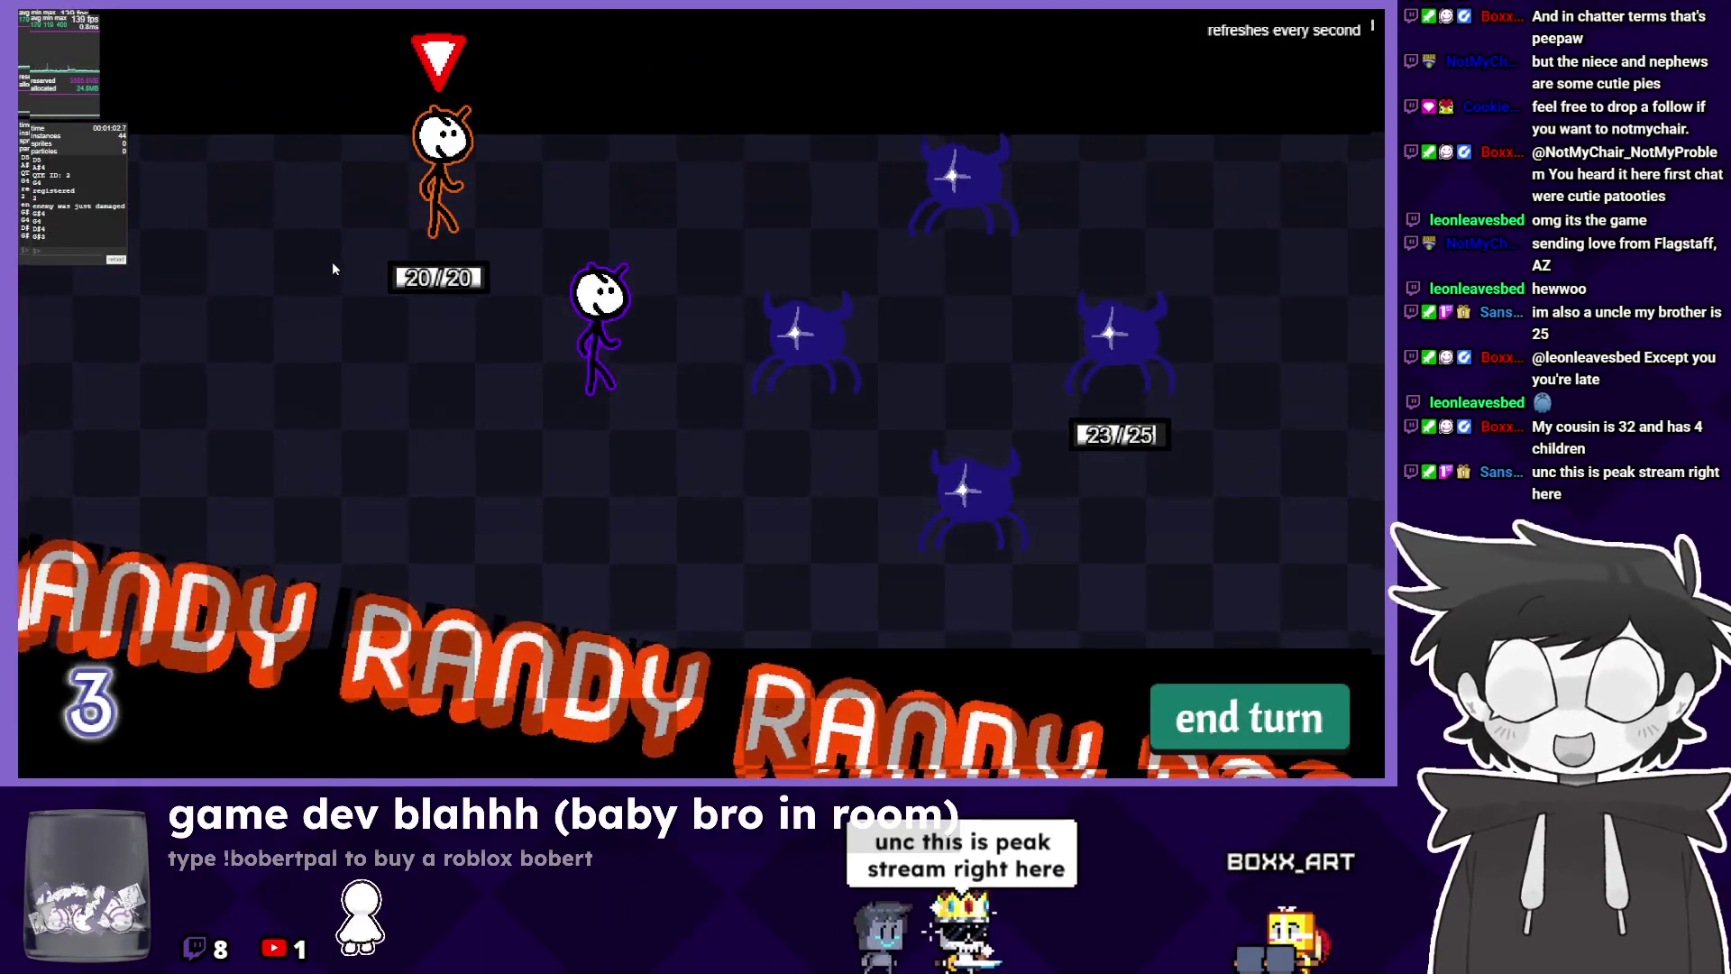
key("Up")
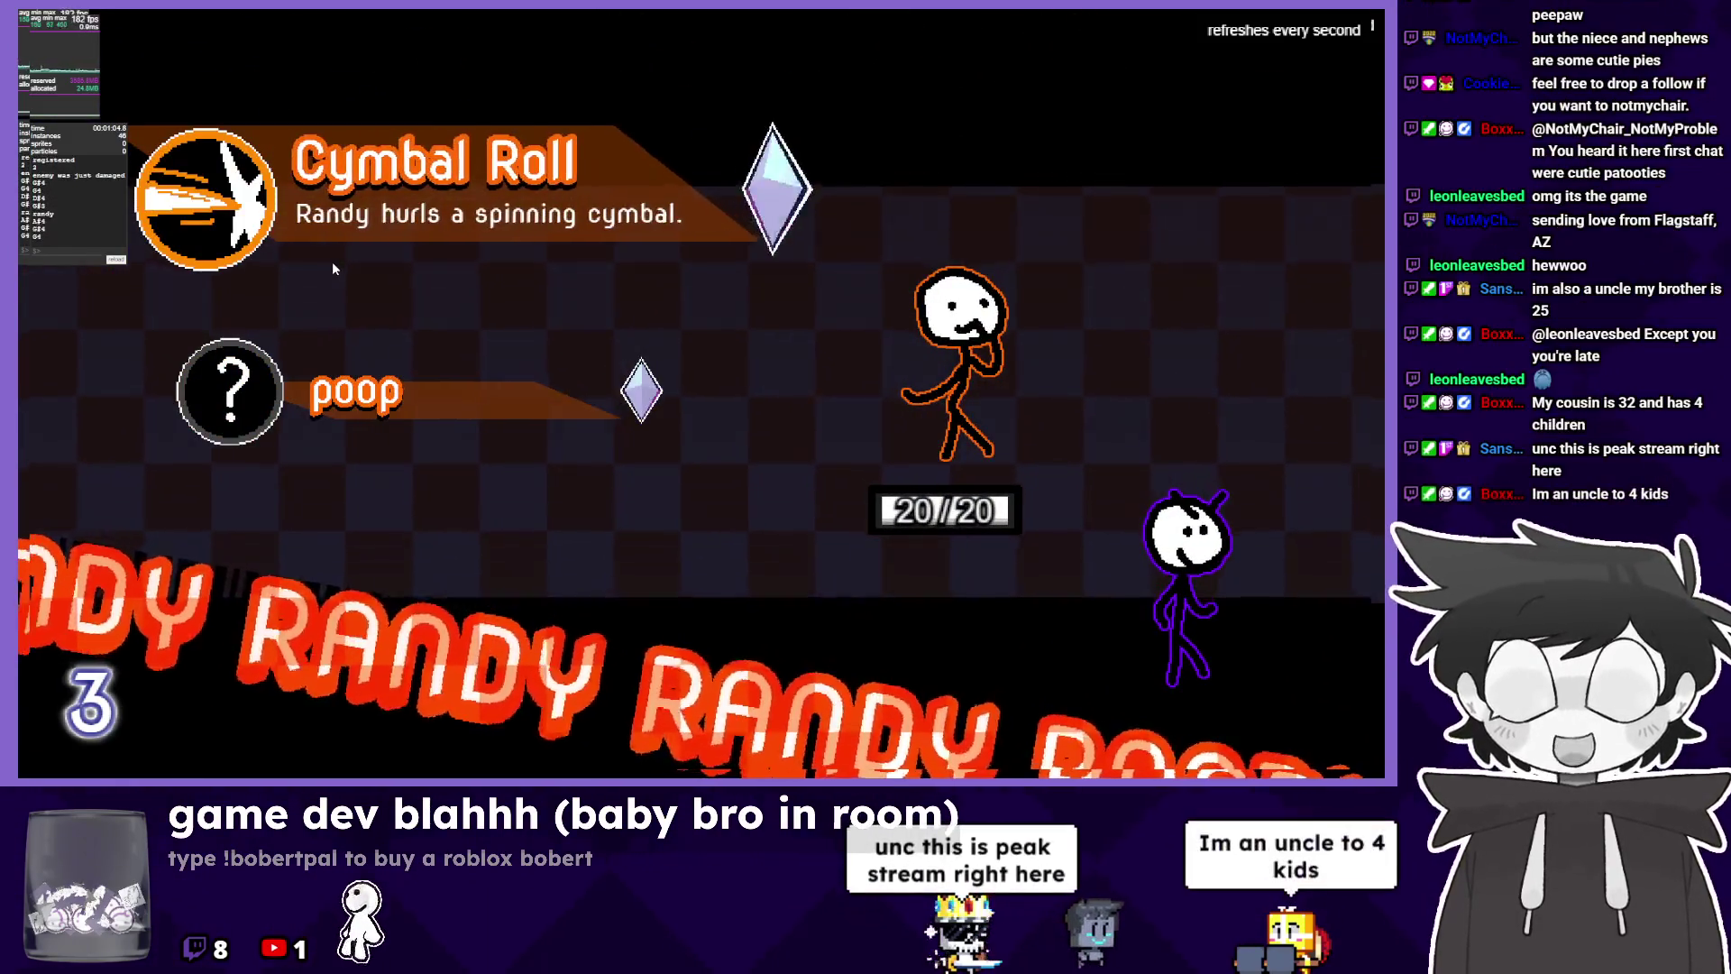
key("Up")
key("z")
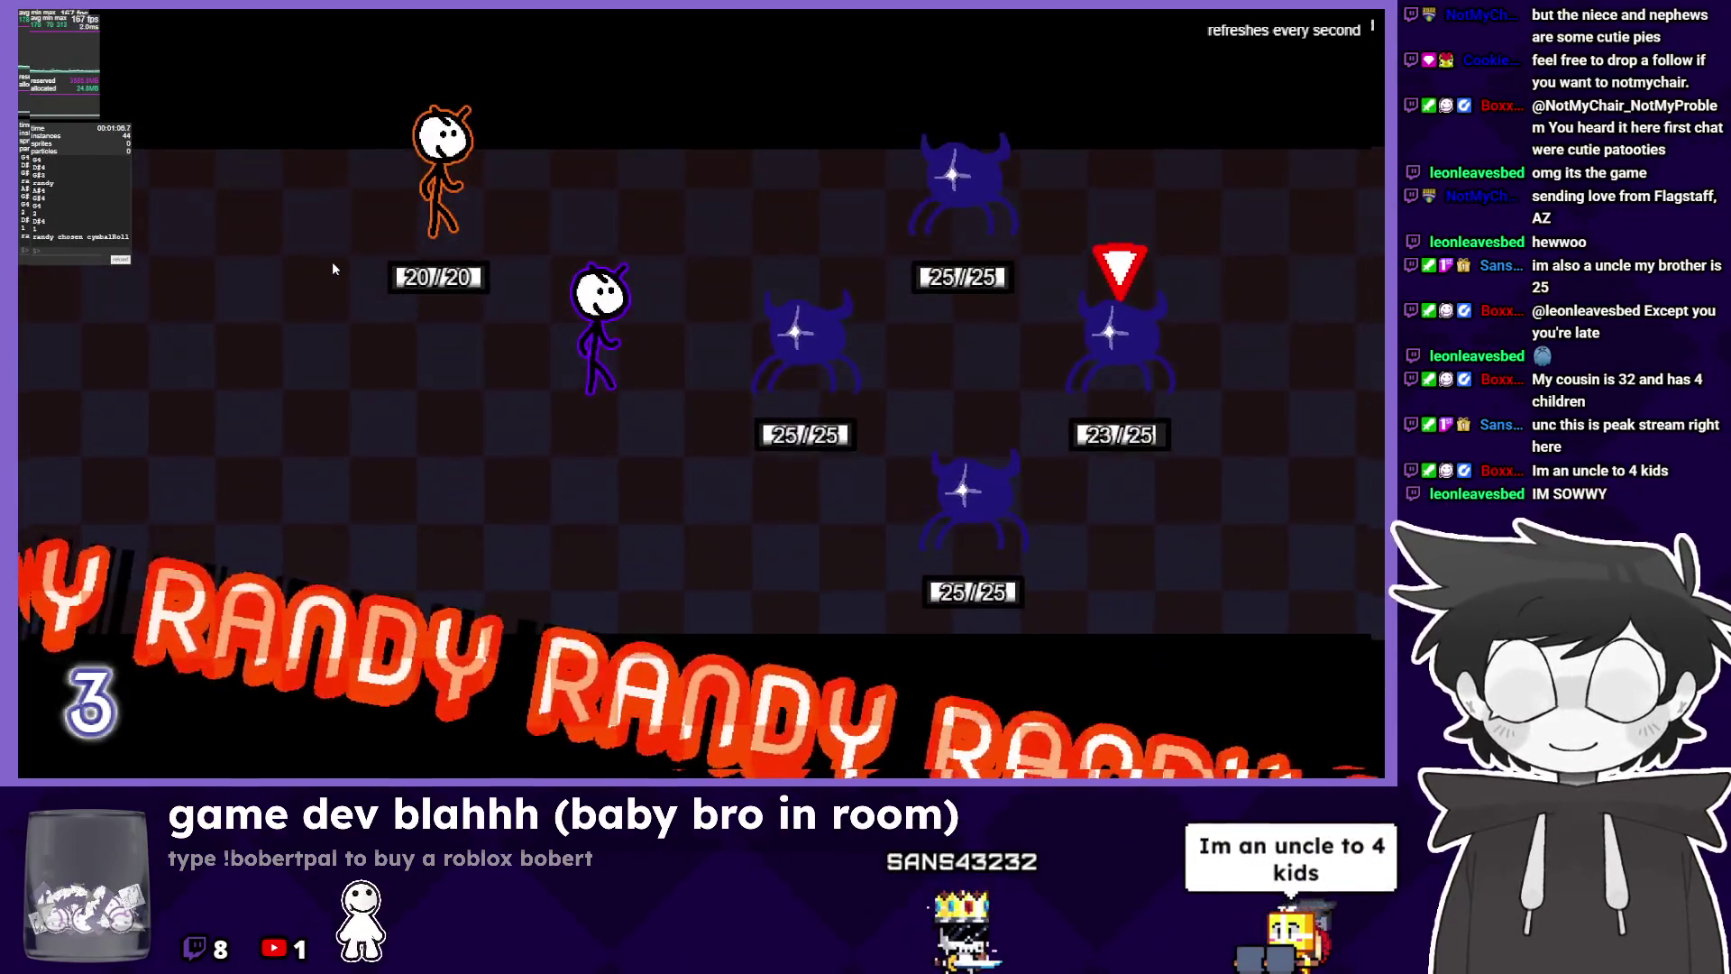
Cycle the target marker across enemies, launch Cymbal Roll, and restart the preview.
key("Down")
key("Up")
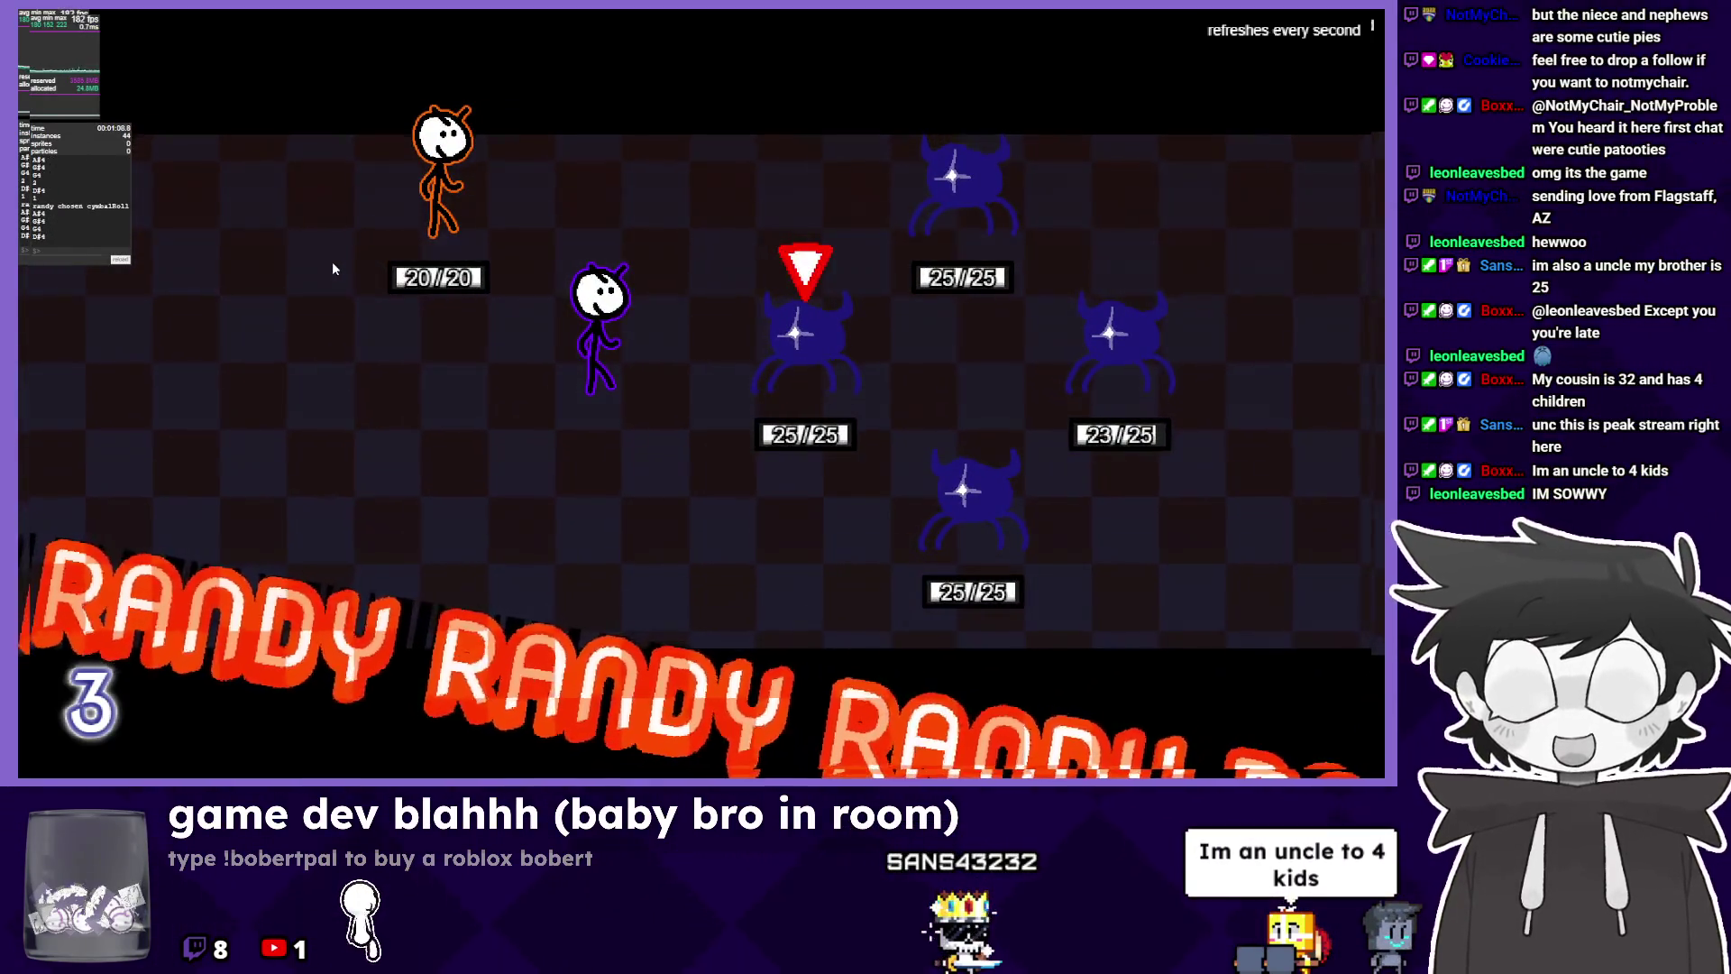
key("Right")
key("Left")
key("Down")
key("Up")
key("Down")
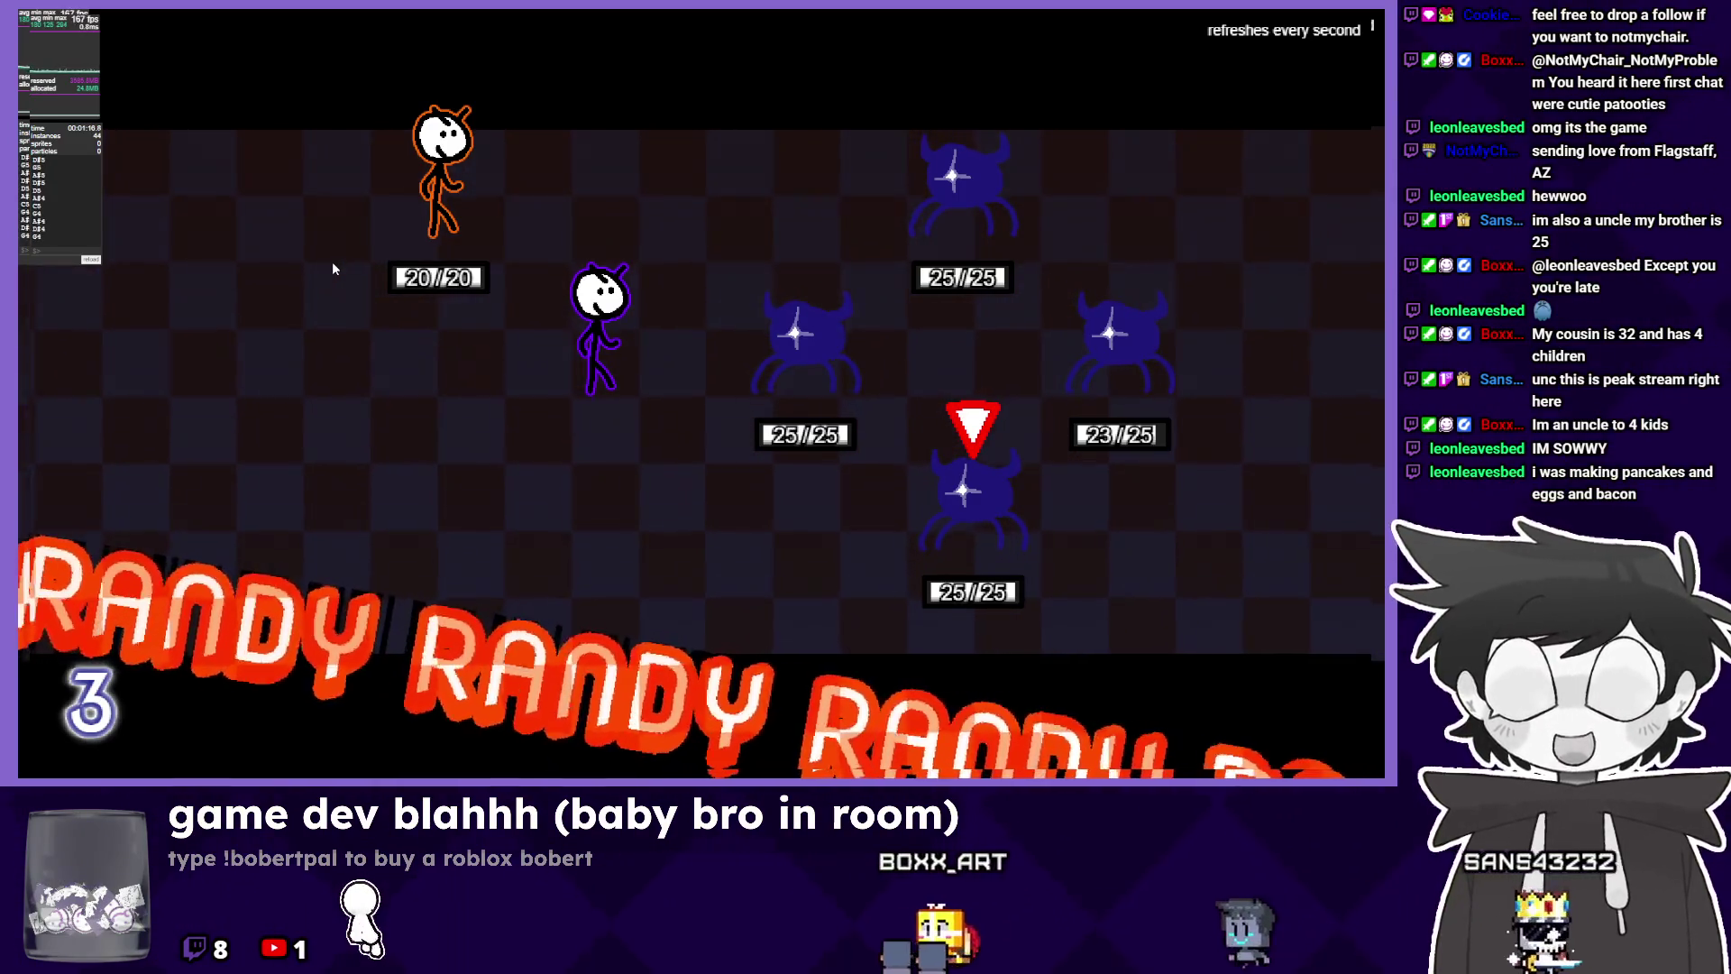
key("z")
key("z")
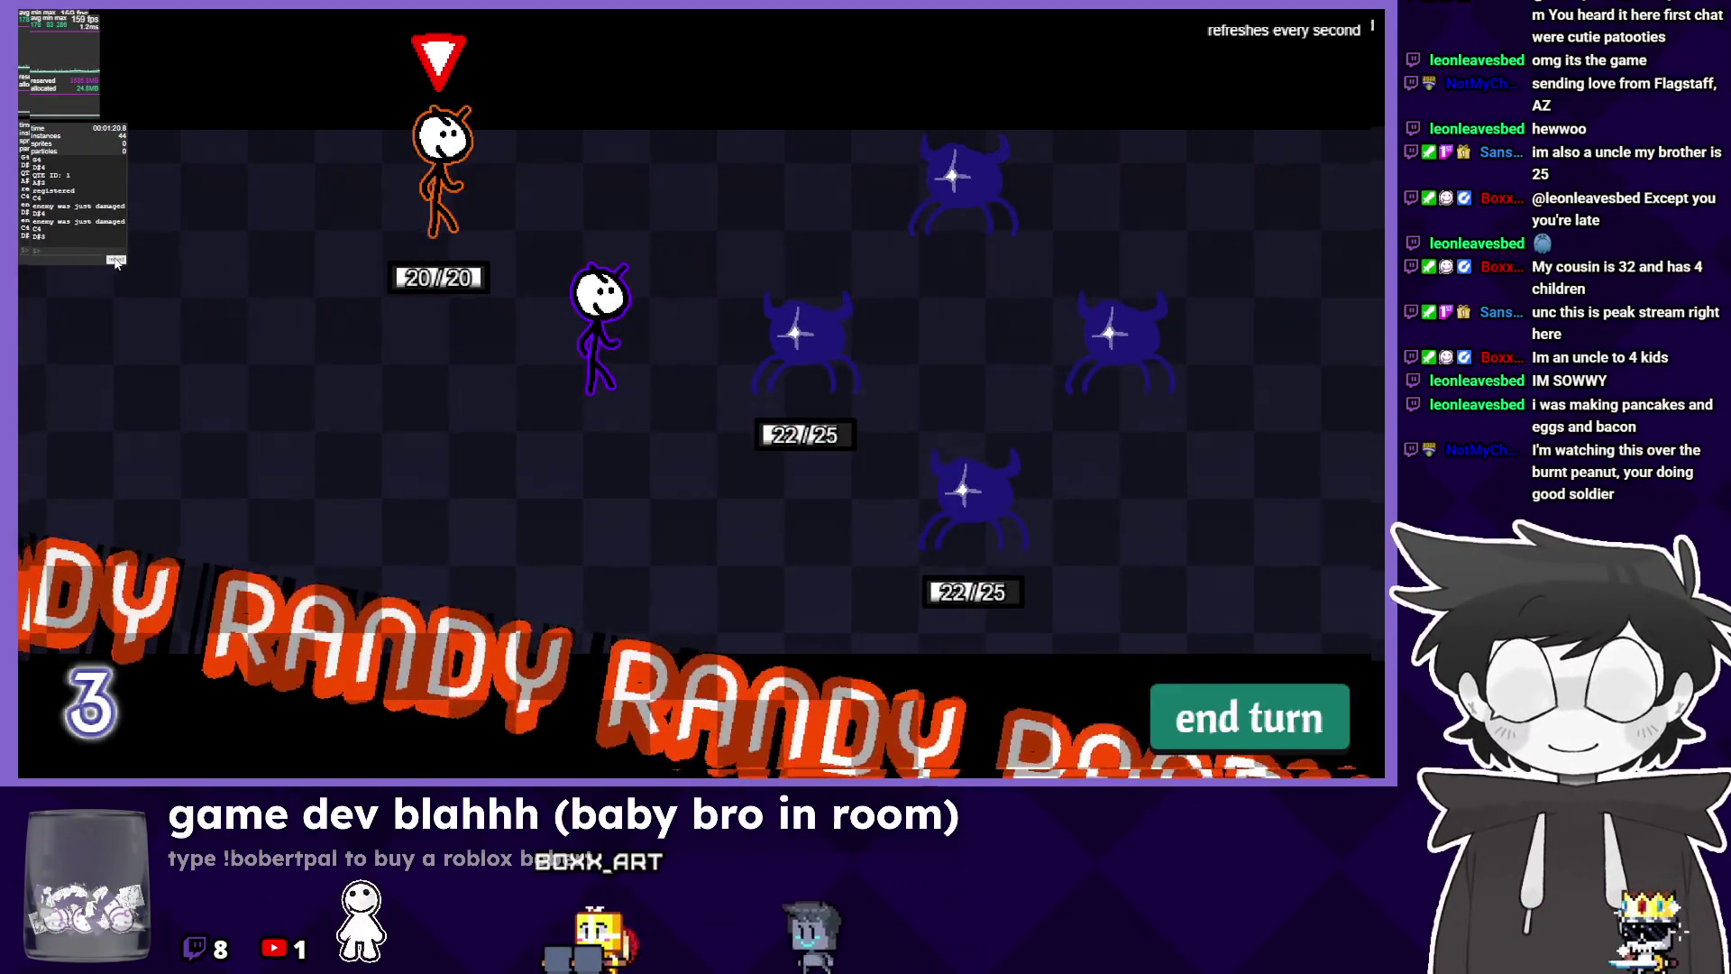
left_click(115, 260)
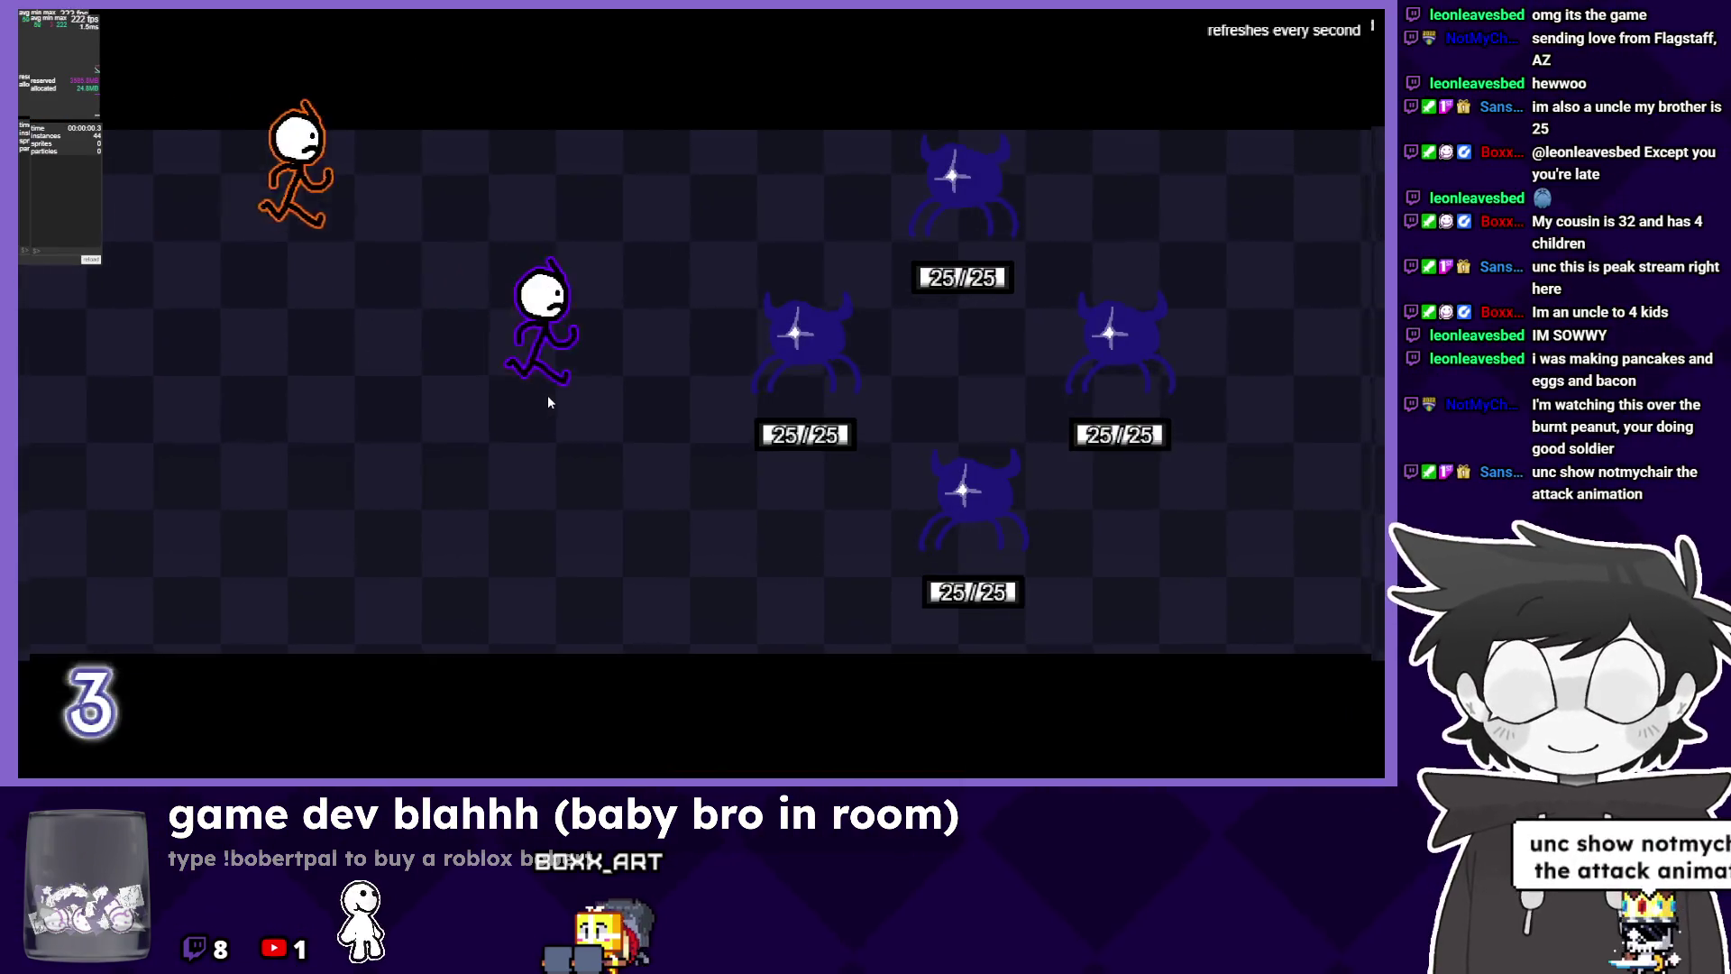
Start the battle, land Randy's Cymbal Roll, and end his turn.
left_click(255, 72)
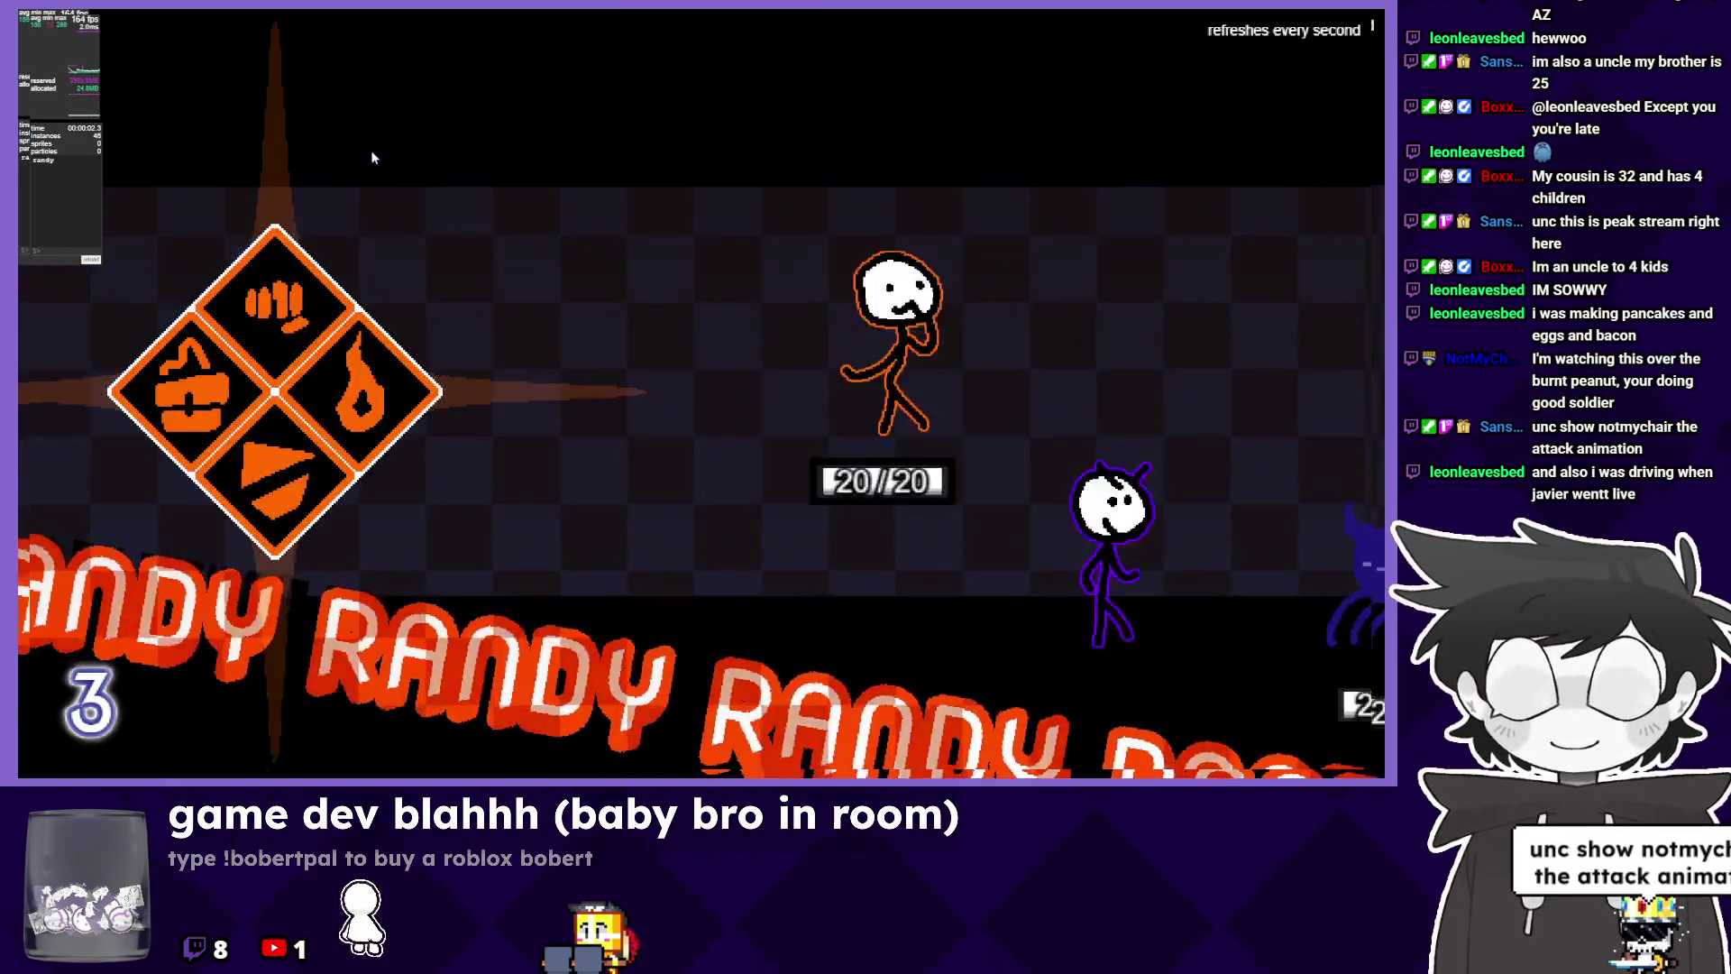
left_click(290, 302)
left_click(225, 213)
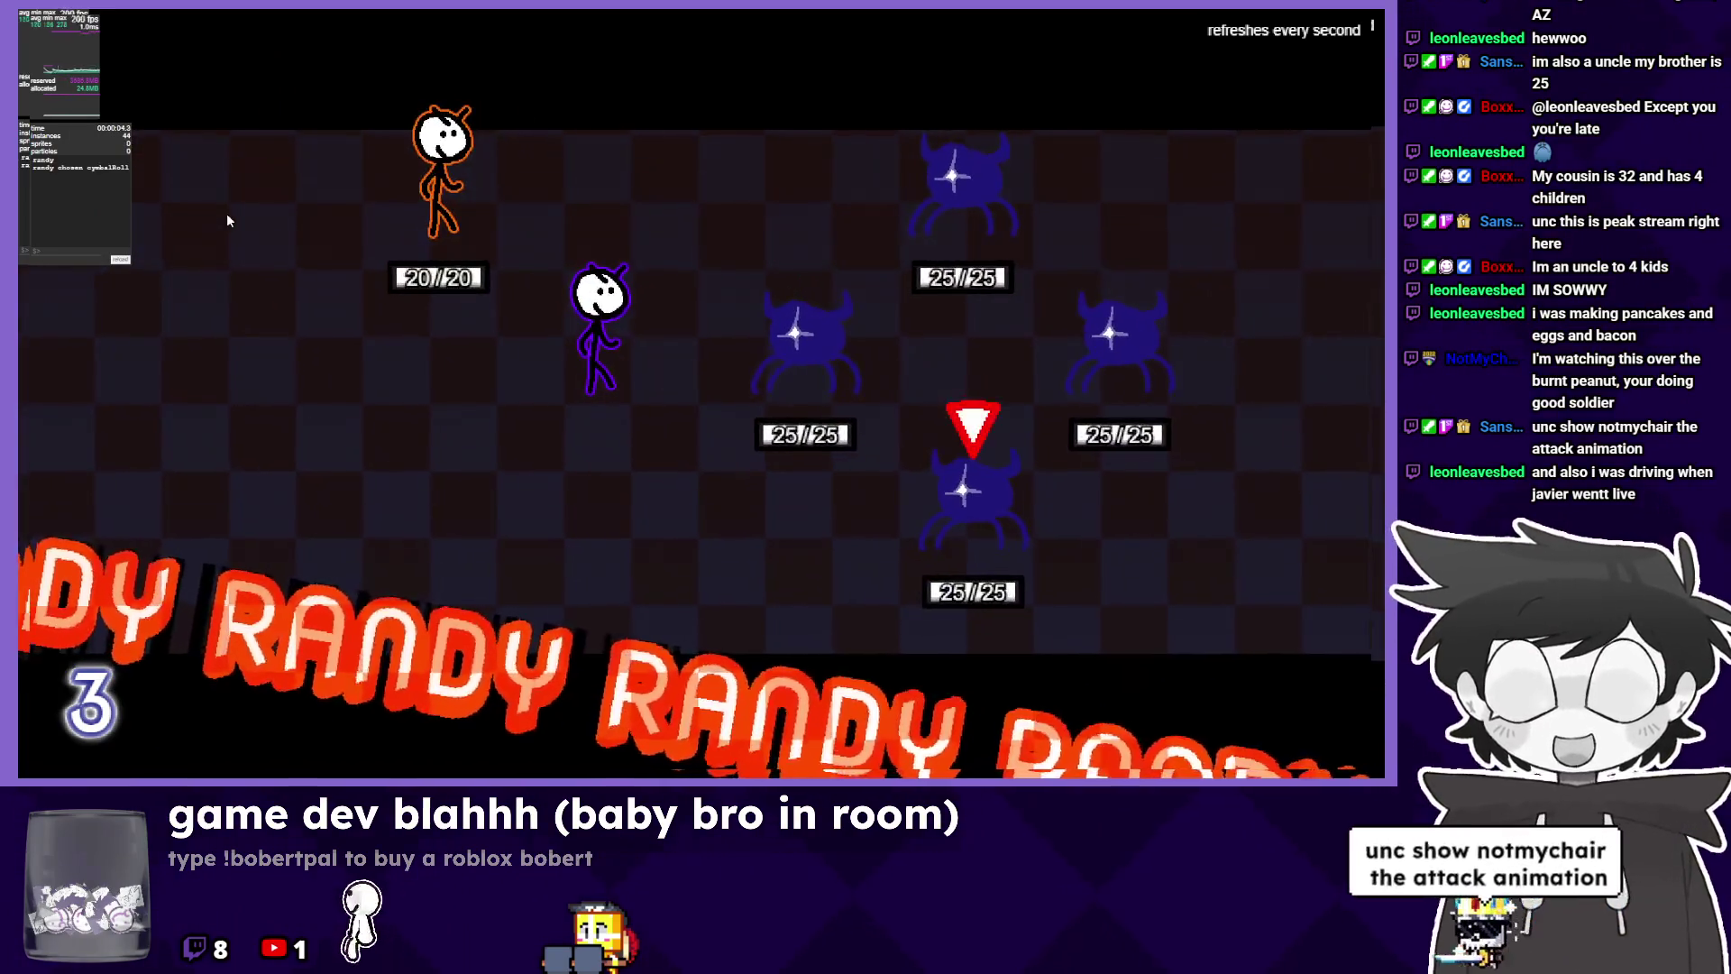
left_click(225, 212)
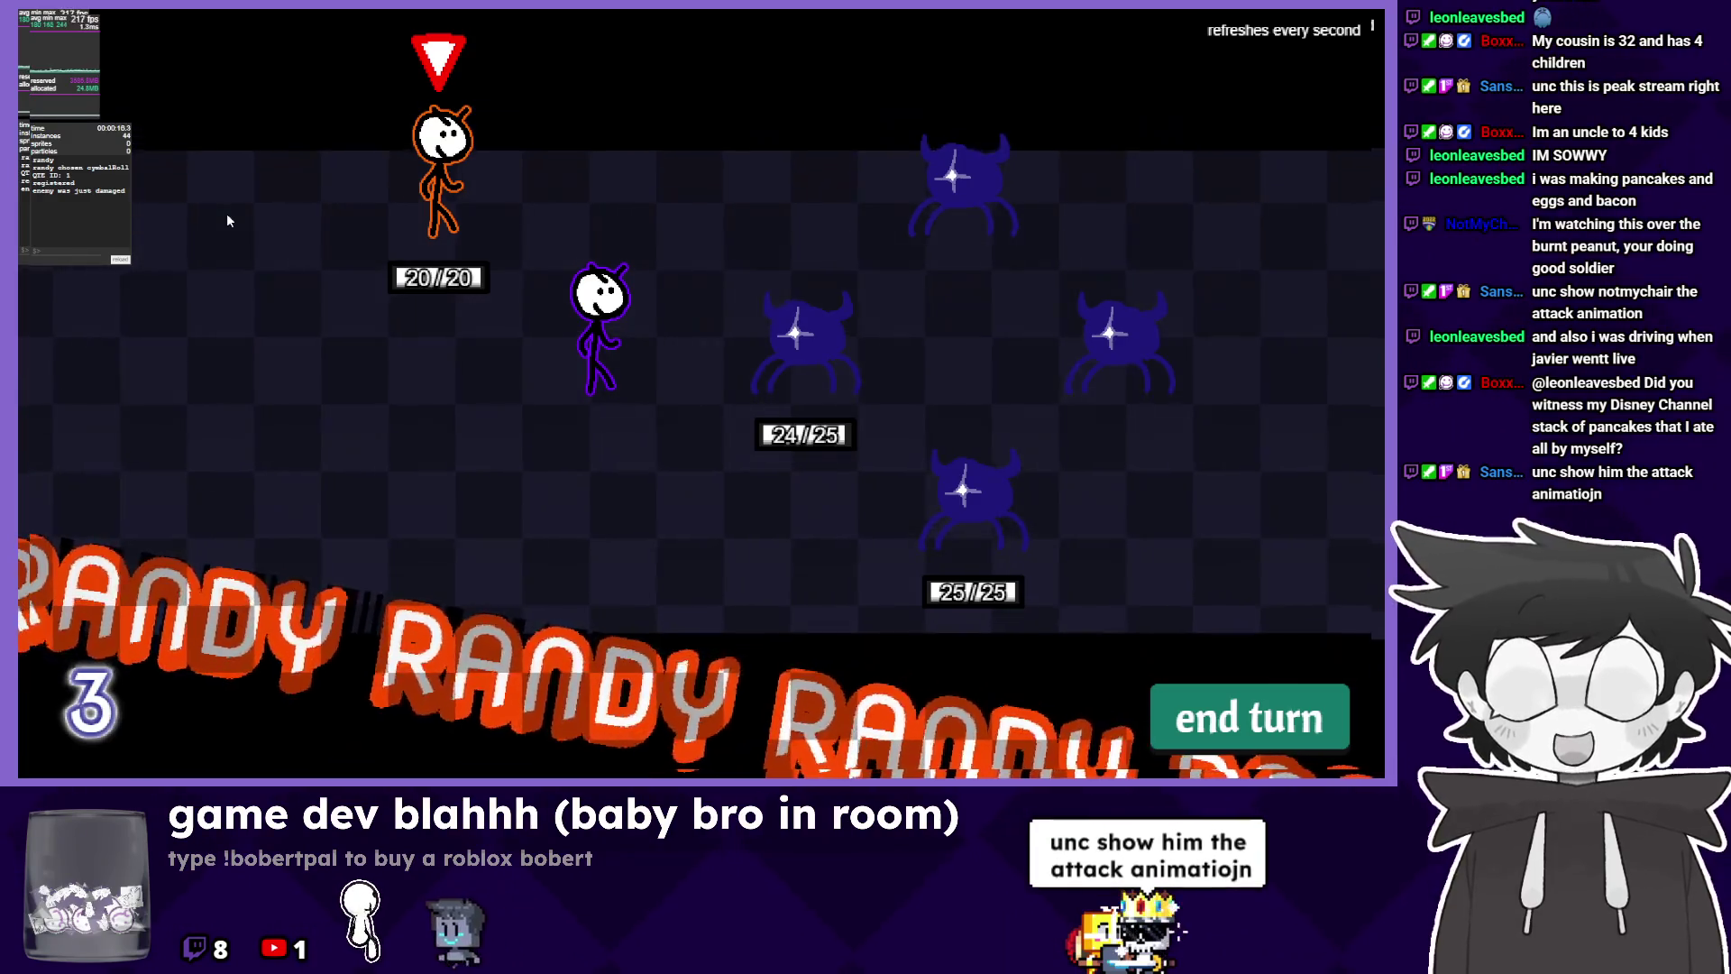
key("Tab")
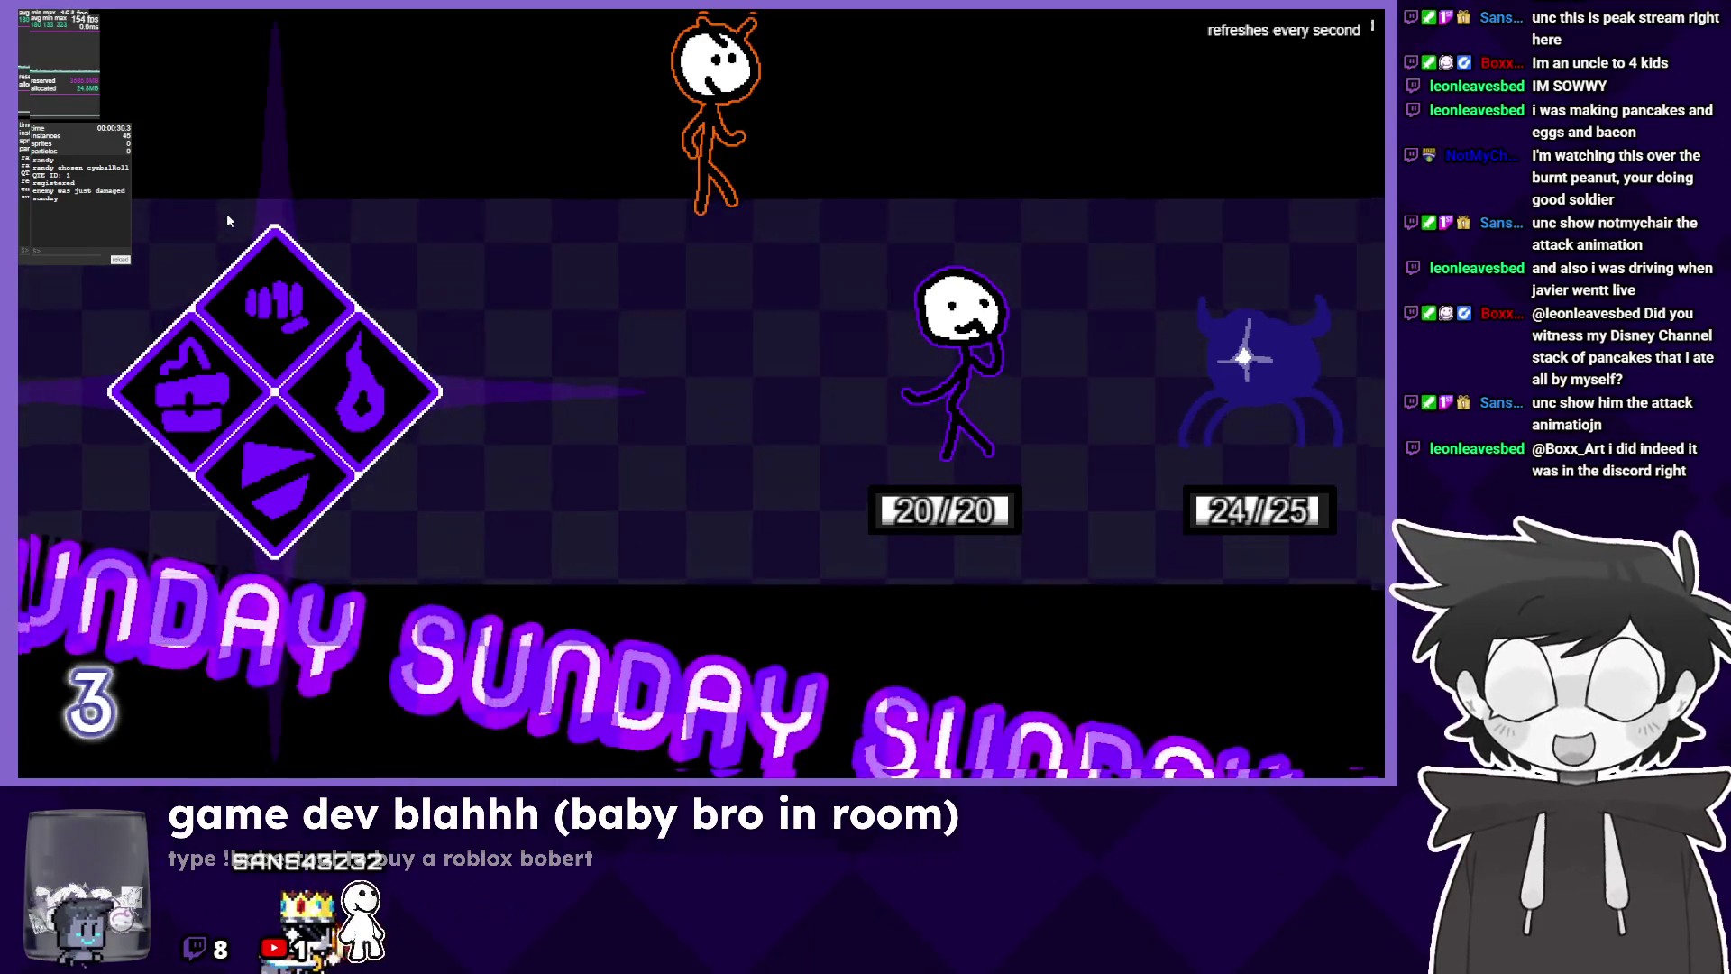
Attack with Sunday's Bag Swing and land its quick-time hits.
left_click(278, 264)
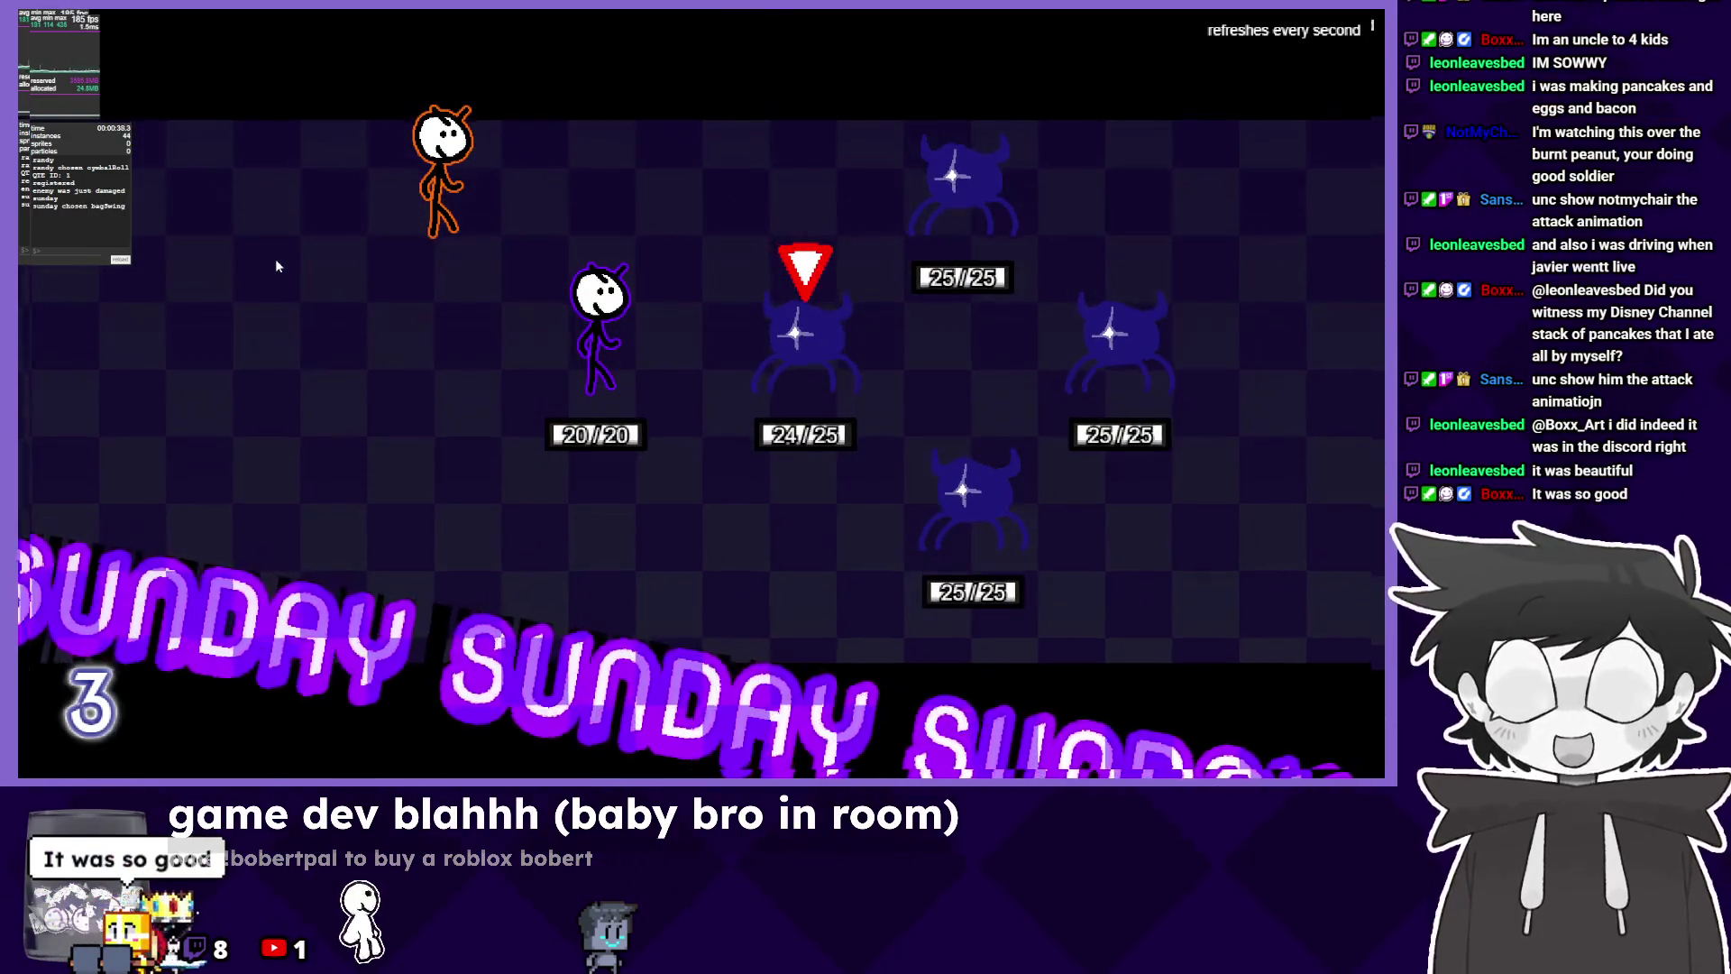
key("Return")
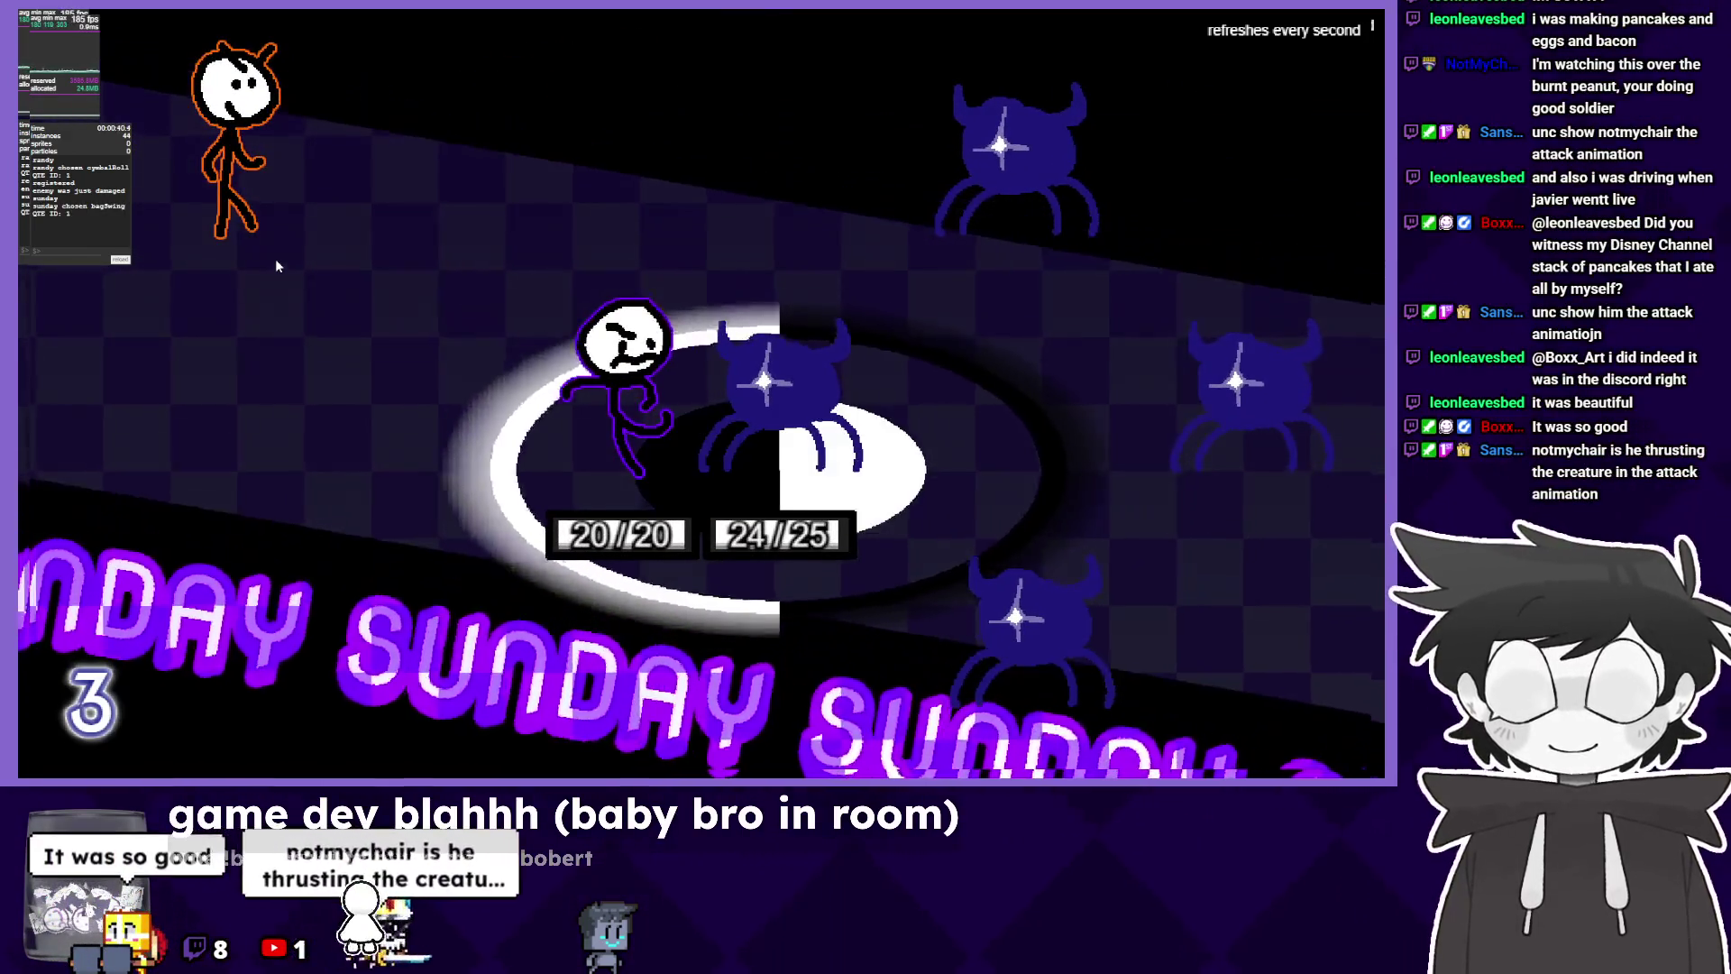
key("Return")
key("Return")
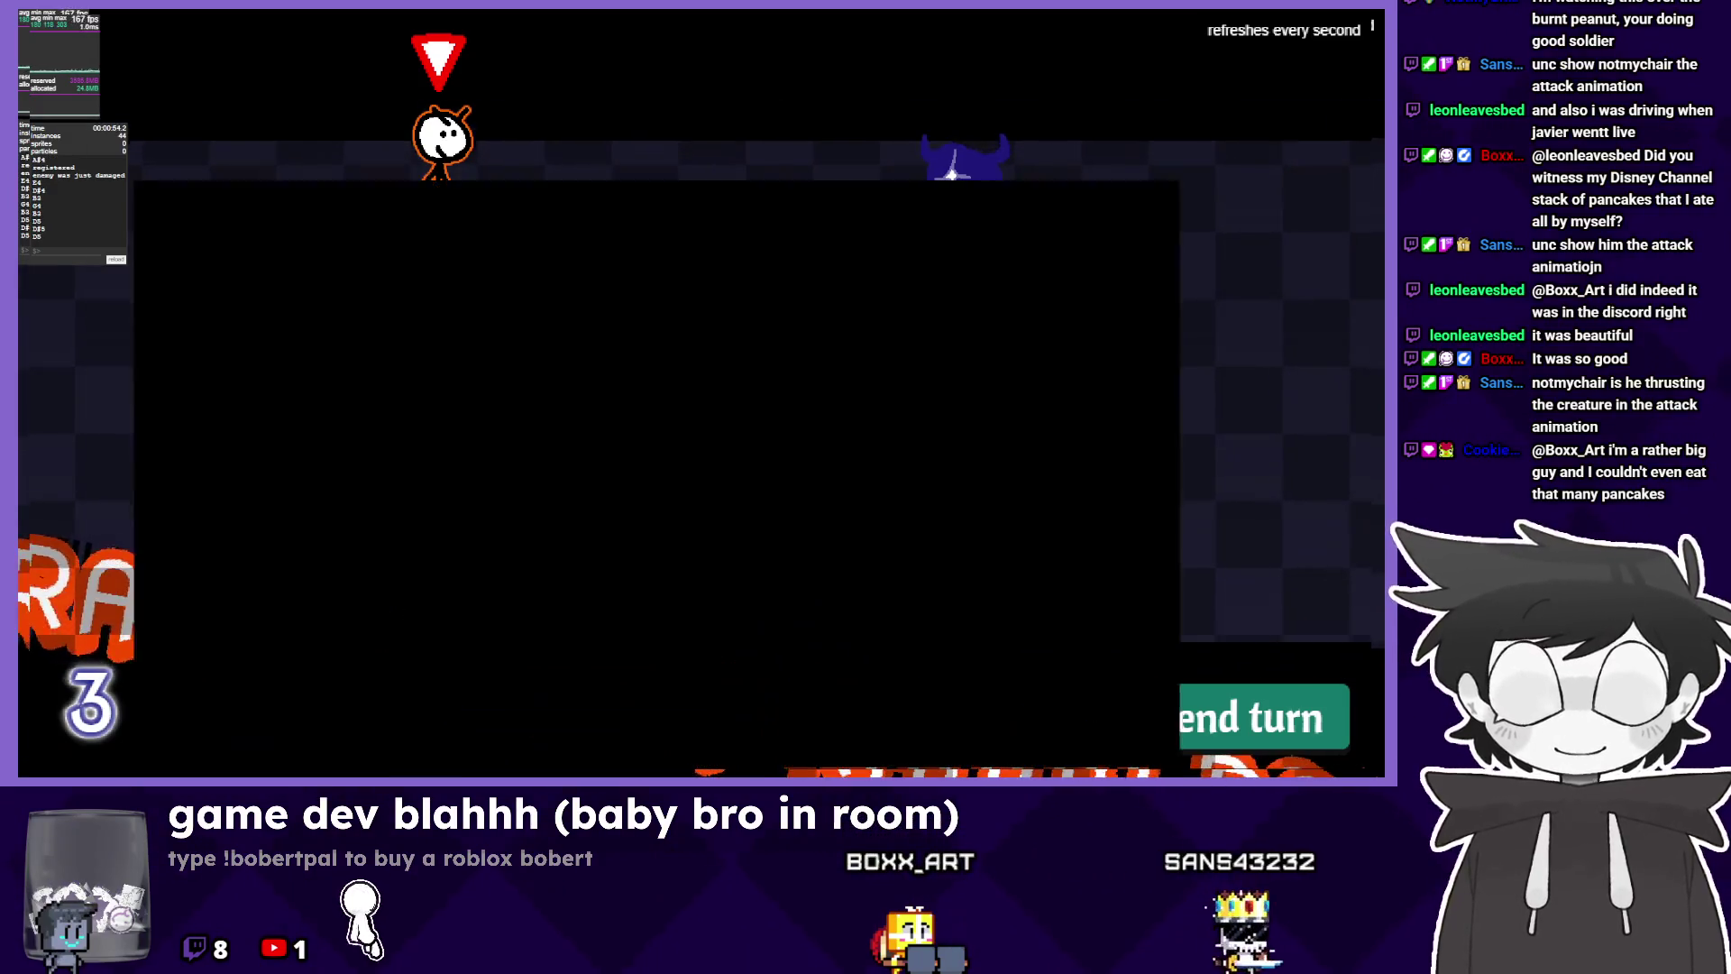
Sketch red test strokes on placeholder6's frames 1 and 2, undo both, then minimize Aseprite.
key("alt+Tab")
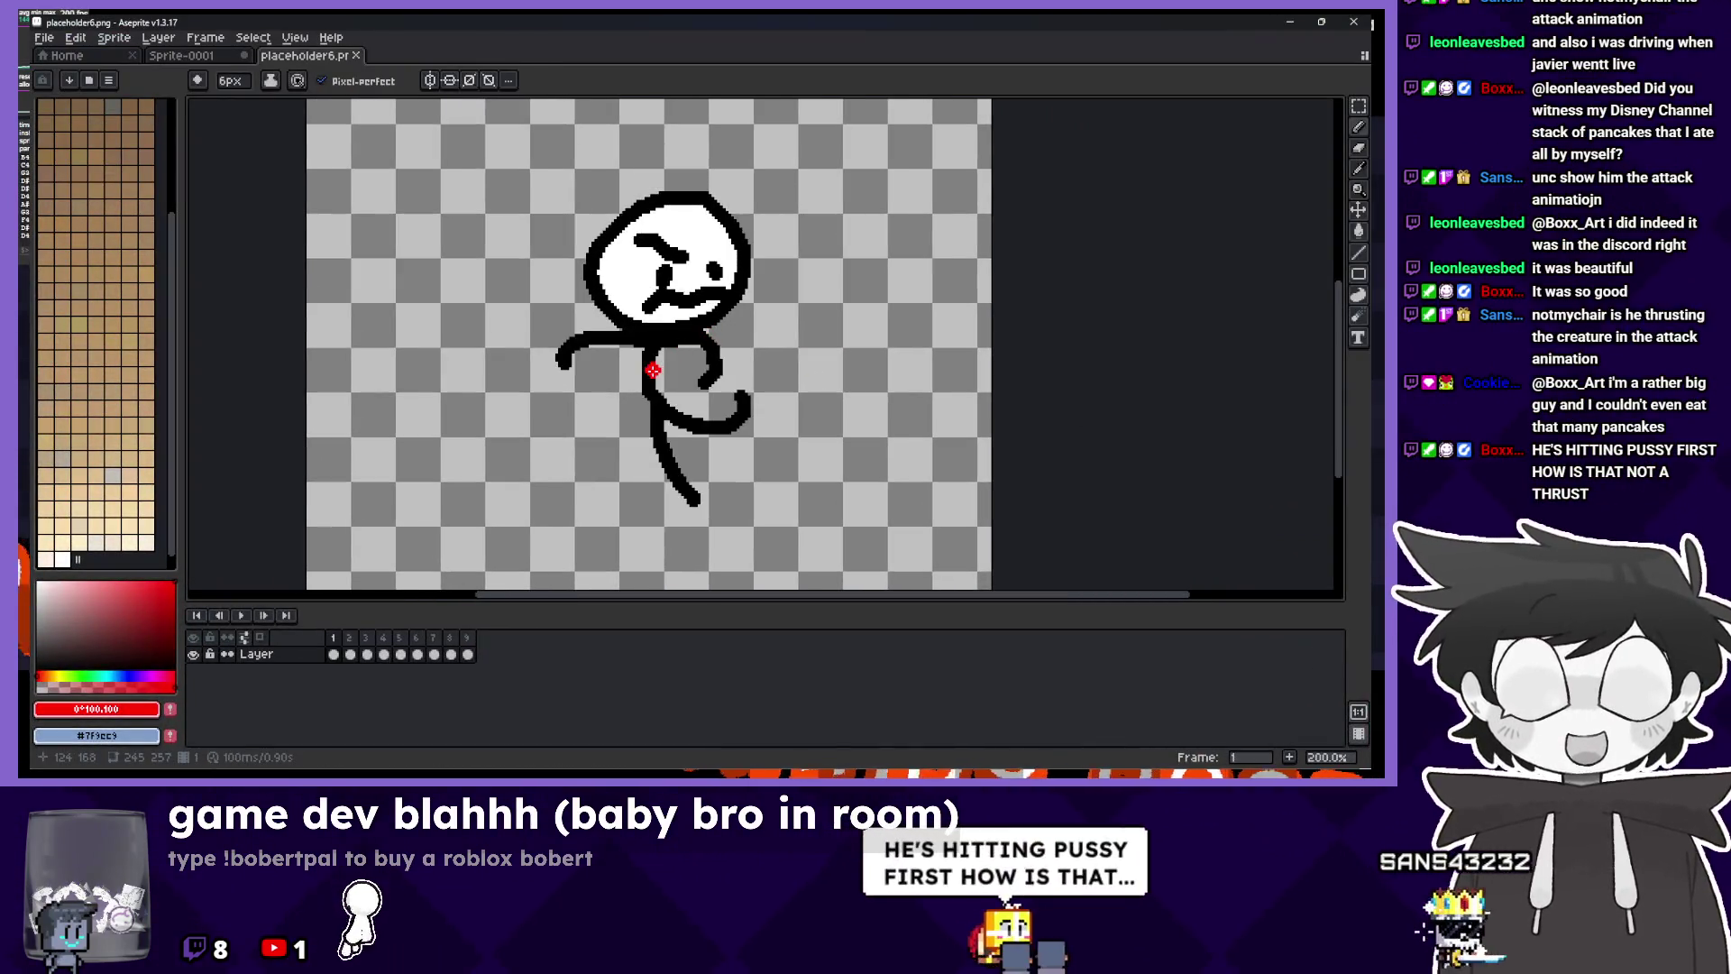
mouse_move(569, 335)
left_mouse_down()
mouse_move(583, 345)
mouse_move(801, 216)
left_mouse_up()
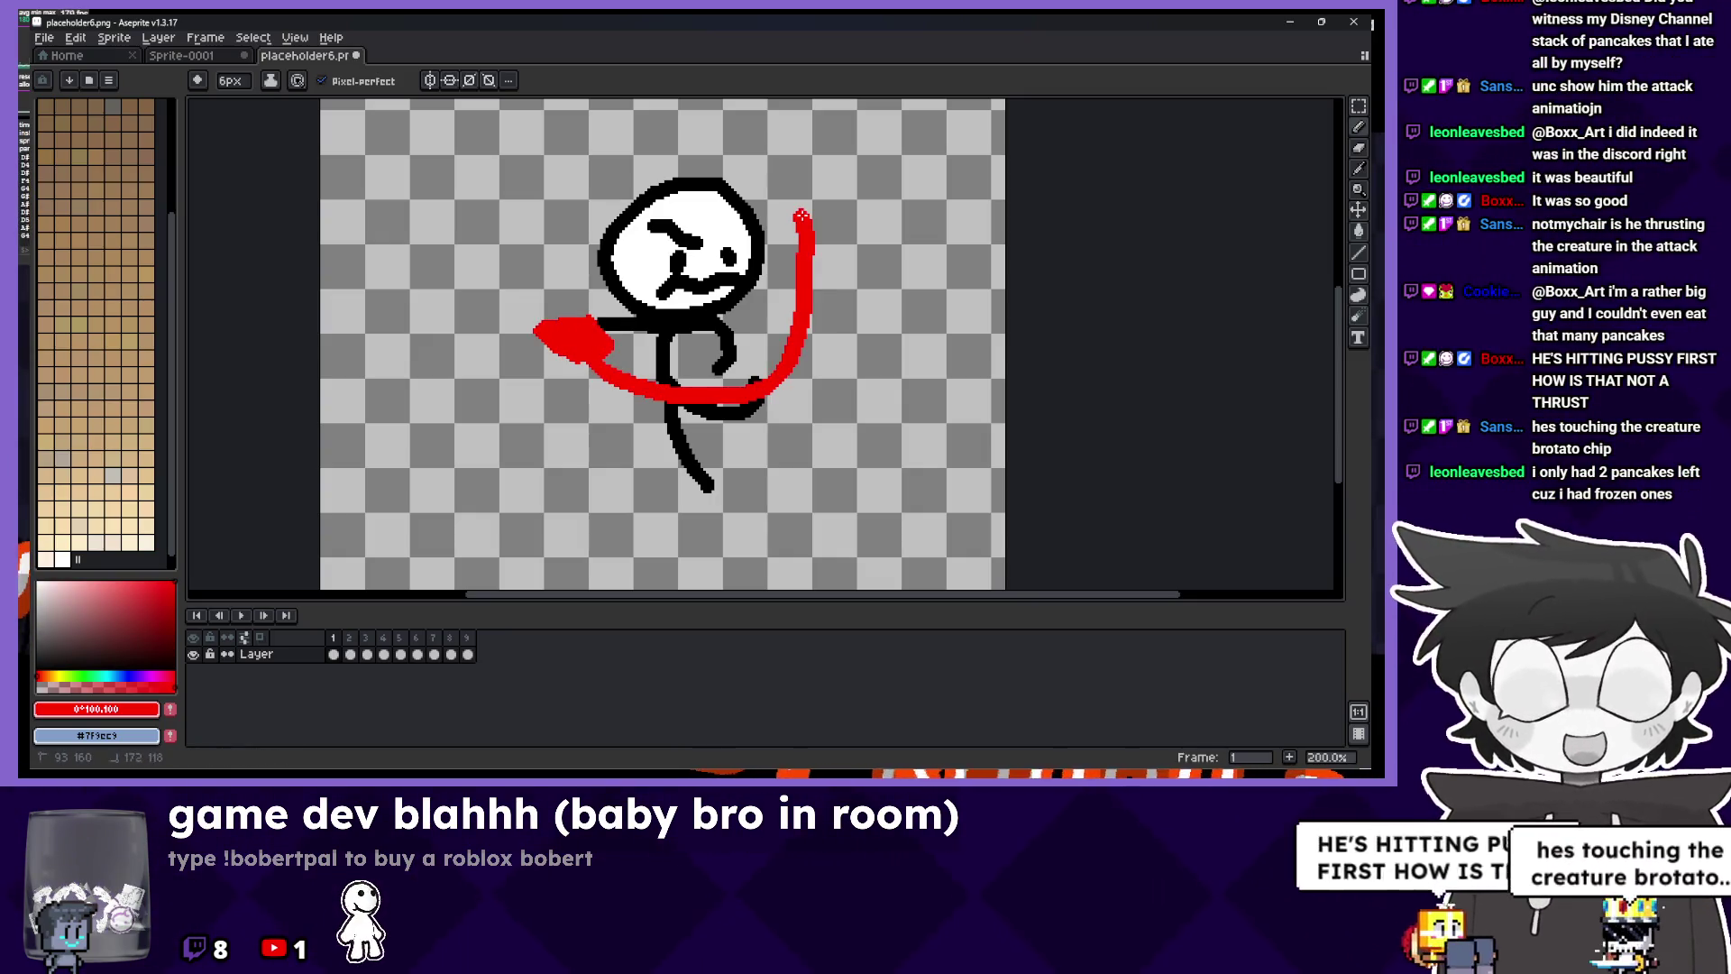
key("period")
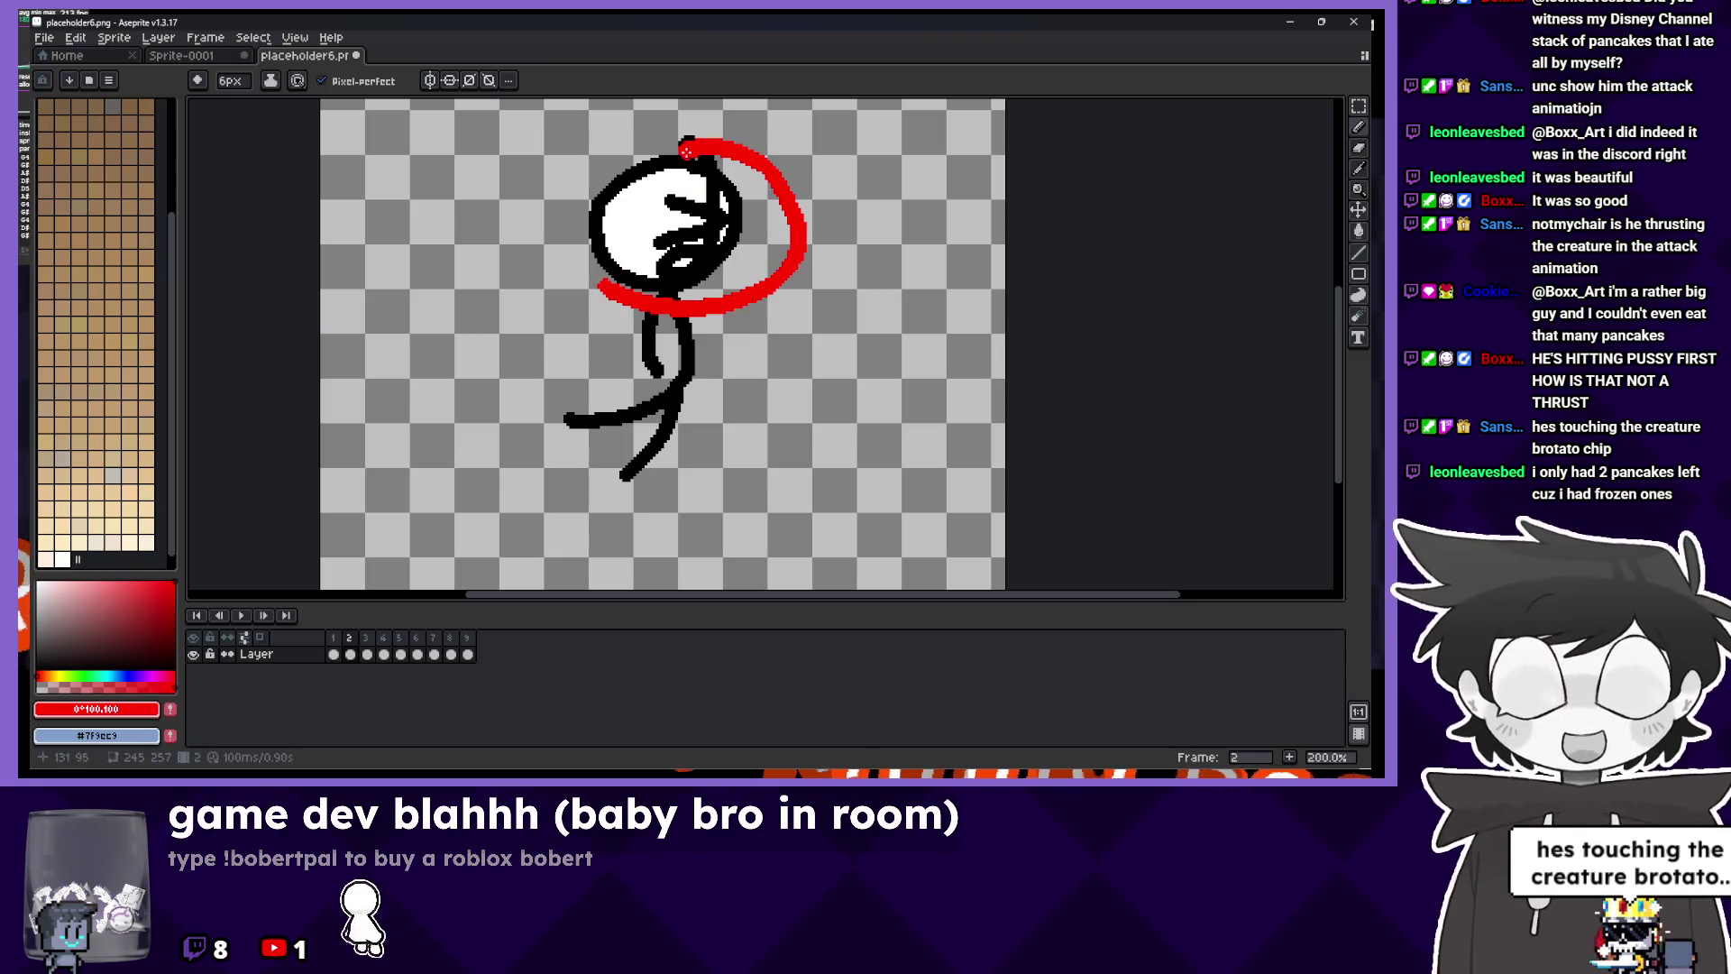
key("ctrl+z")
key("ctrl+z")
key("ctrl+z")
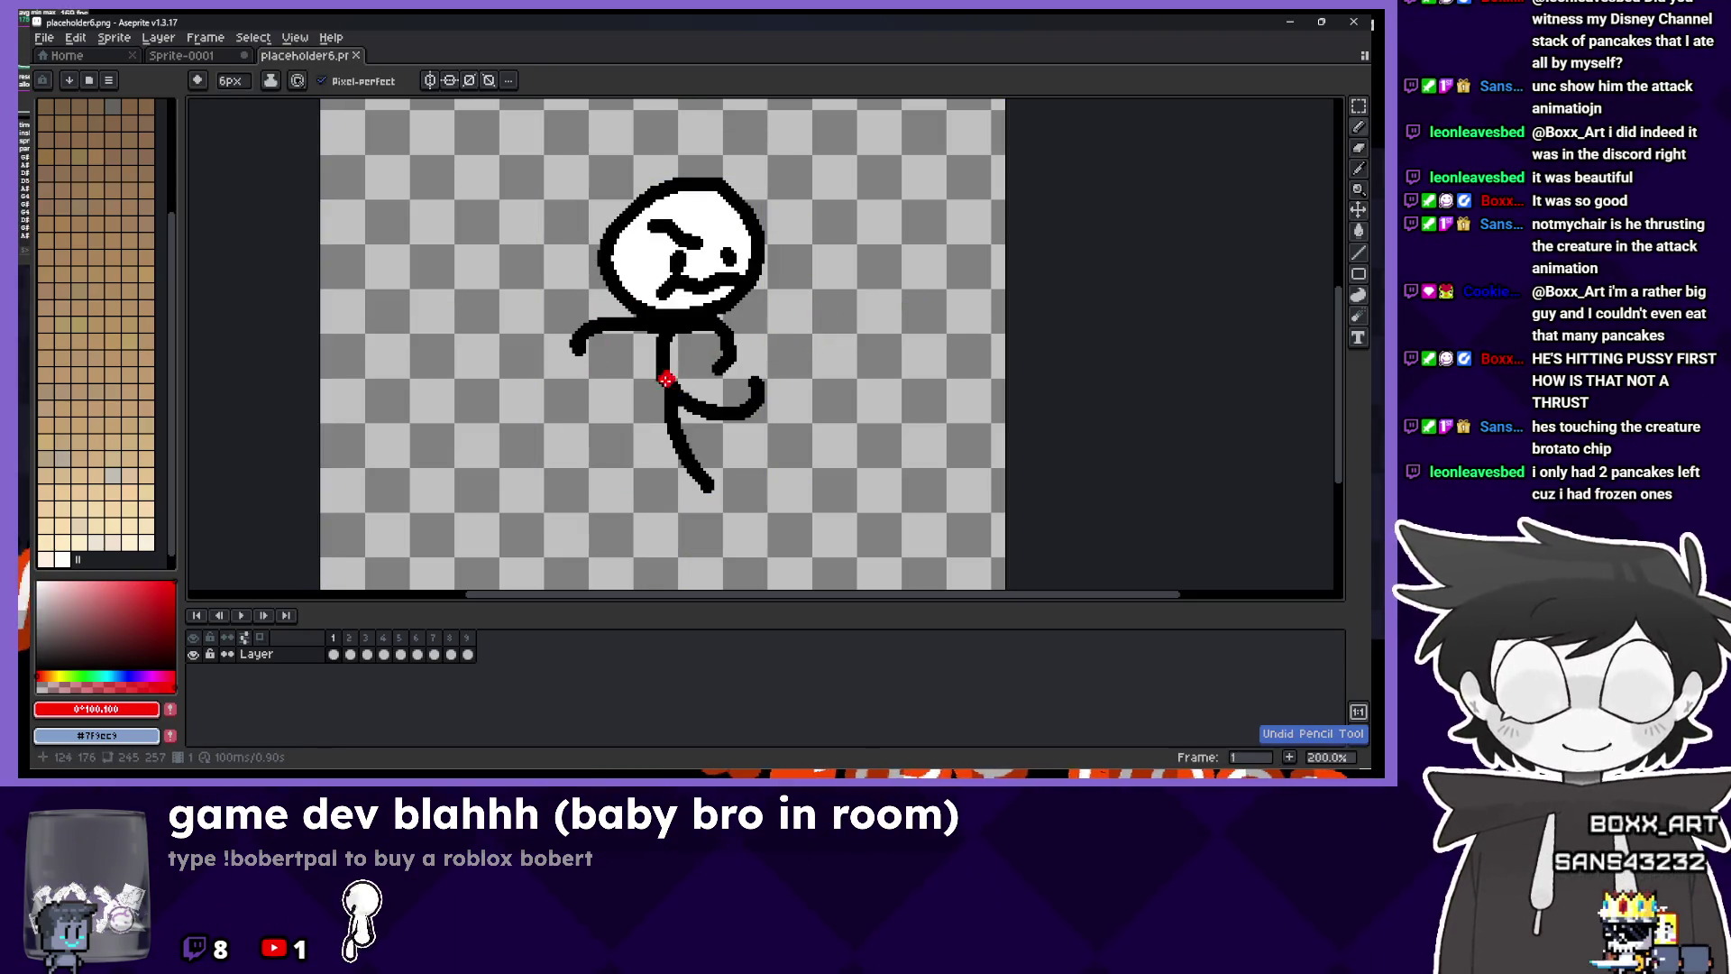
key("period")
left_click_drag(660, 371, 733, 376)
key("ctrl+z")
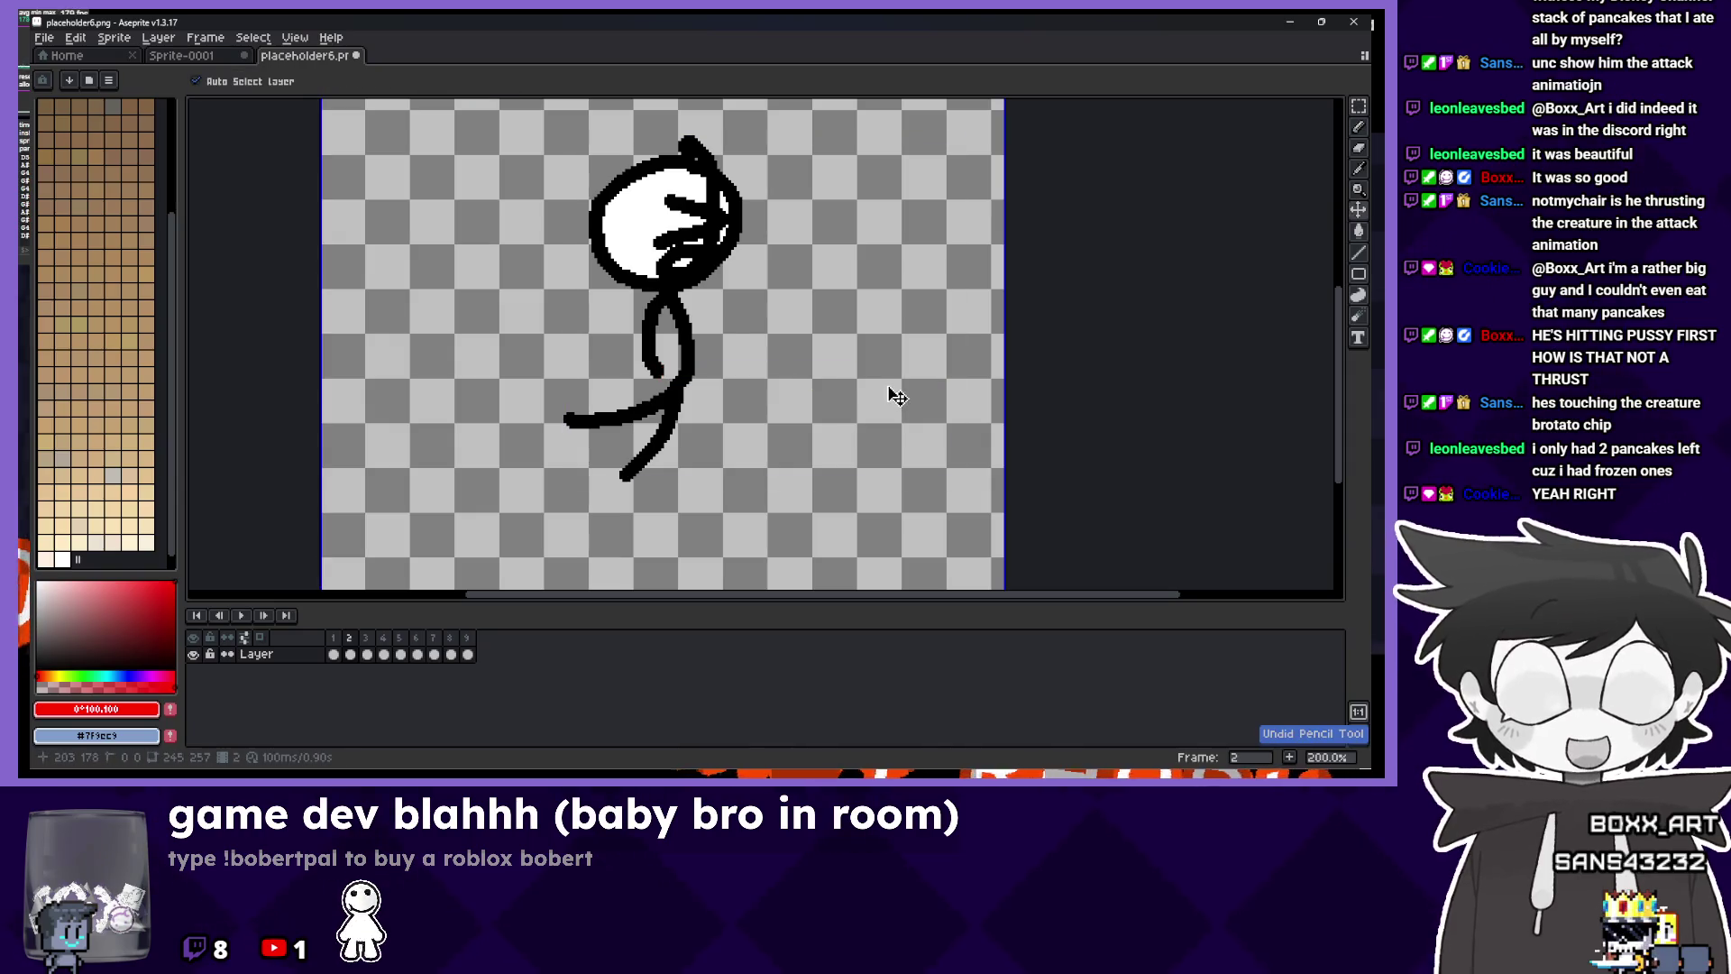
key("comma")
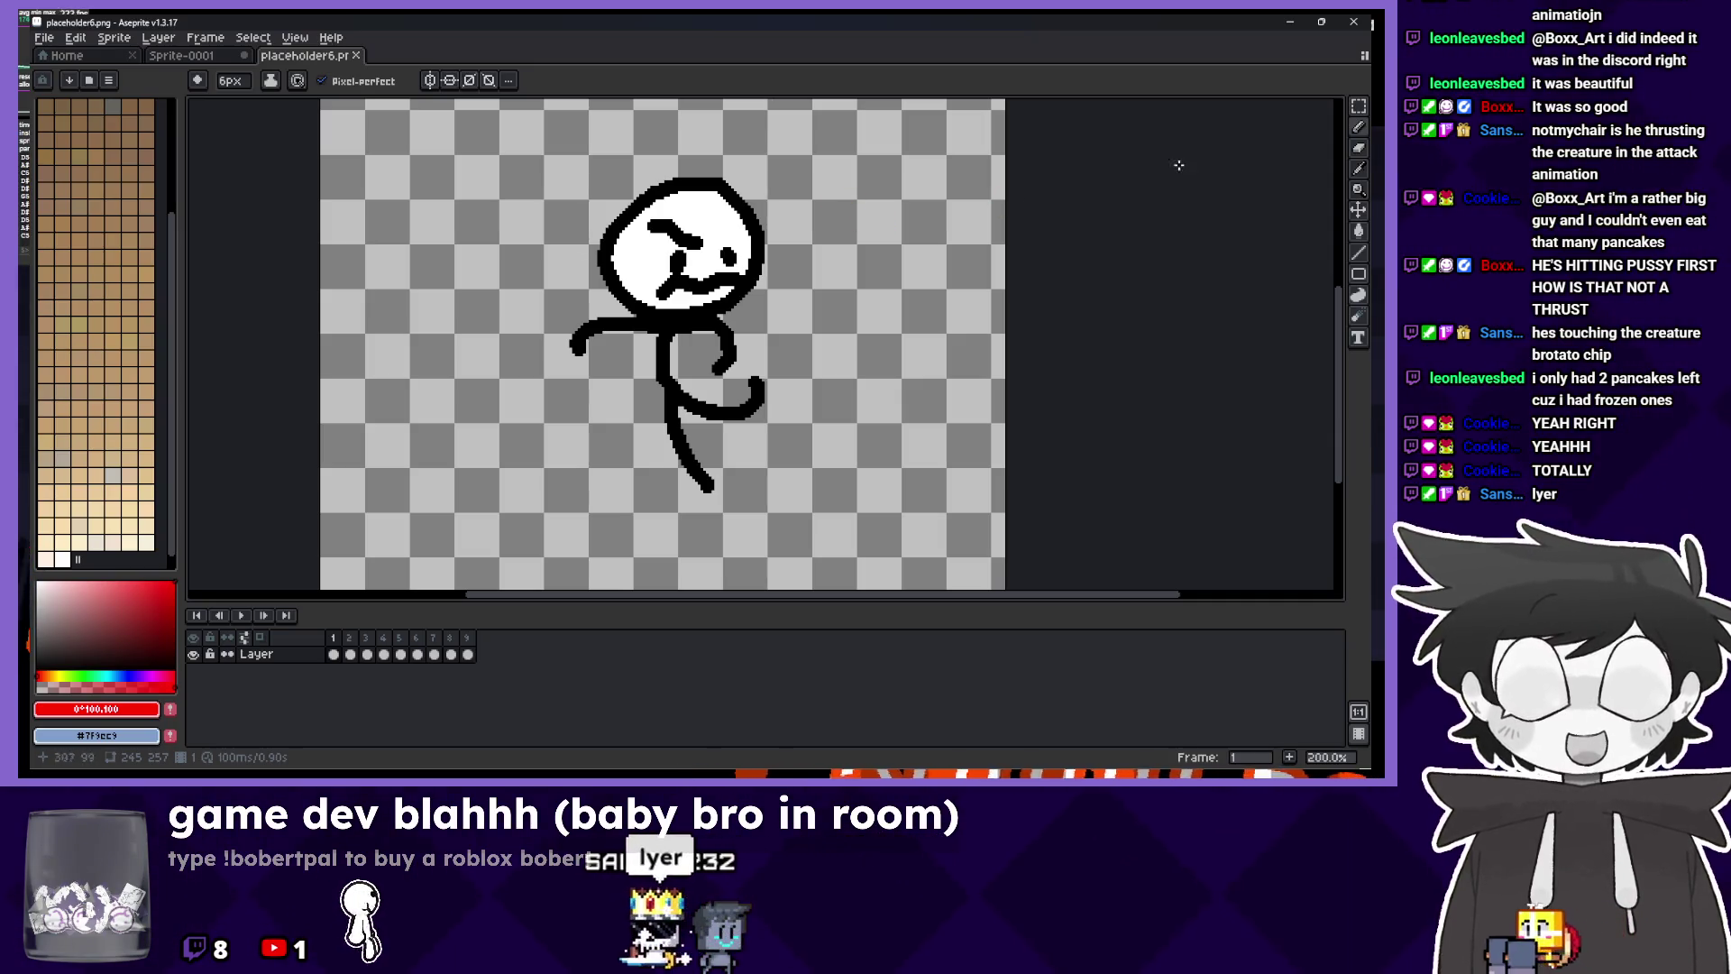
left_click(1289, 20)
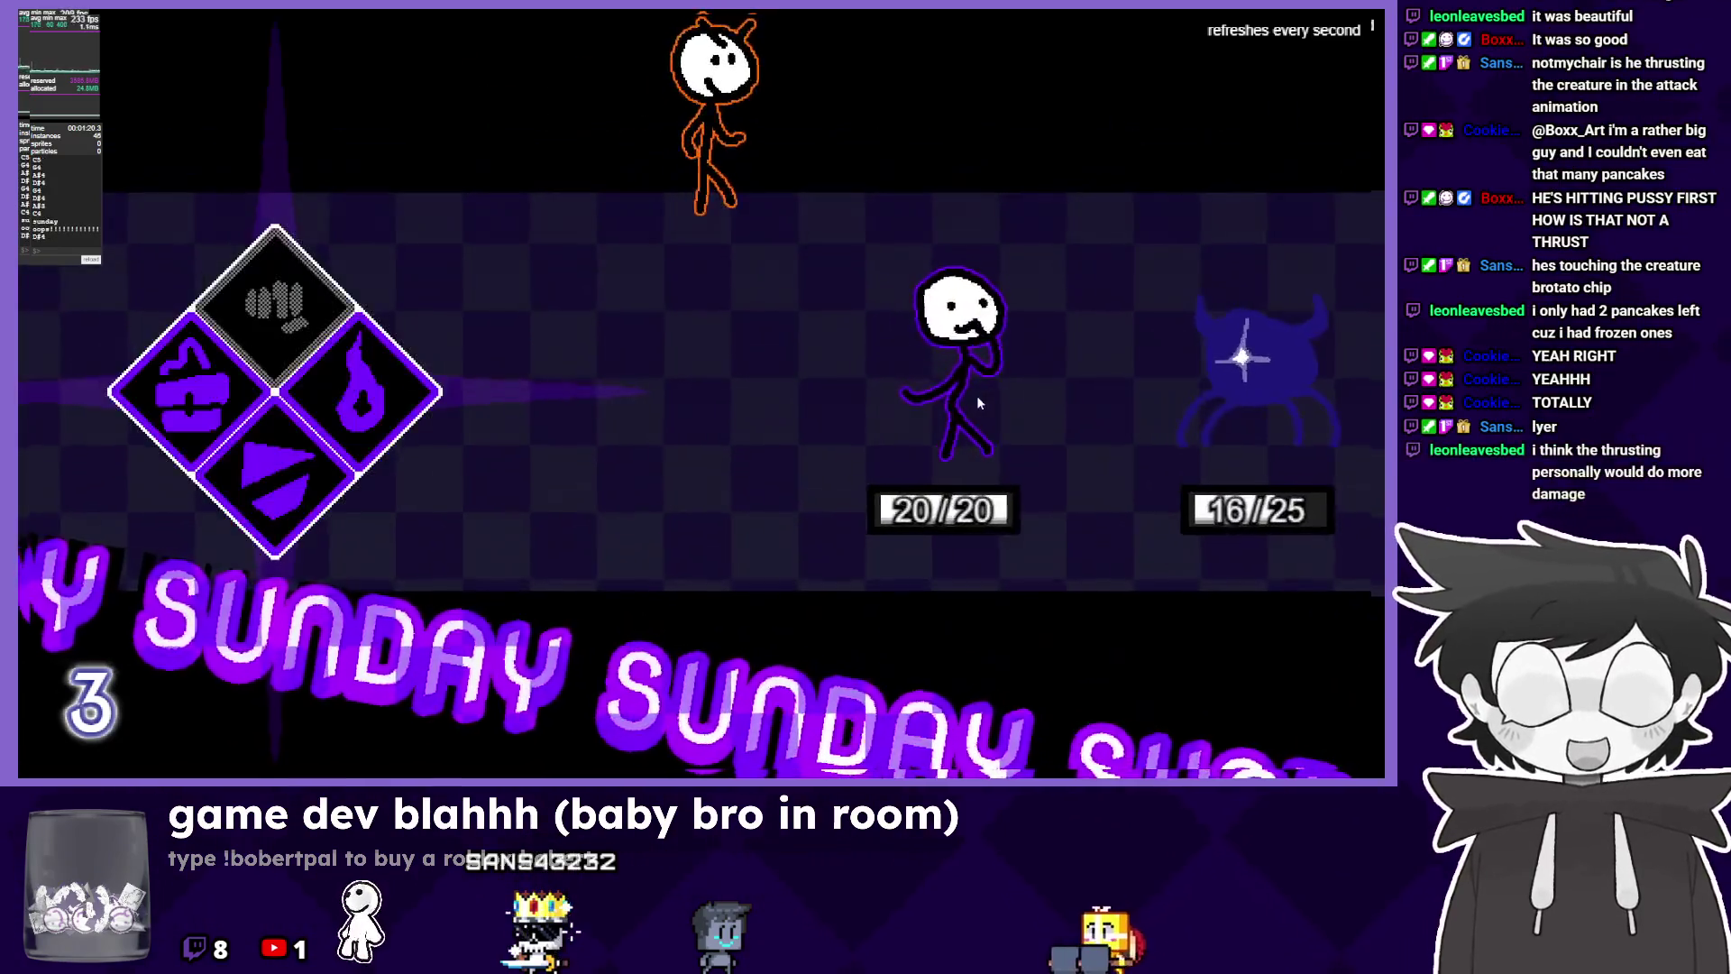
Choose SPECIALS for Sunday to pass the turn to Randy, then close the preview.
key("Right")
key("Return")
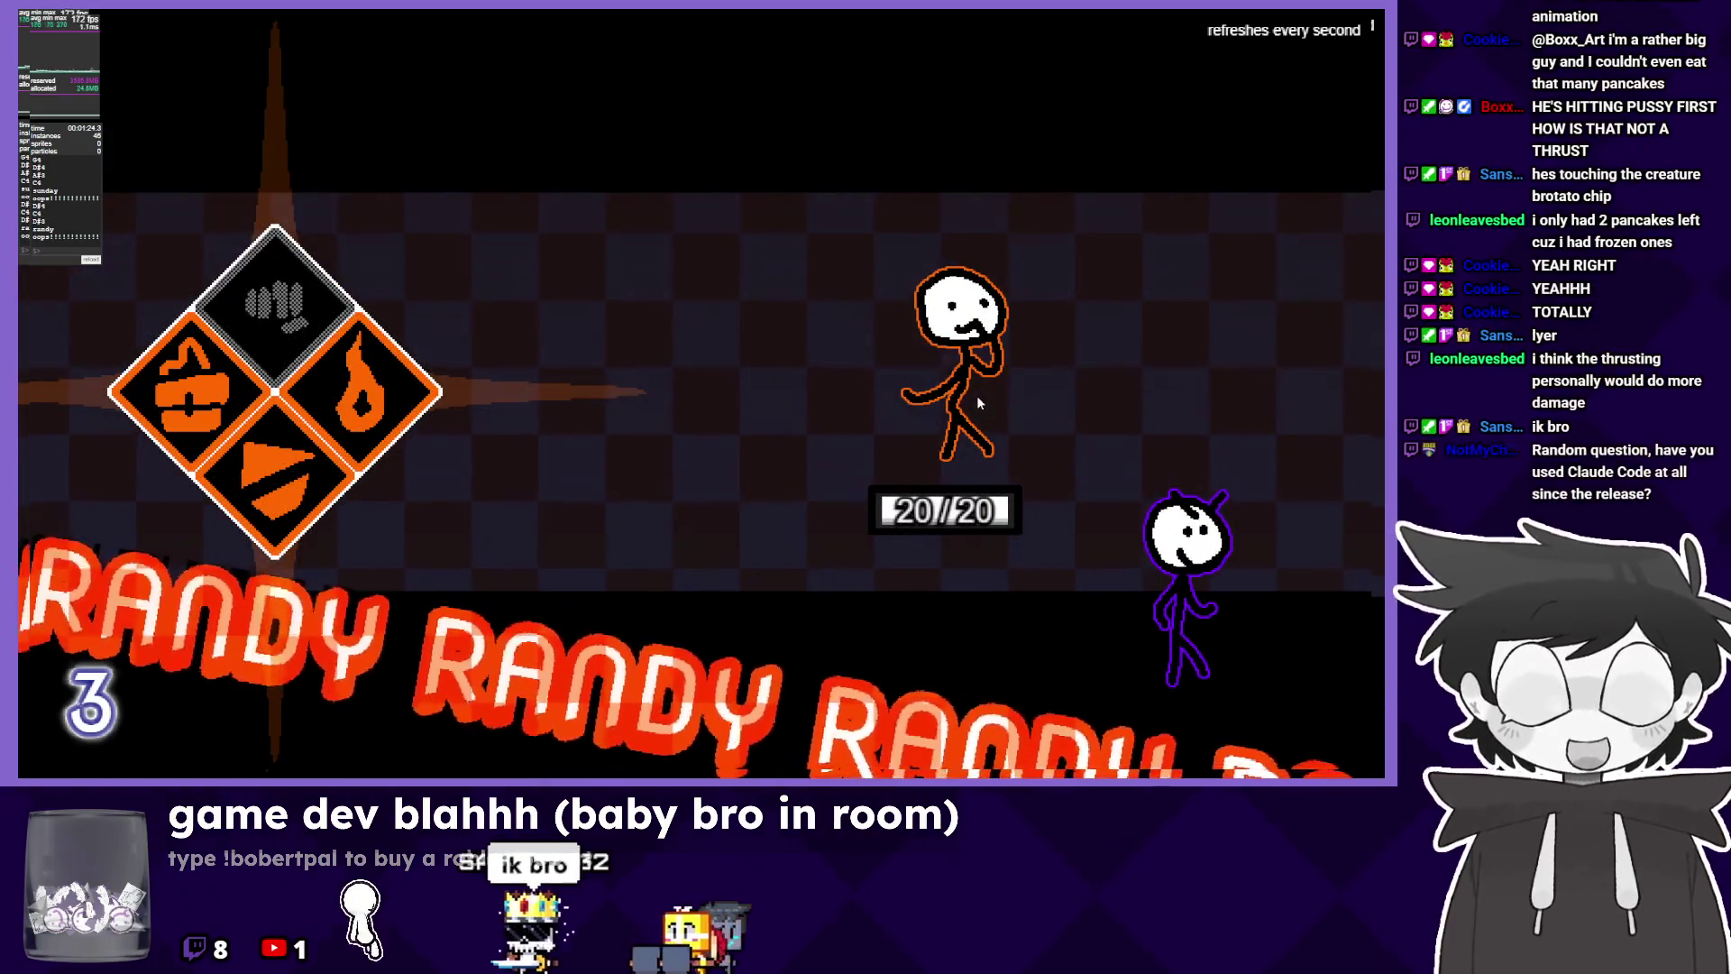
key("alt+F4")
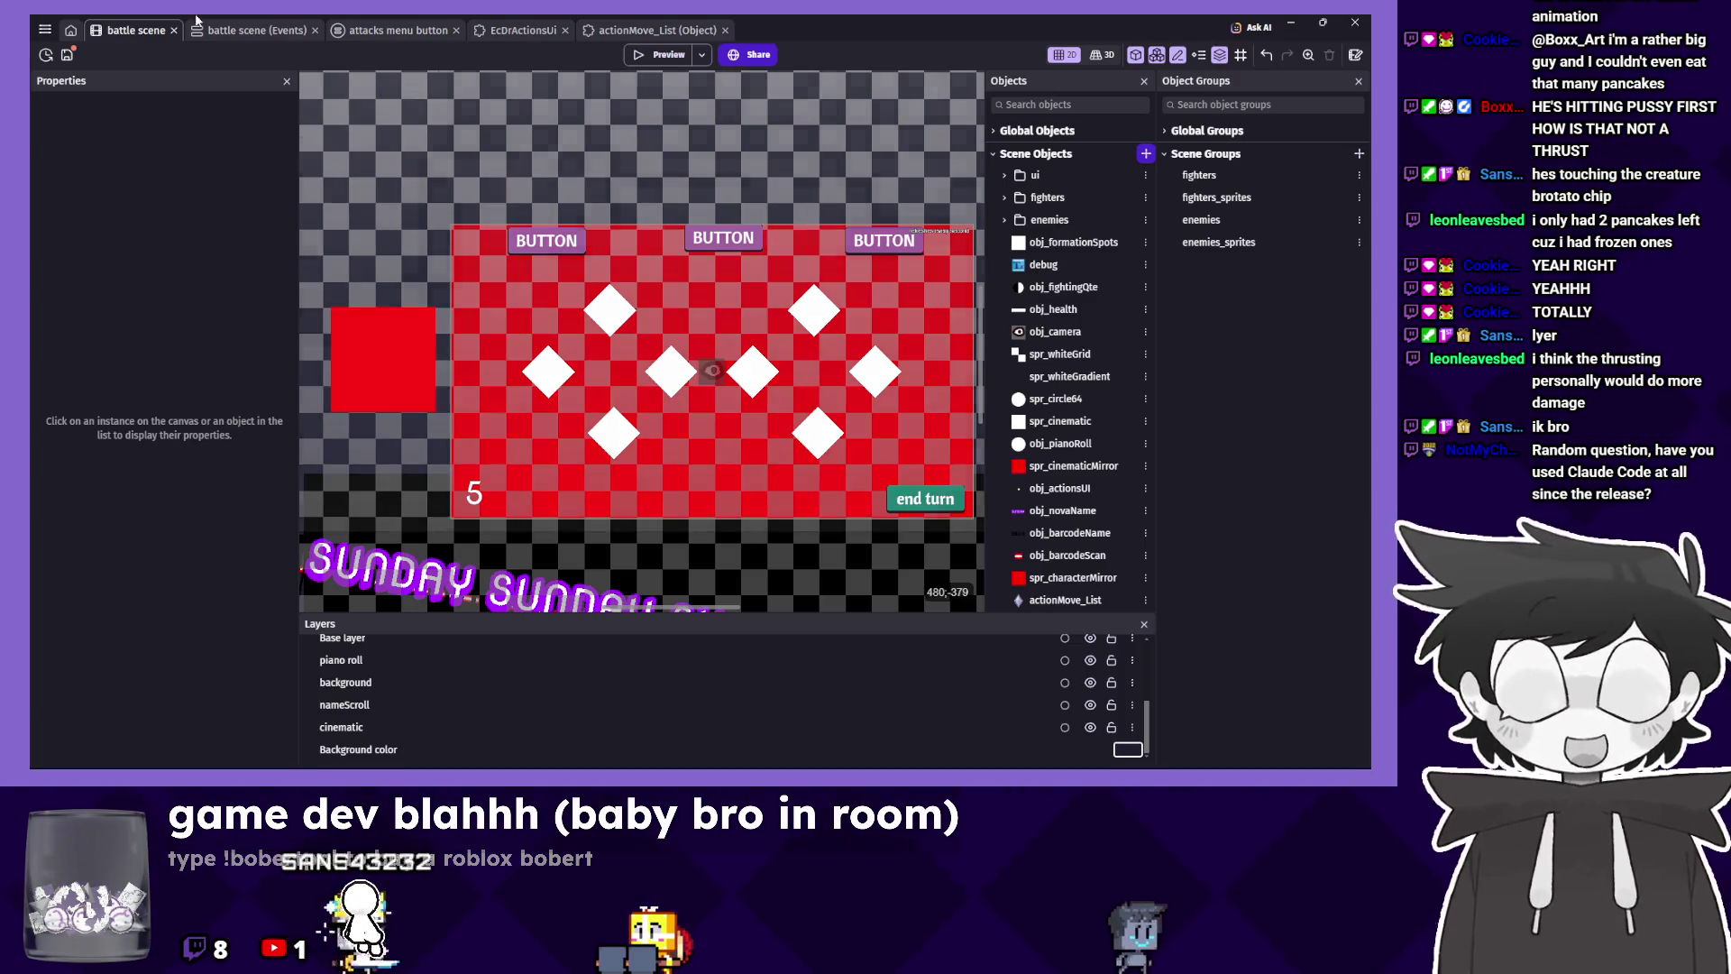
Open the battle scene's event sheet, then briefly open and close the AI assistant chat.
left_click(286, 33)
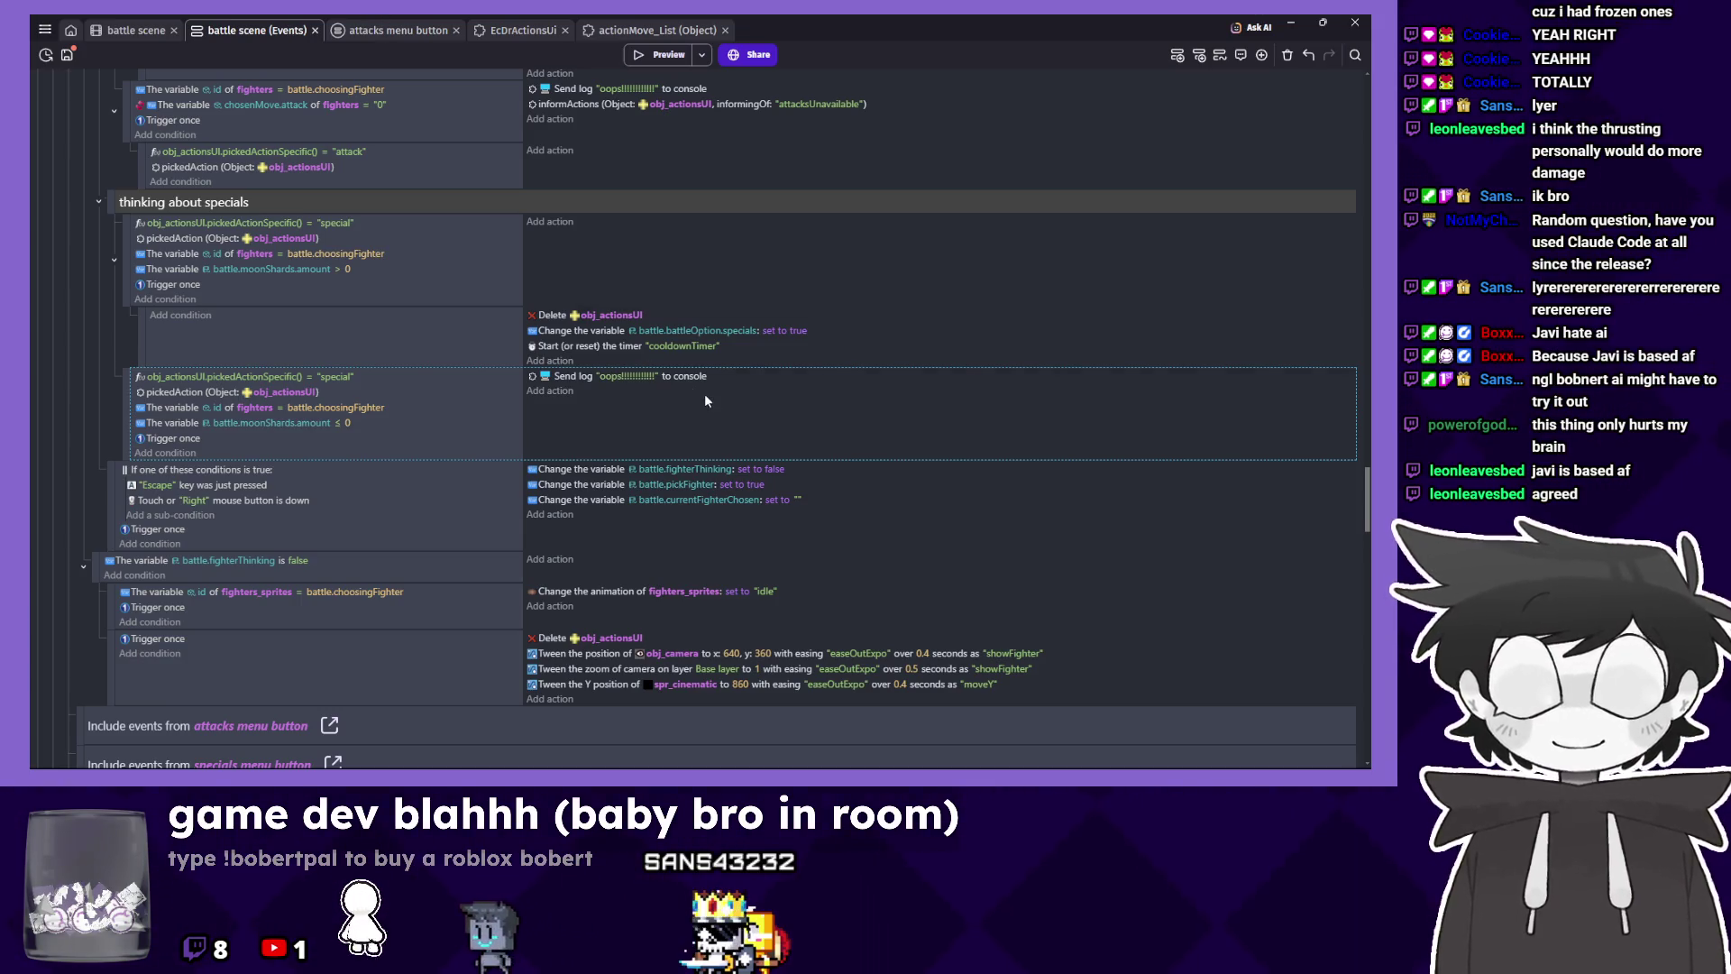
scroll(706, 401, "up", 3)
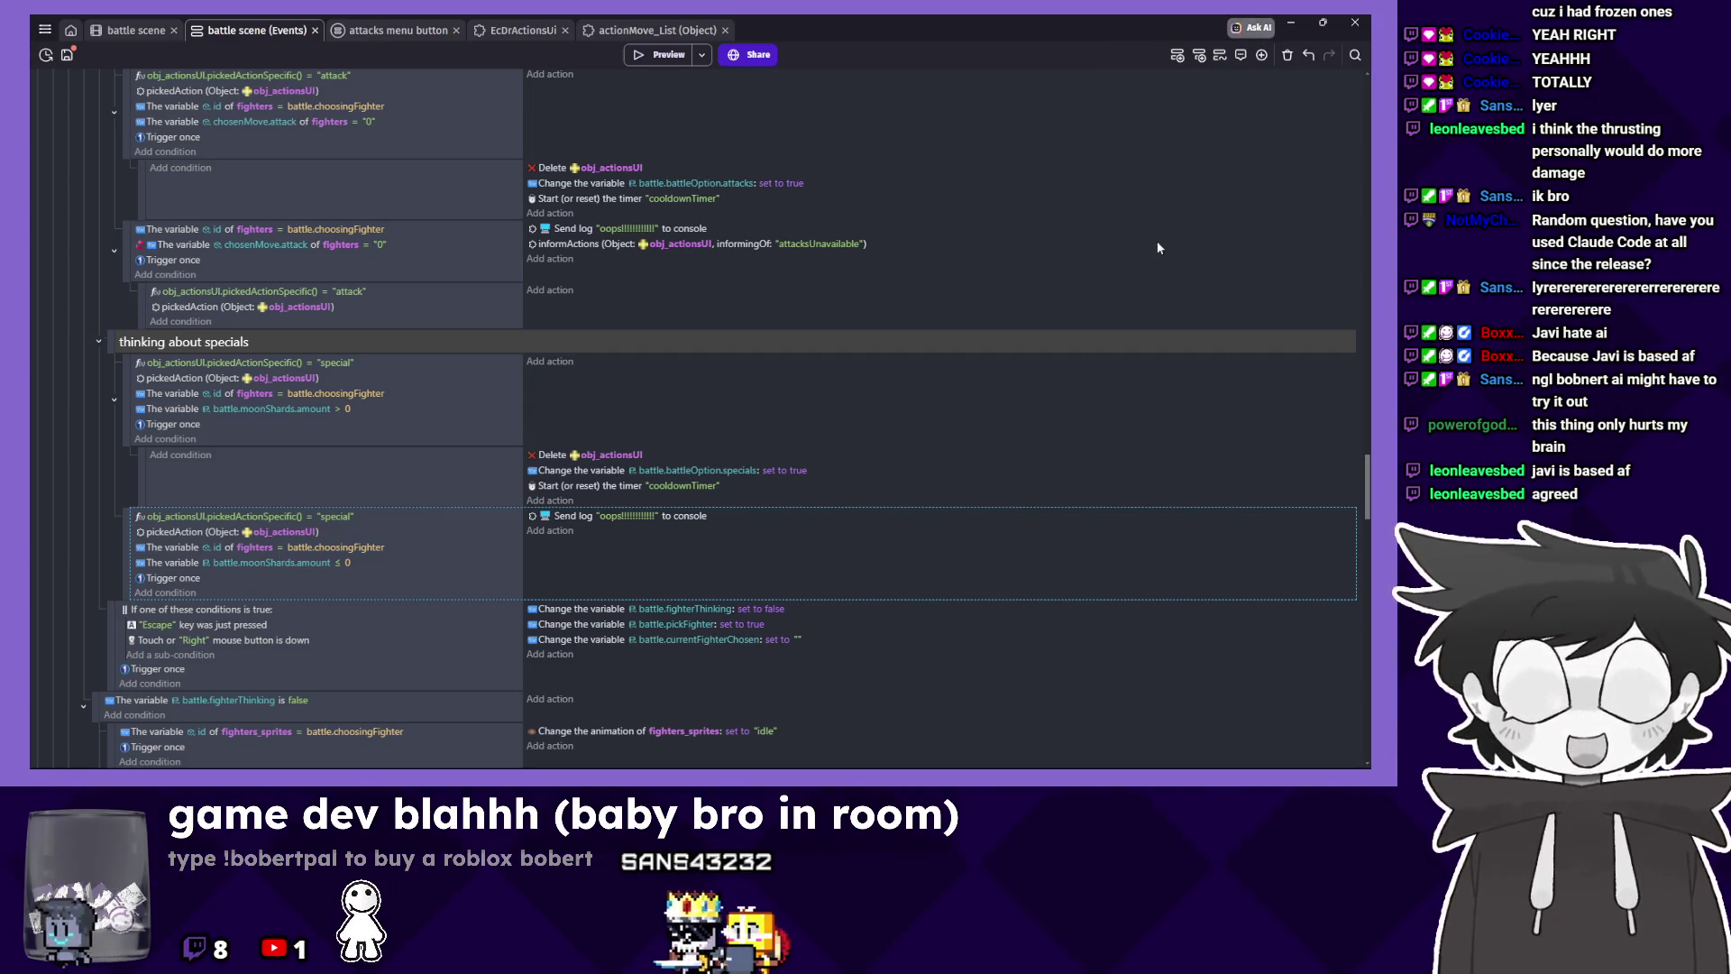
left_click(1251, 27)
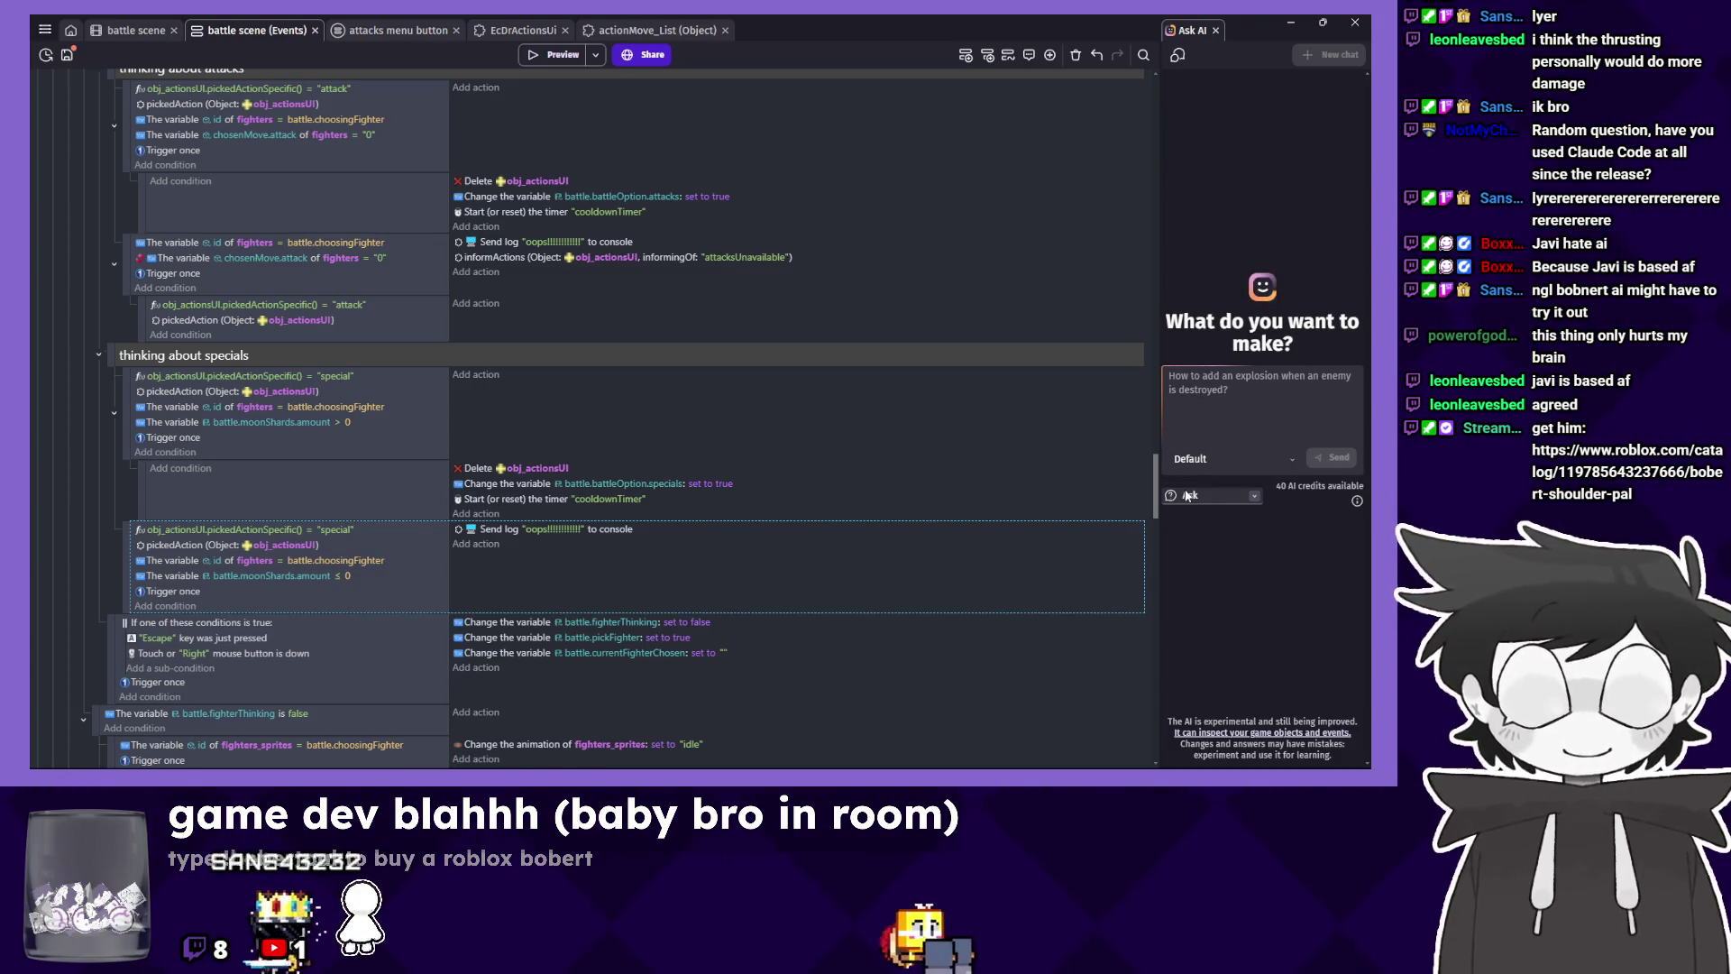
left_click(1215, 30)
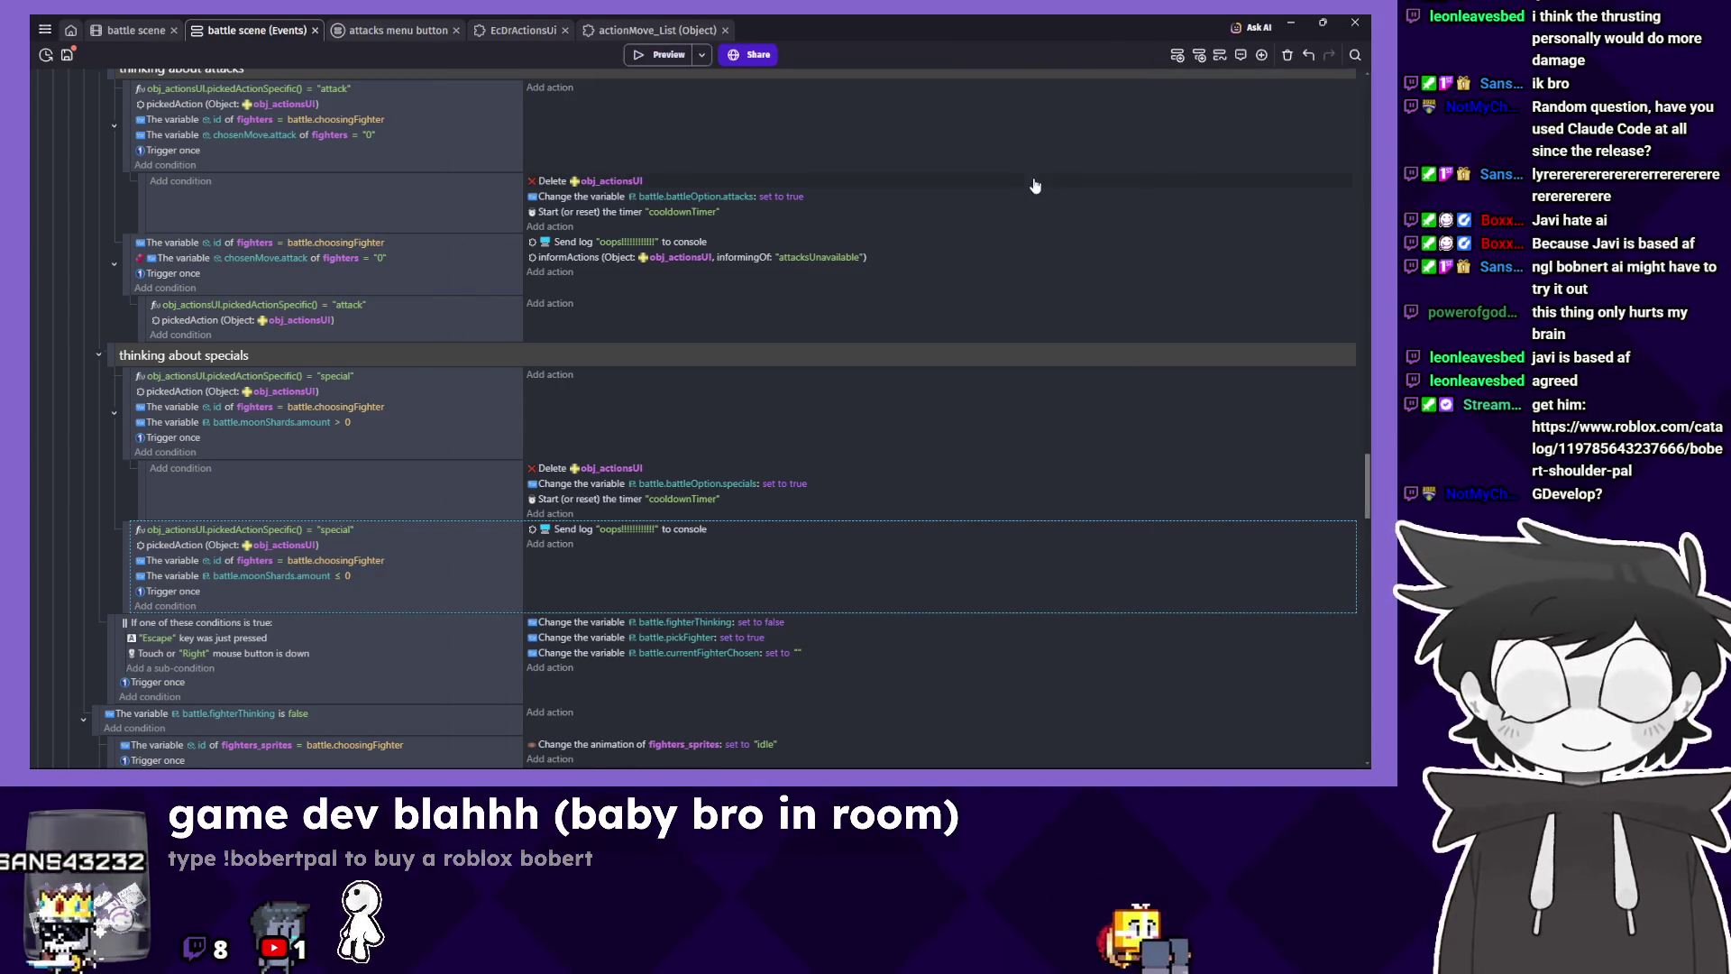
Switch between the battle scene layout and its event sheet, ending on the layout.
left_click(137, 30)
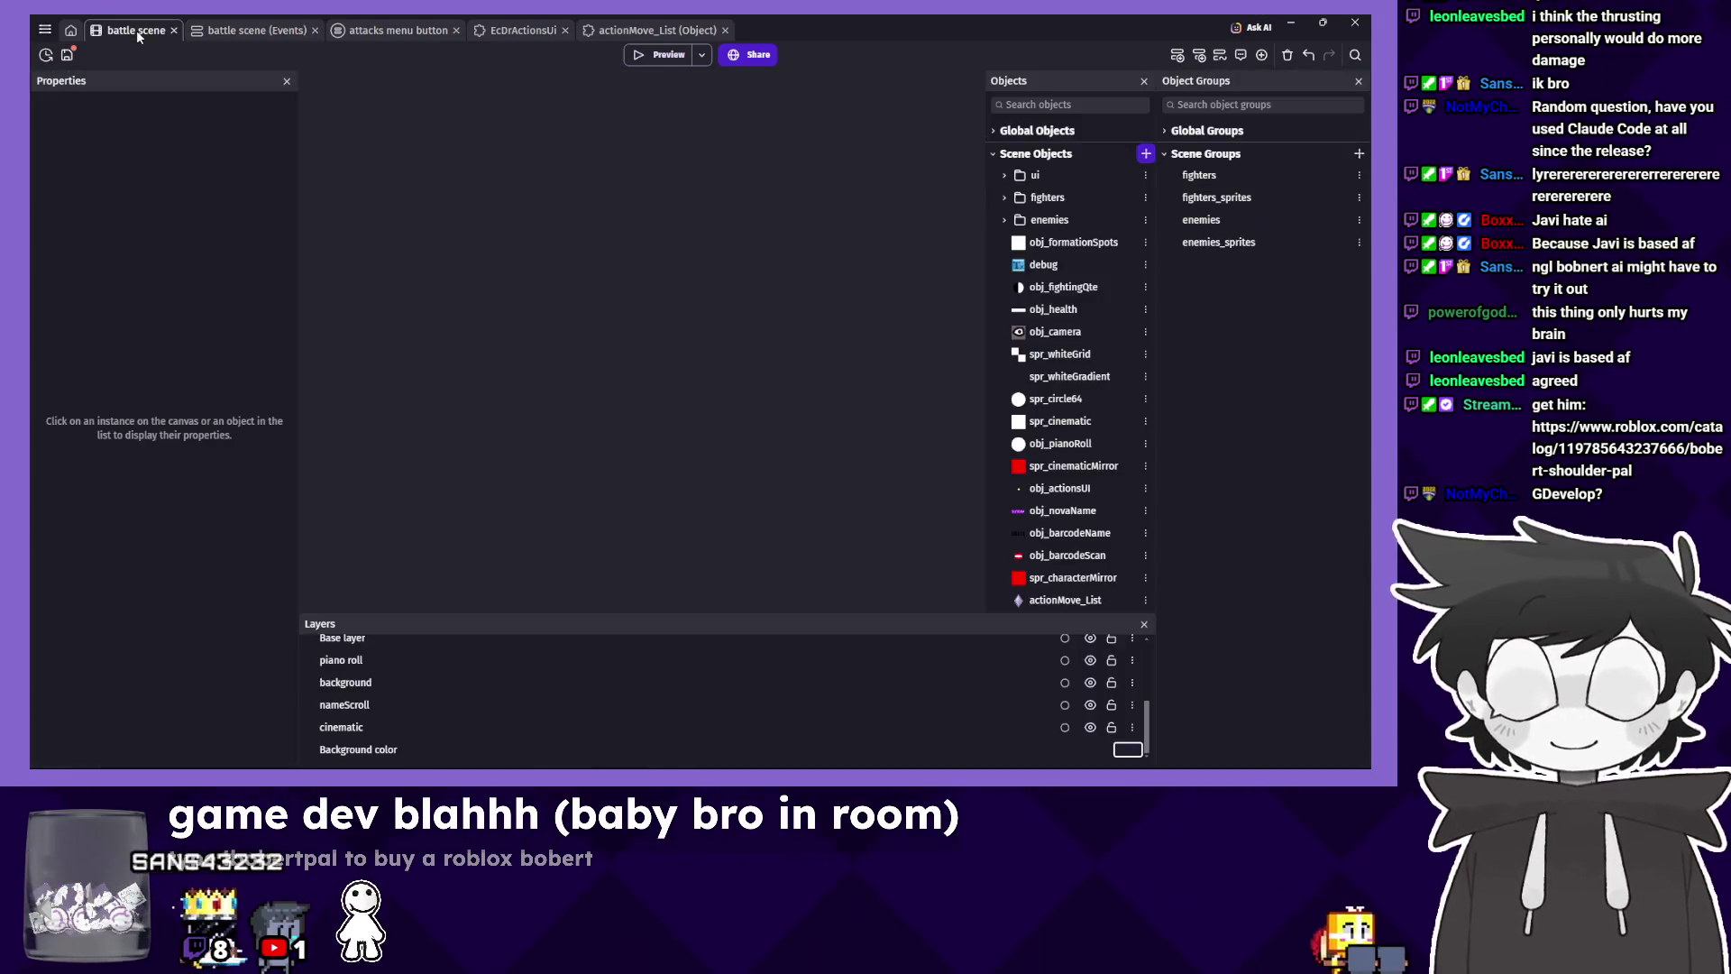
scroll(606, 243, "down", 1)
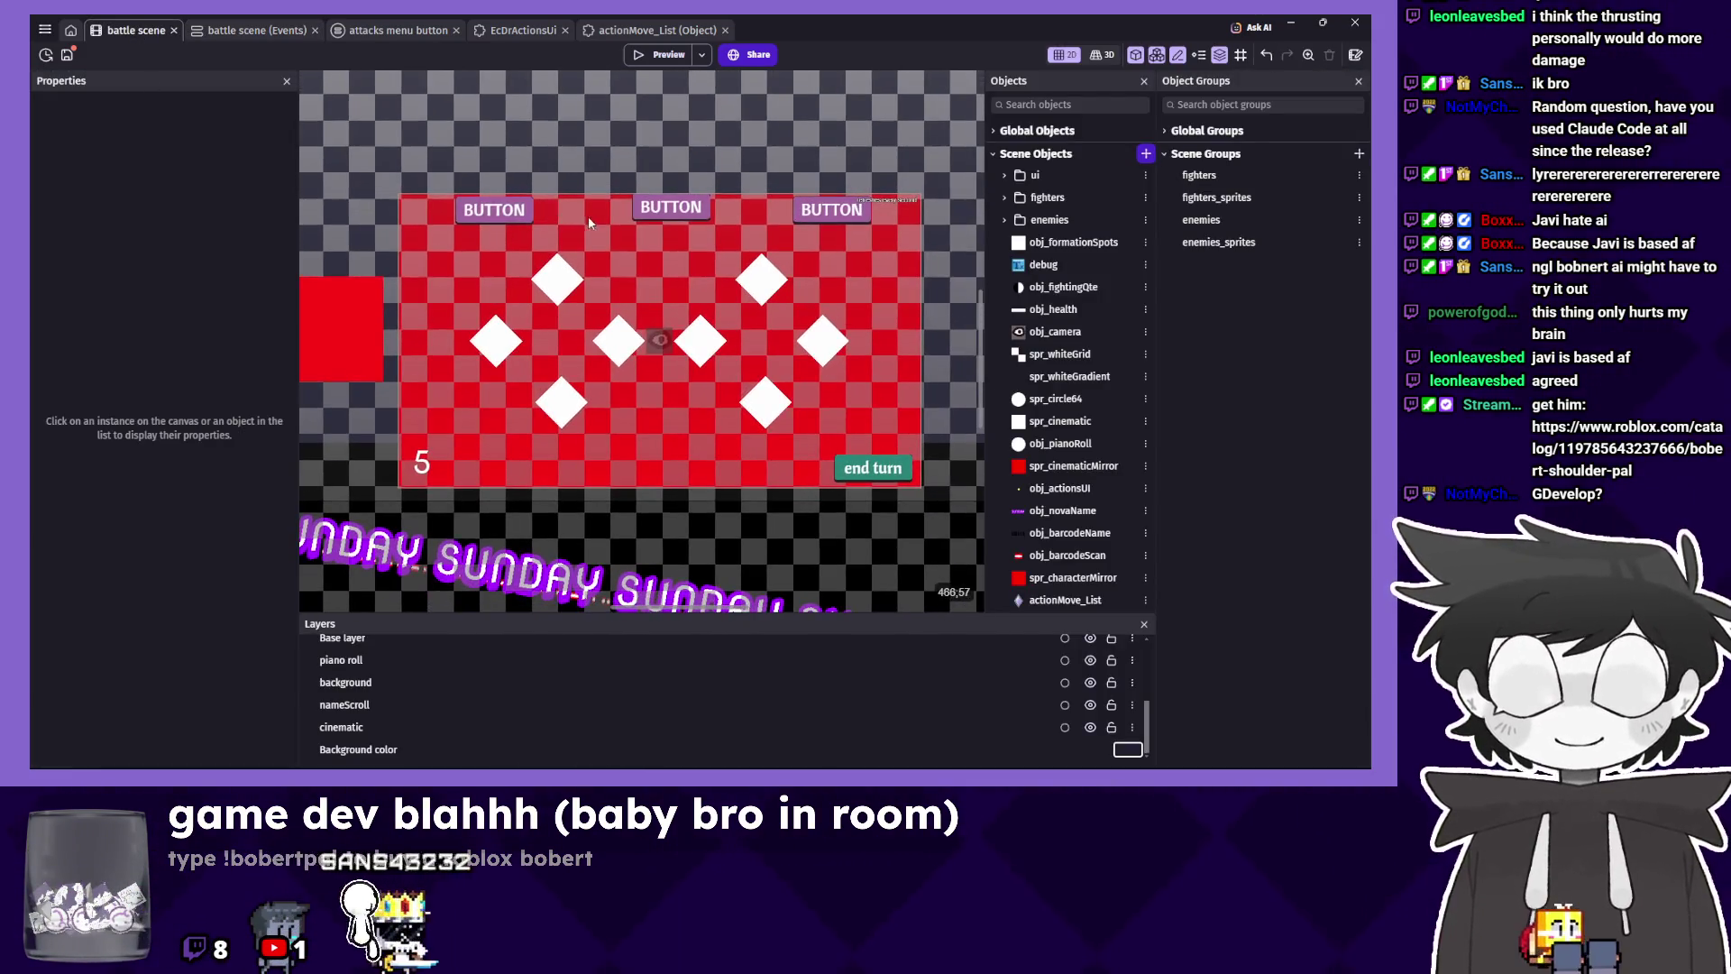
scroll(588, 214, "down", 1)
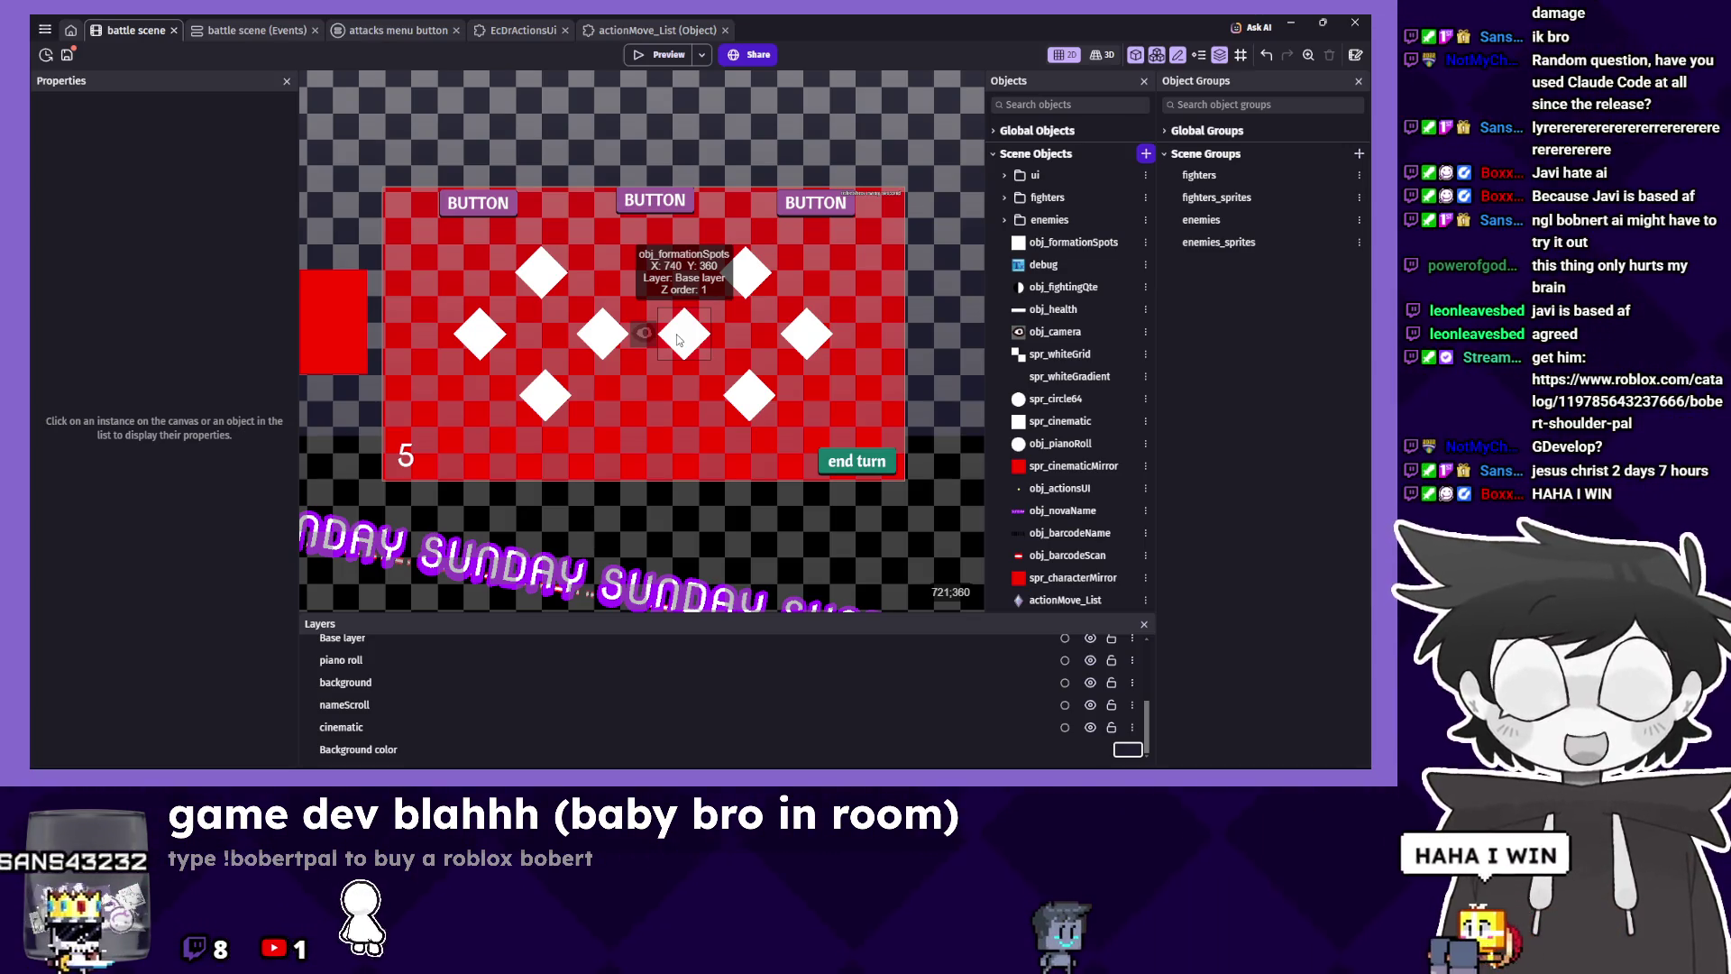
left_click(257, 30)
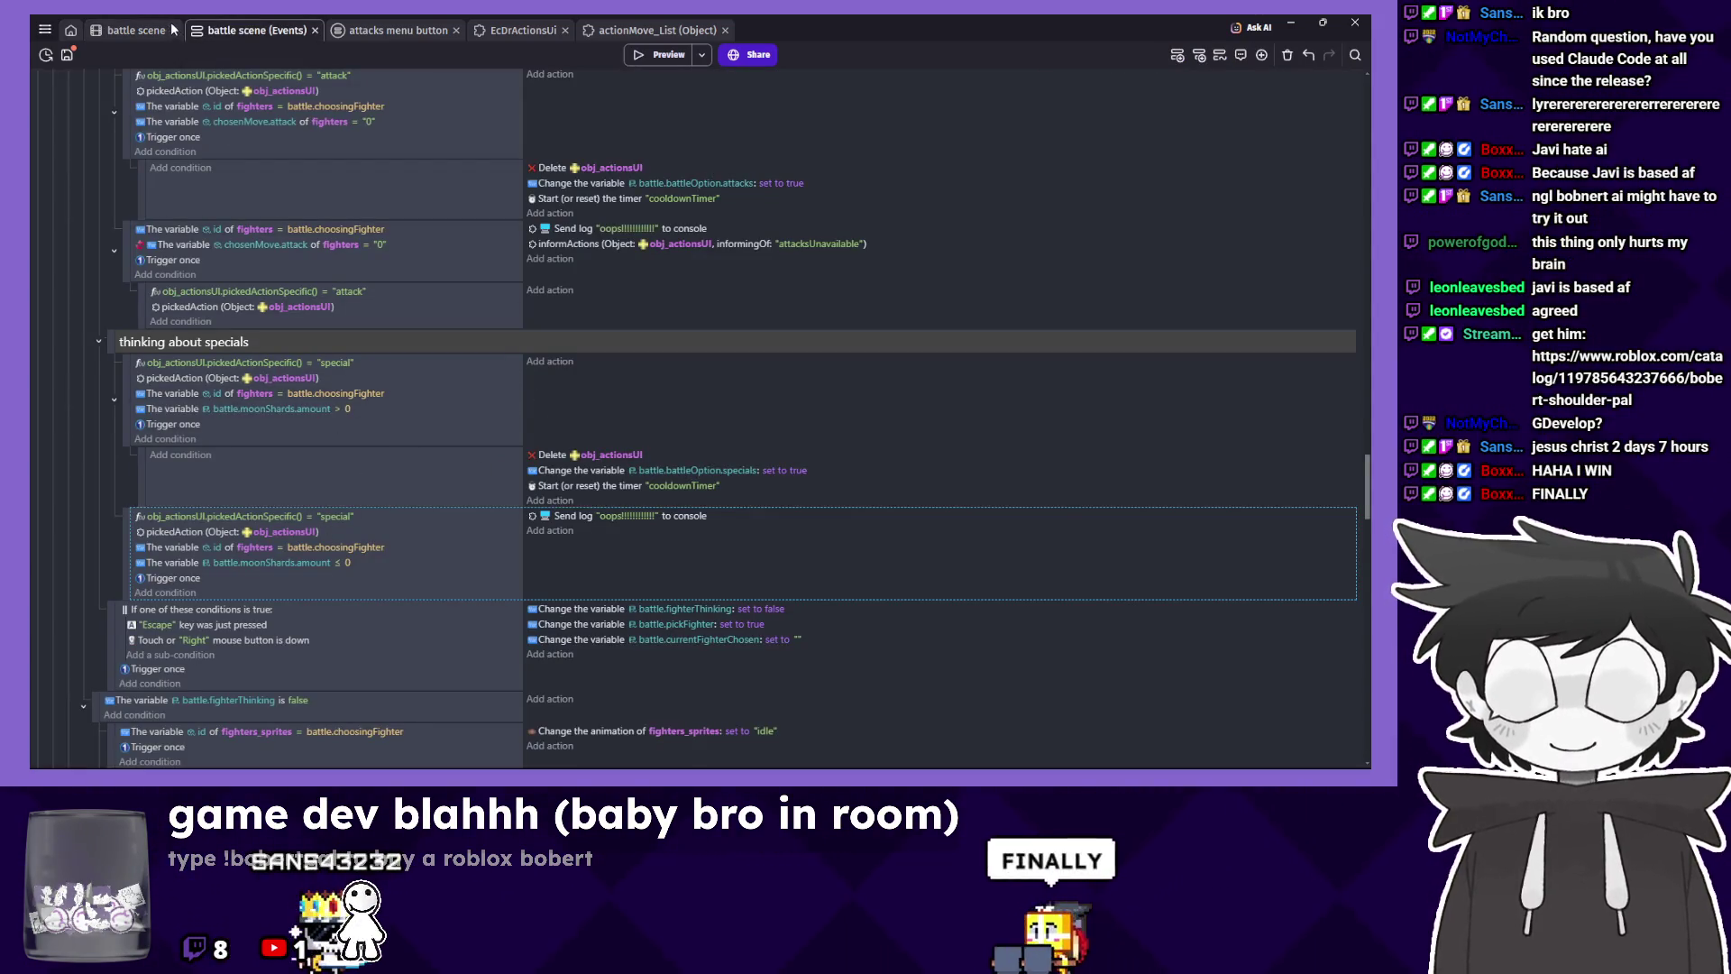
left_click(135, 30)
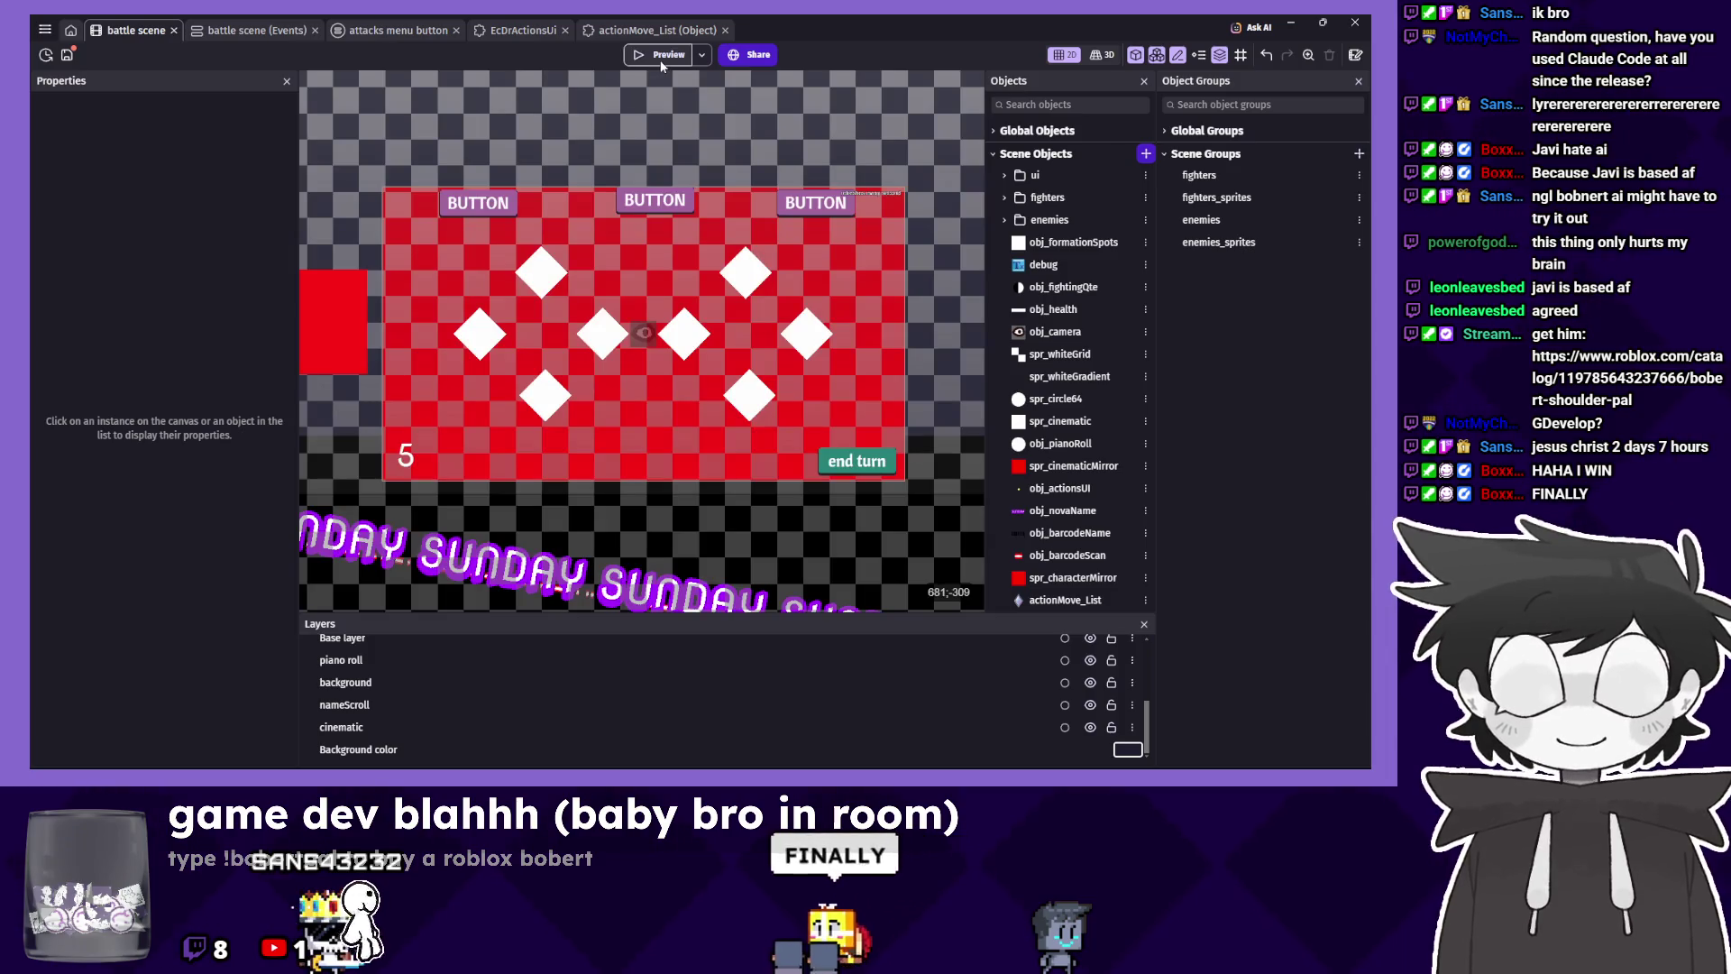
key("F5")
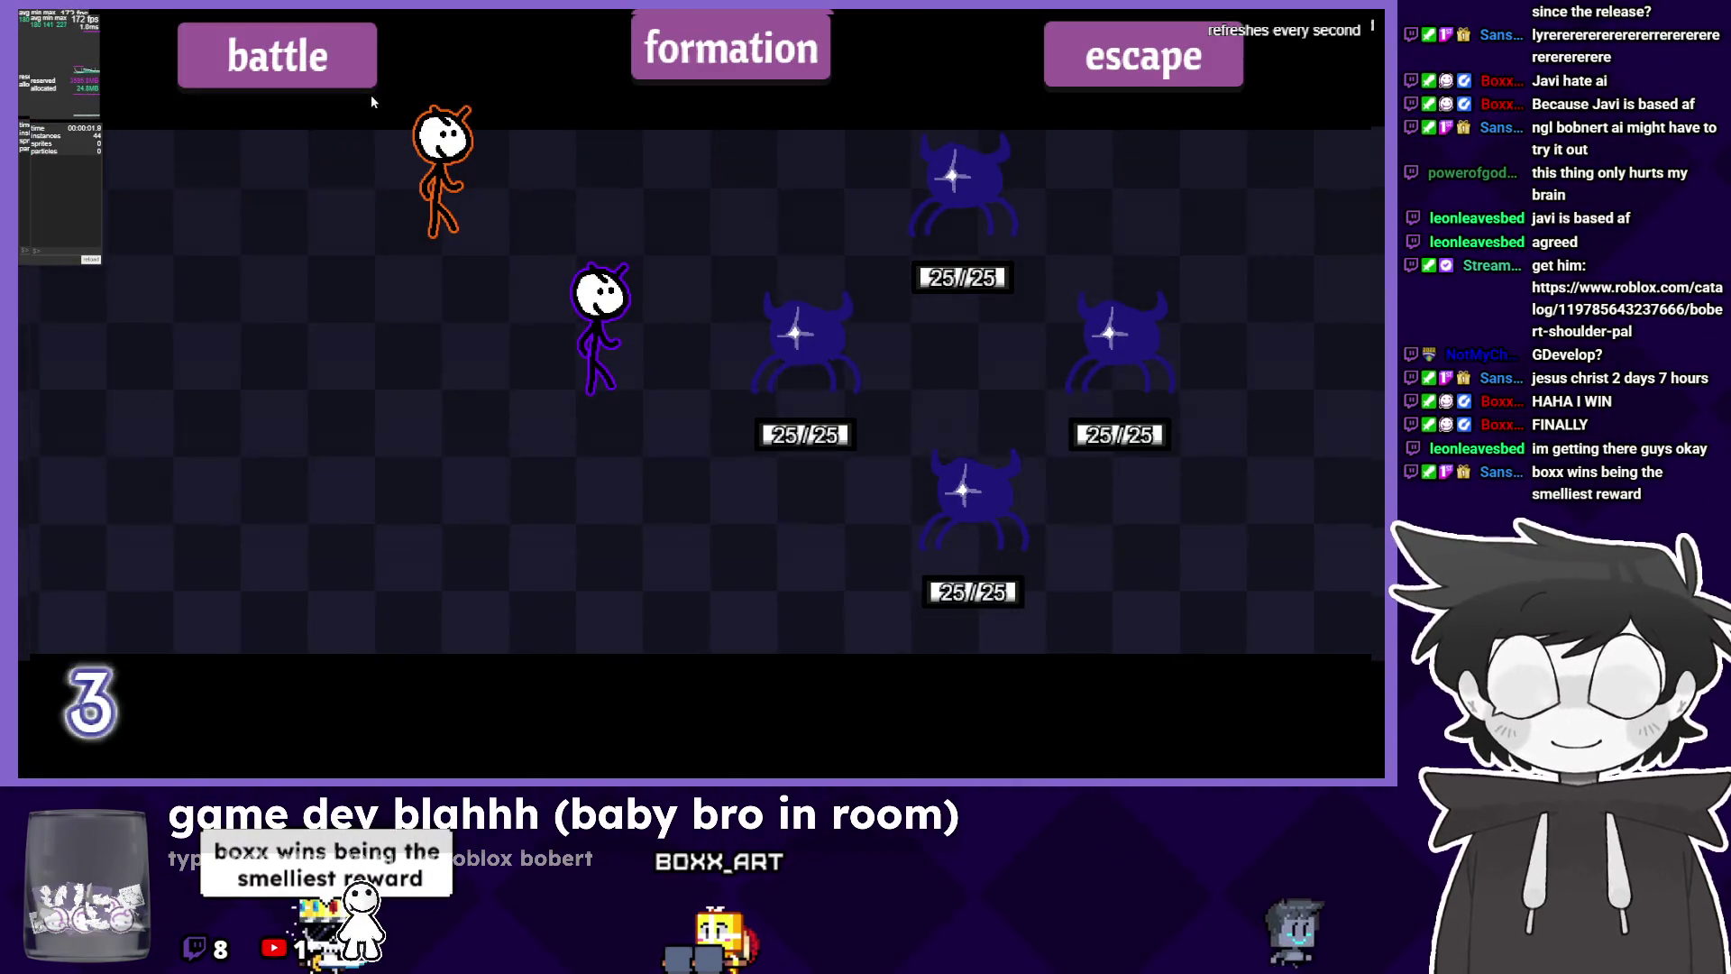
left_click(312, 70)
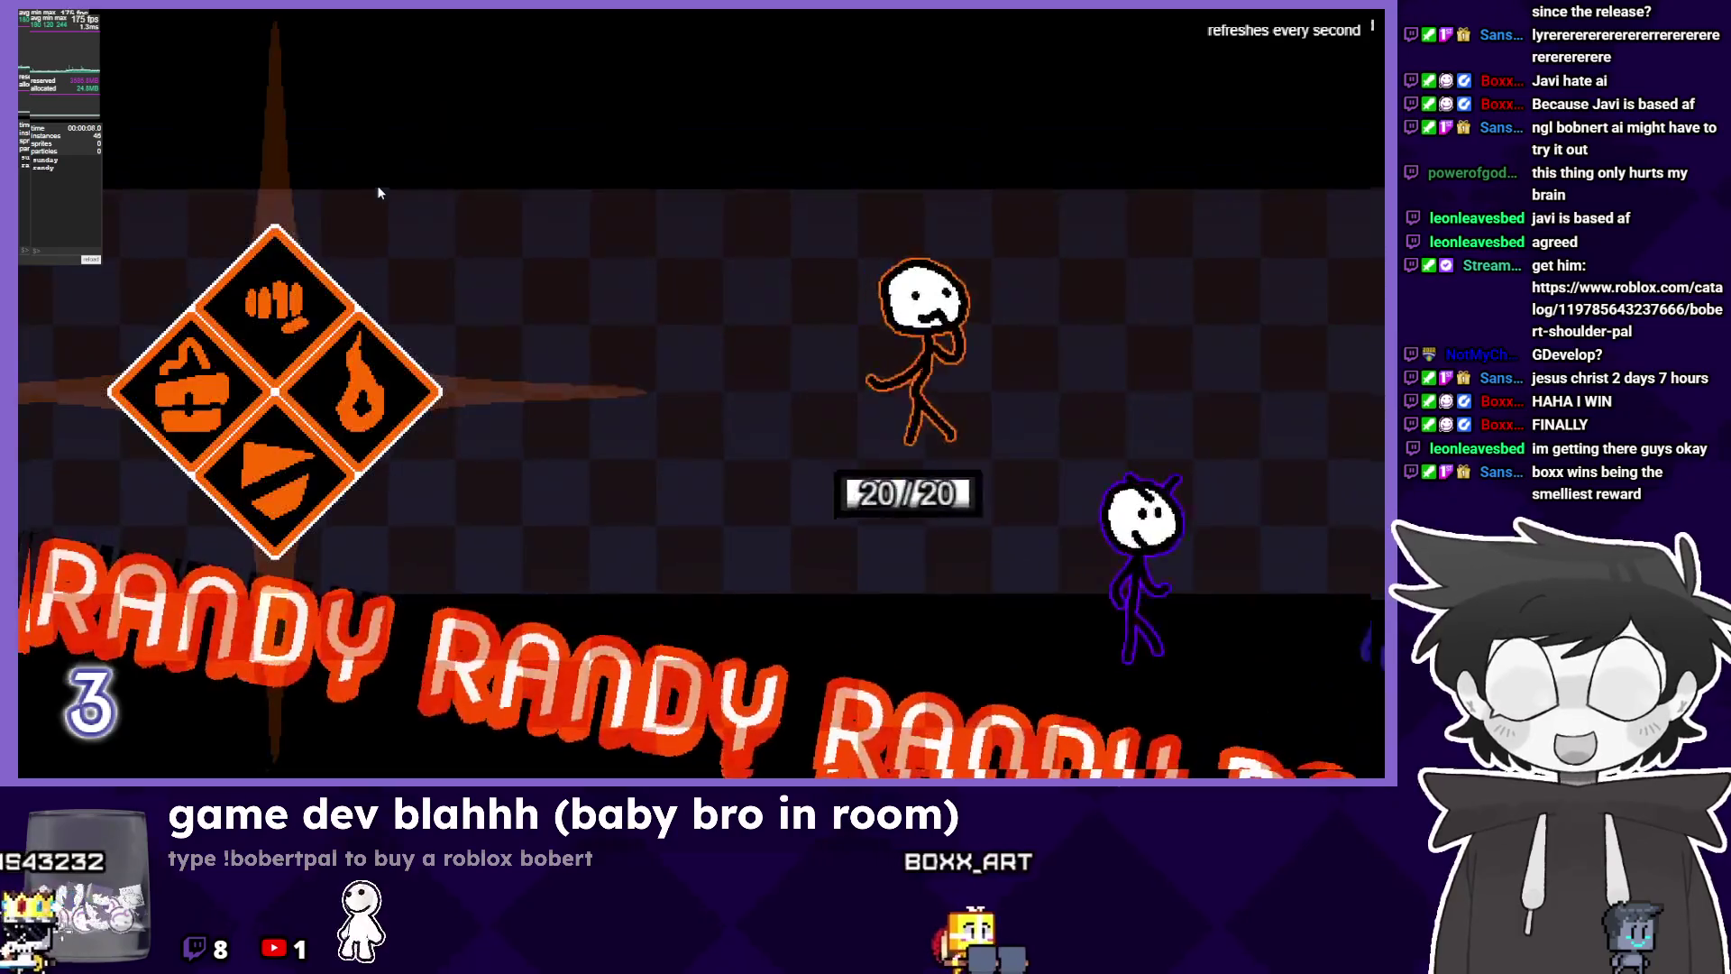
key("Return")
key("Down")
key("Up")
key("Down")
key("Up")
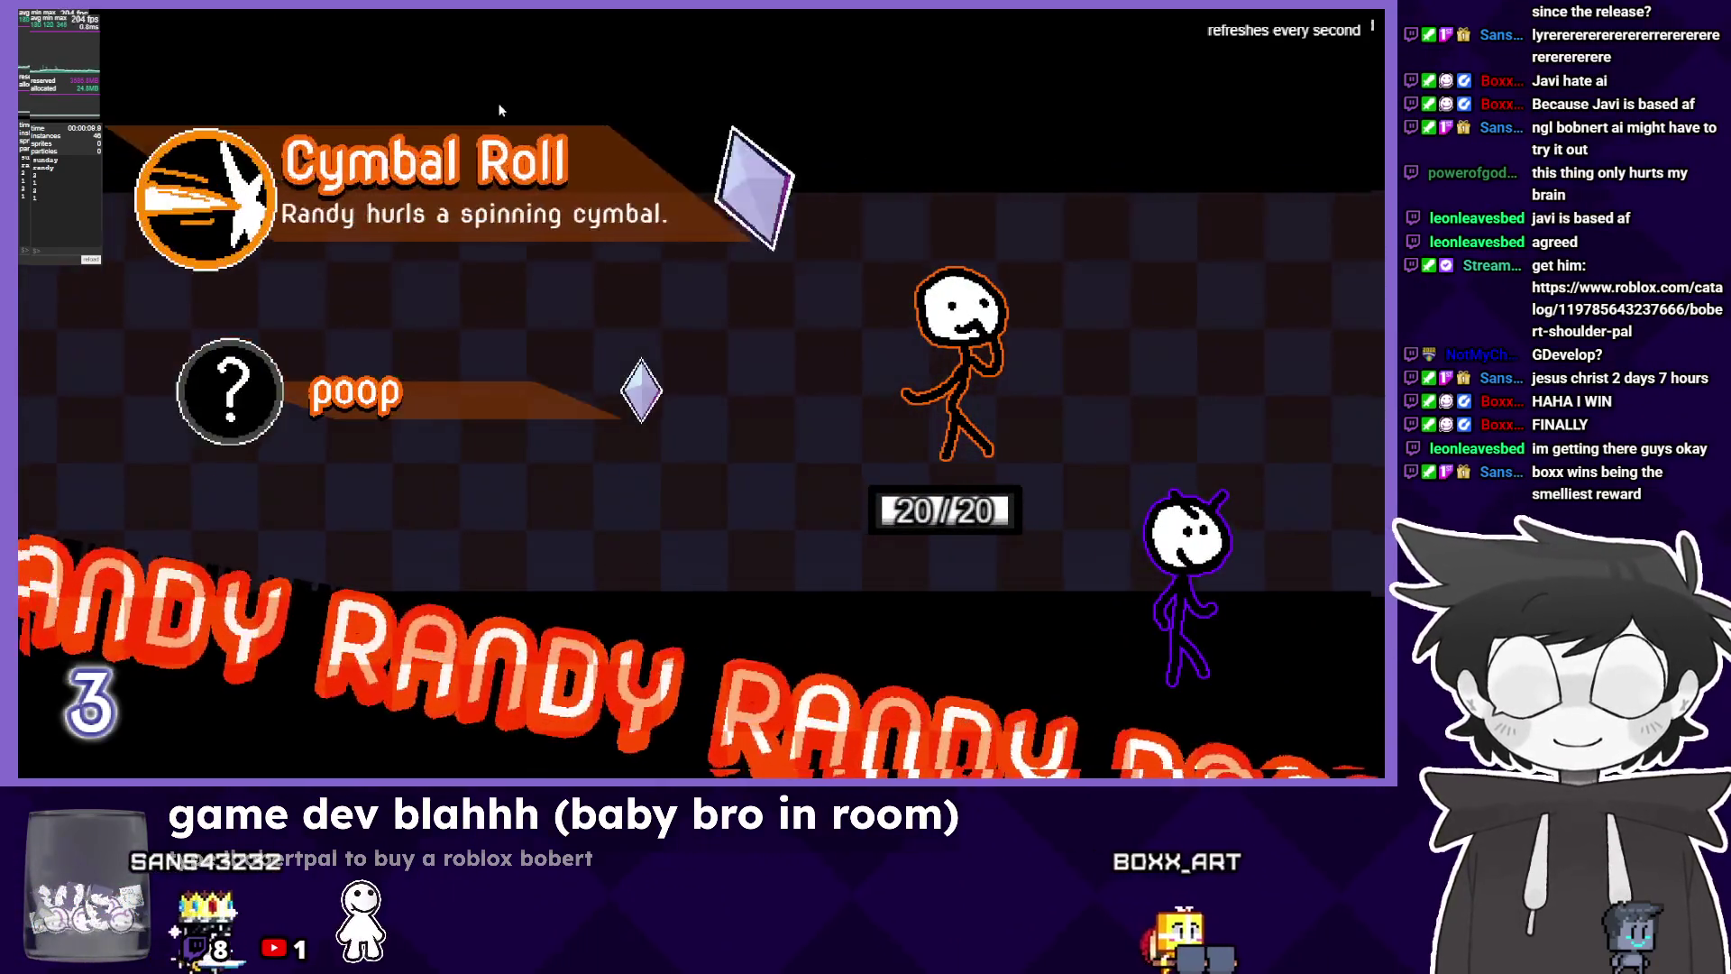
key("Down")
key("Up")
key("Down")
key("Up")
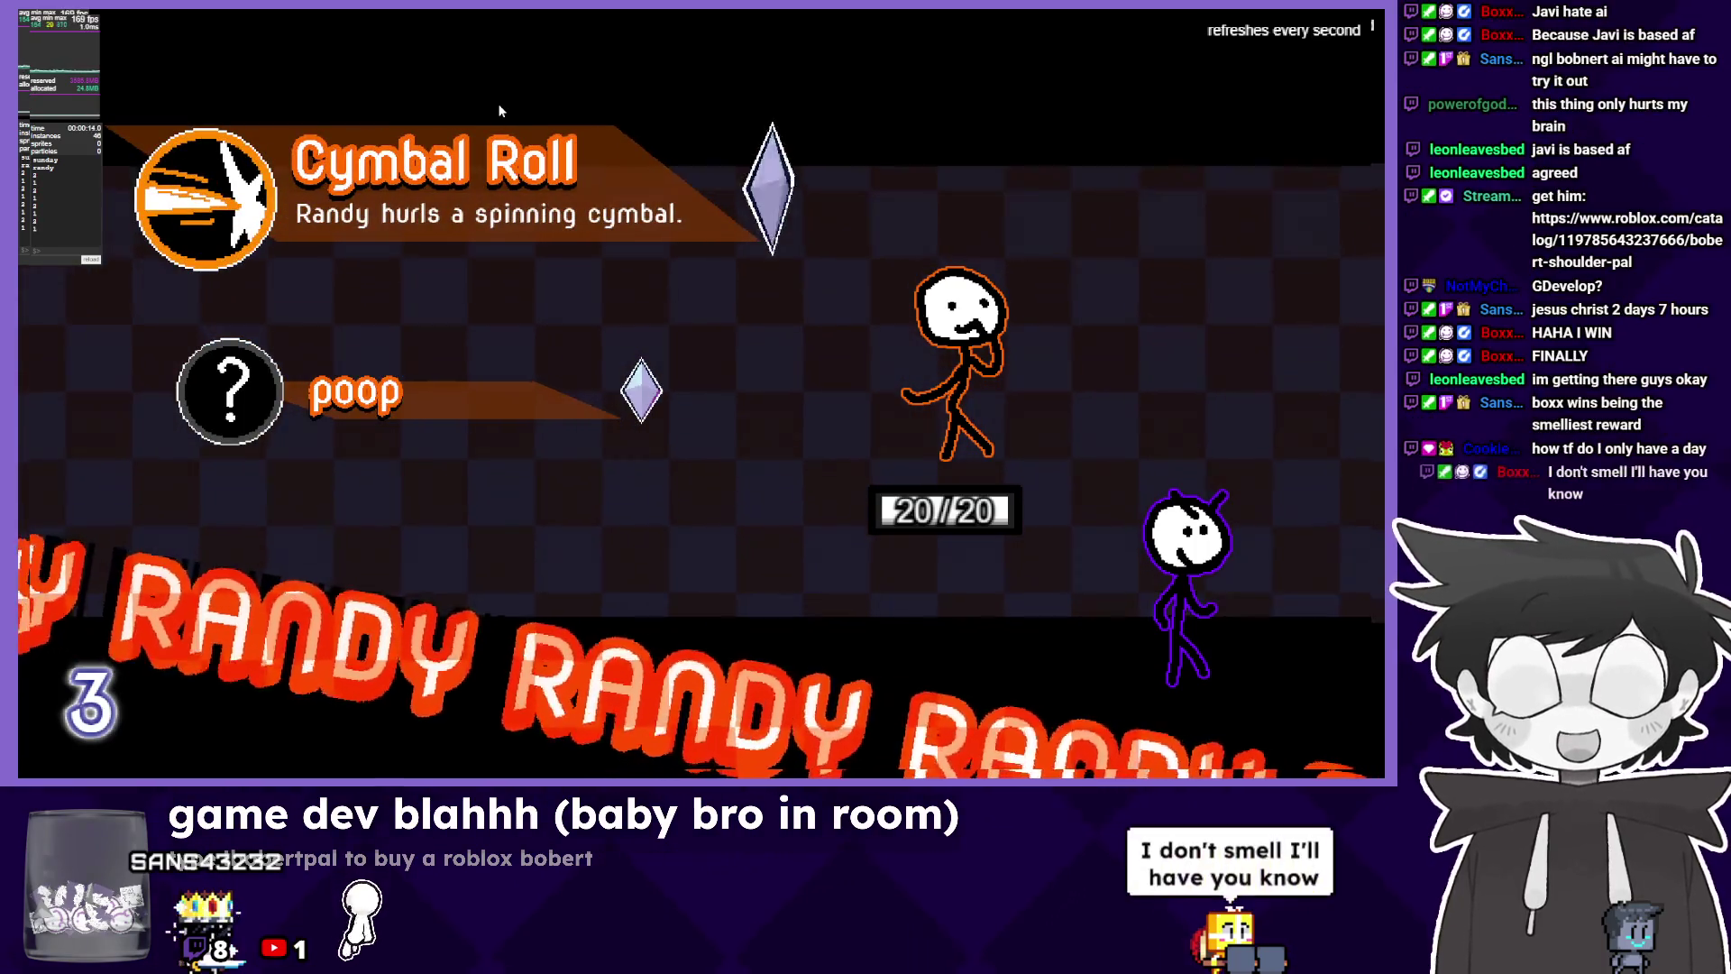
key("alt+F4")
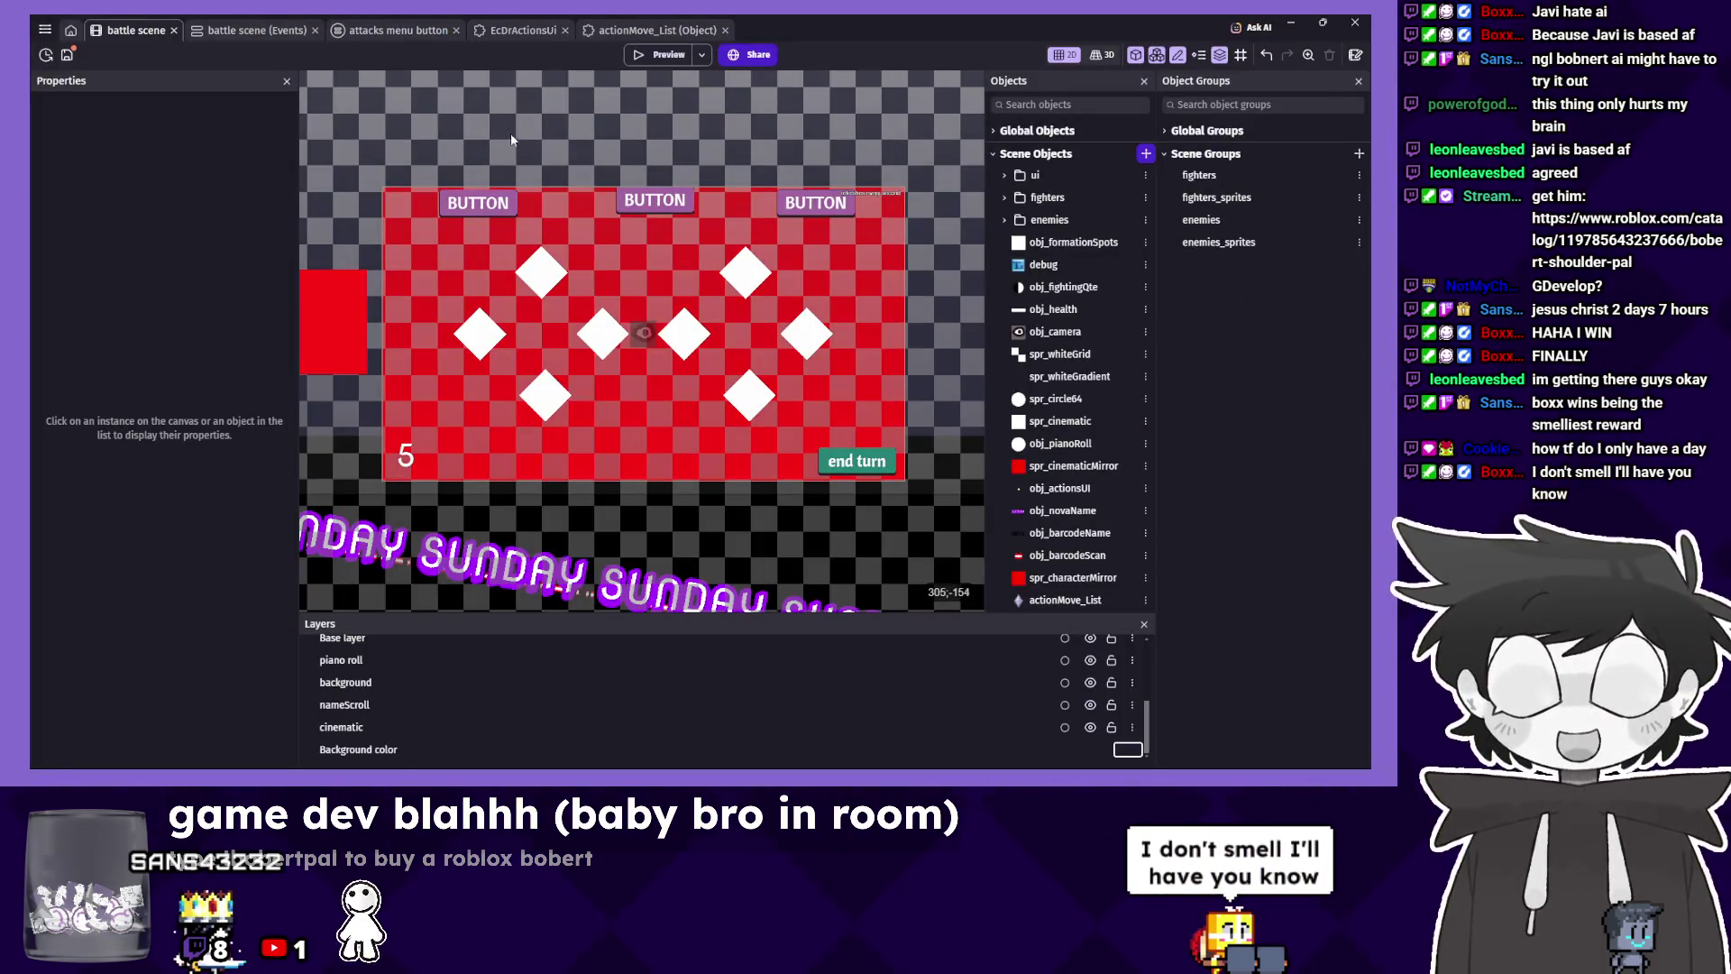
Review the EcDrActionsUi optionIsNotHovered and actionMove_List doStepPostEvents function events.
left_click(252, 31)
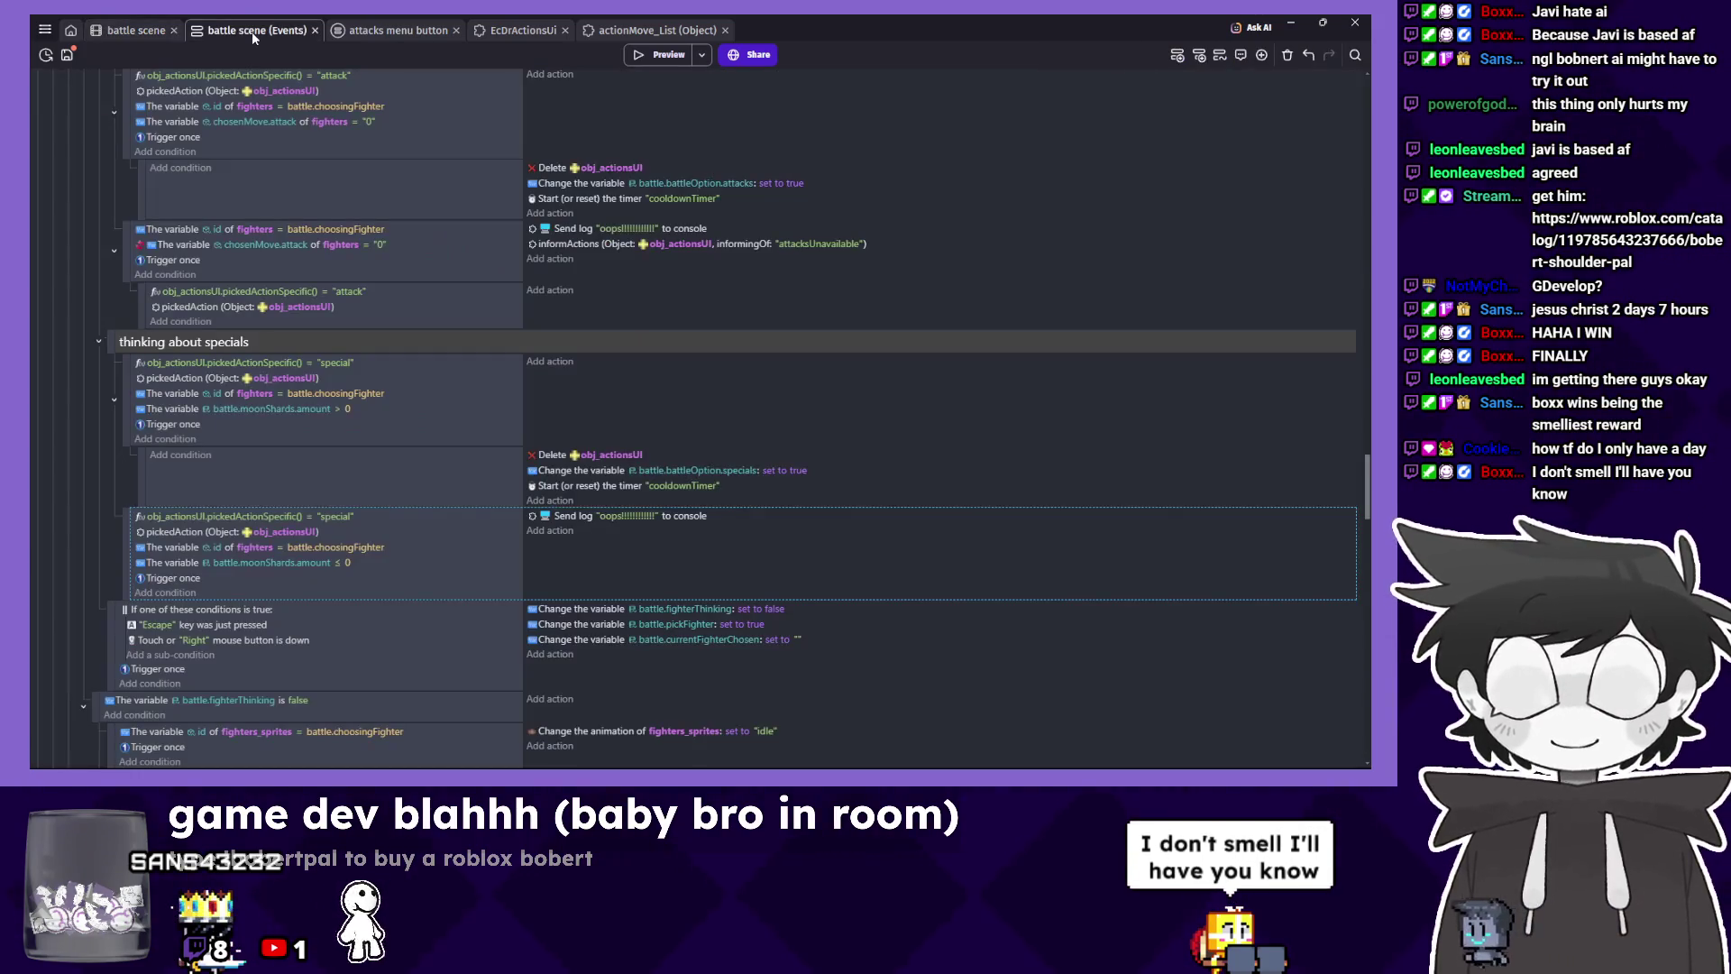
left_click(385, 30)
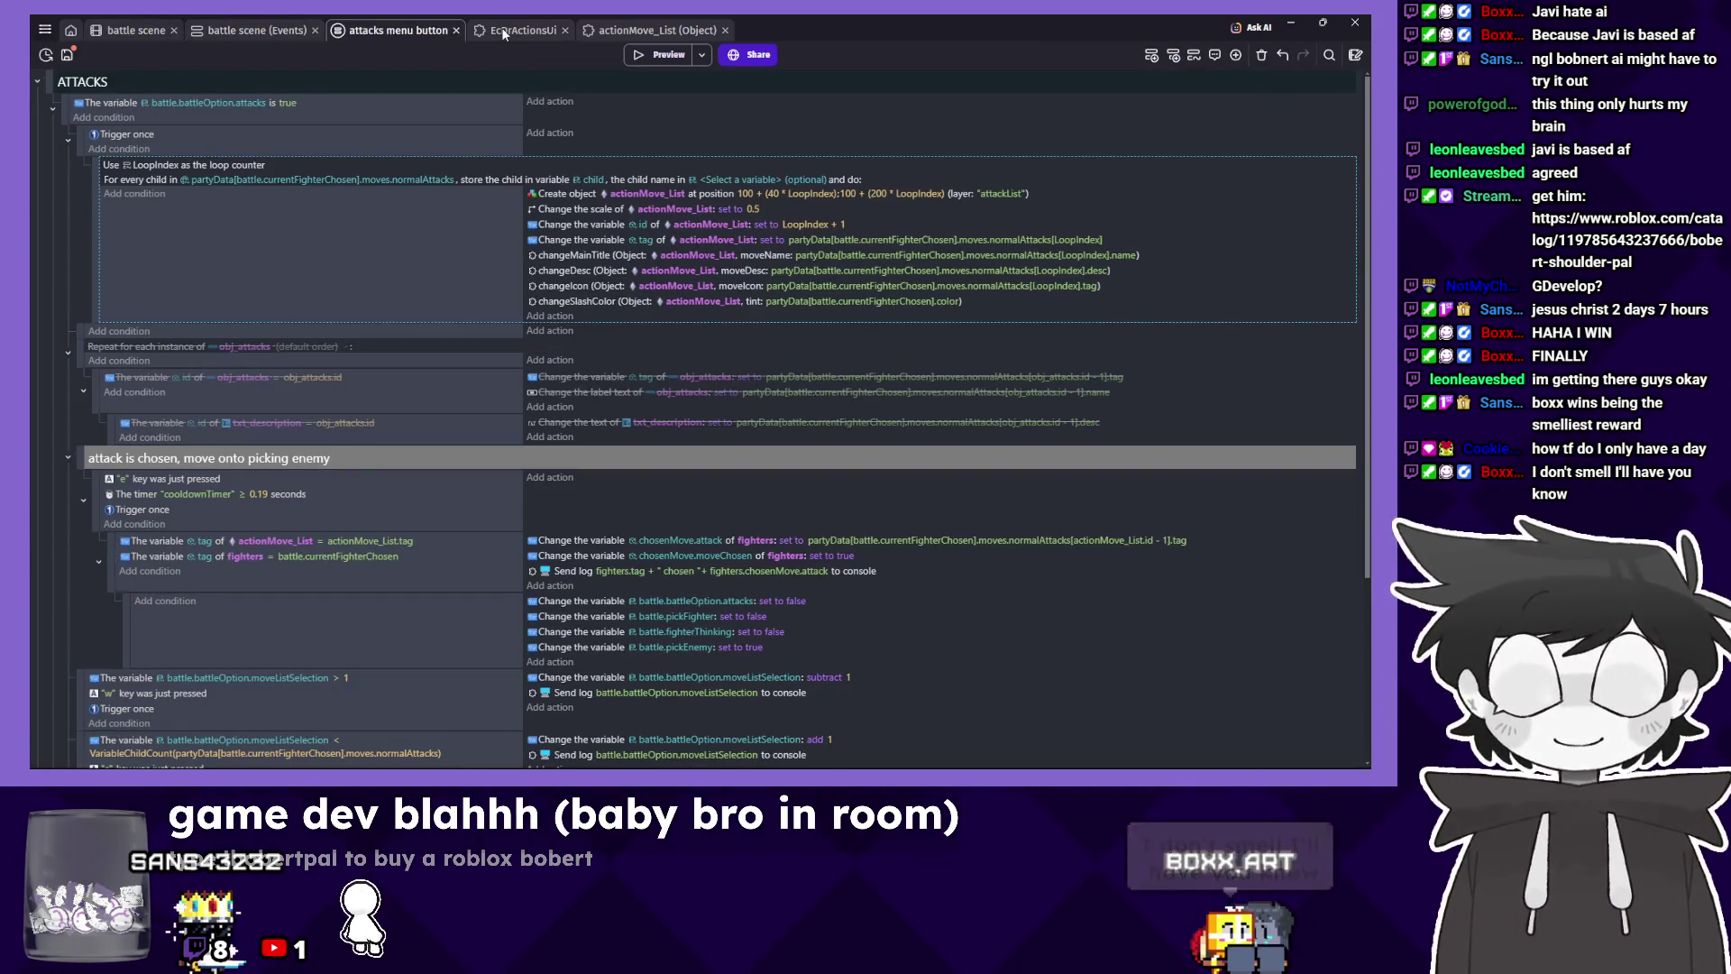
left_click(503, 31)
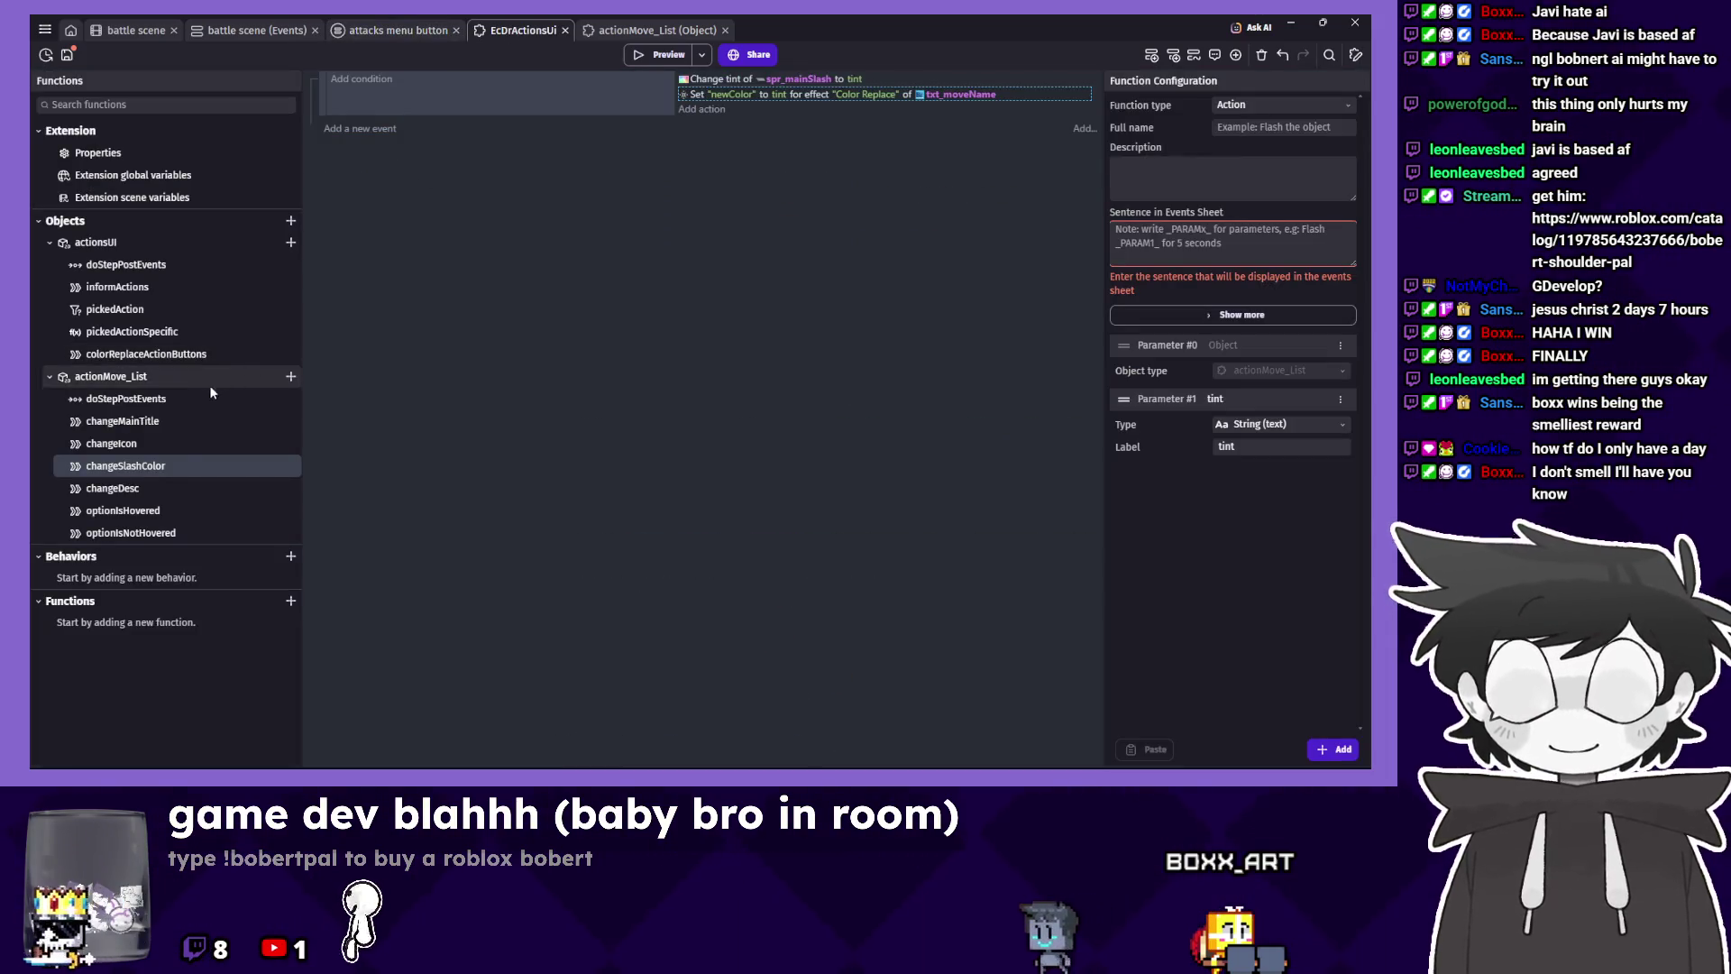
left_click(187, 534)
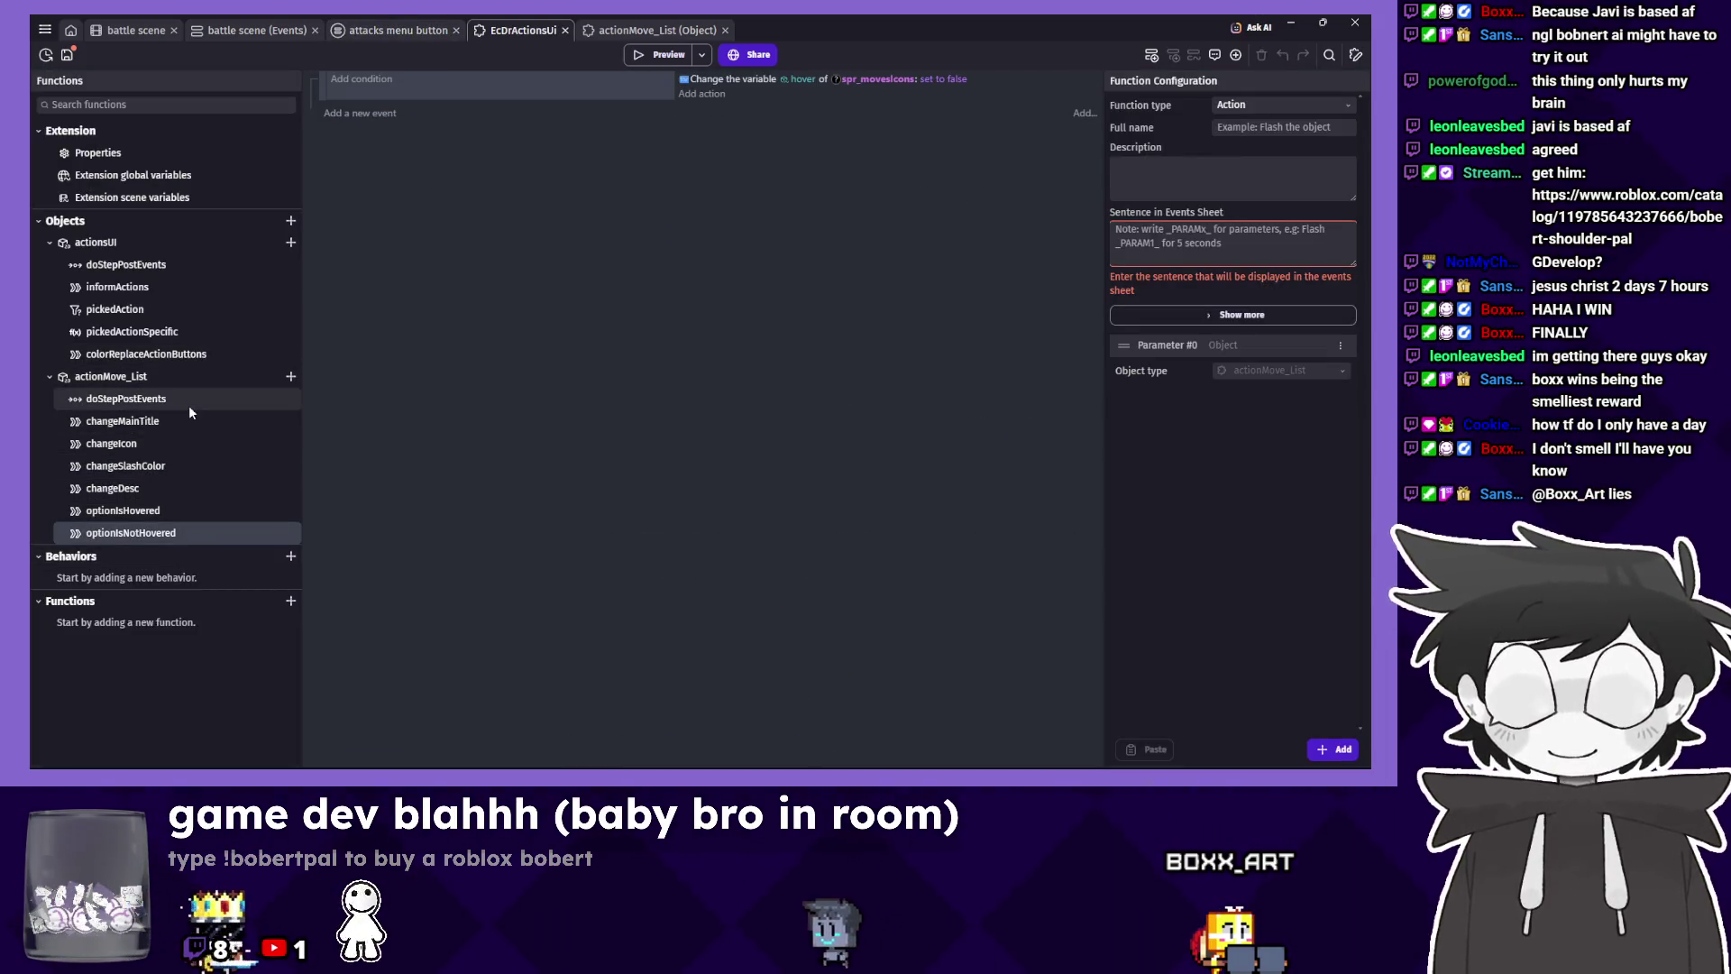
left_click(188, 400)
scroll(553, 460, "down", 3)
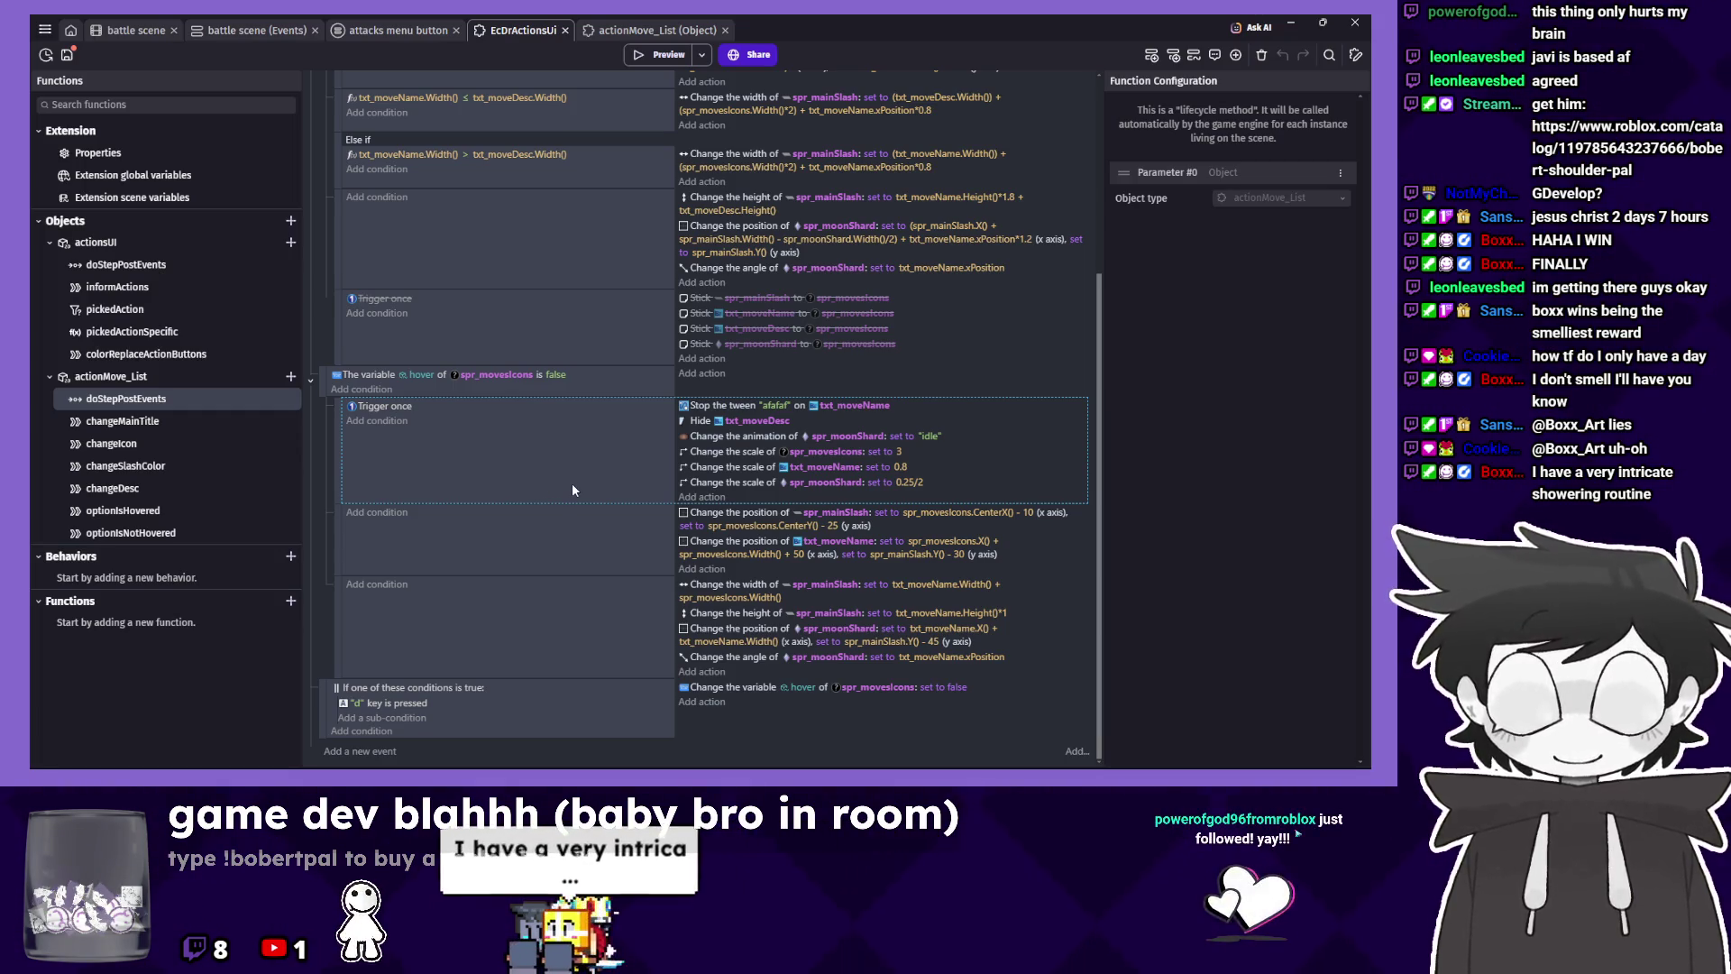
left_click(567, 282)
Select the attackList layer in the battle layout, then return to the attacks menu button events.
left_click(137, 32)
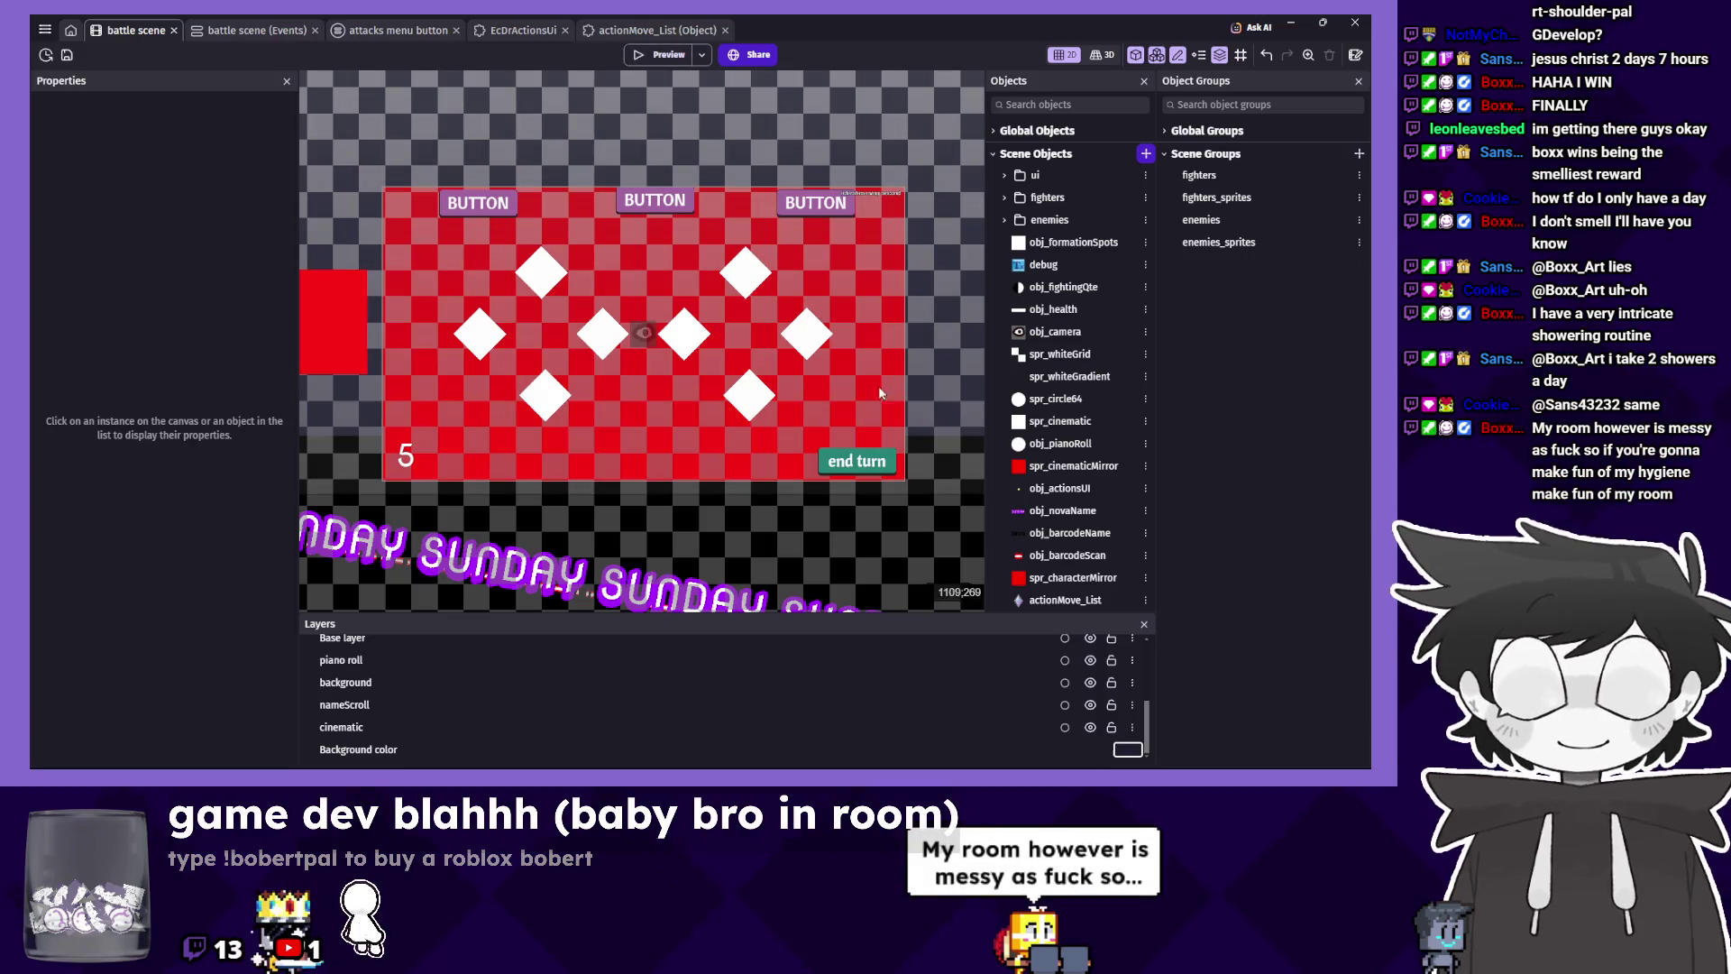
scroll(1112, 665, "up", 5)
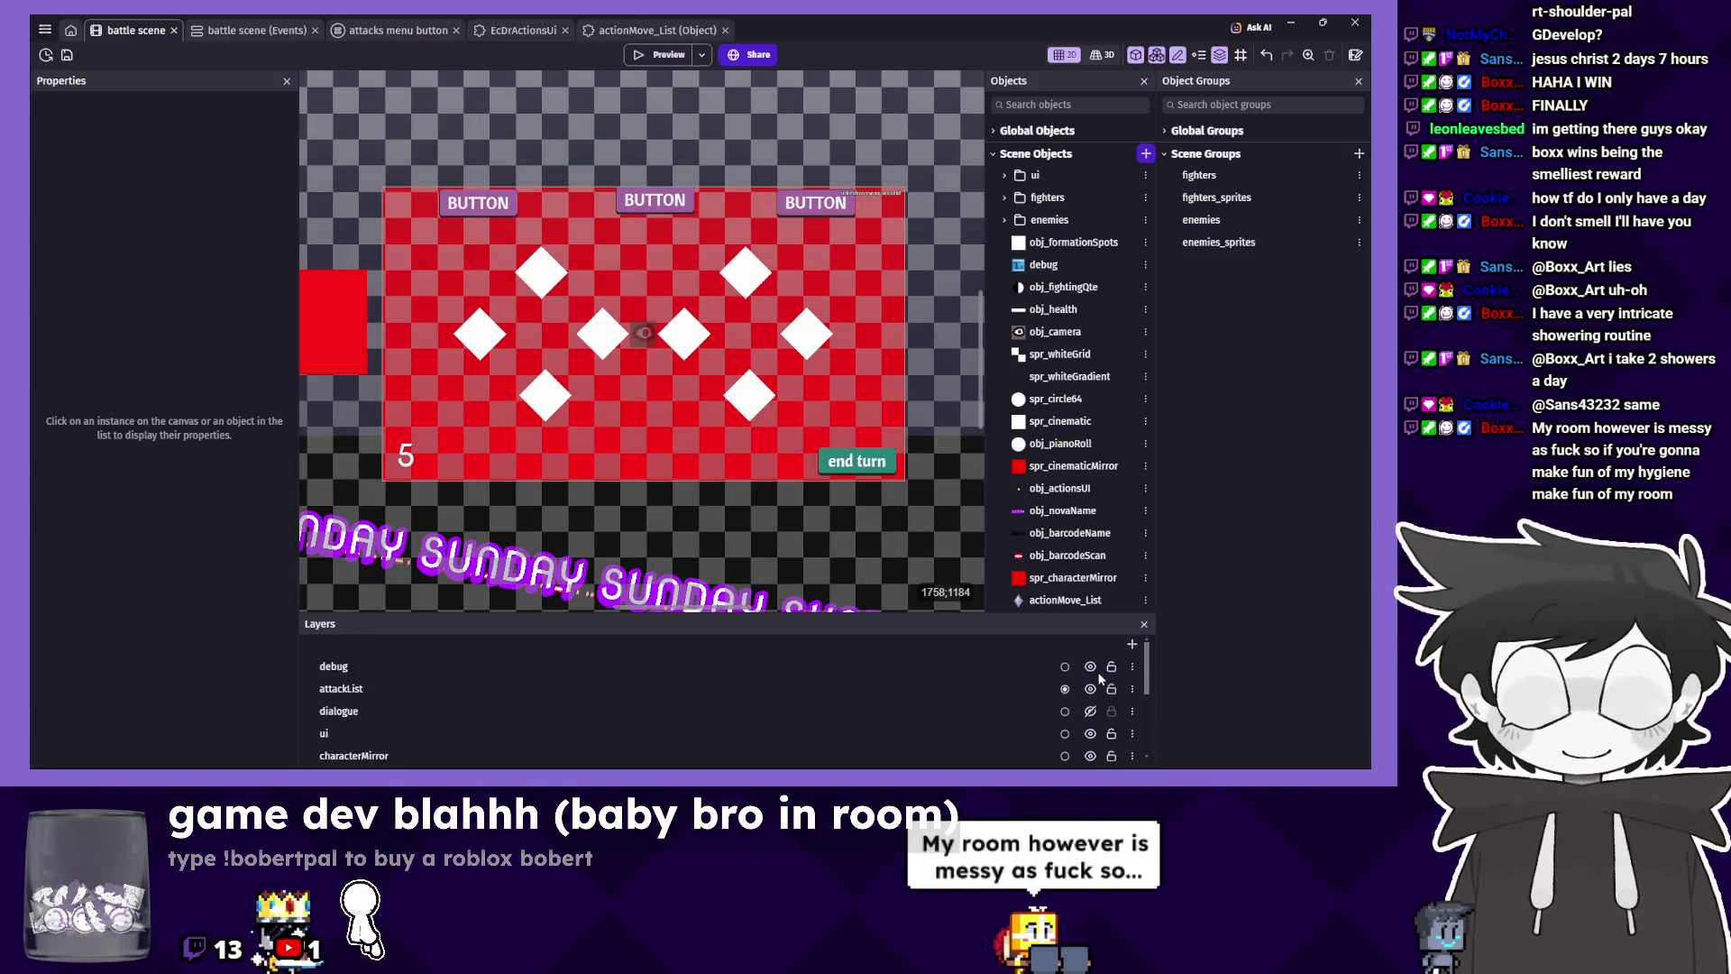
left_click(635, 690)
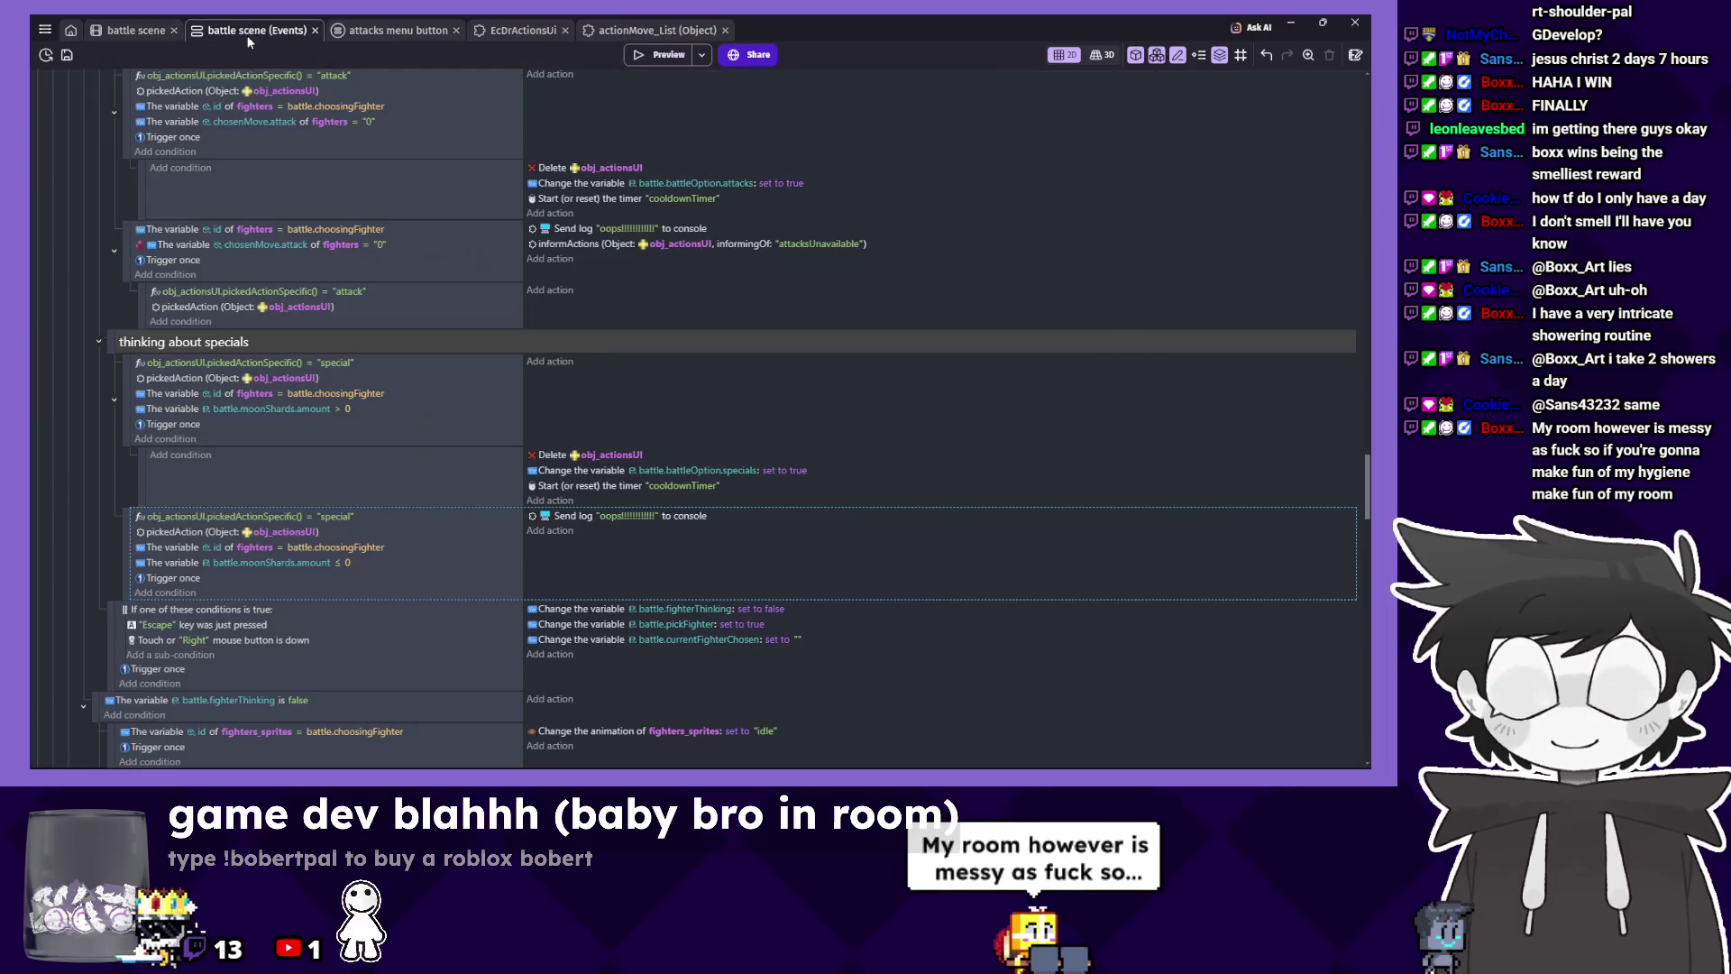
left_click(271, 29)
left_click(381, 34)
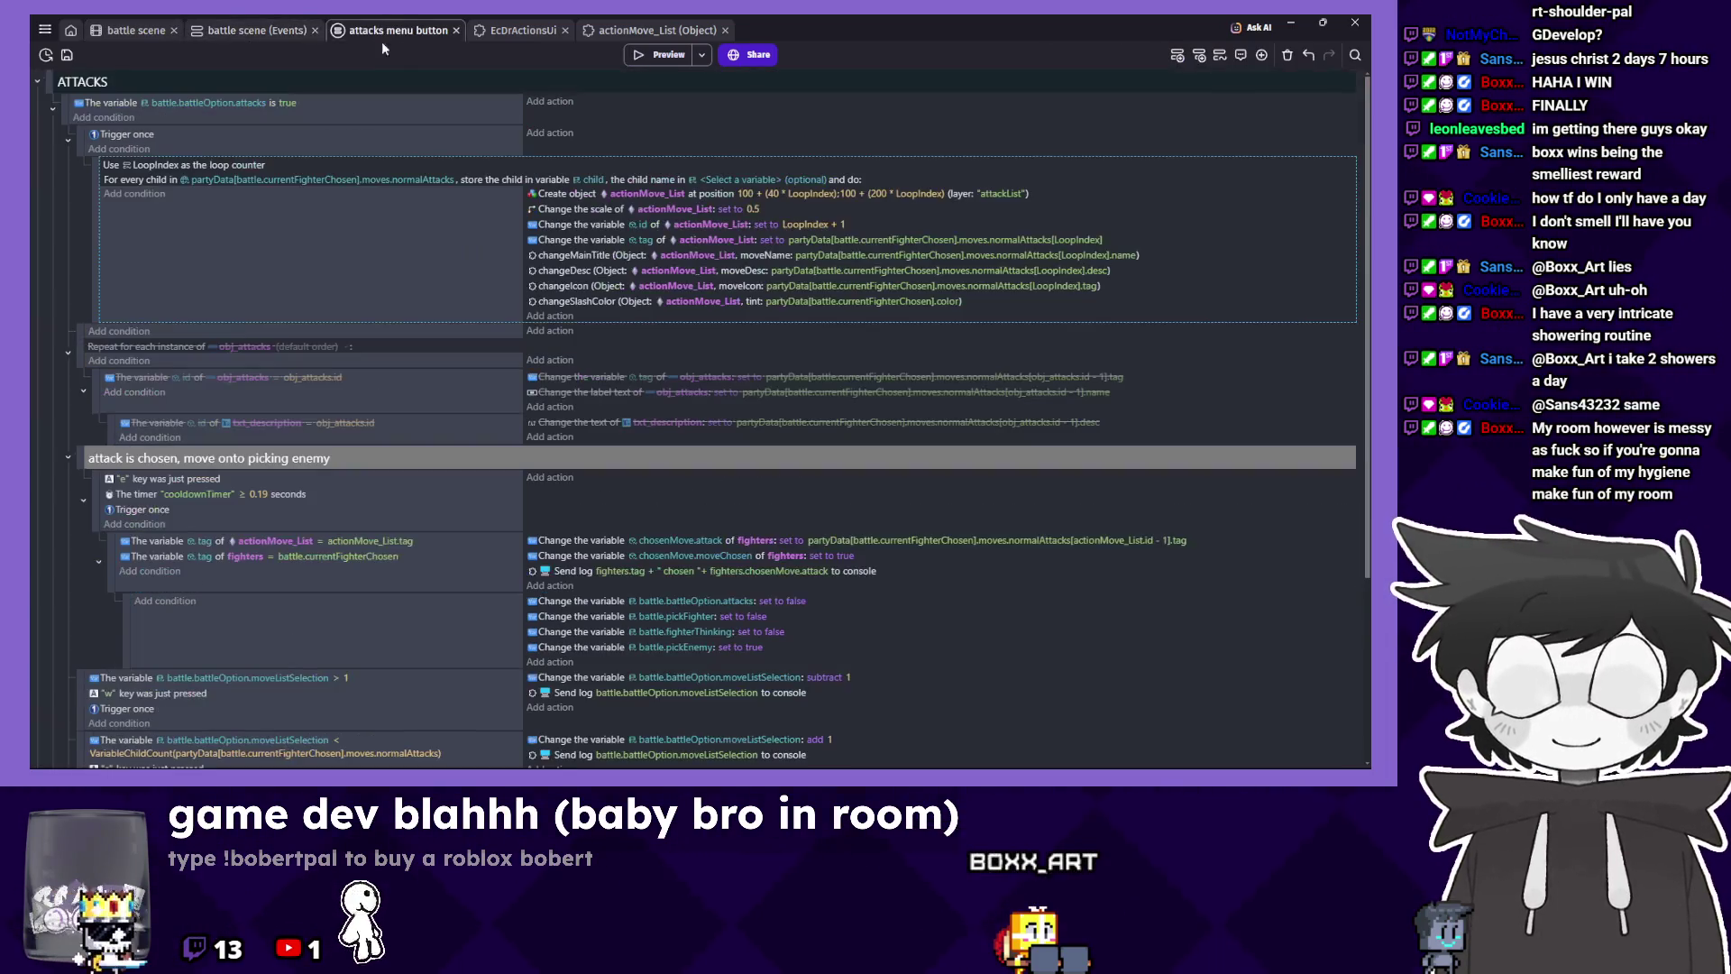
Insert a new empty event below the actionMove_List id event and start adding a condition.
scroll(433, 280, "down", 5)
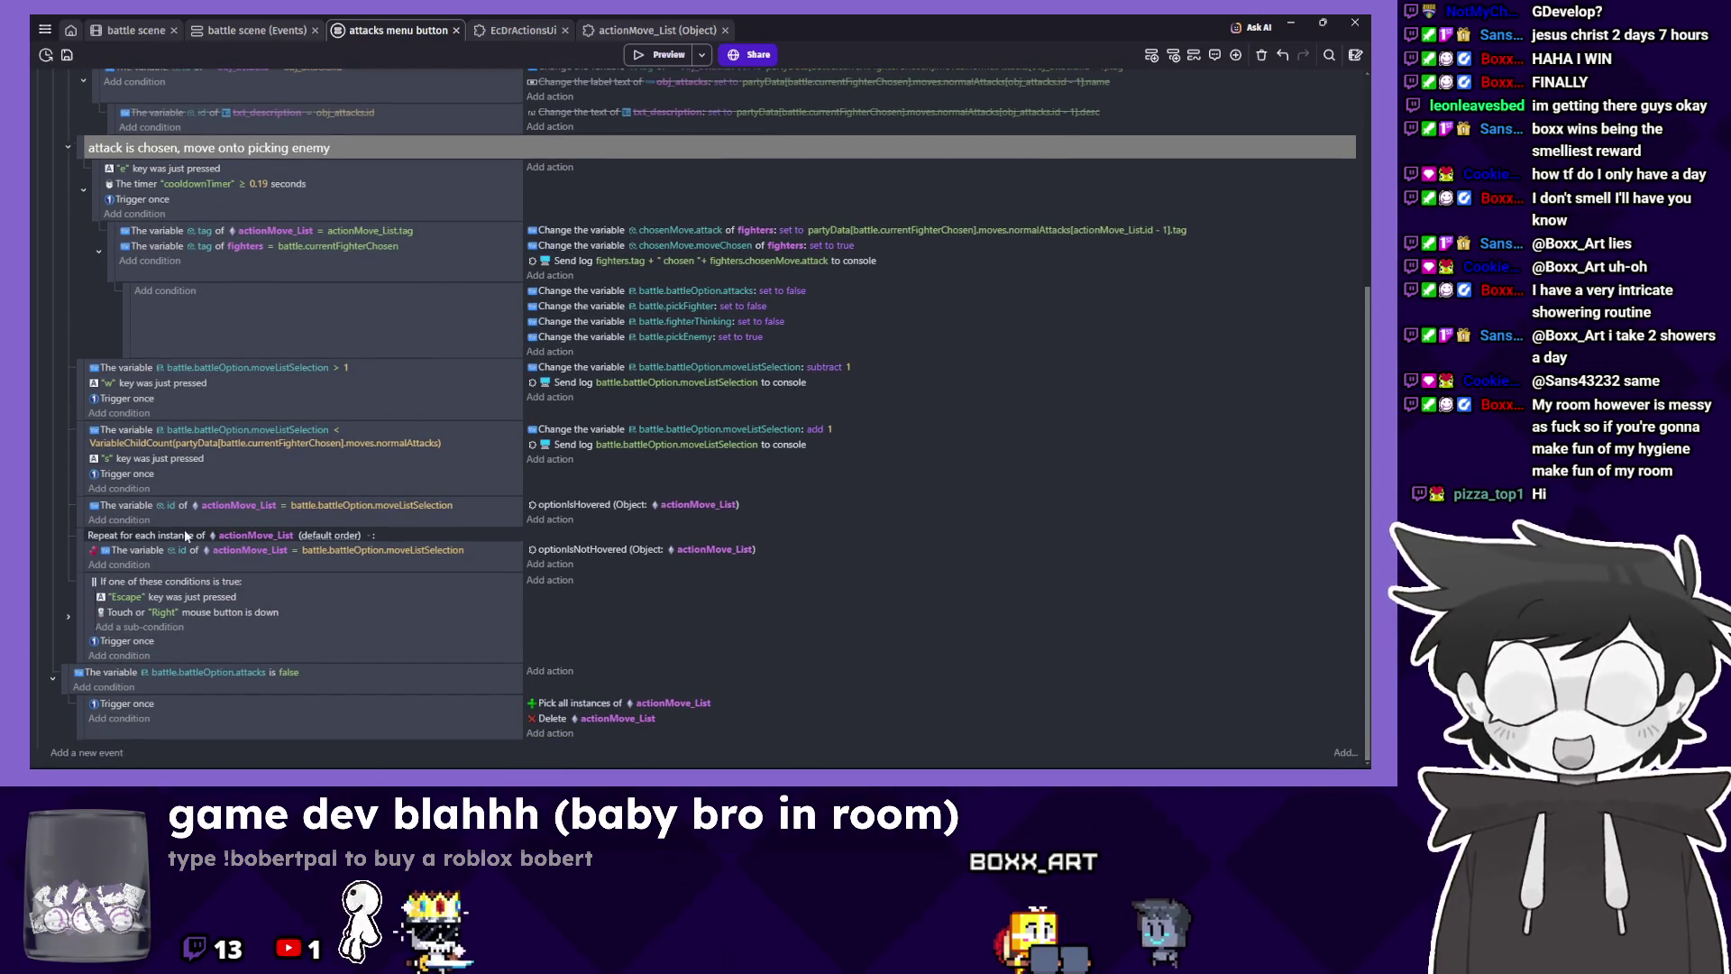
right_click(82, 508)
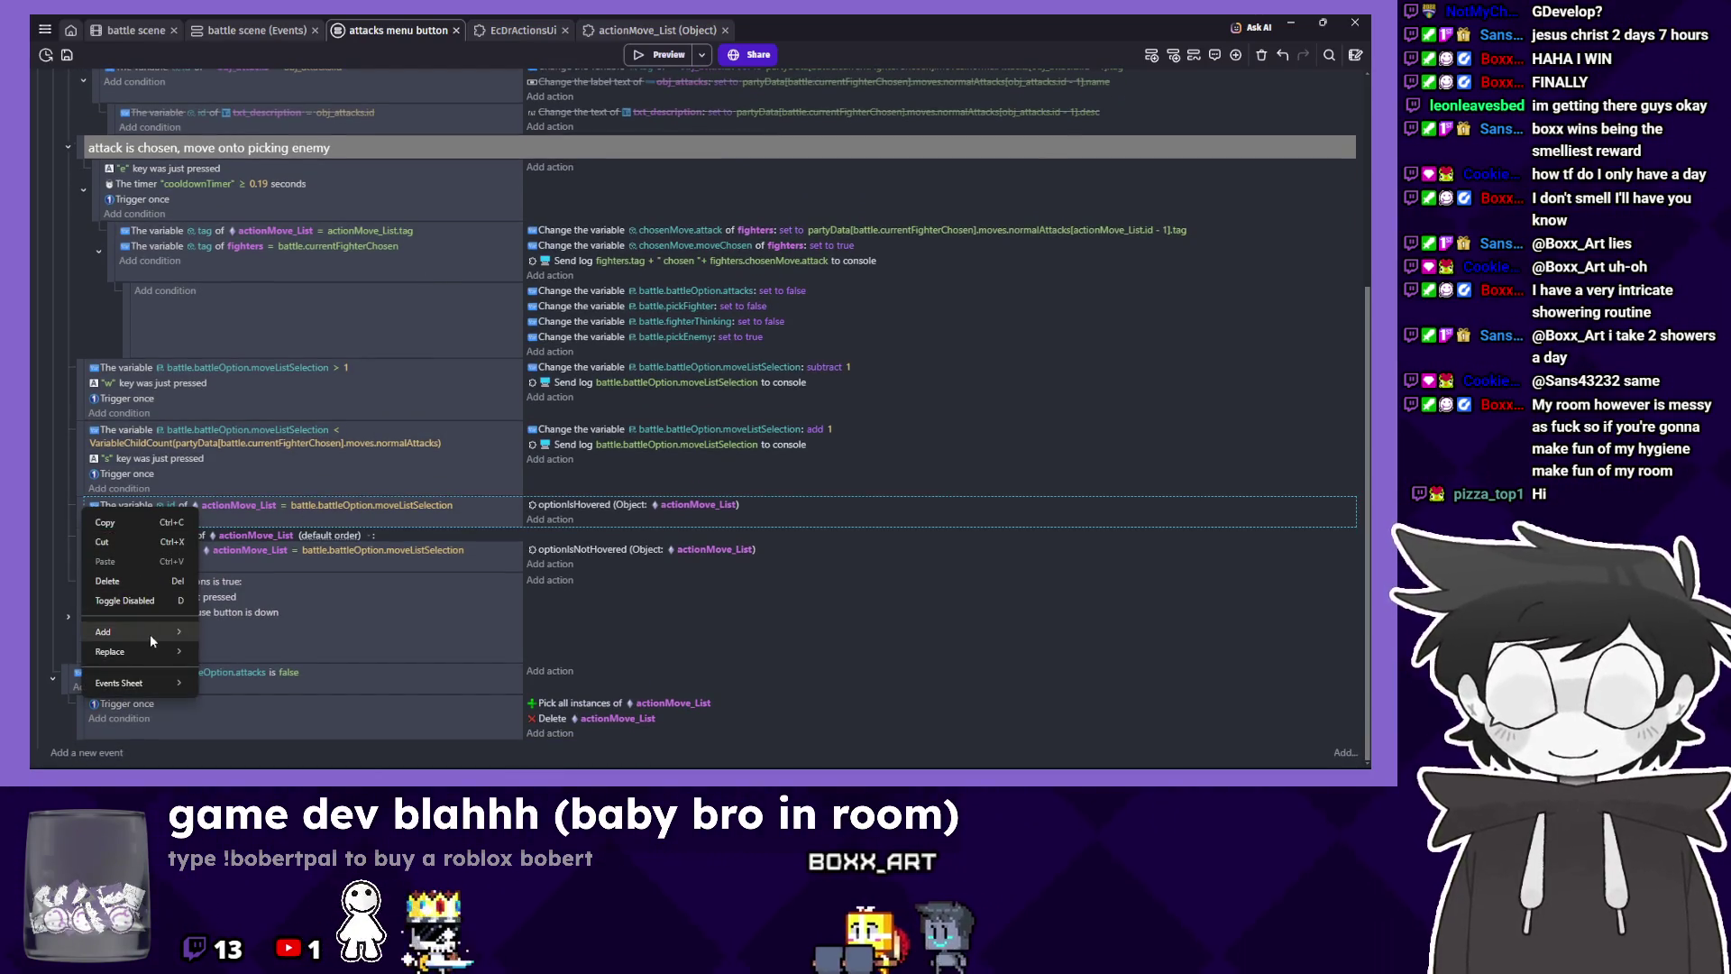
mouse_move(150, 635)
left_click(255, 516)
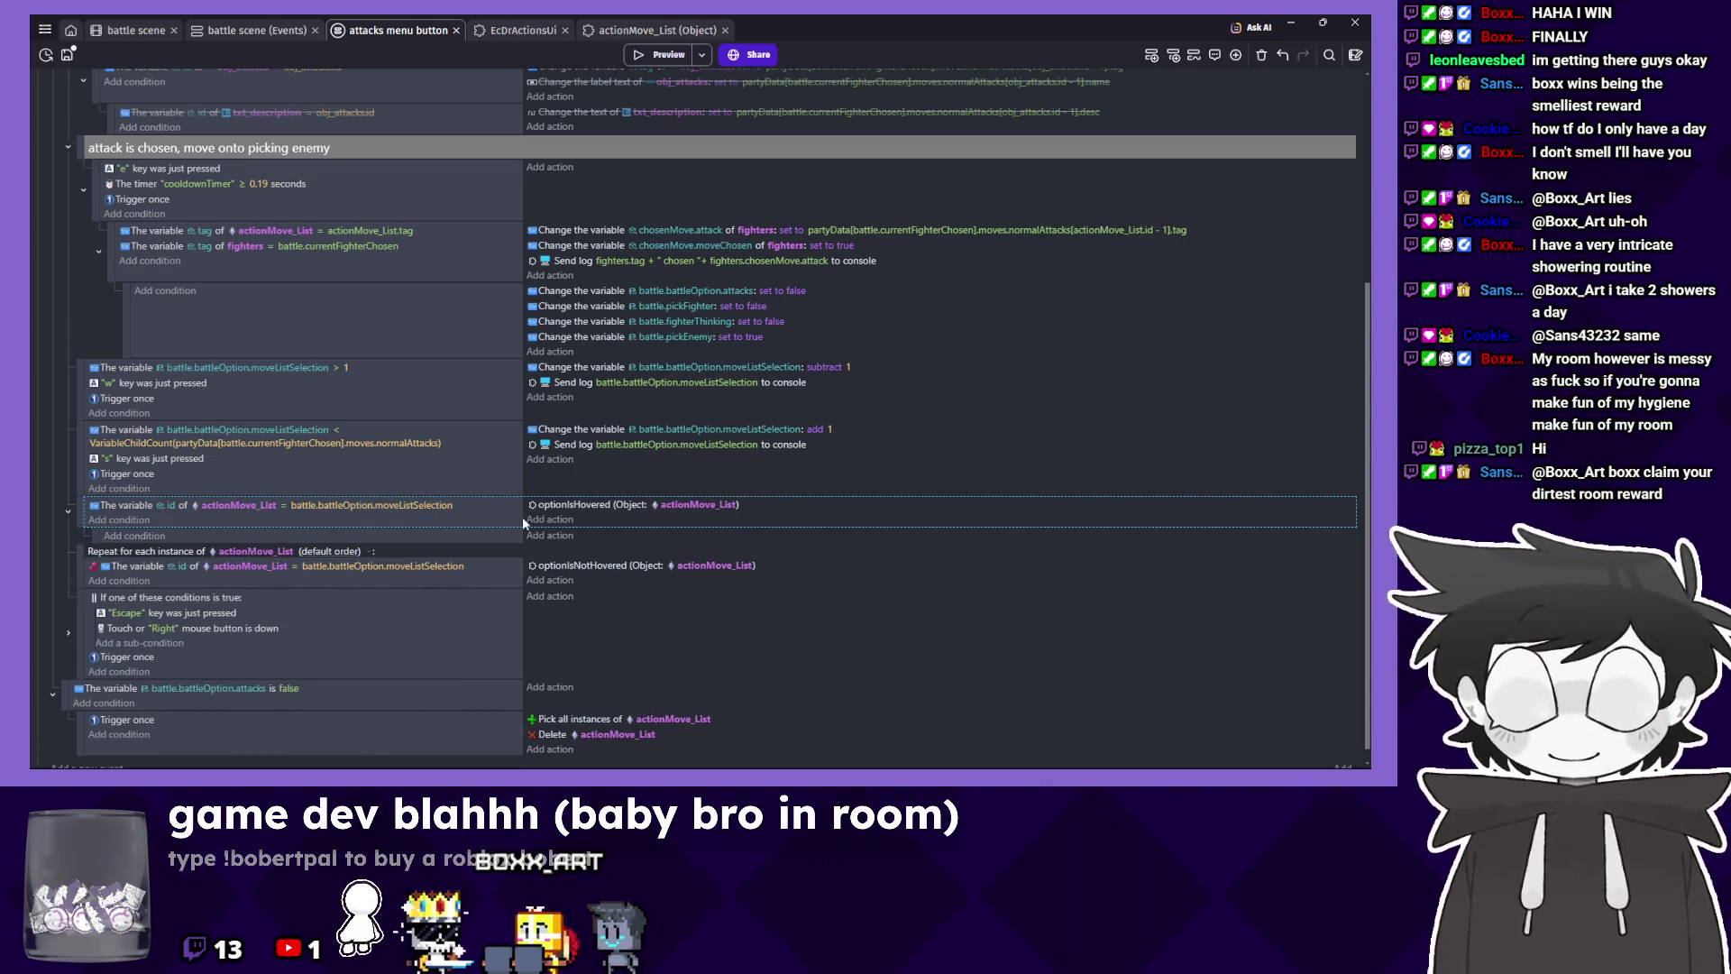
left_click(443, 534)
left_click(166, 535)
scroll(229, 401, "down", 5)
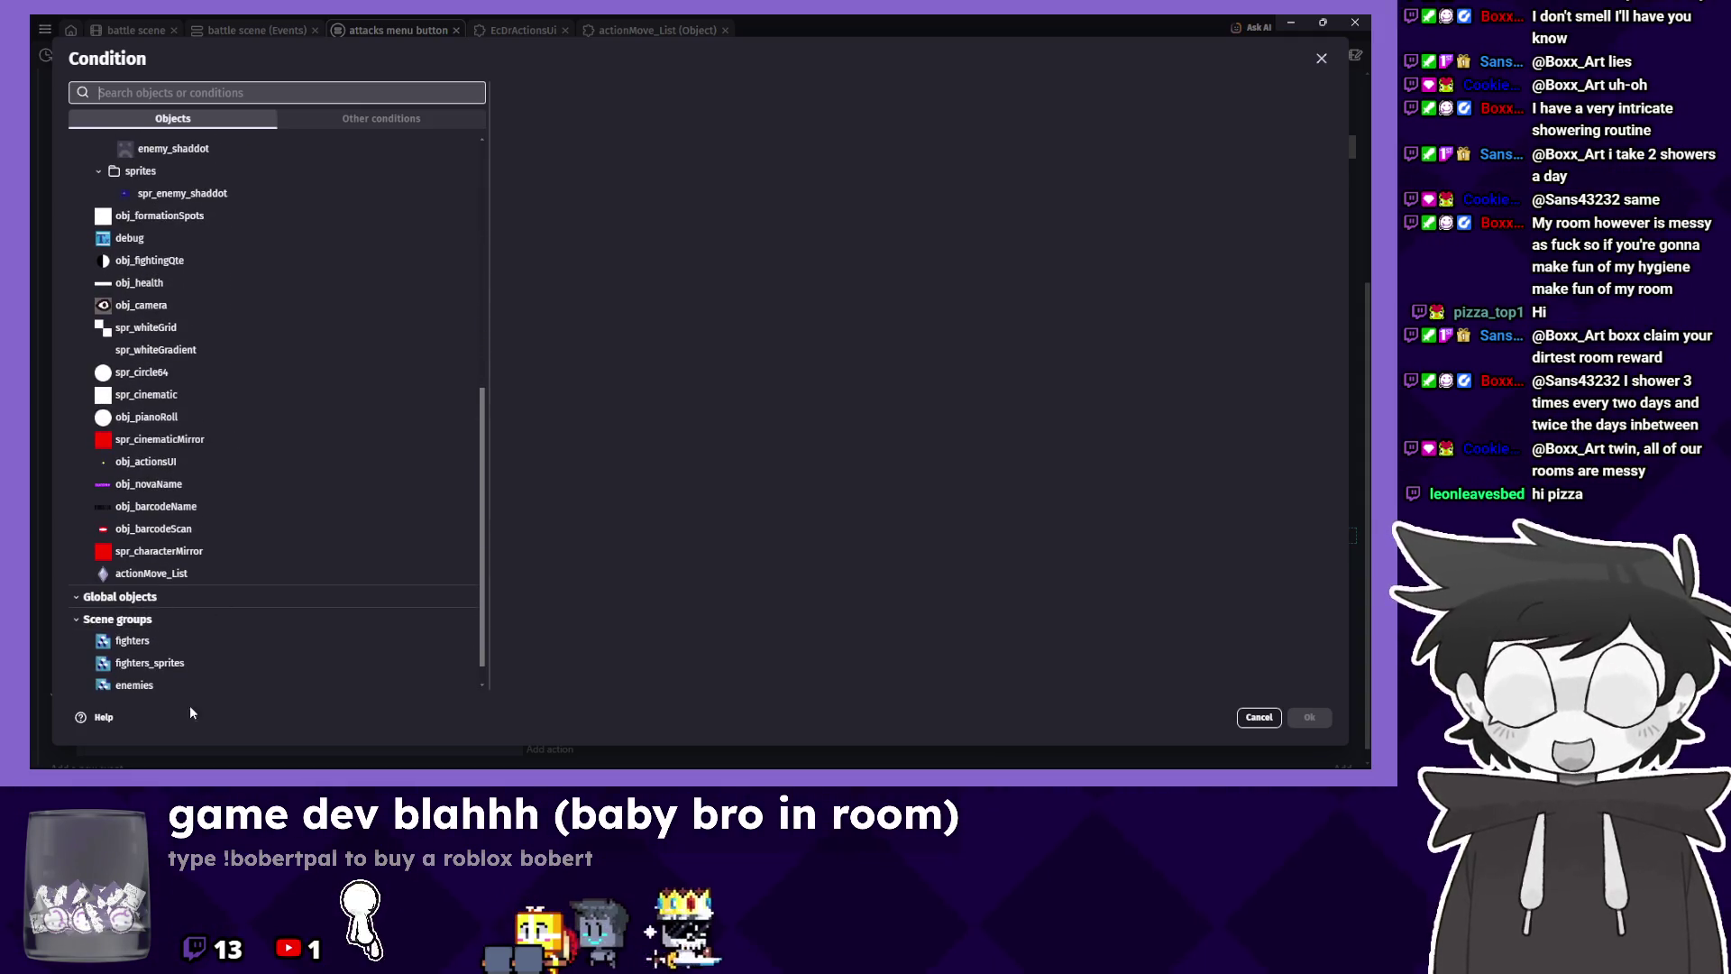
Browse the general Other conditions list for the new empty event.
left_click(188, 573)
scroll(679, 452, "down", 3)
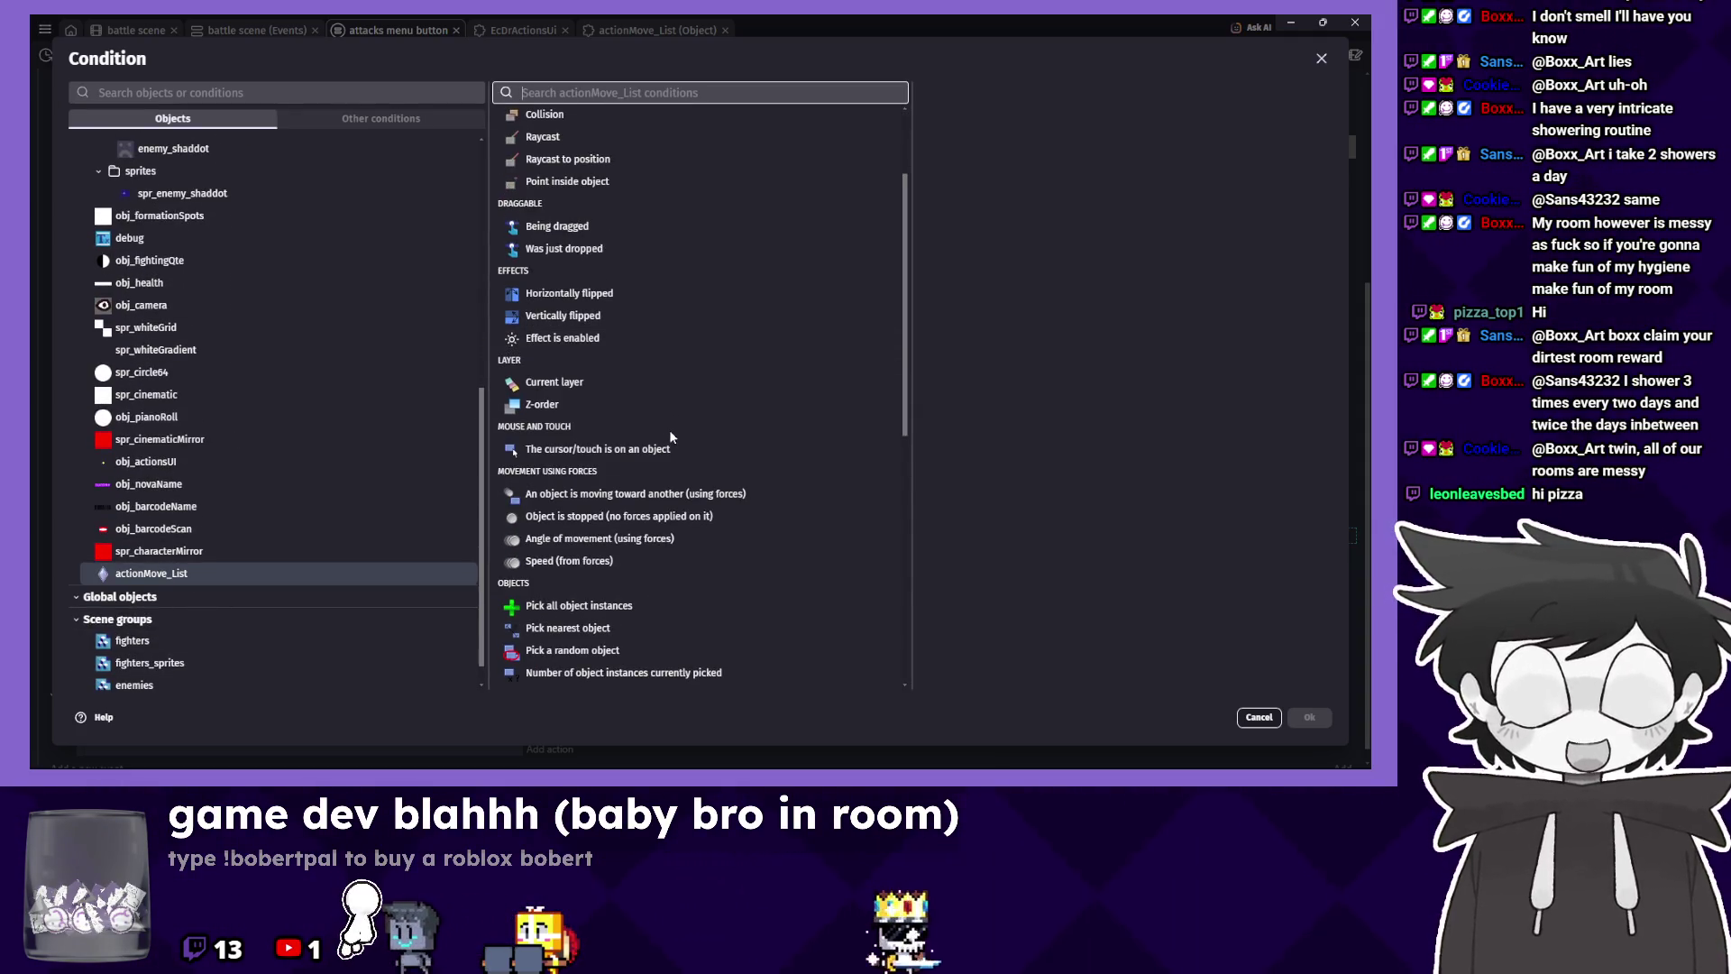
scroll(669, 429, "down", 5)
left_click(396, 115)
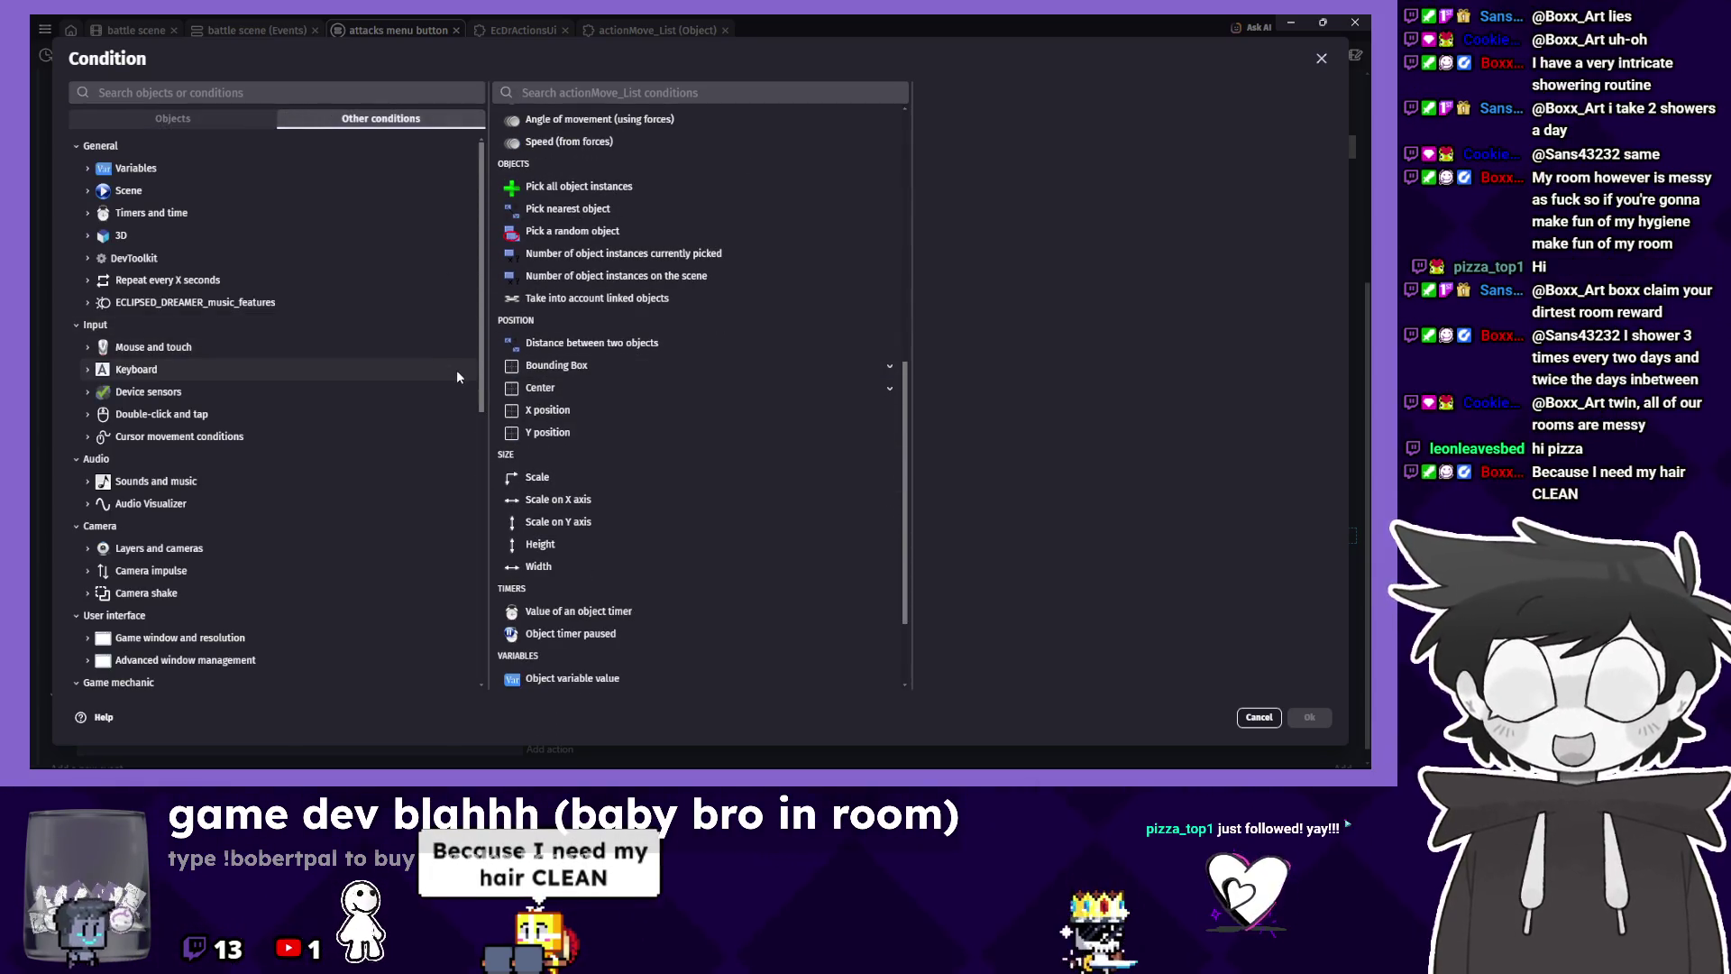
scroll(451, 418, "down", 3)
scroll(433, 433, "down", 8)
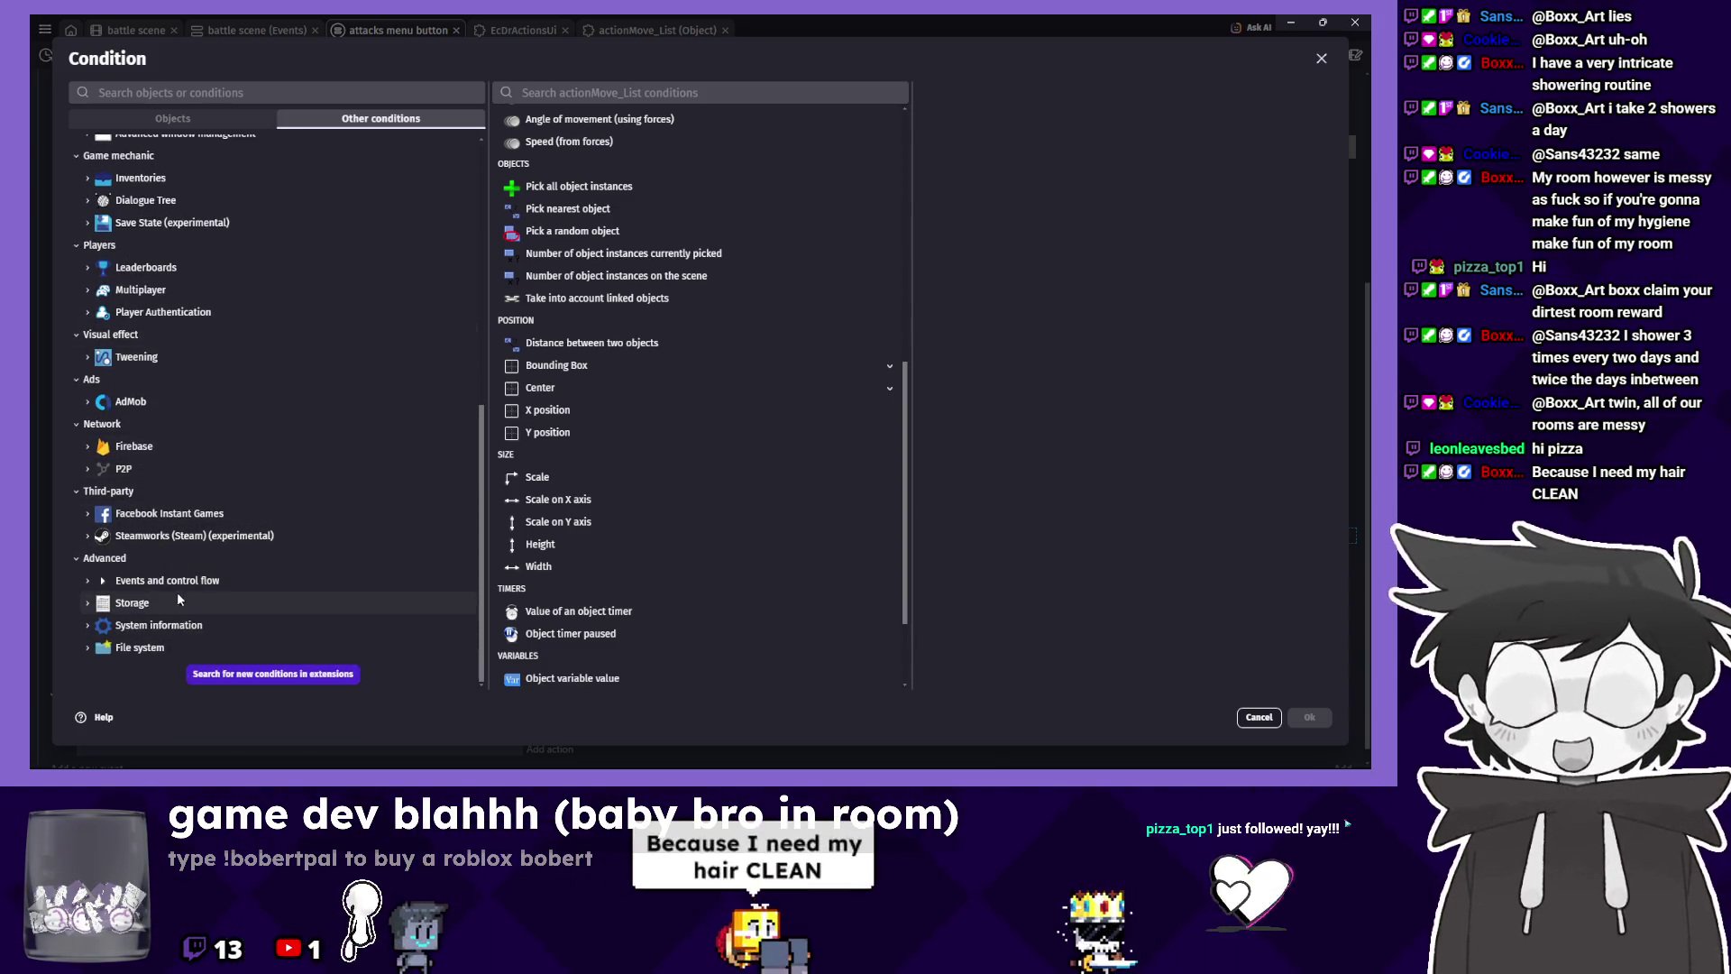
scroll(187, 349, "up", 8)
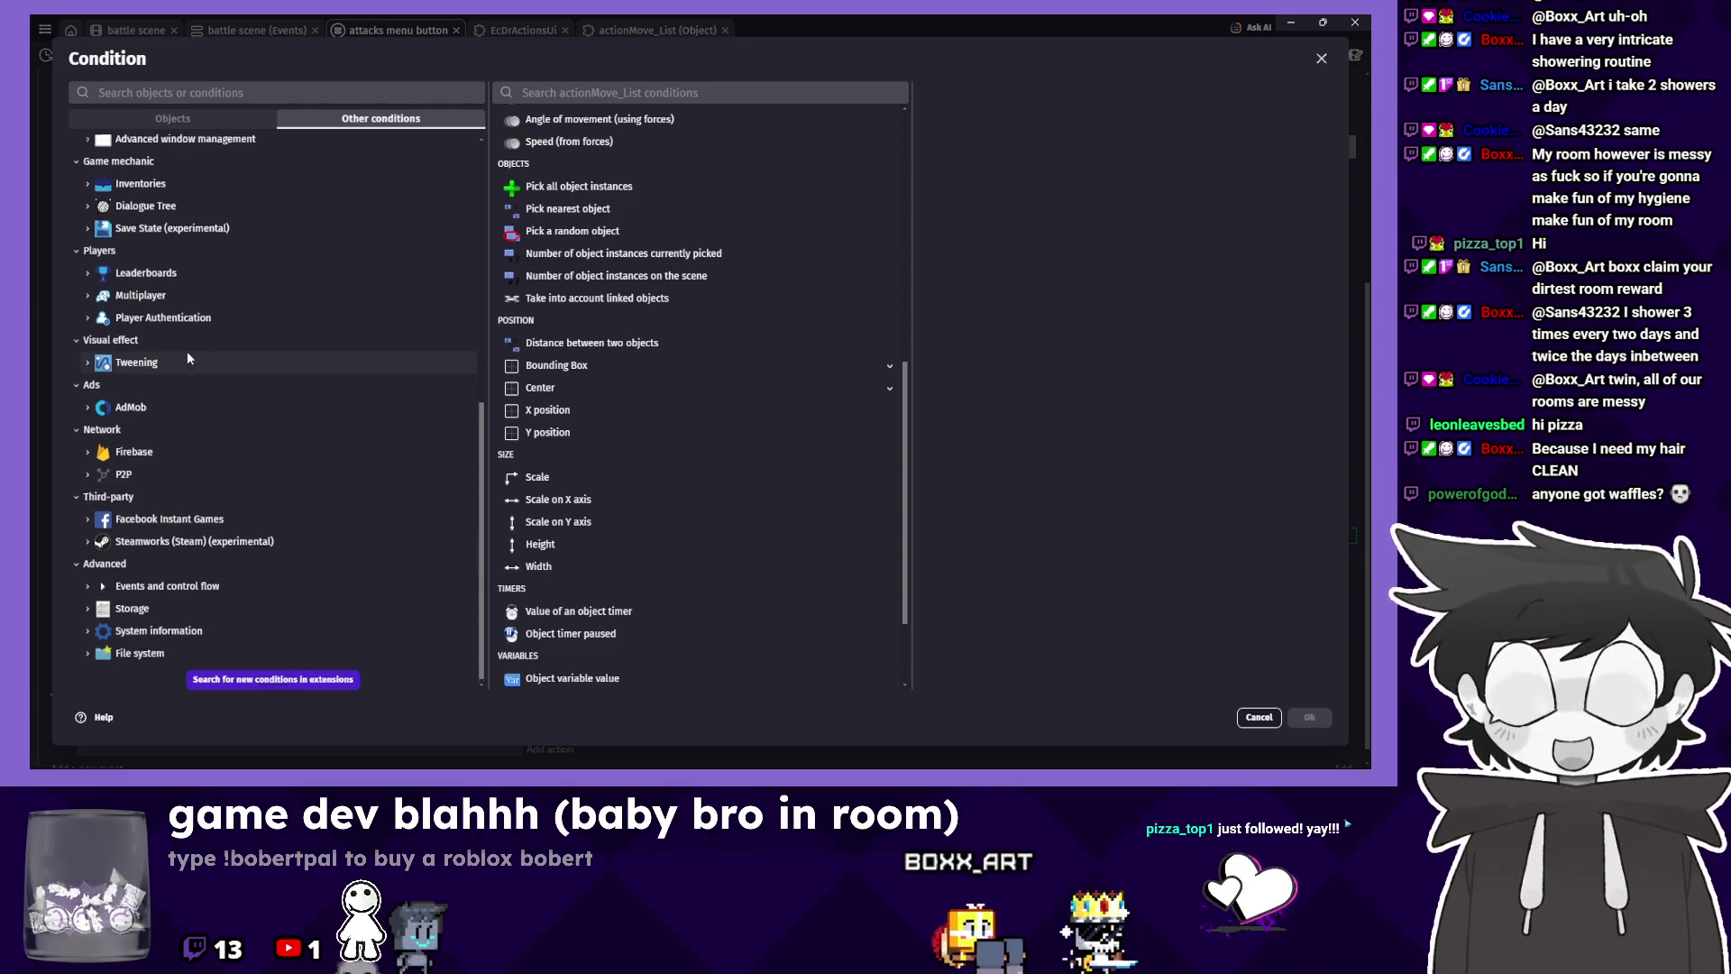
scroll(167, 404, "up", 2)
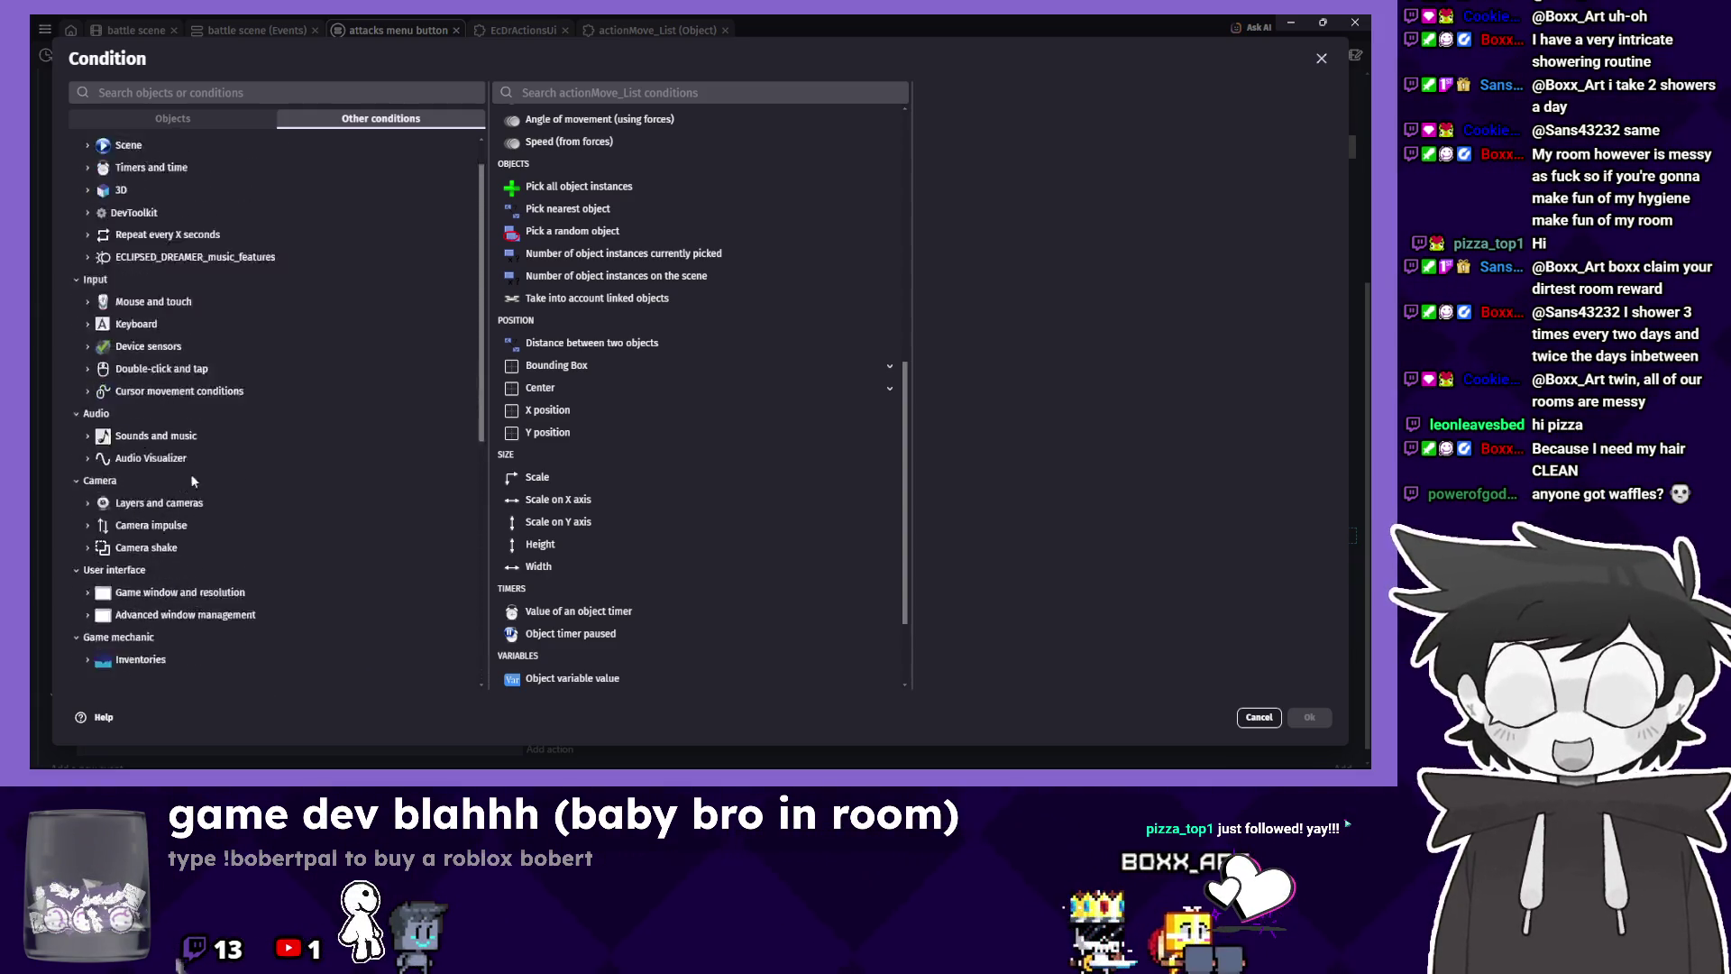
scroll(191, 473, "down", 5)
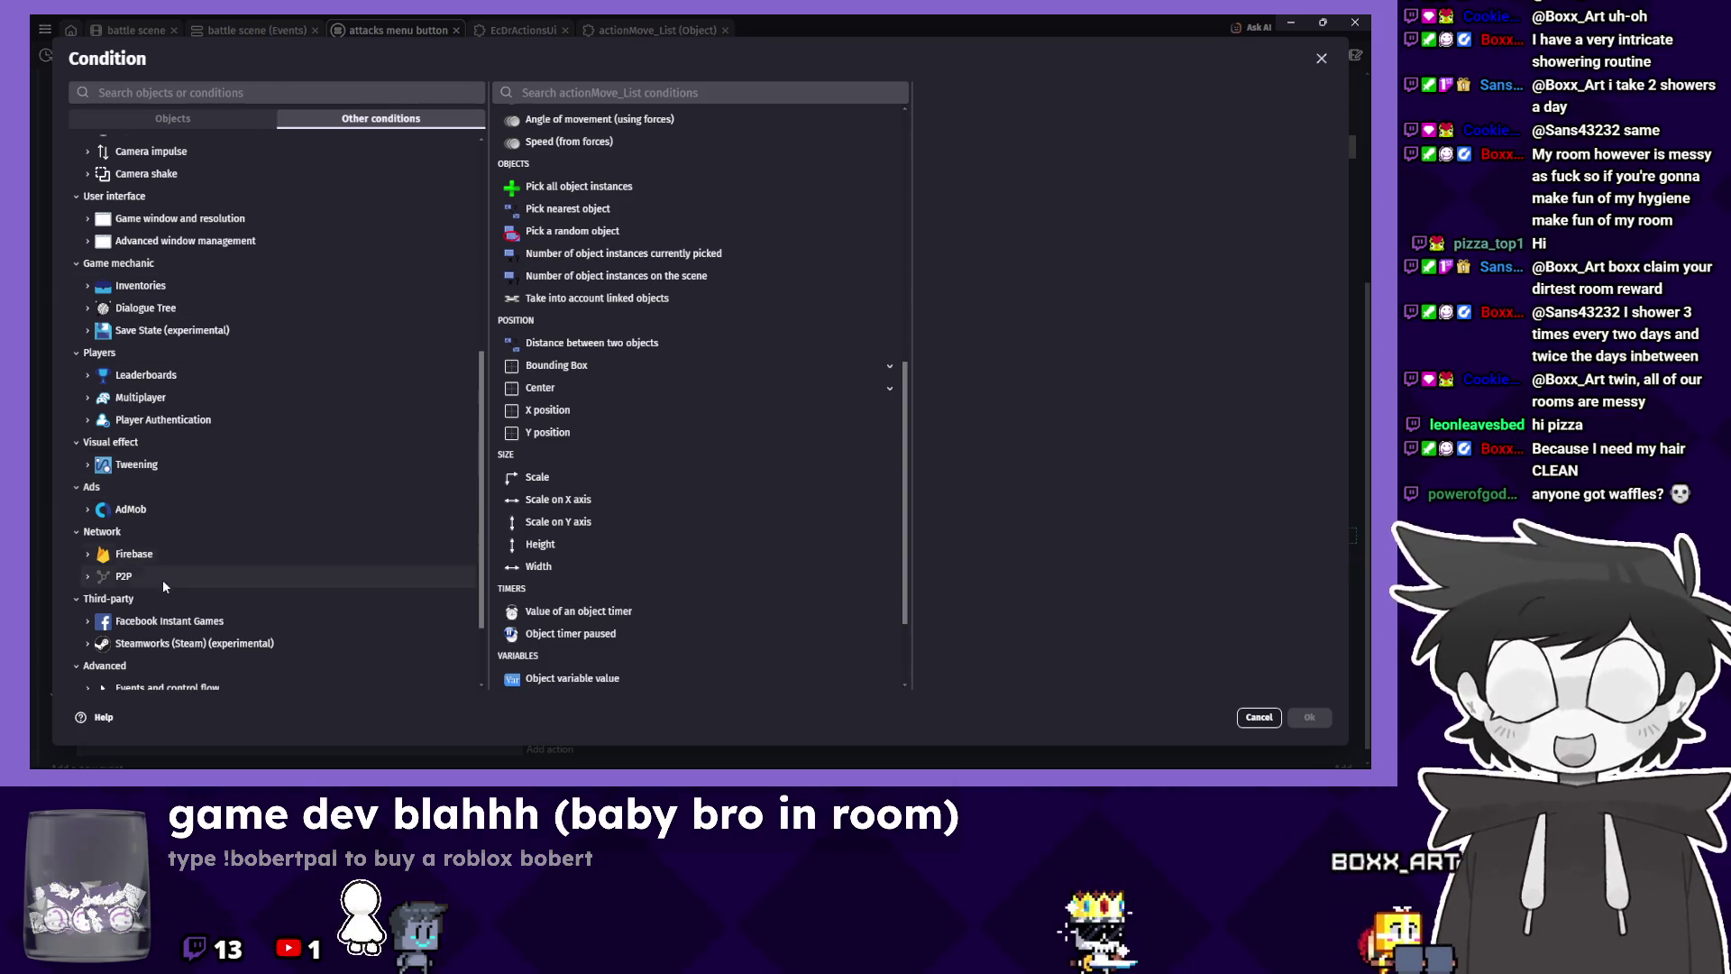
Look through Tweening > Scene Tweens conditions, cancel without adding one, and start an action instead.
left_click(163, 465)
scroll(168, 534, "down", 3)
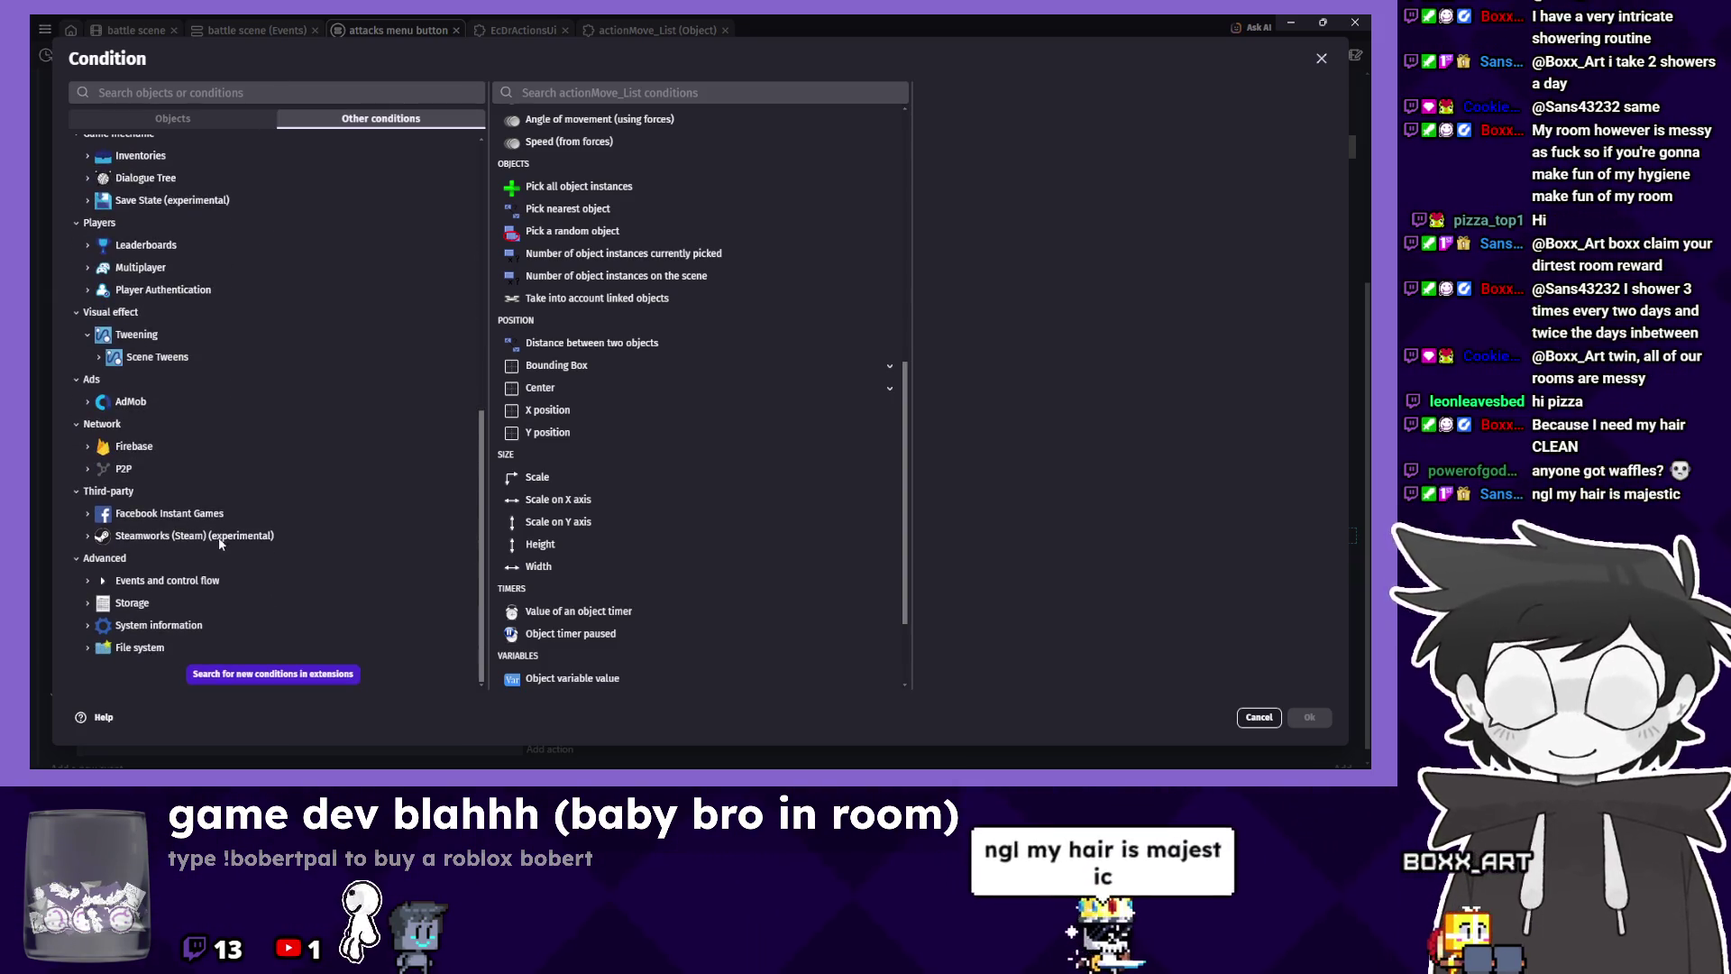
left_click(158, 359)
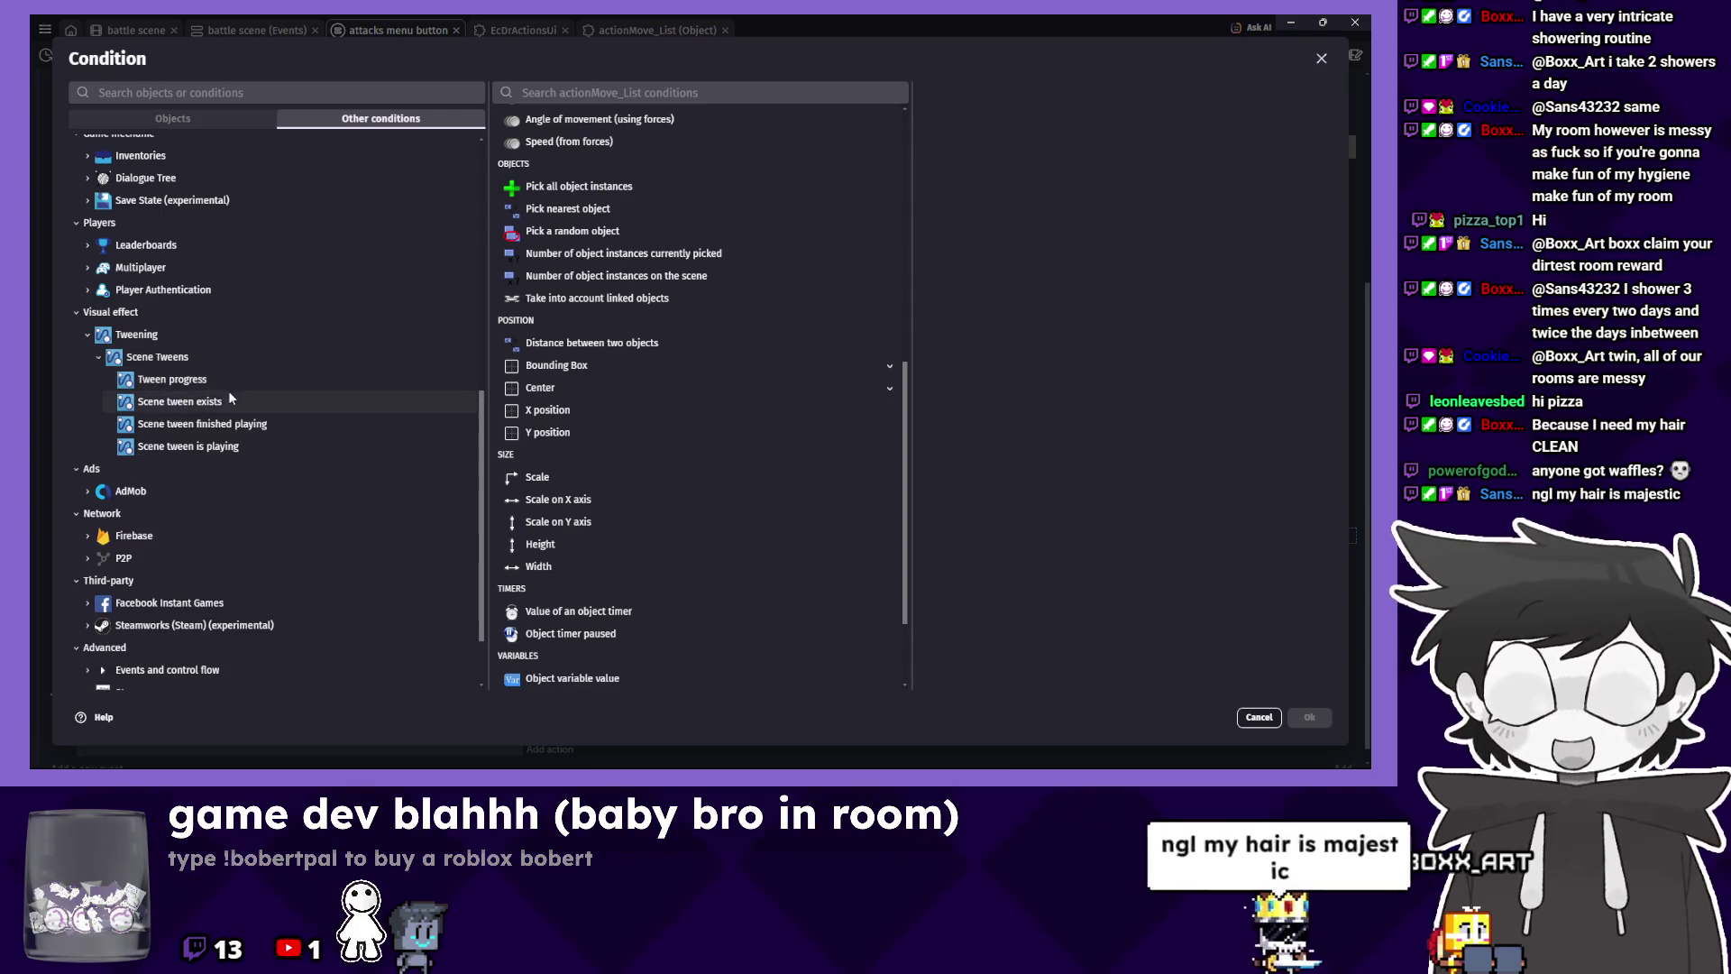
left_click(1260, 717)
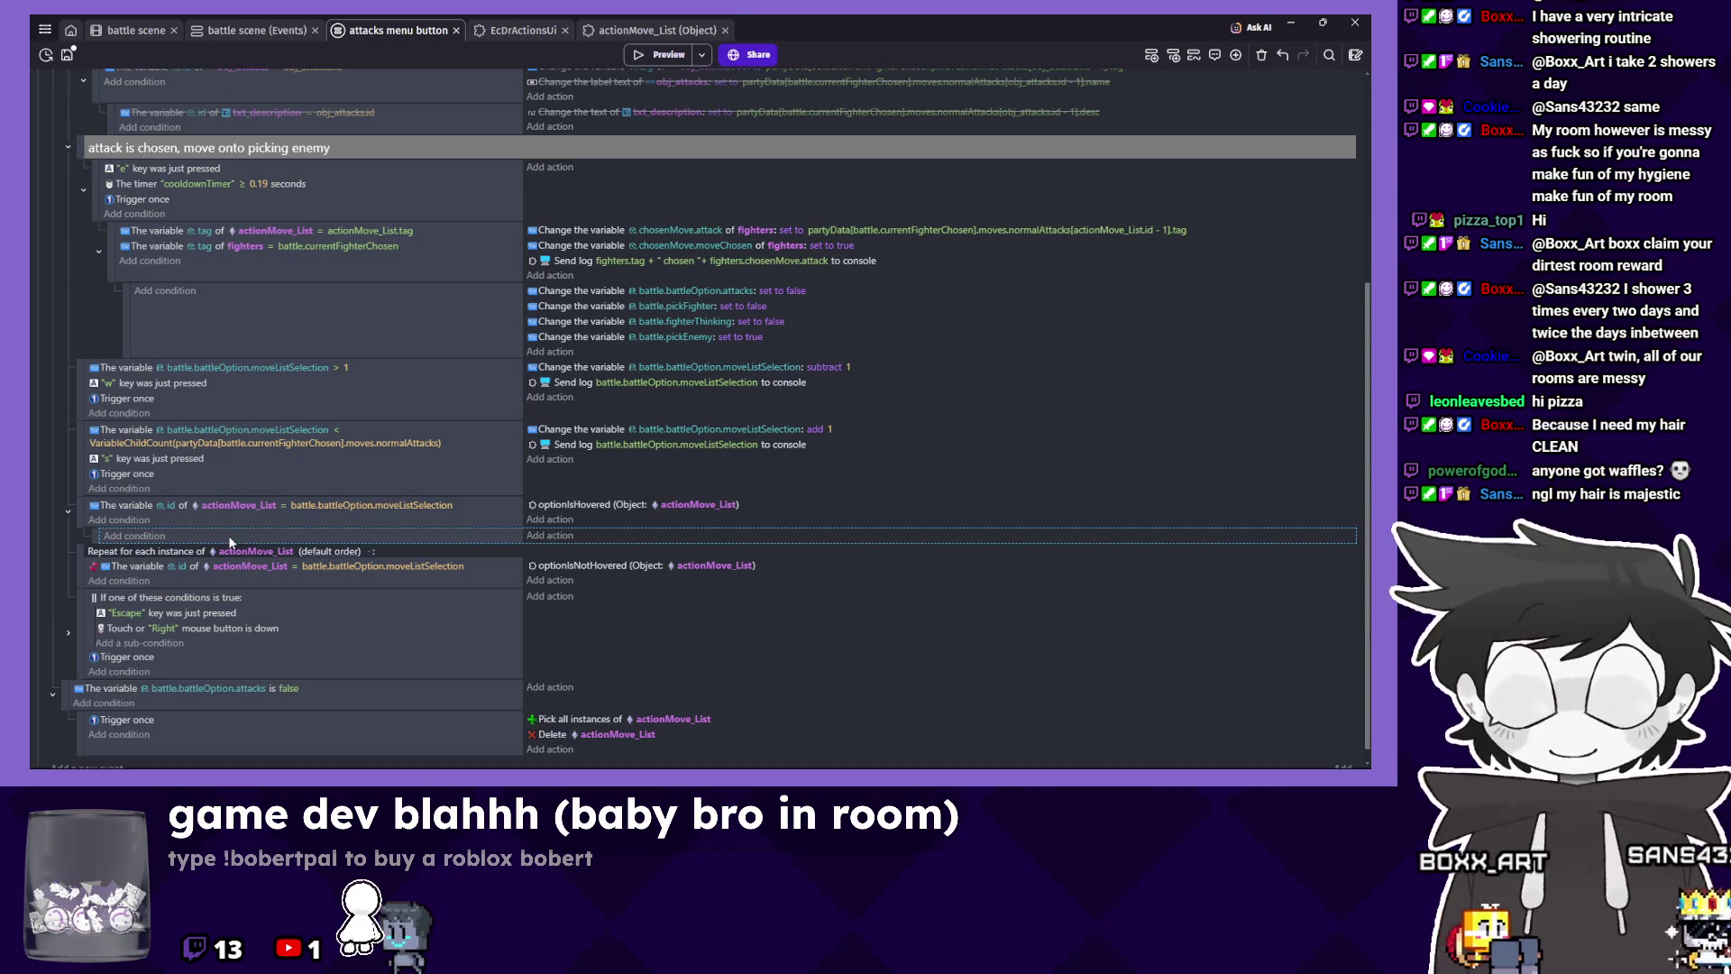
left_click(550, 536)
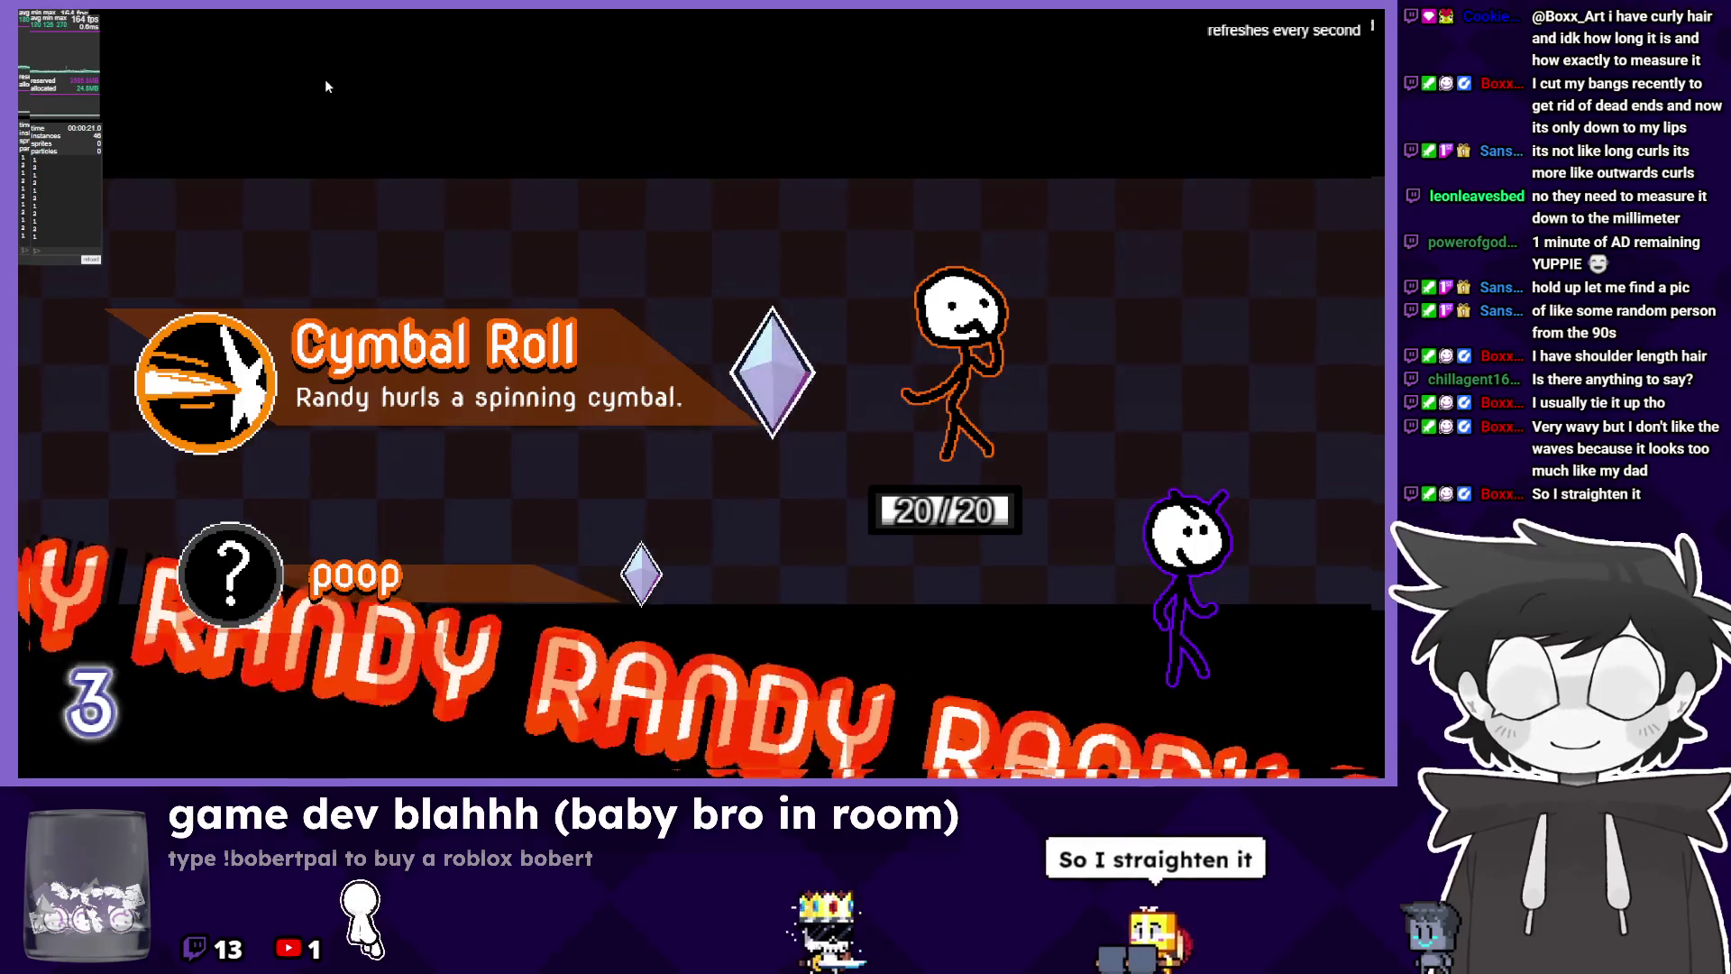
In the preview, move the highlight back and forth between Cymbal Roll and poop.
key("Down")
key("Up")
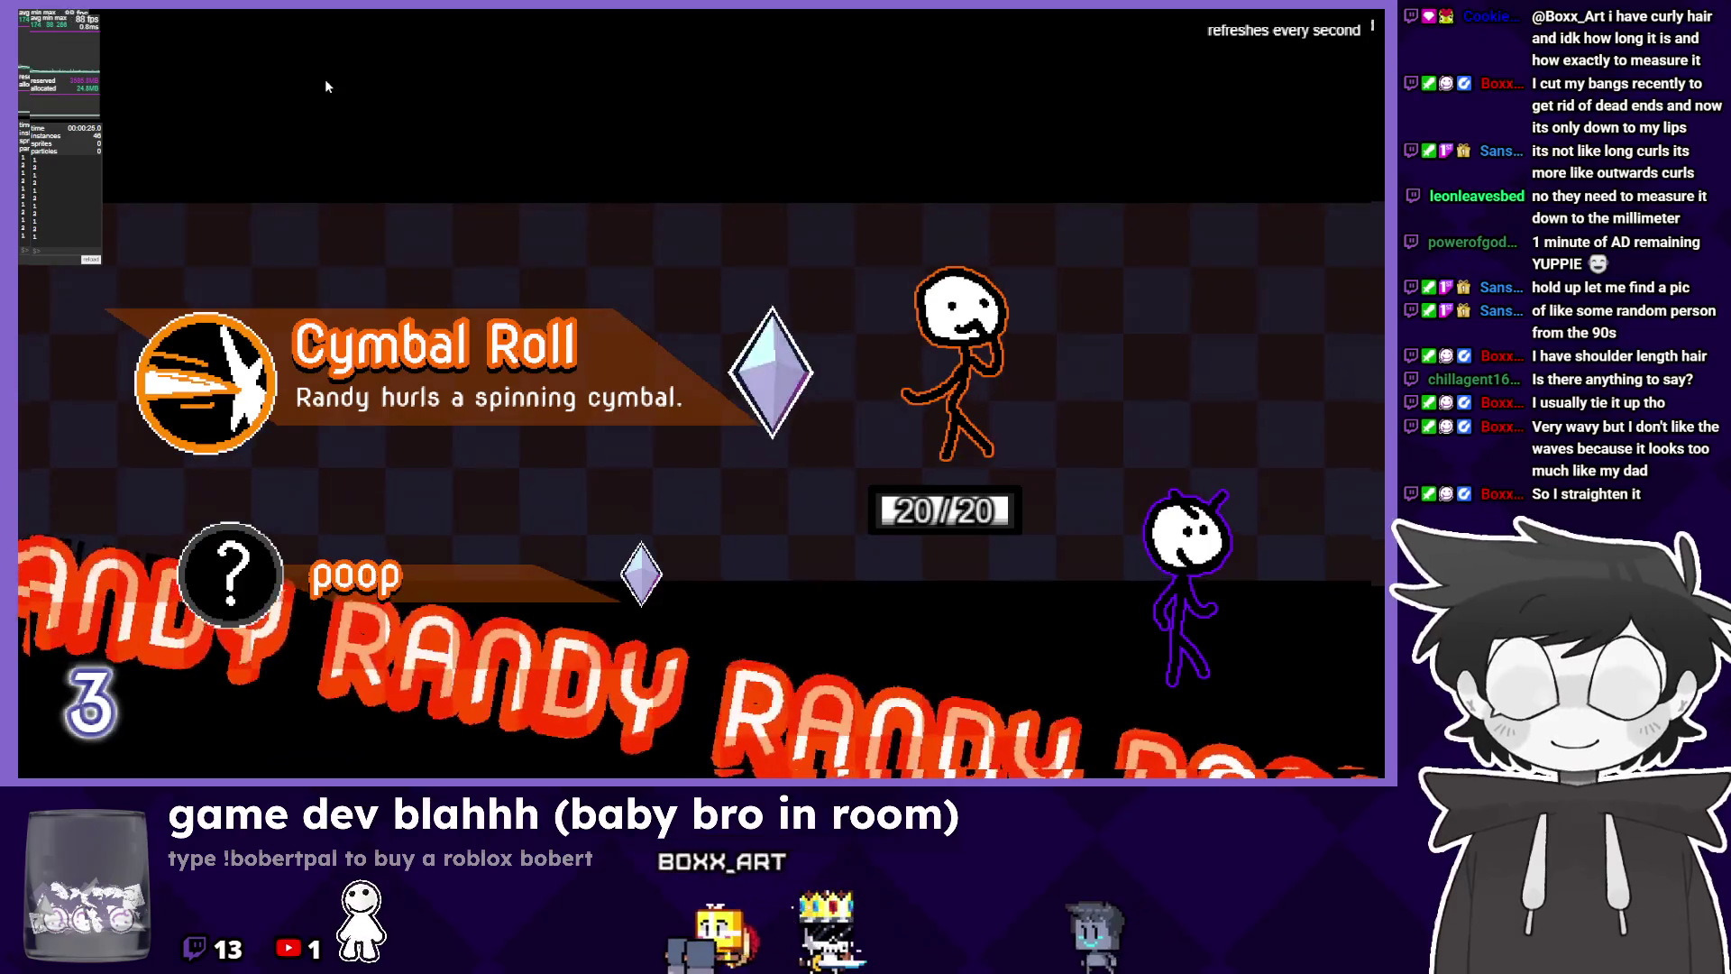
key("Down")
key("Up")
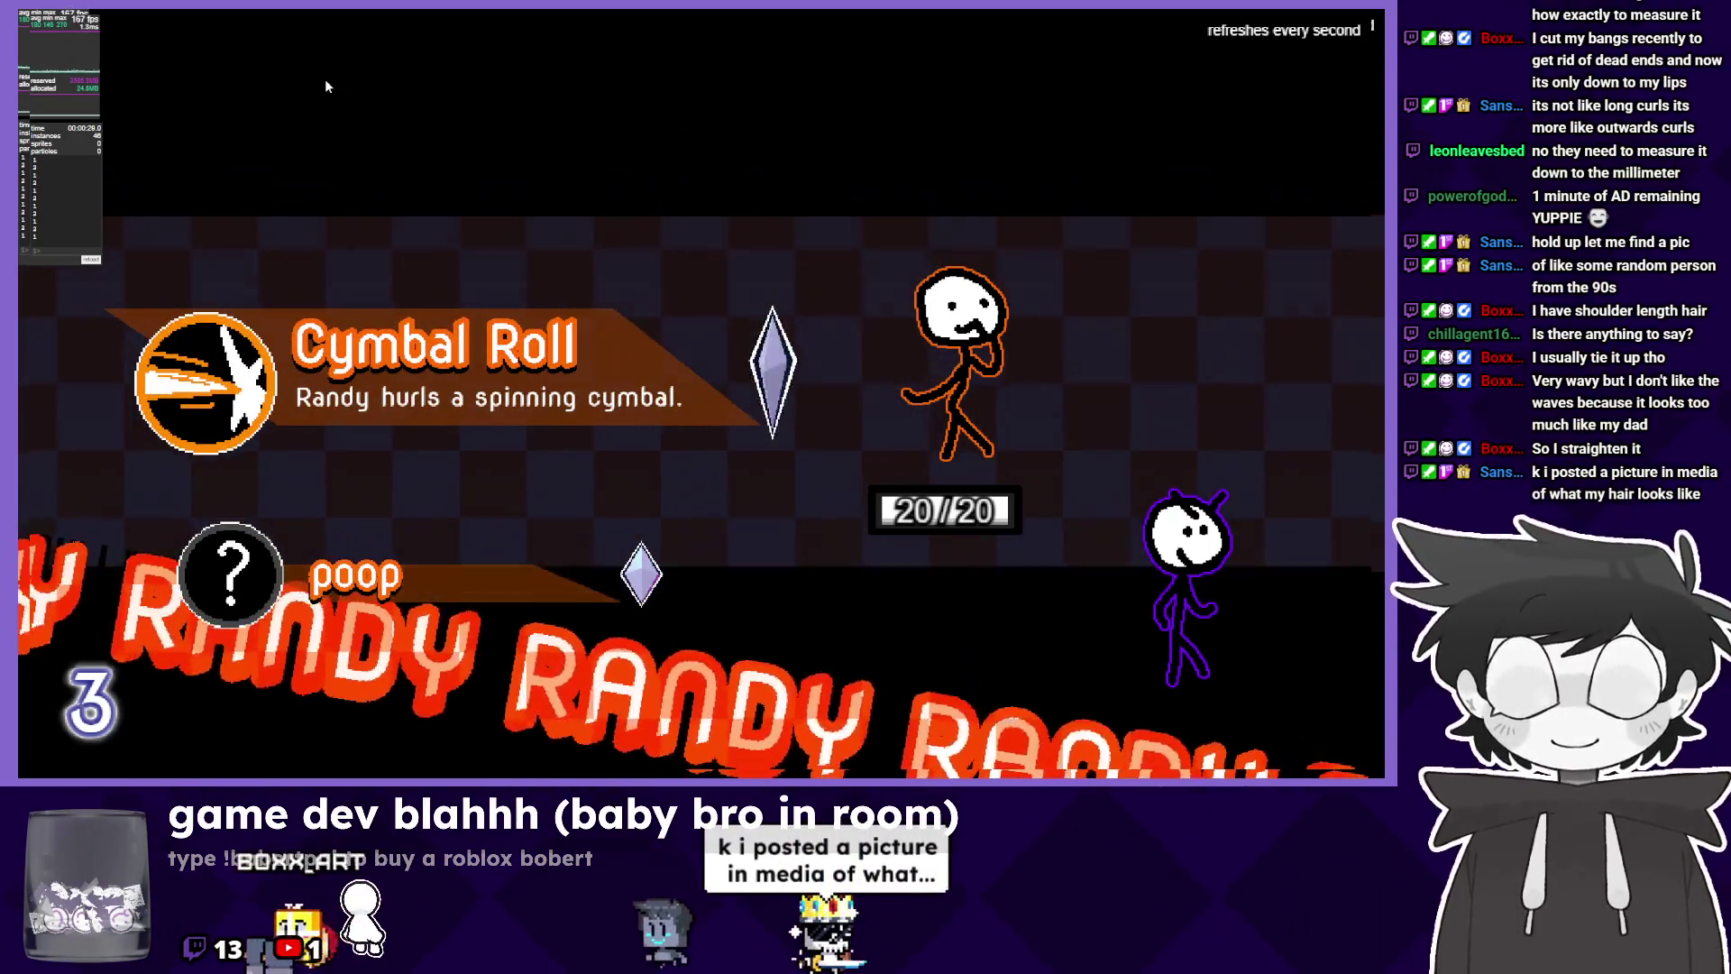
key("Down")
key("Up")
key("Down")
key("Up")
Reopen the move list, use Cymbal Roll, view Sunday's Bag Swing list, then close the preview.
key("Escape")
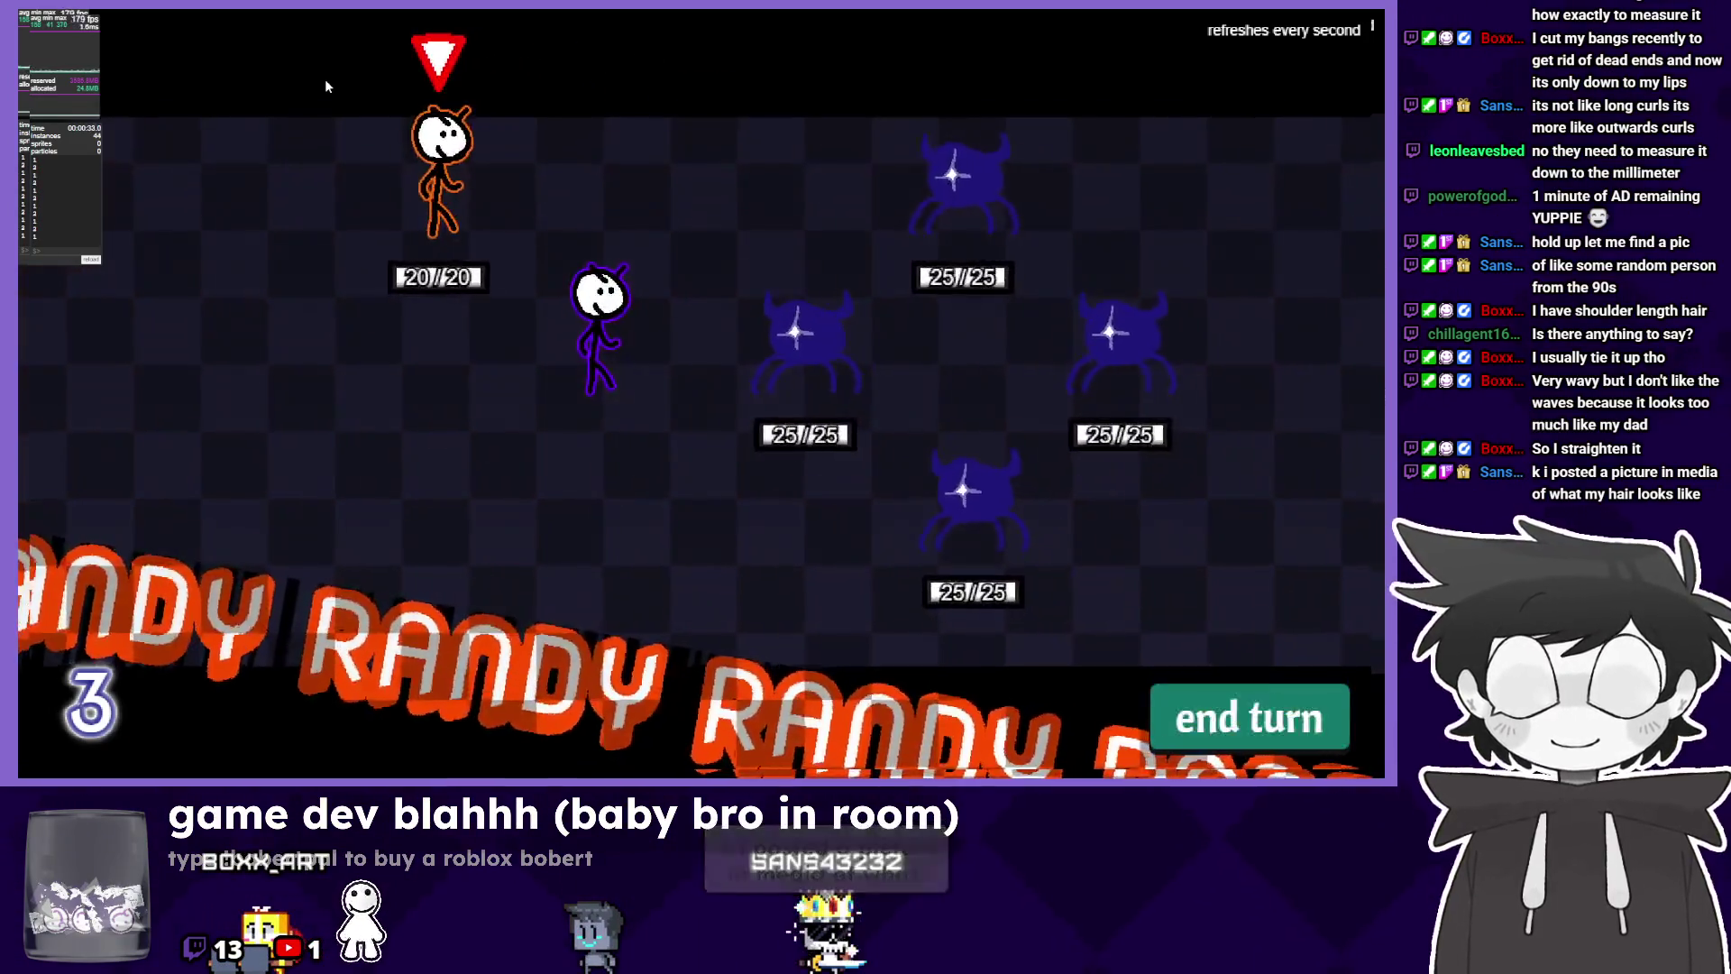
key("Return")
key("Up")
key("Return")
key("Down")
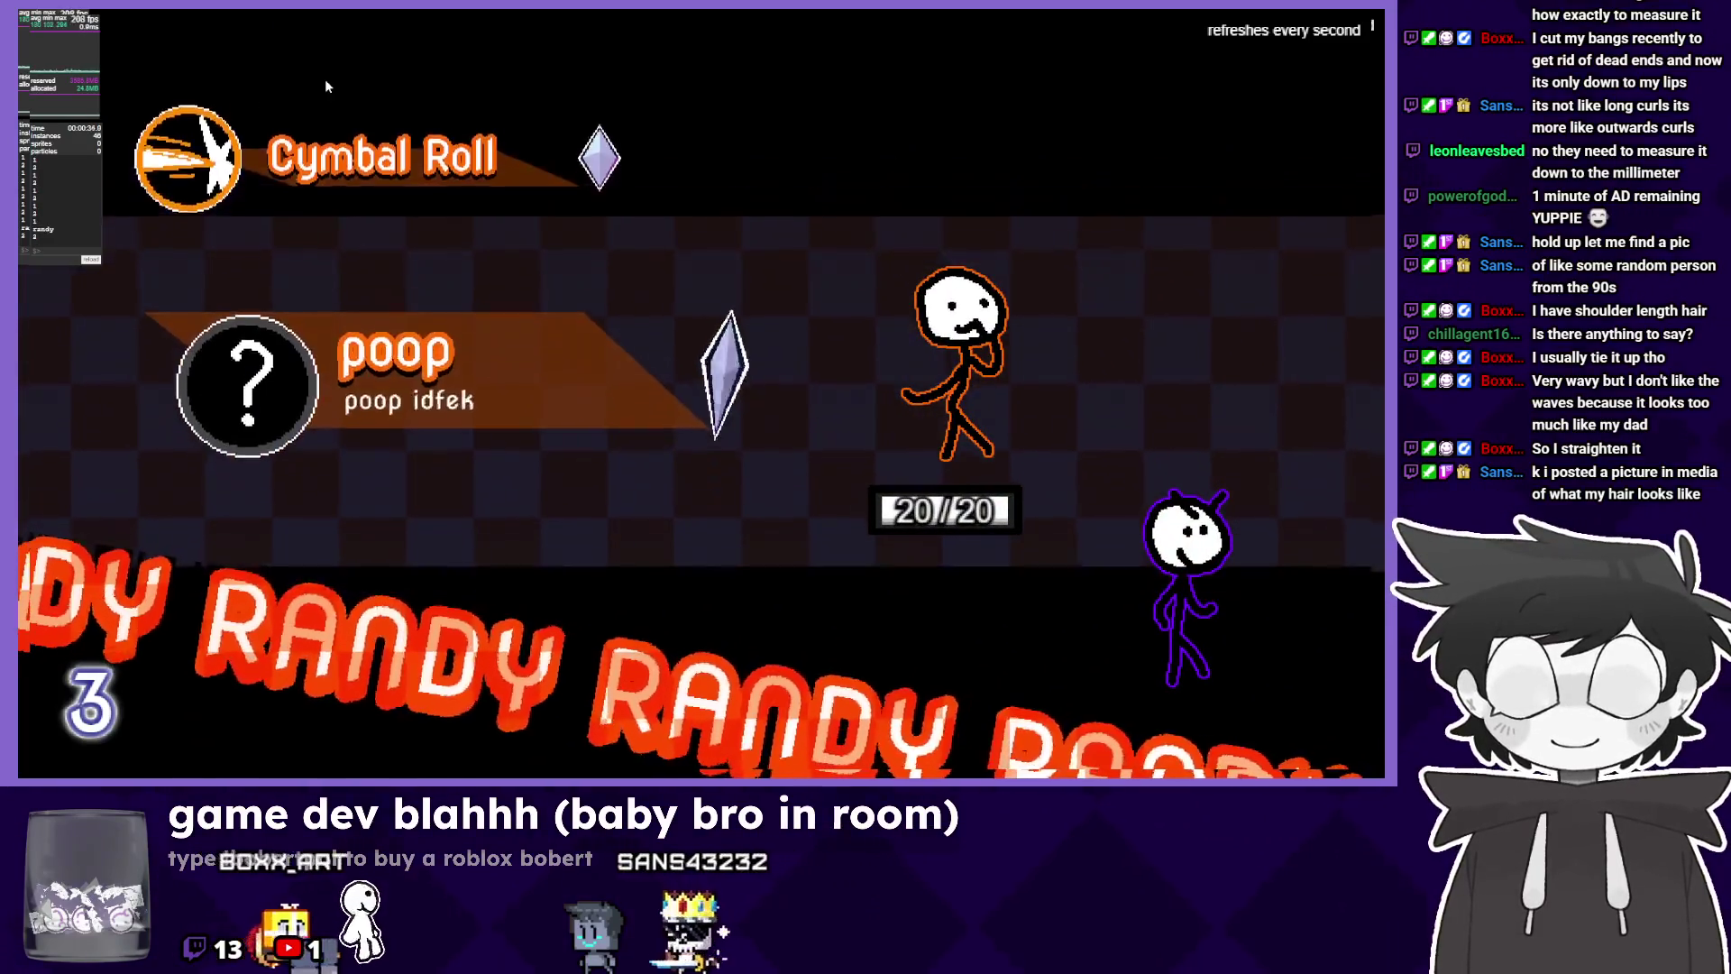
key("Up")
key("Escape")
key("Return")
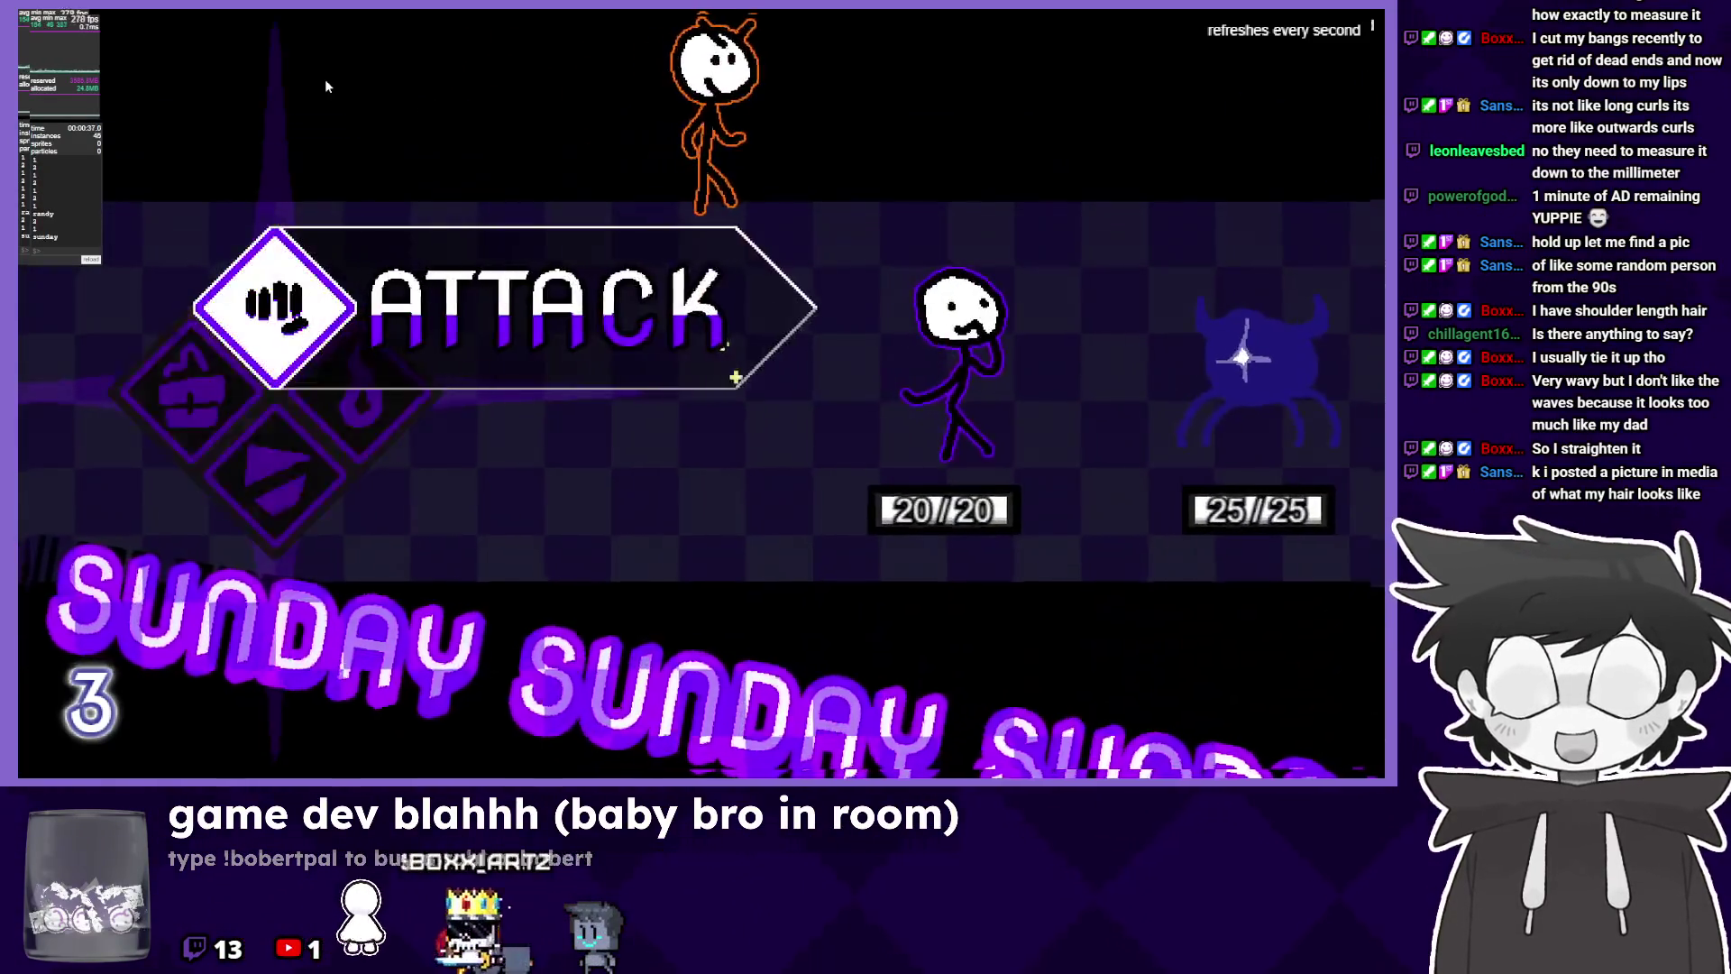
key("Return")
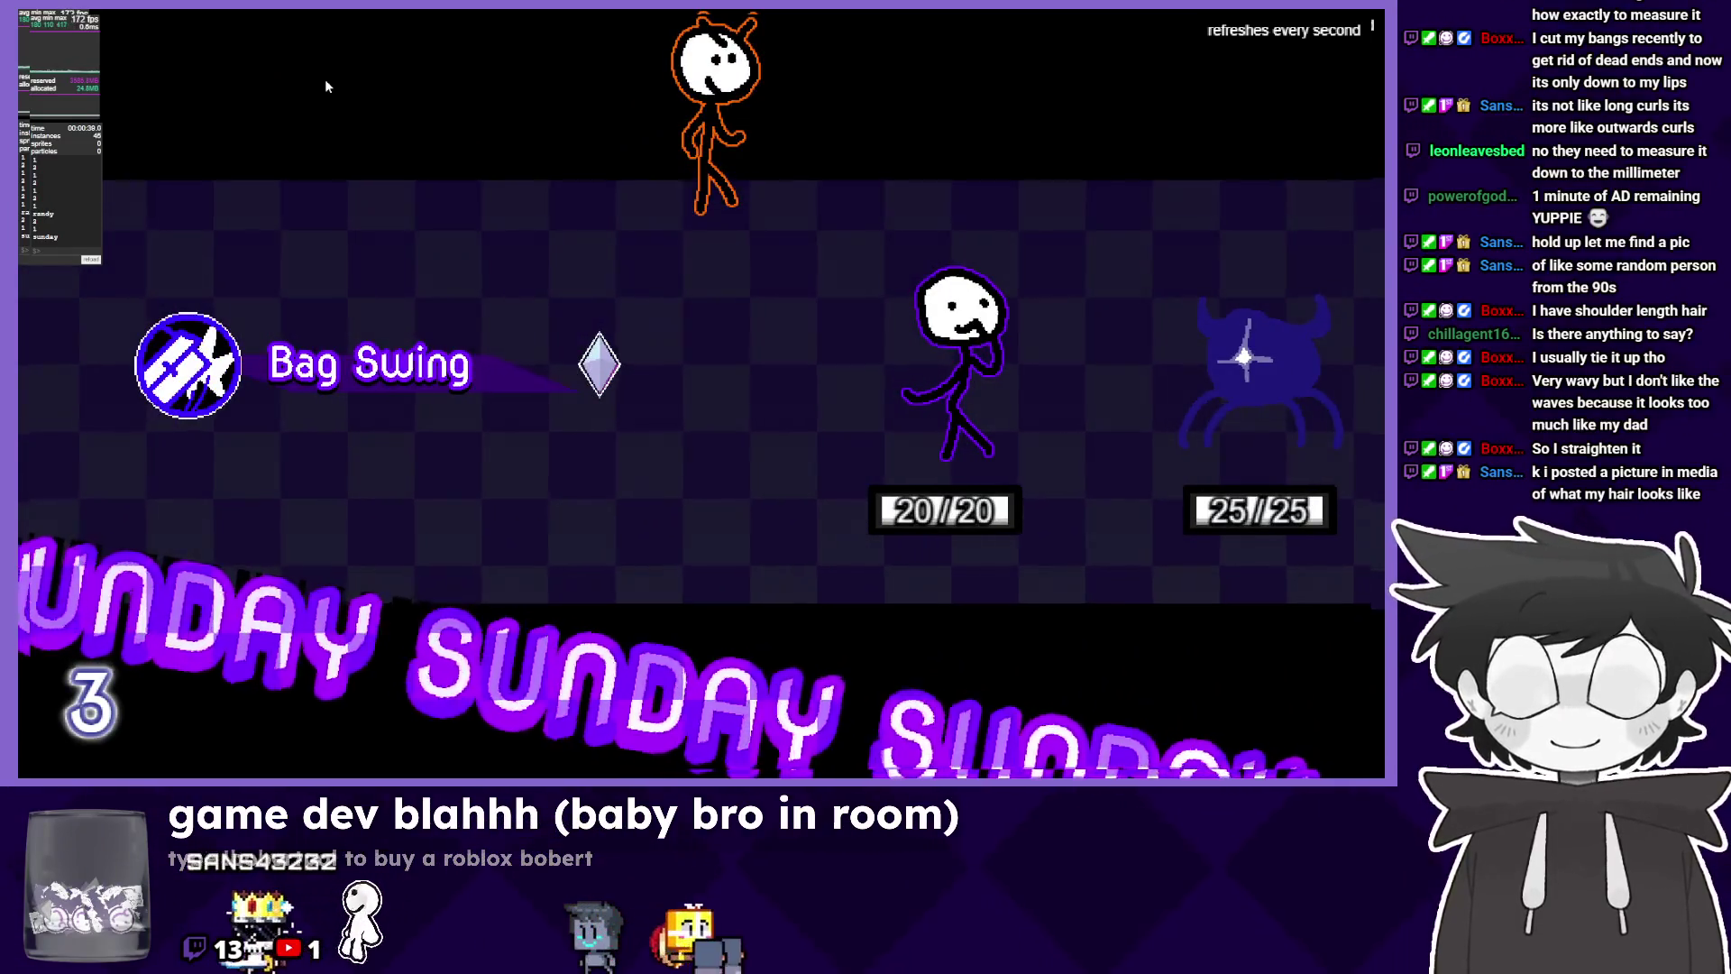
key("alt+F4")
scroll(507, 427, "up", 1)
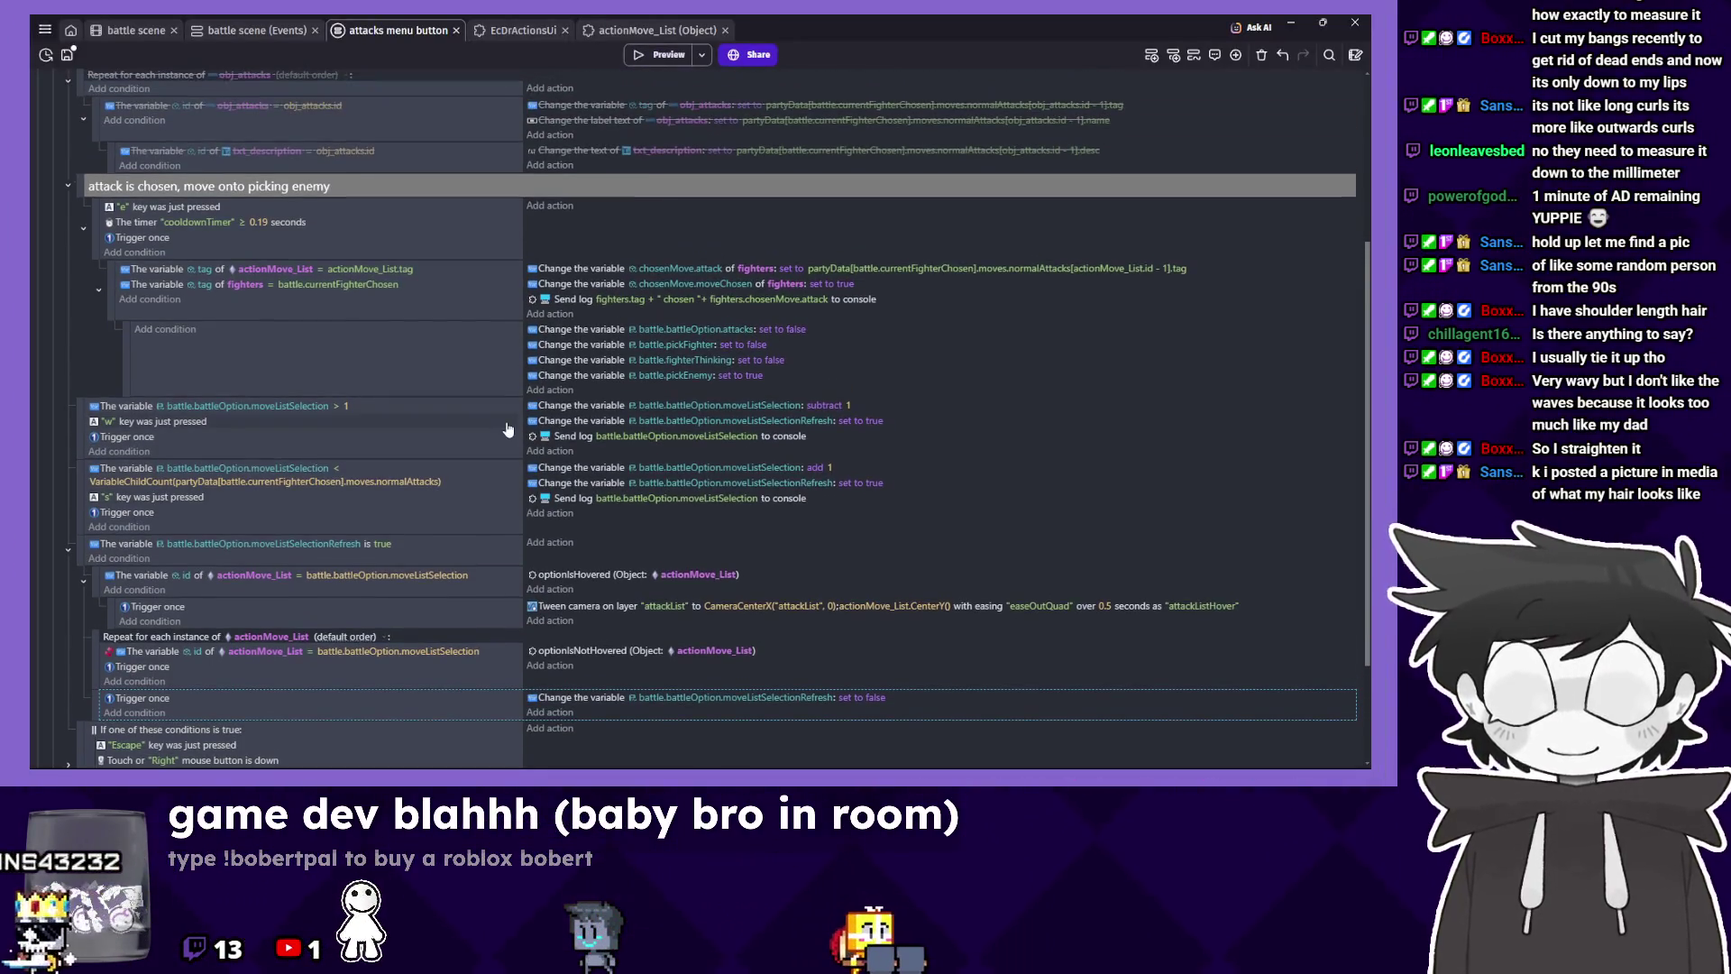
Select the moveListSelectionRefresh condition in the W-key event.
left_click(505, 446)
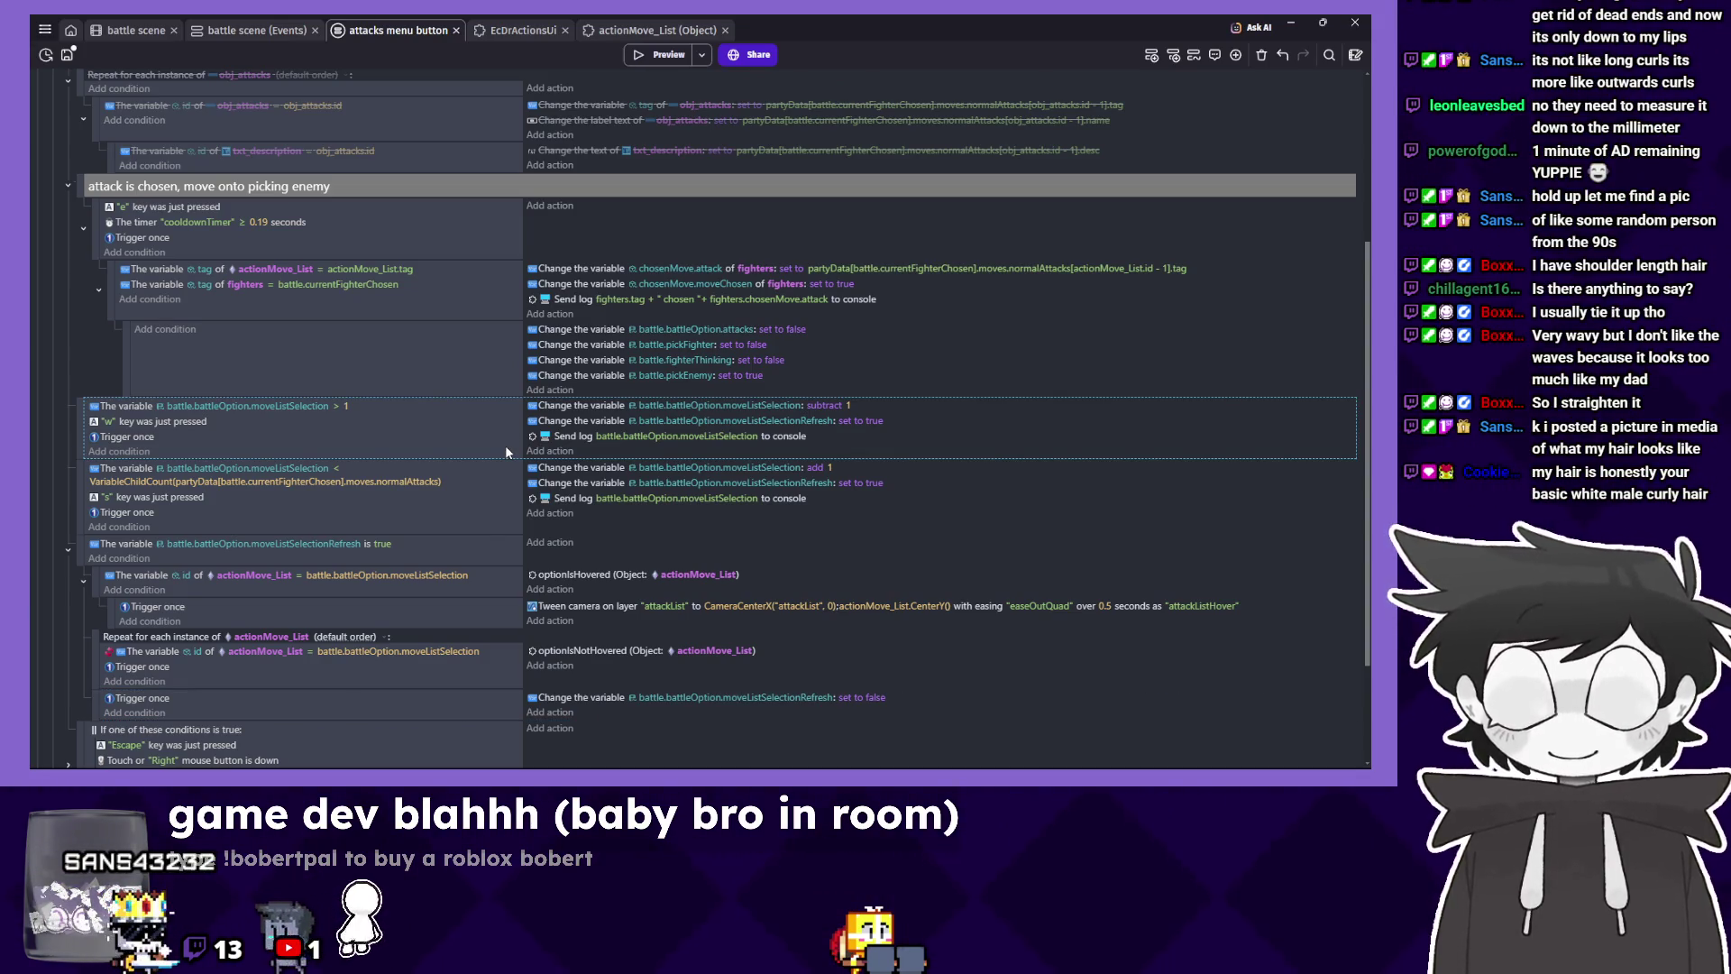
scroll(505, 445, "down", 1)
left_click(126, 473)
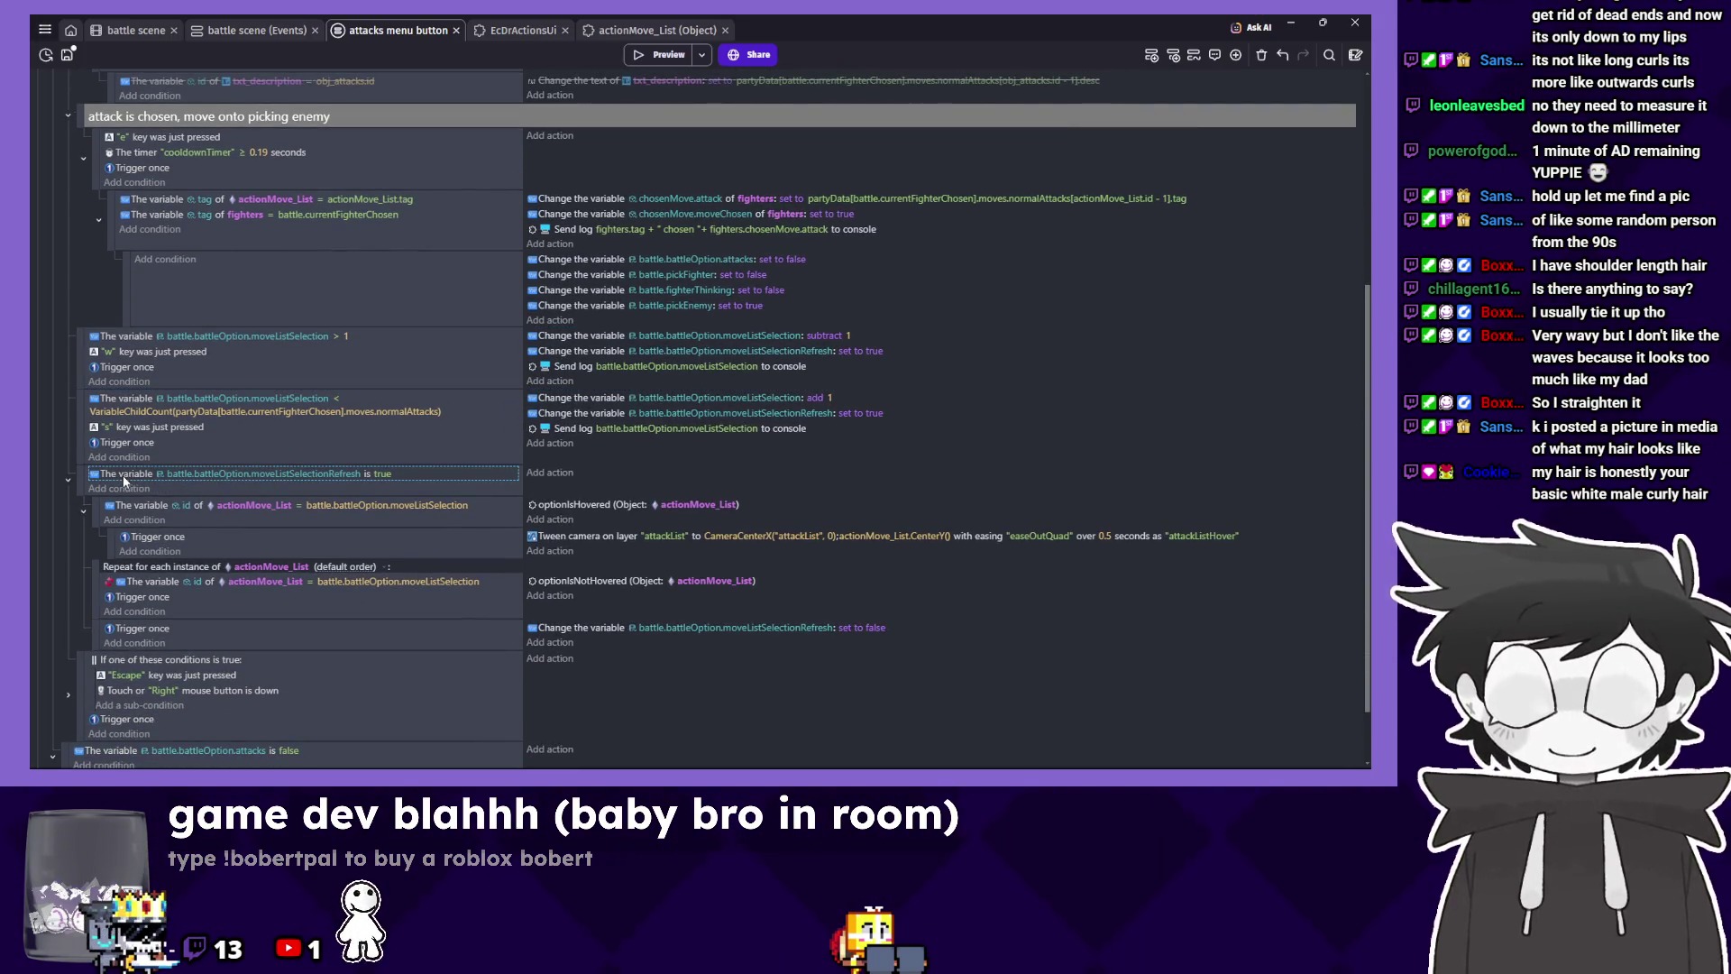
key("ctrl+v")
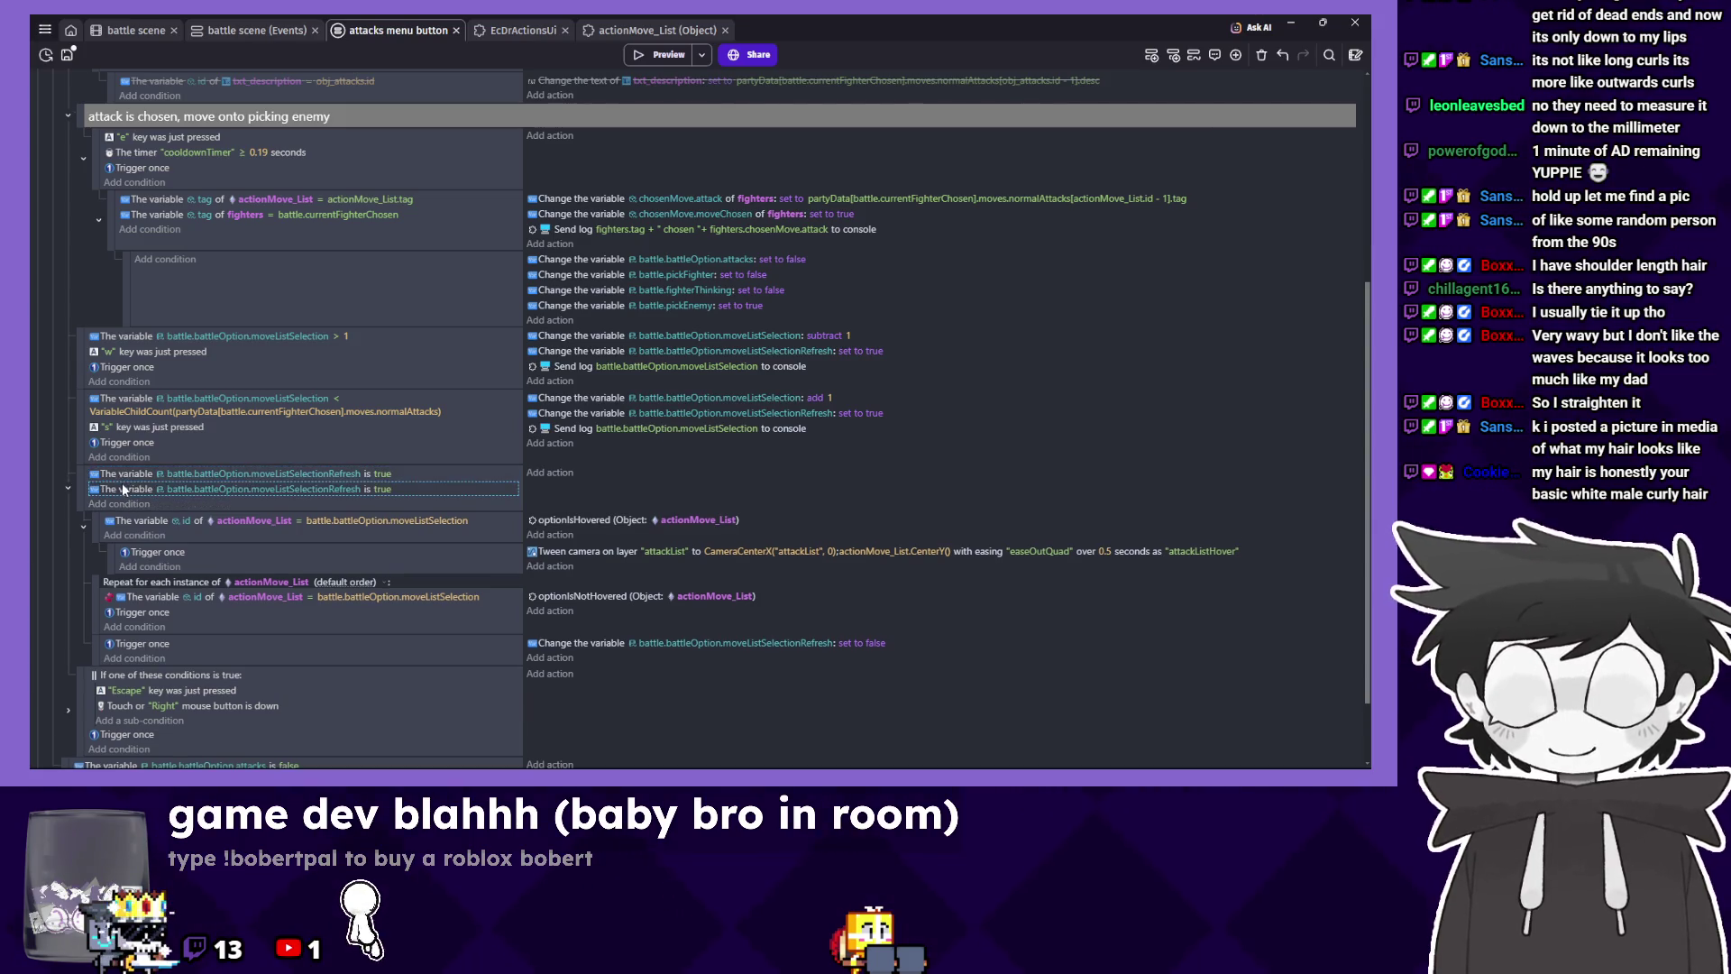
key("Delete")
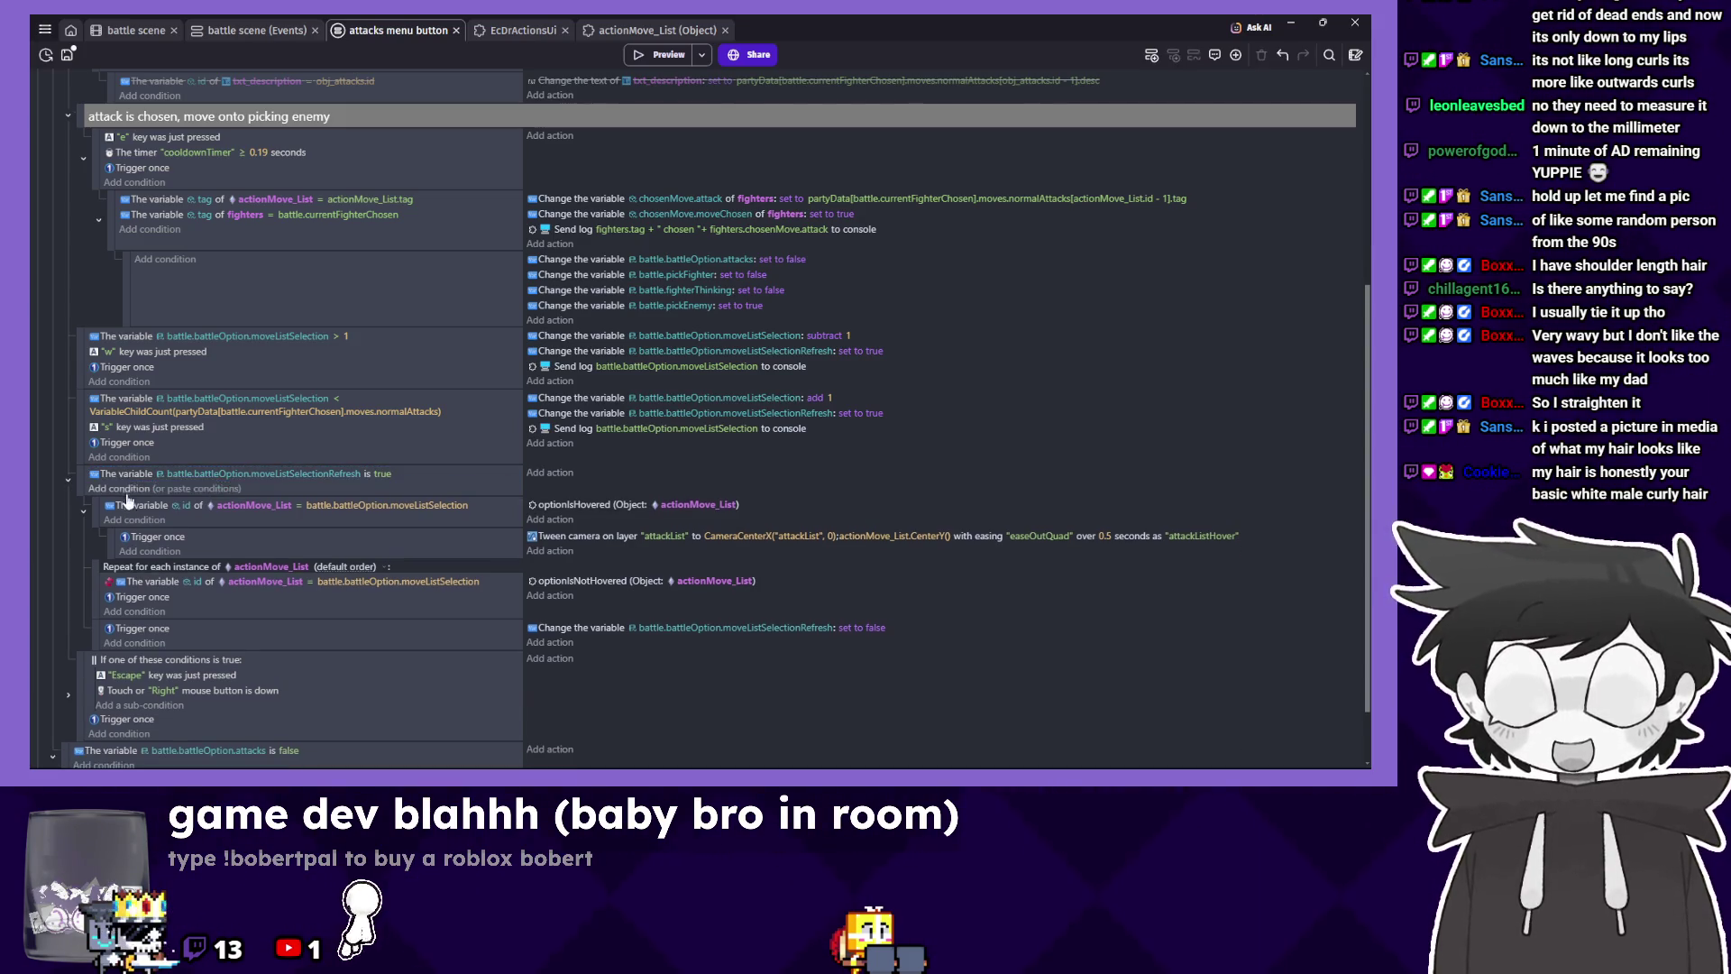
Add an 'Or' condition block and drag the refresh check inside it.
left_click(137, 491)
type("or")
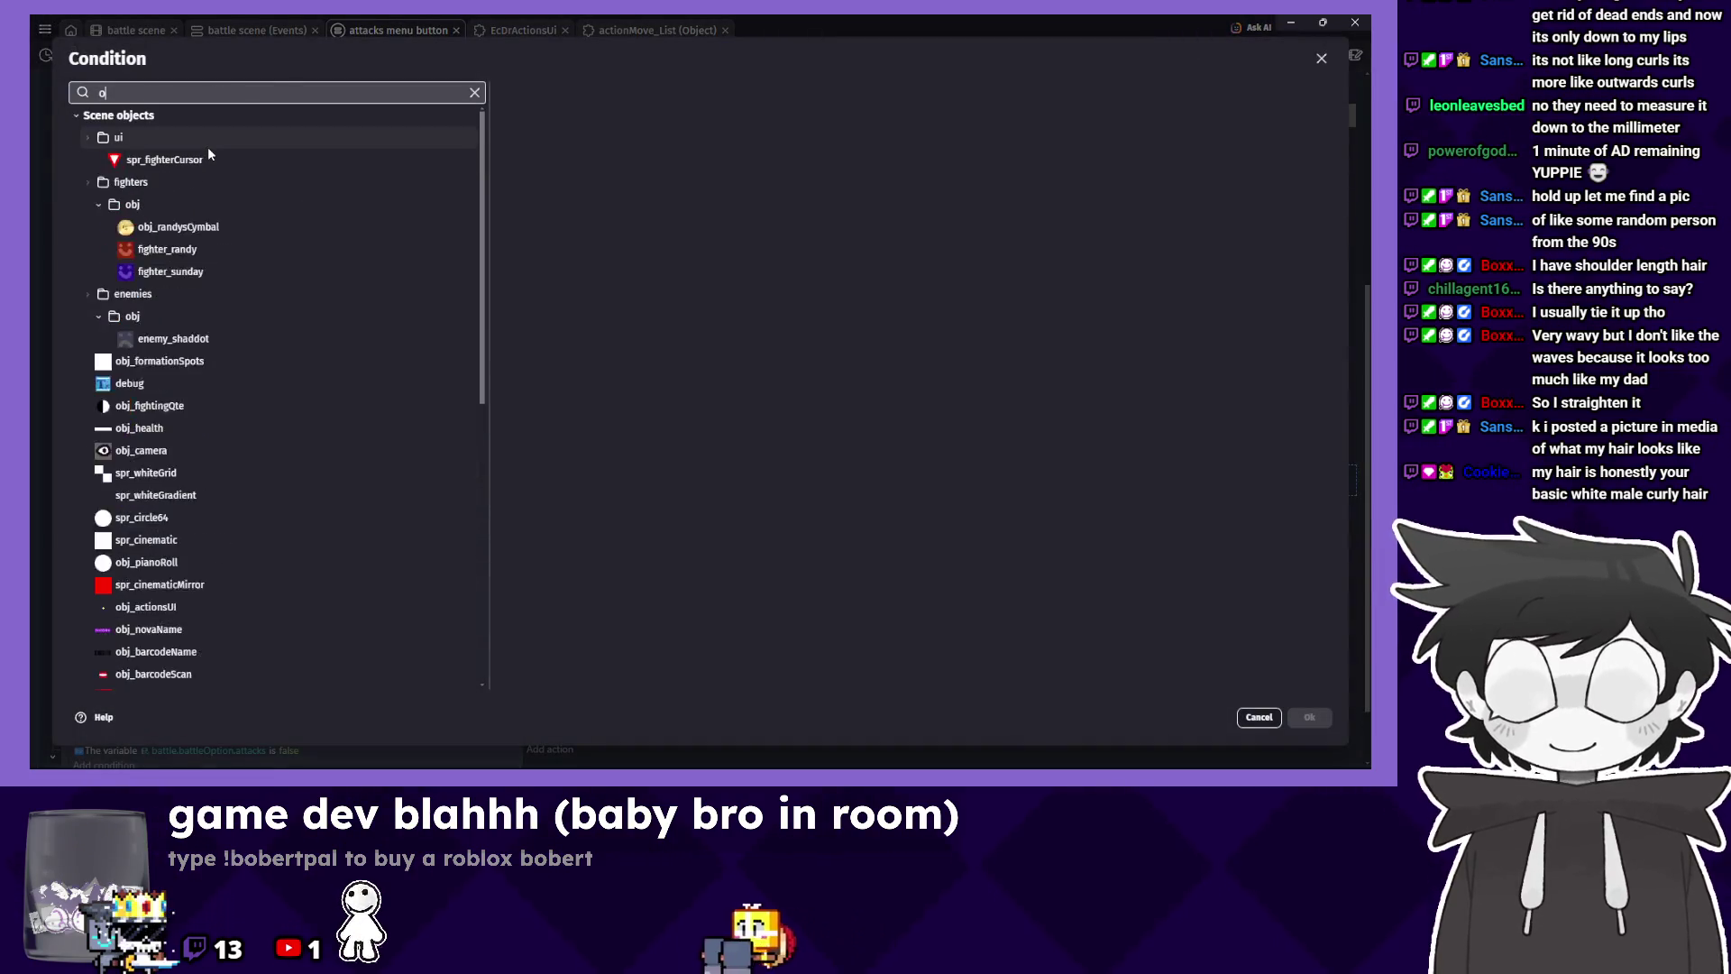
left_click(240, 299)
left_click(1309, 716)
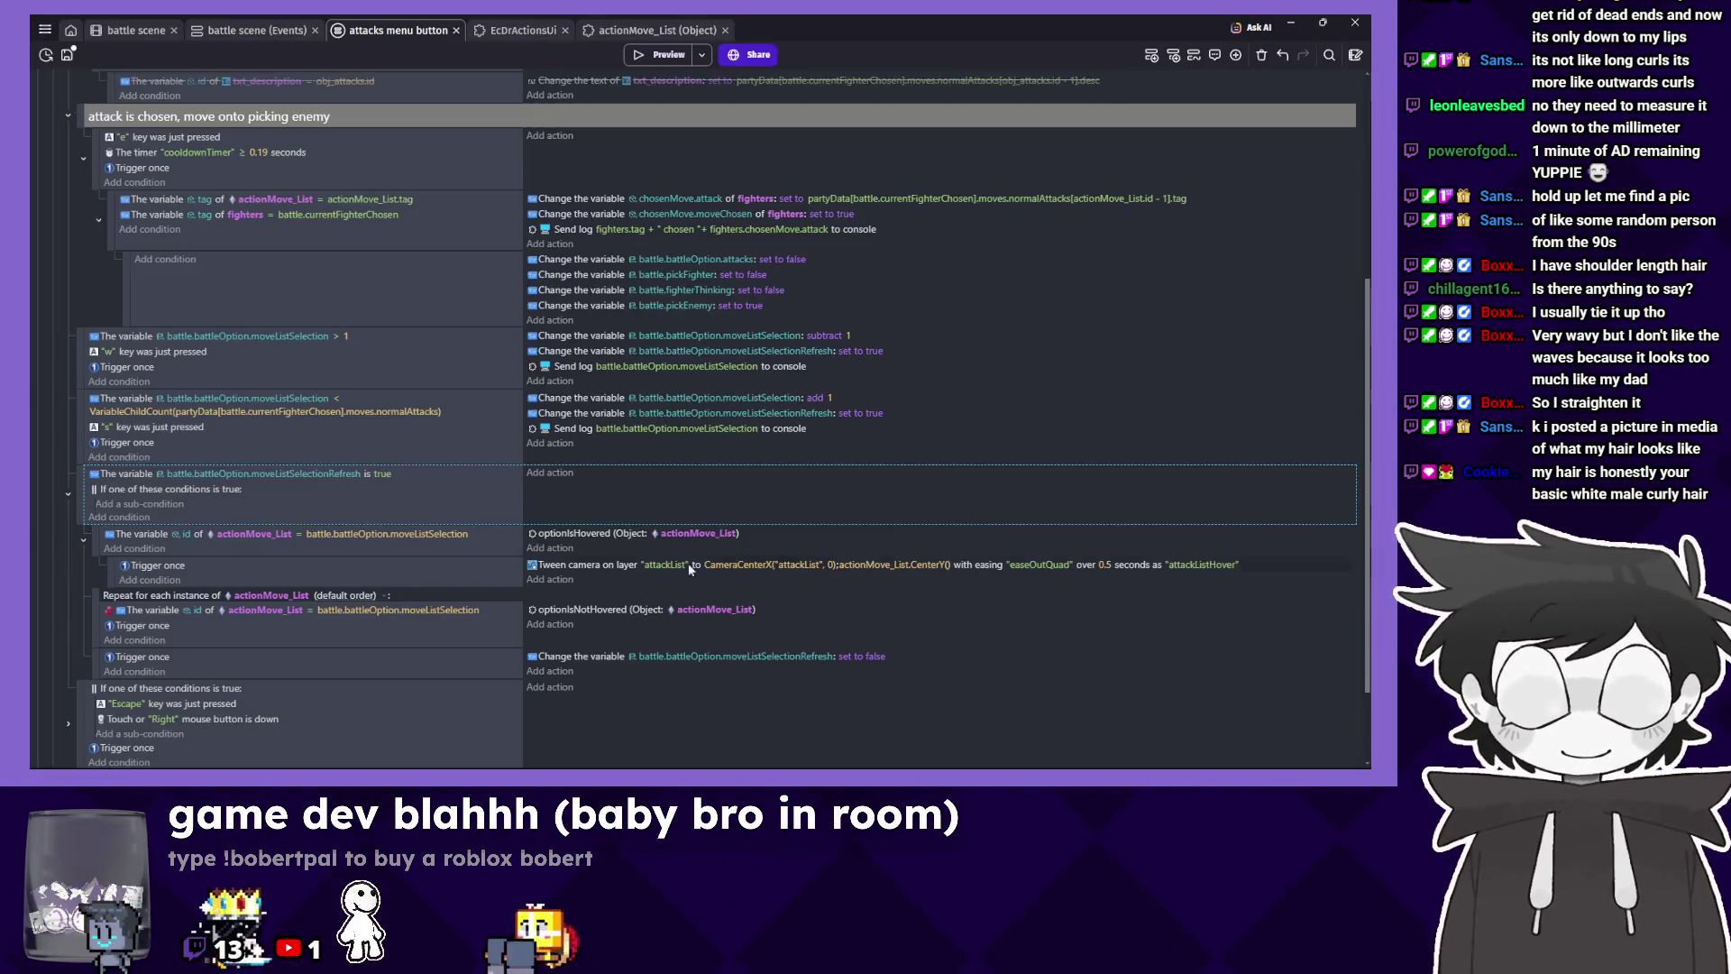
left_click_drag(418, 481, 140, 506)
left_click(667, 55)
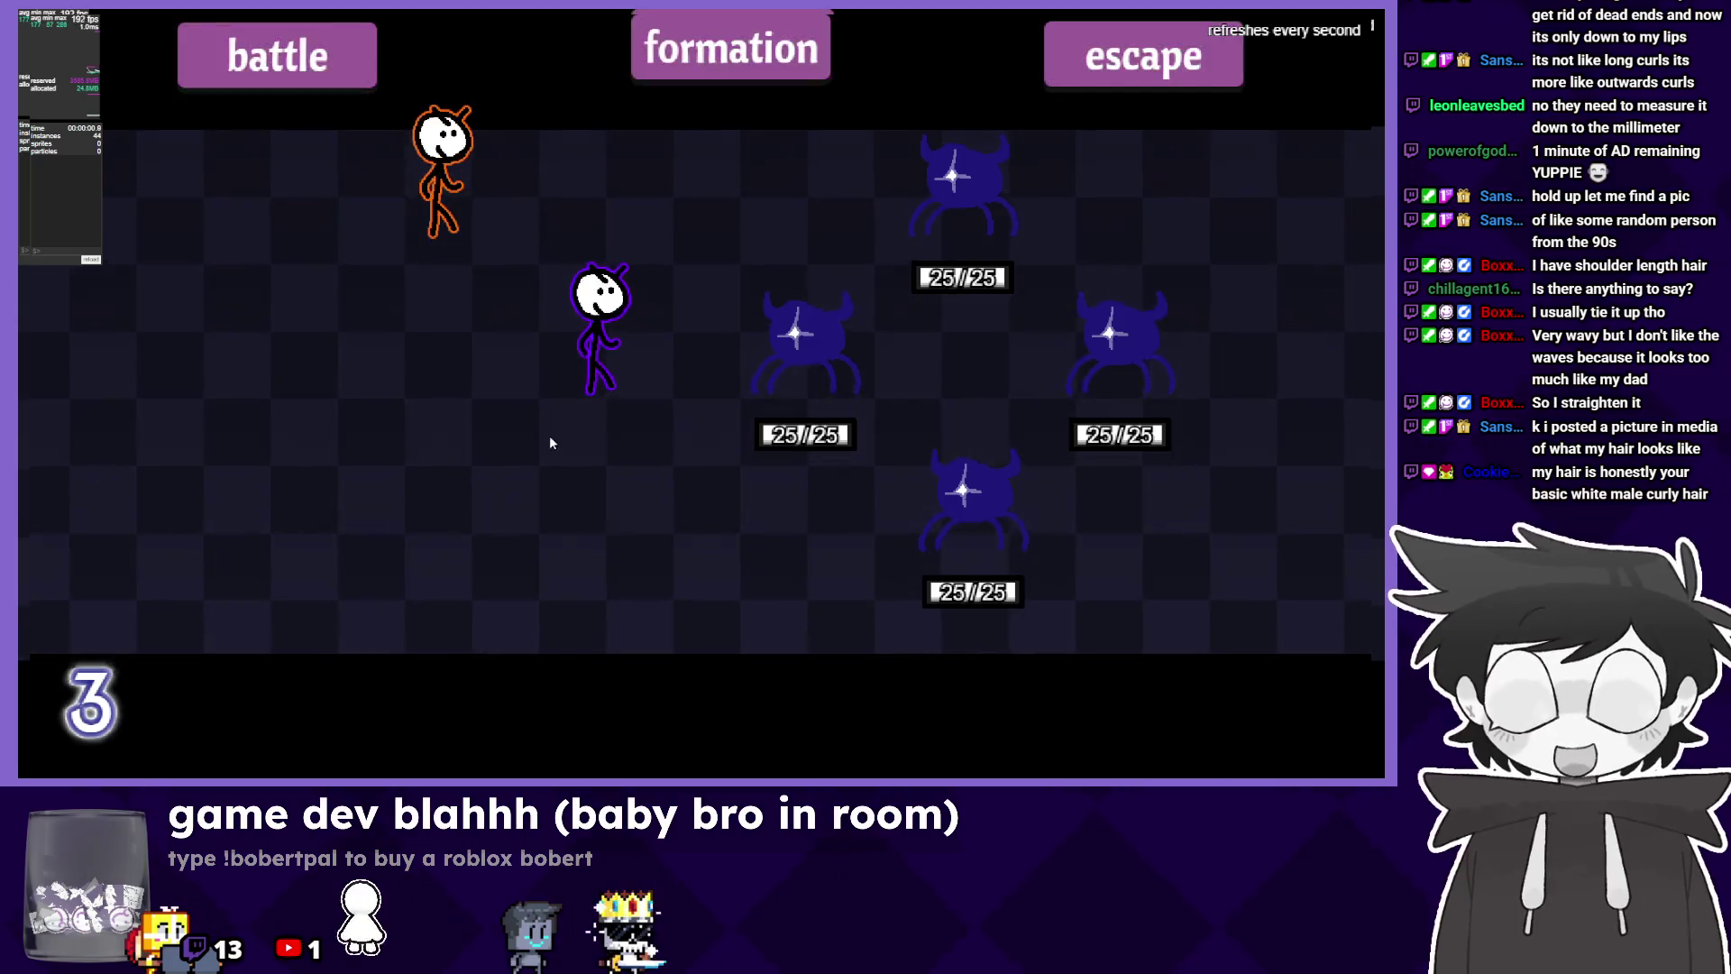
Test the preview: use Sunday's Bag Swing, browse Randy's moves, use Cymbal Roll, then leave.
key("Return")
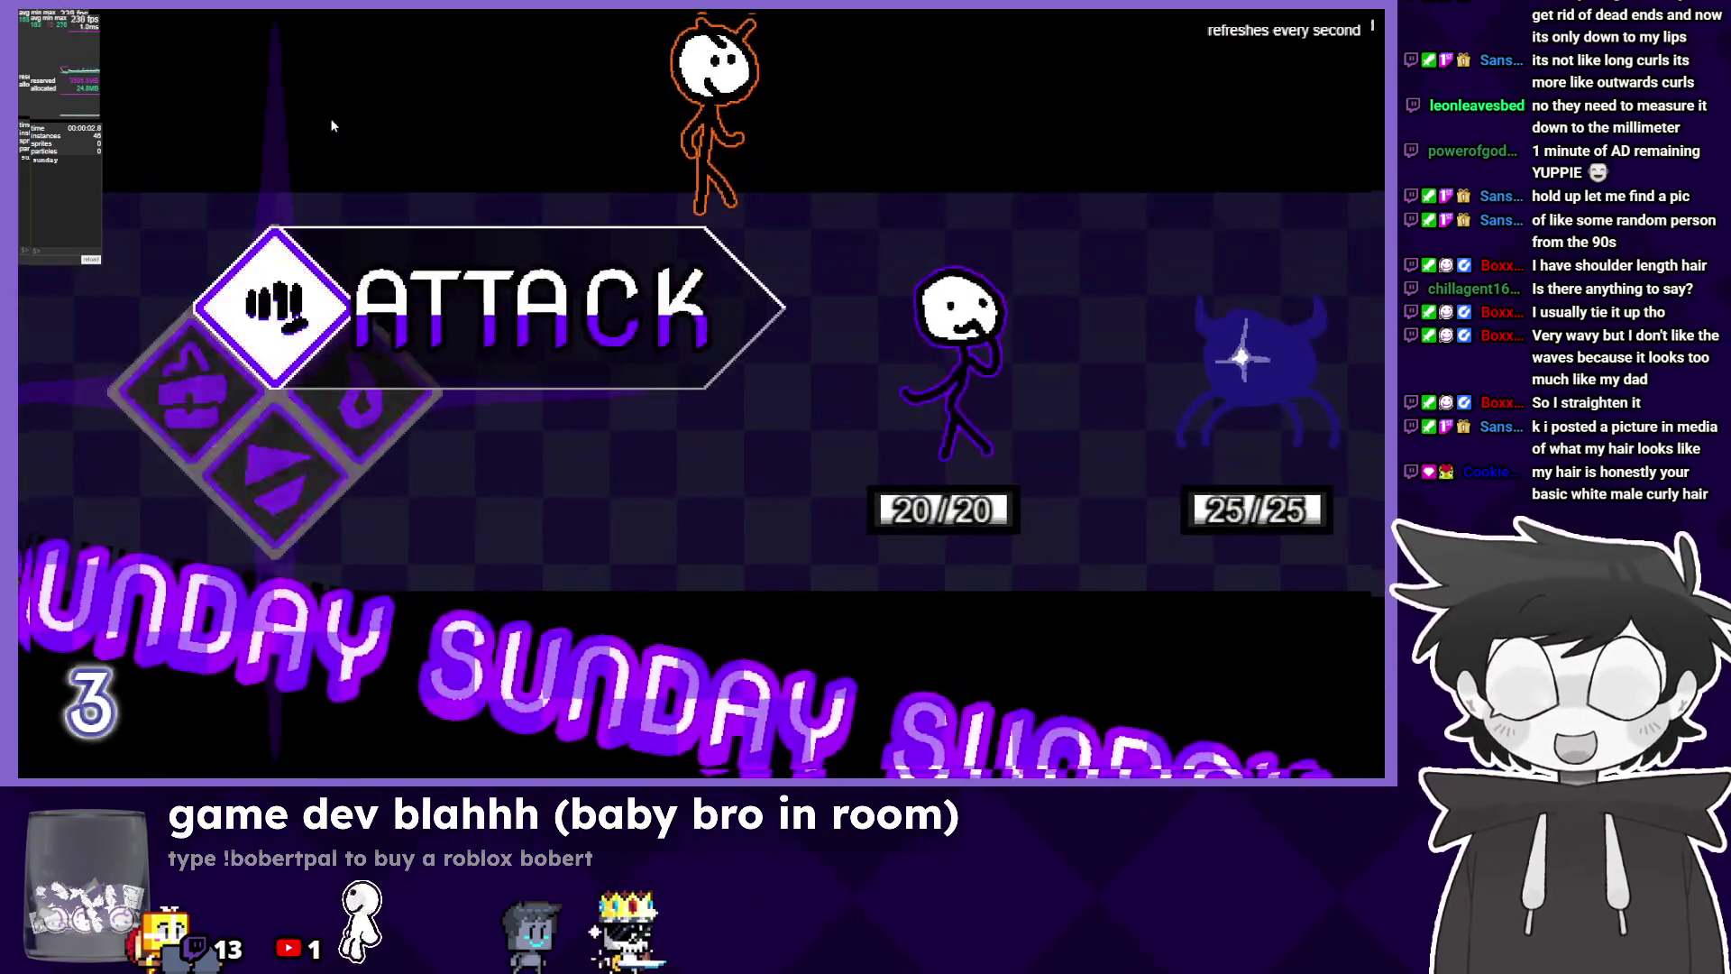
key("Return")
key("Return")
key("Return")
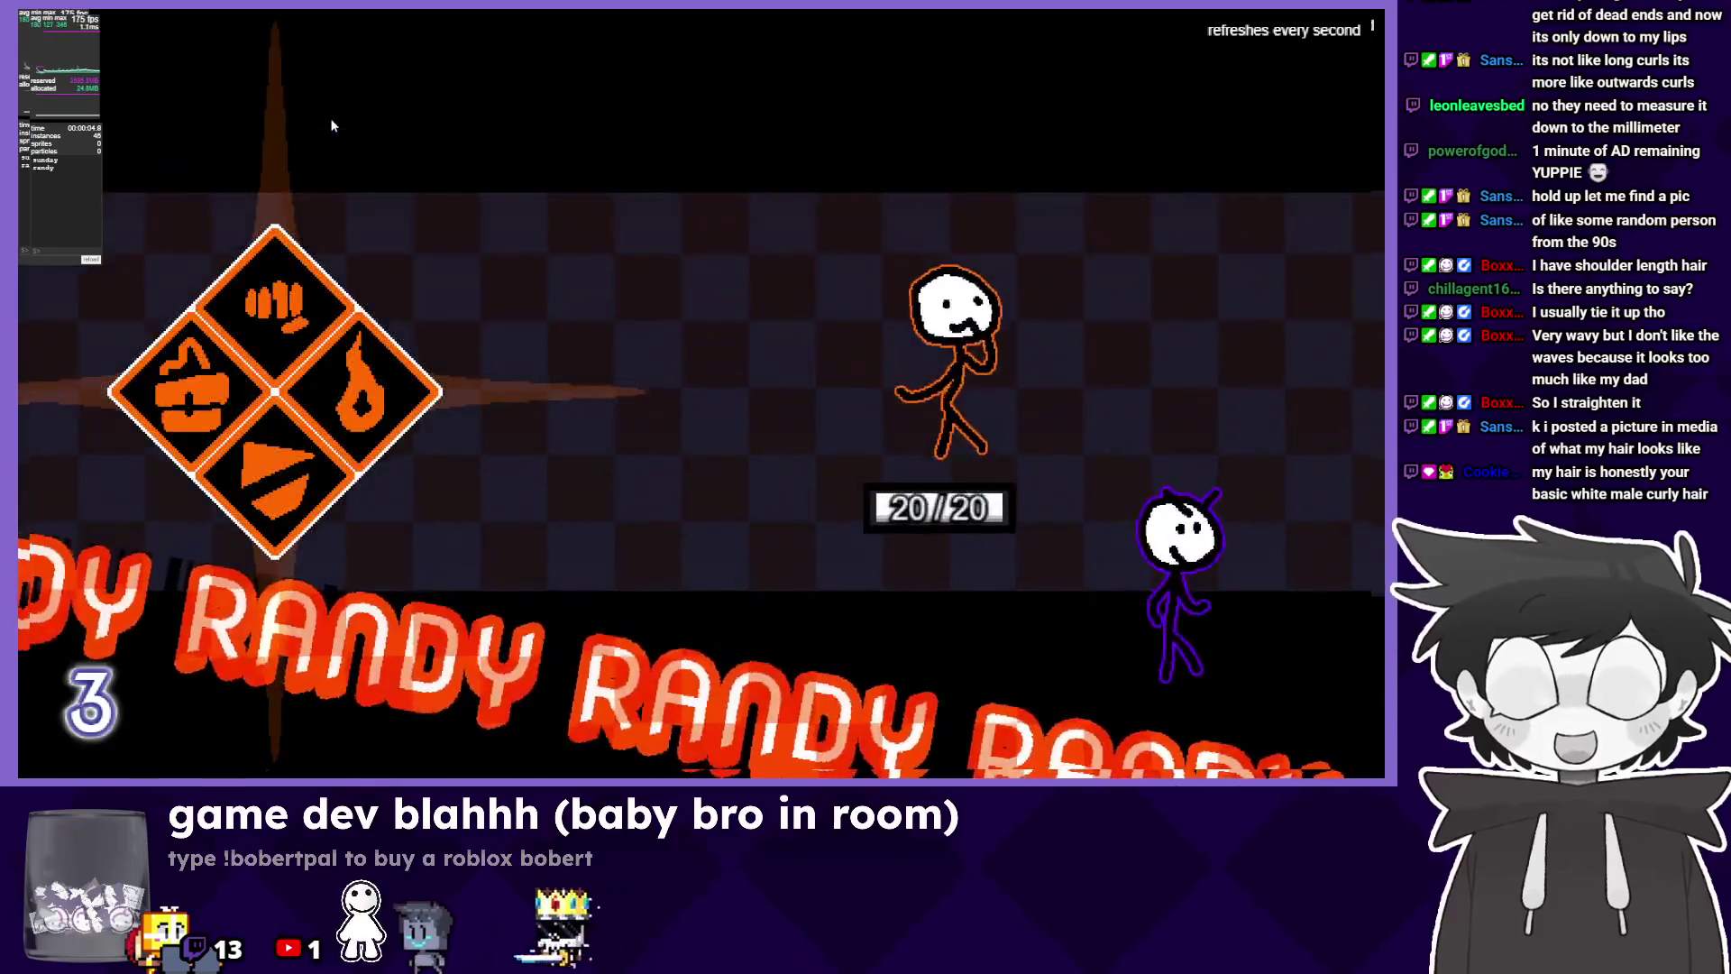
key("Return")
key("Down")
key("Up")
key("Return")
key("Return")
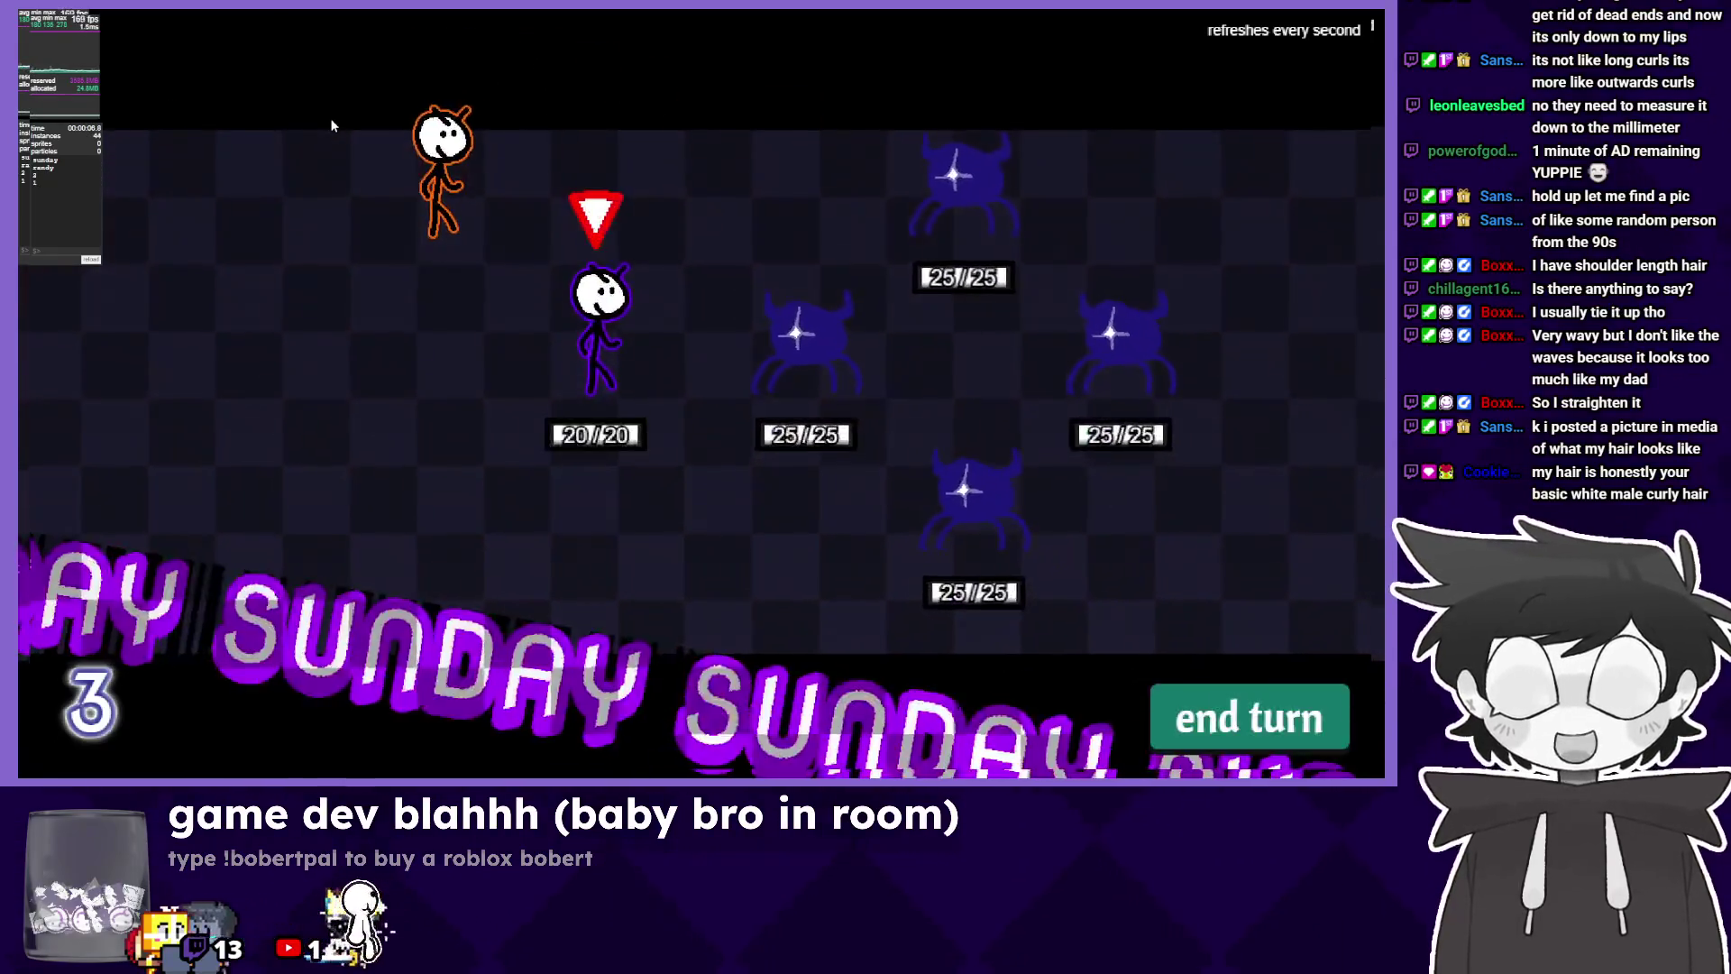
key("Return")
key("Return")
key("alt+Tab")
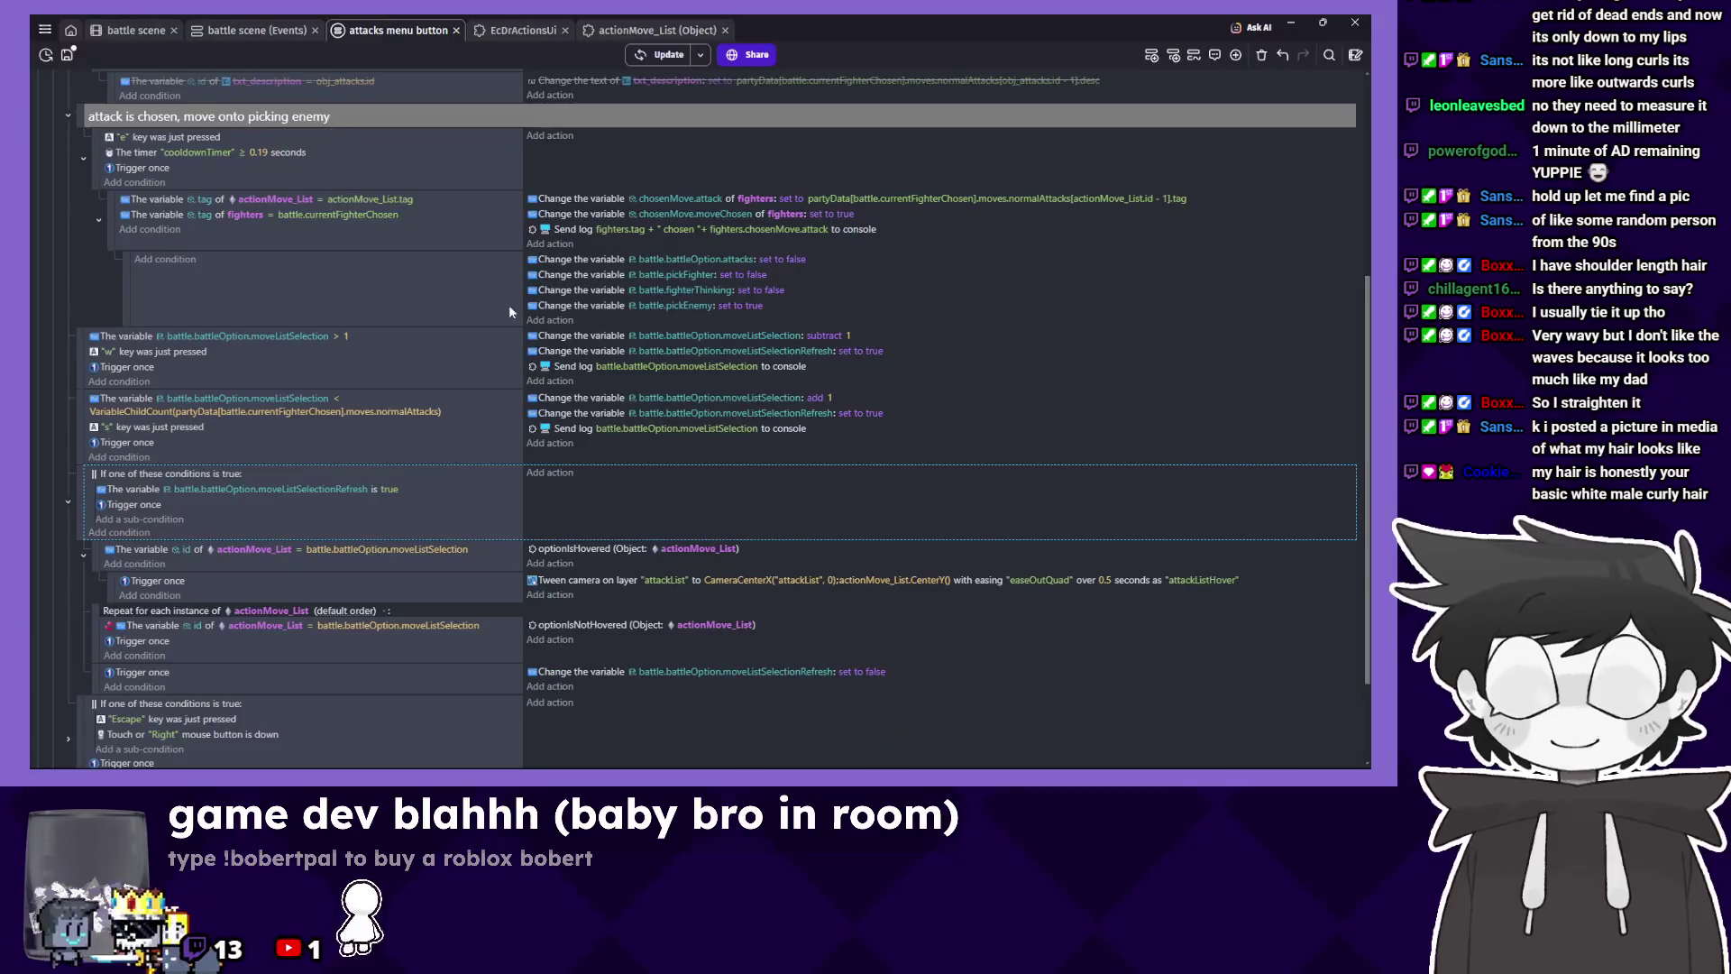
Shorten the hover camera tween's duration to 0.3 seconds.
left_click(582, 581)
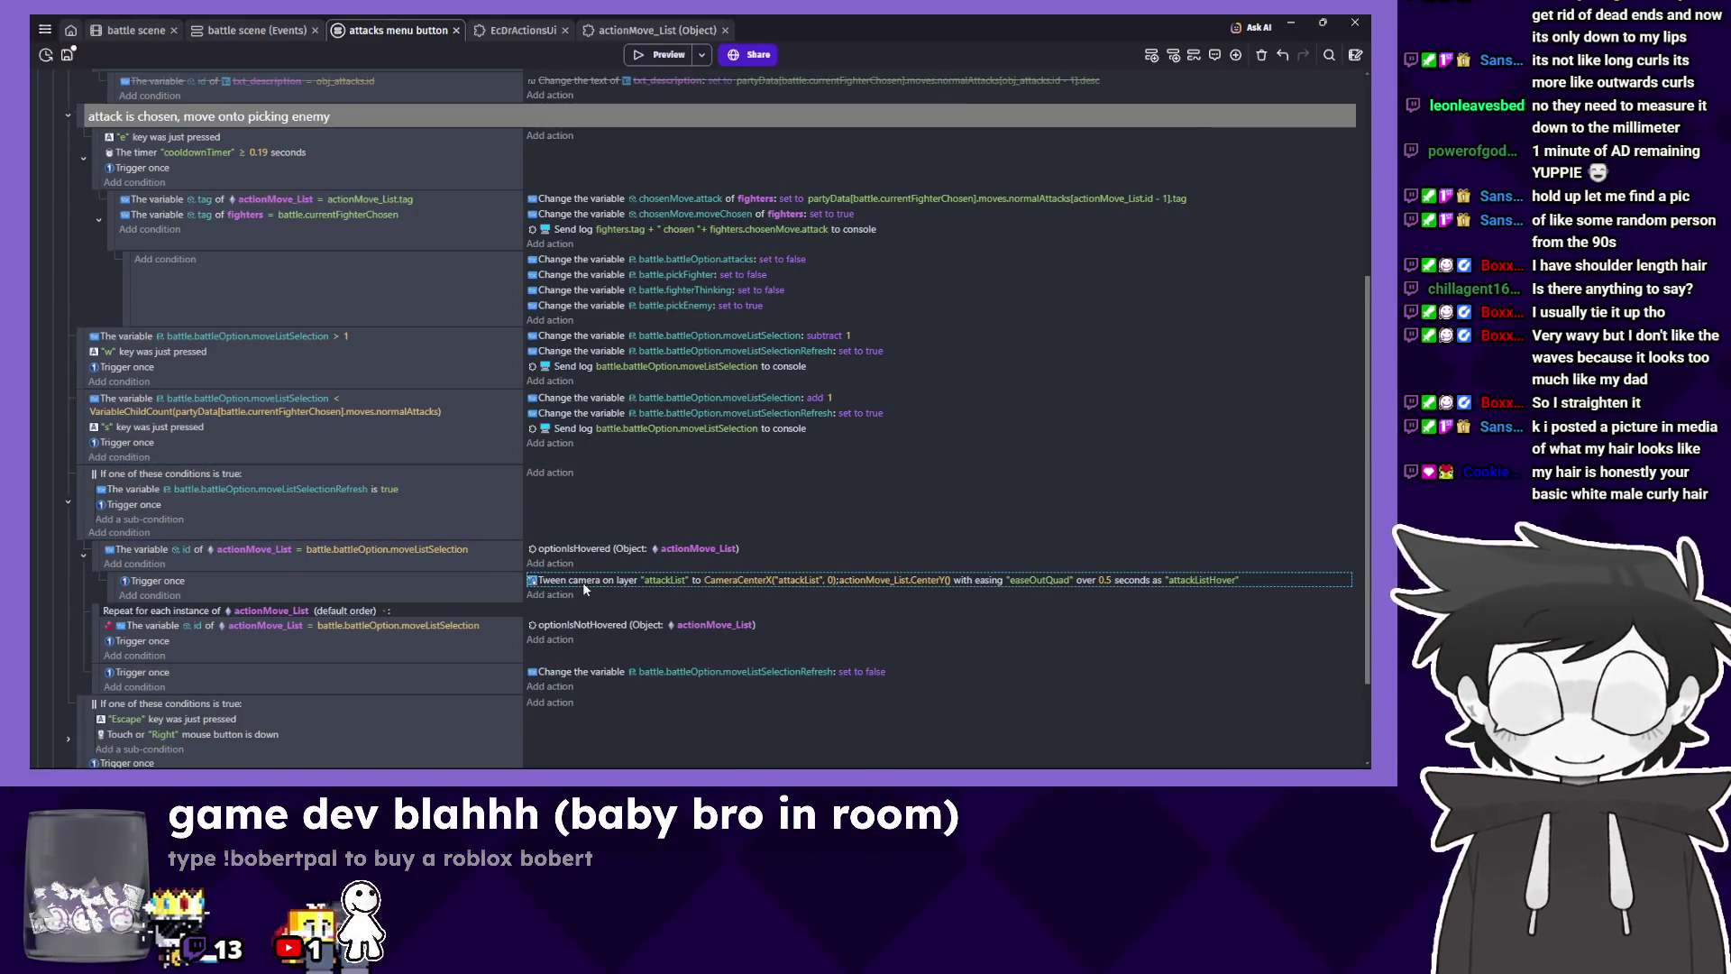
left_click(1108, 581)
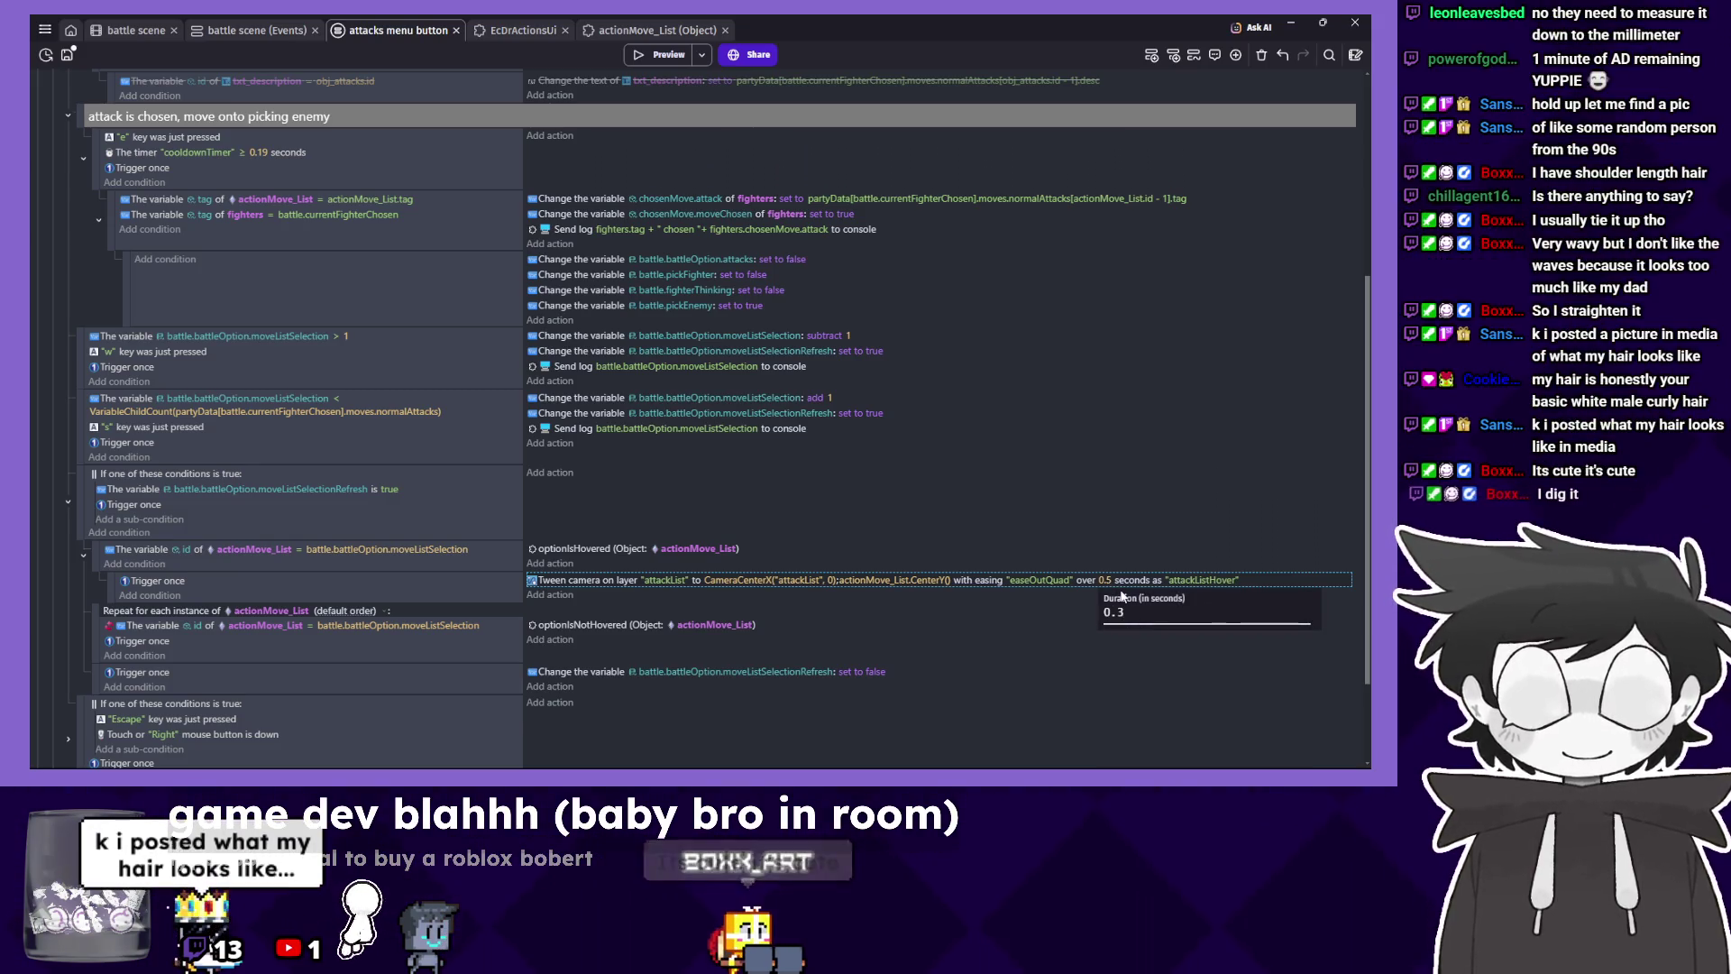
key("Return")
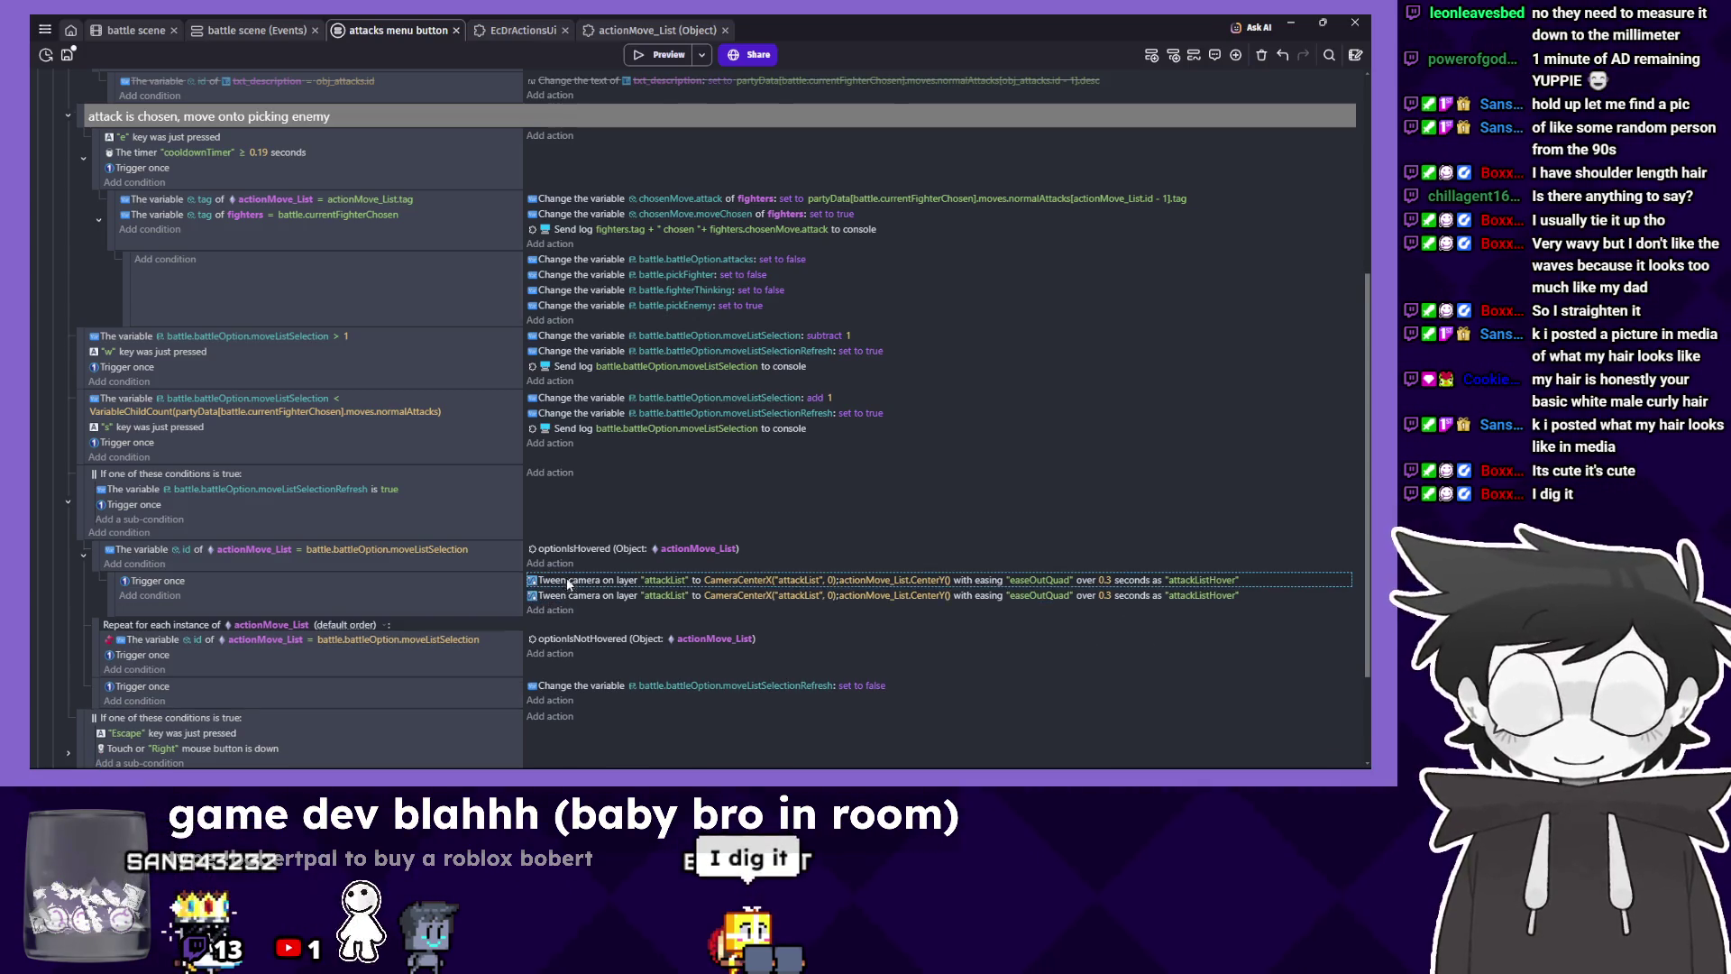
Add a 'Stop a scene tween' action for attackListHover, then open the close event's stop-tween action.
double_click(564, 579)
scroll(257, 246, "up", 4)
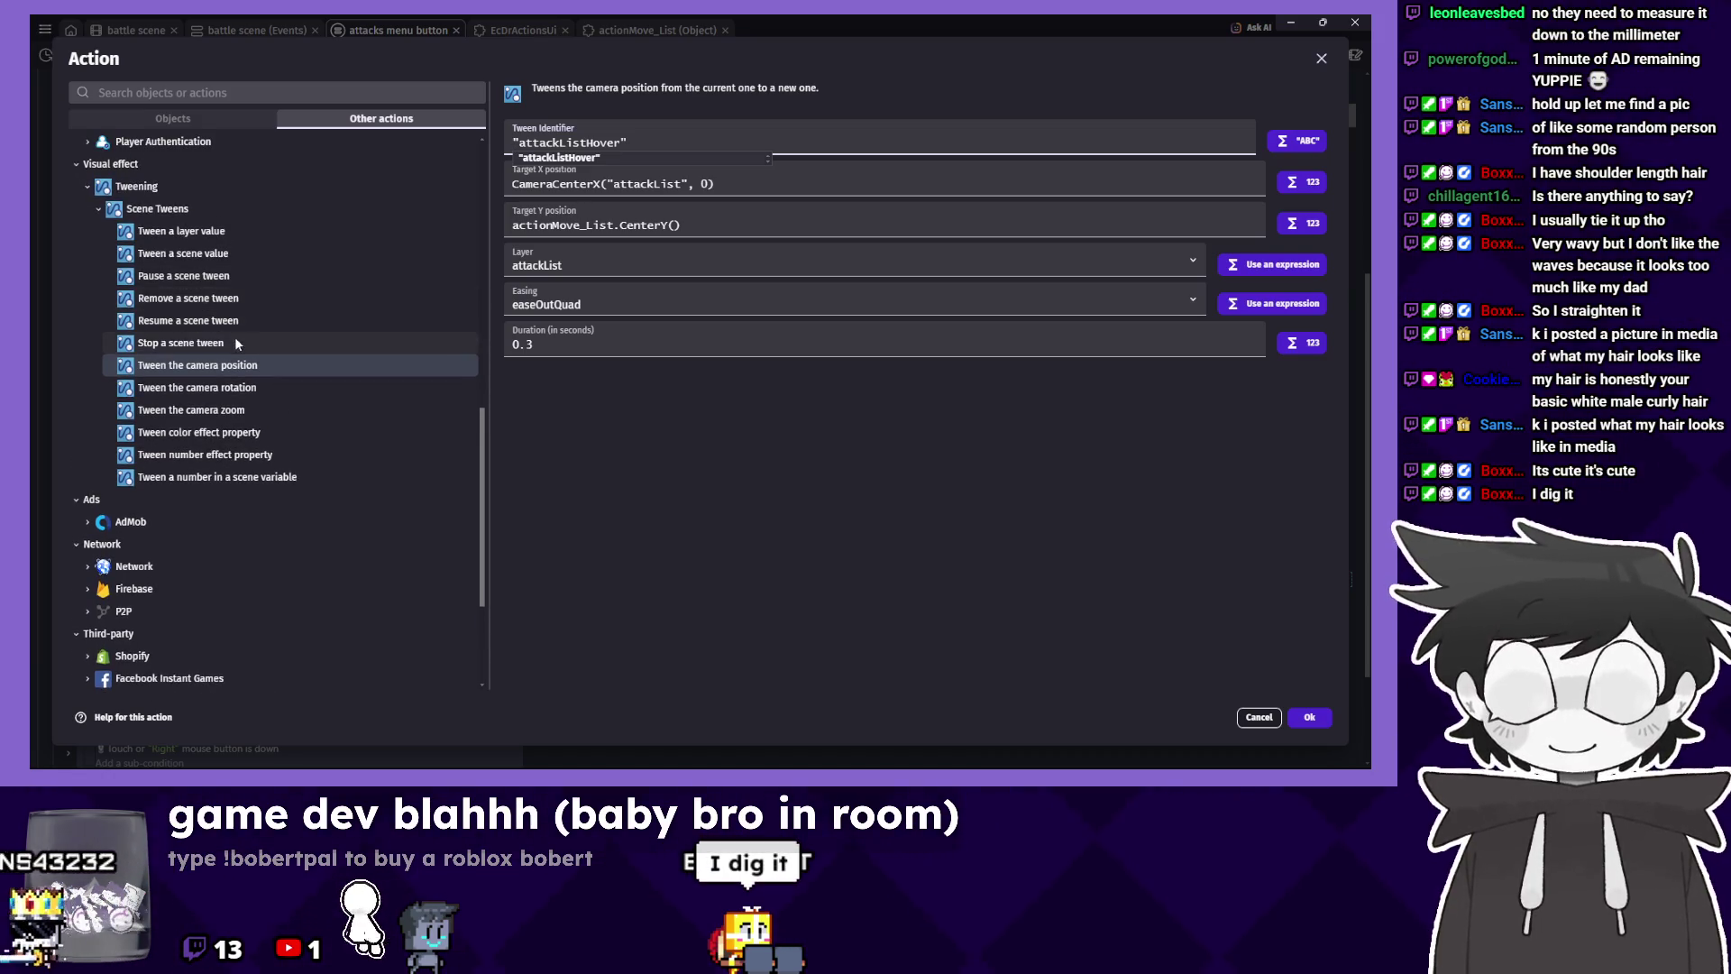
left_click(235, 340)
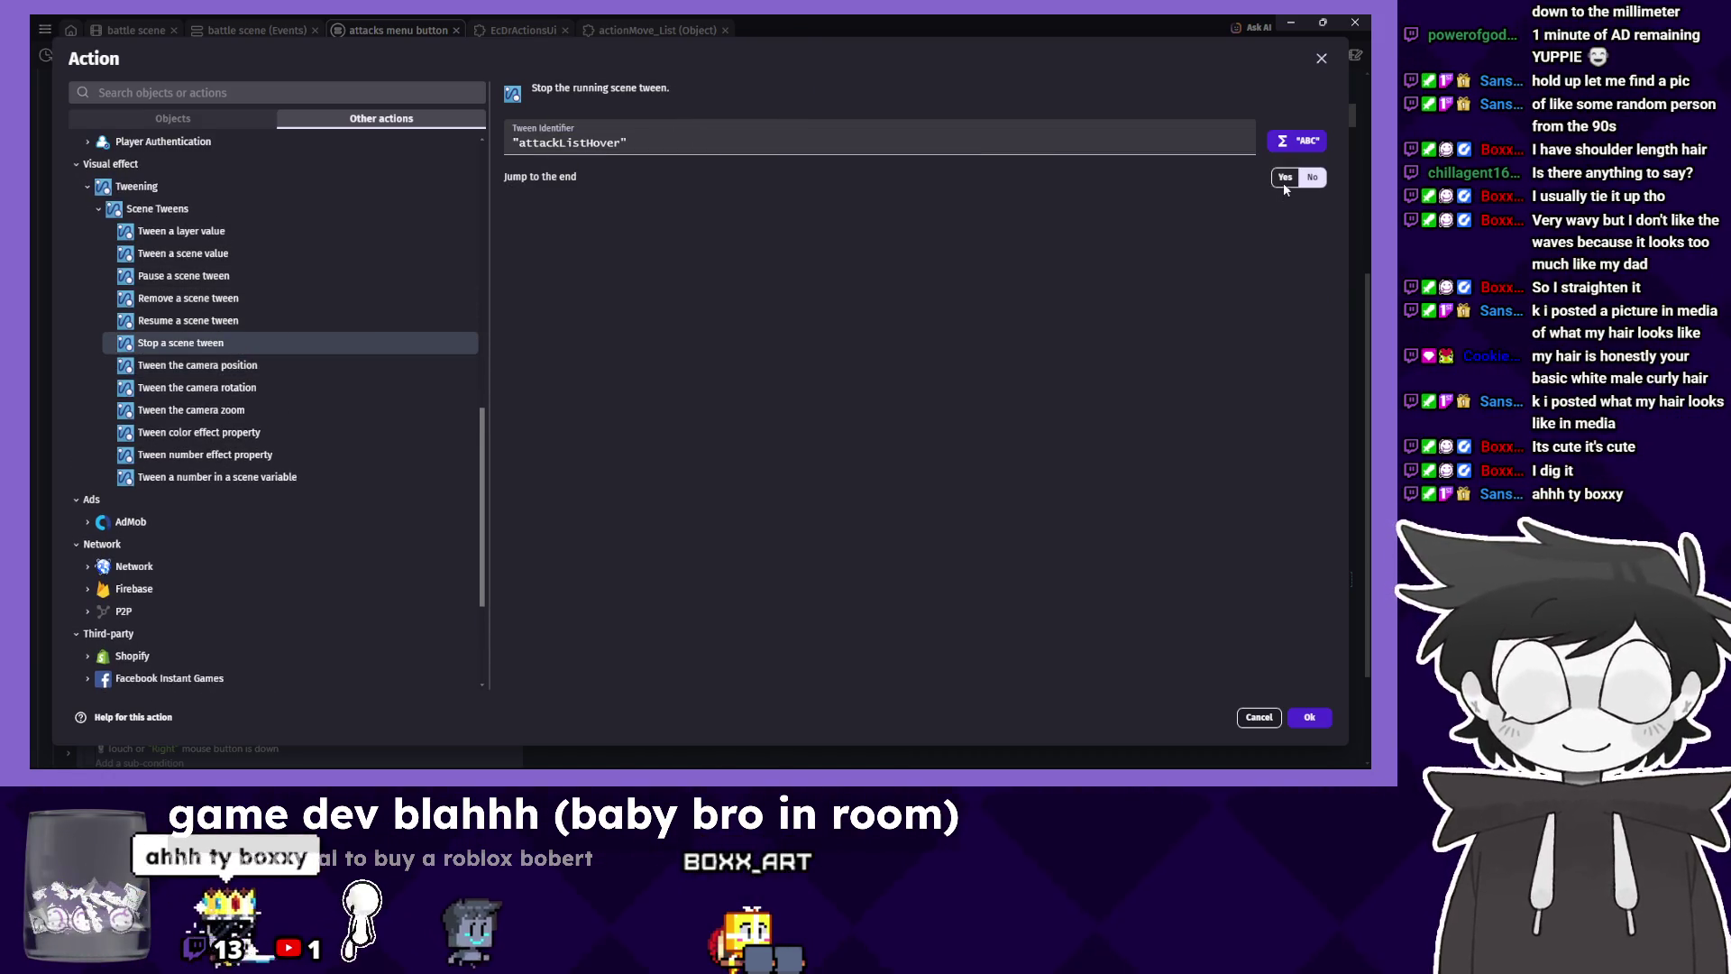
left_click(1309, 716)
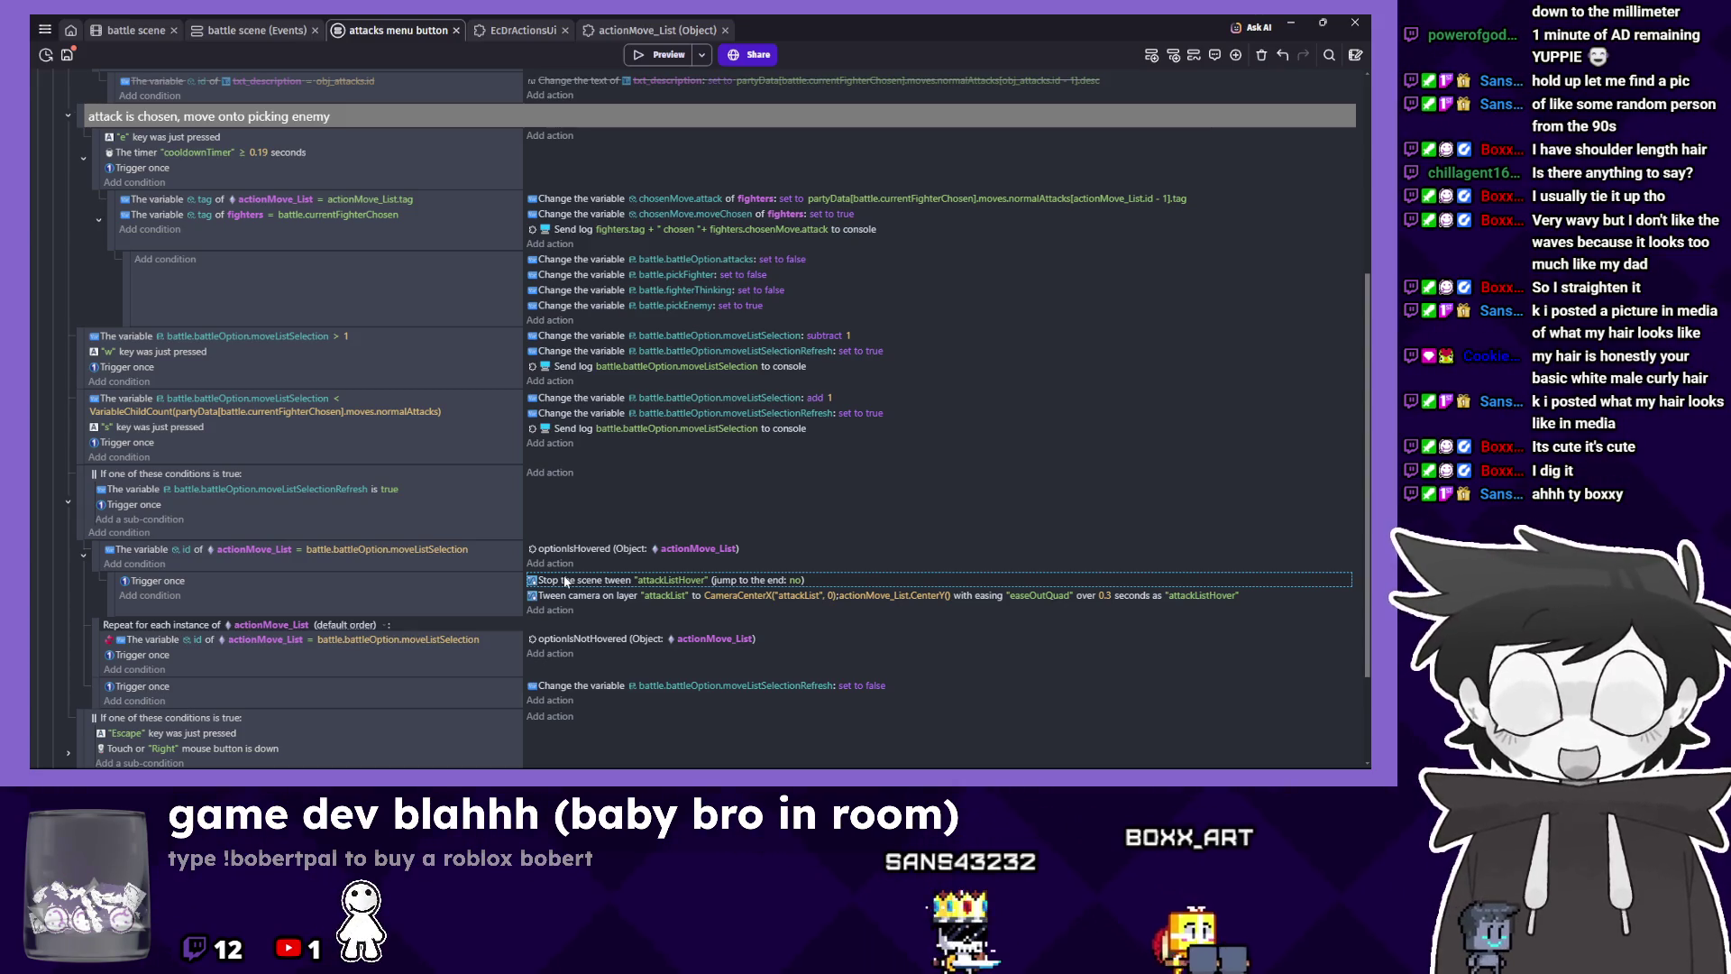
scroll(575, 582, "down", 1)
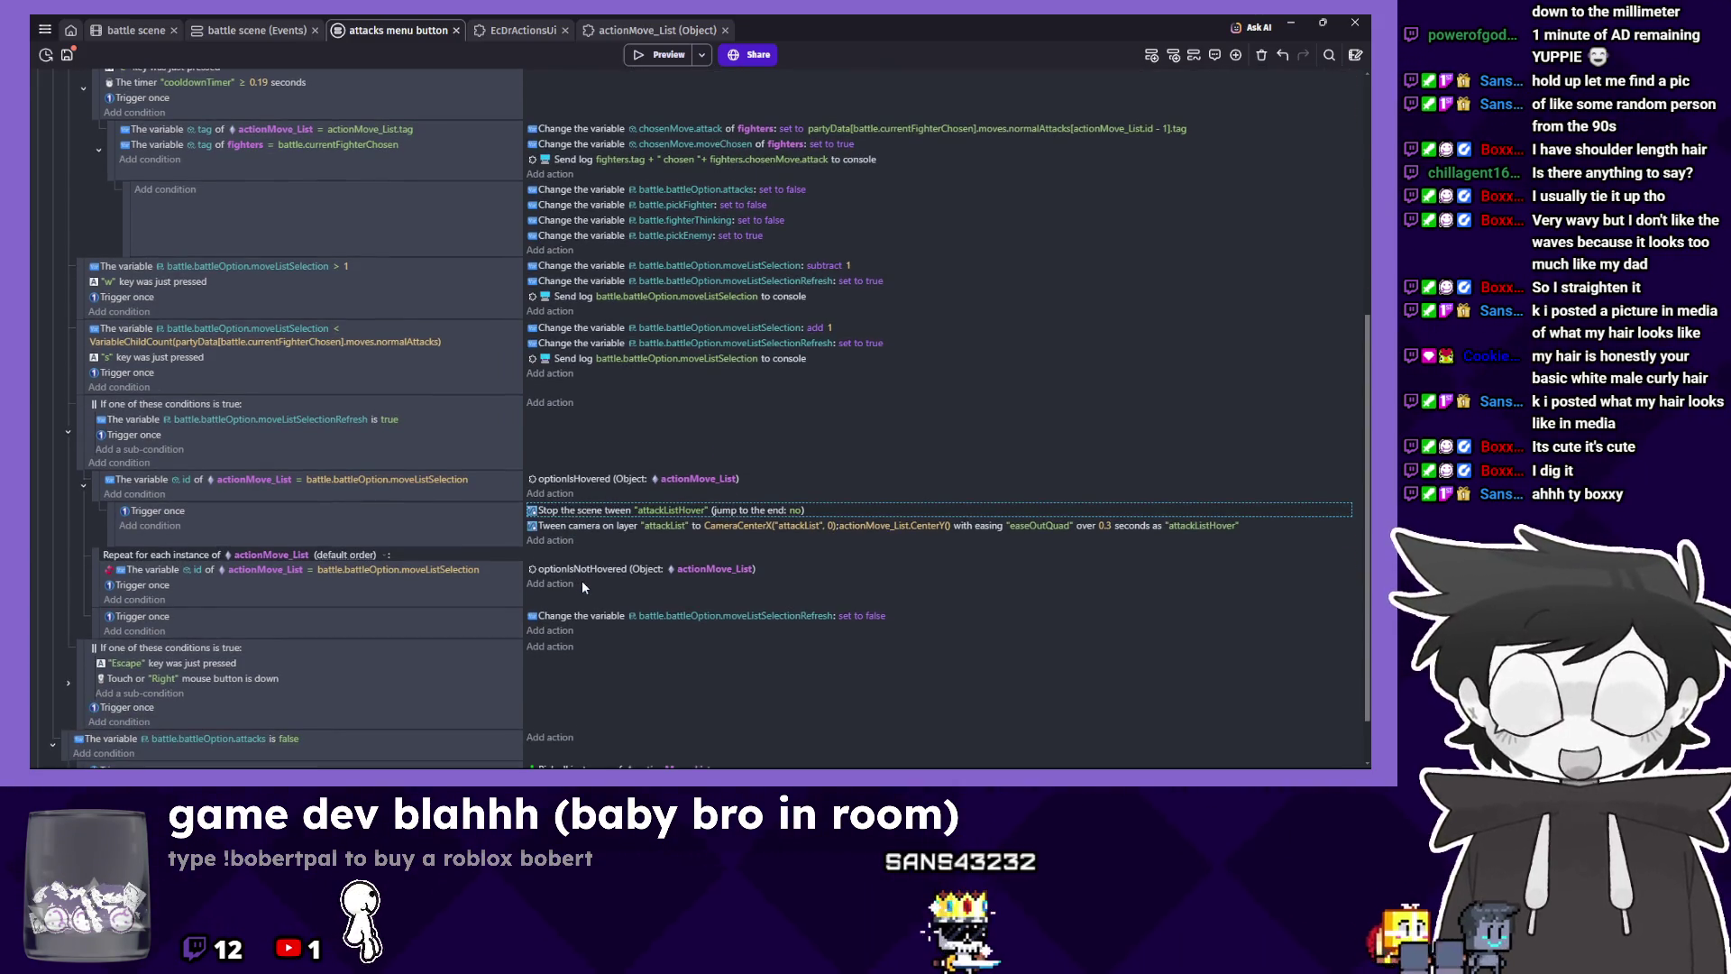
scroll(586, 606, "down", 1)
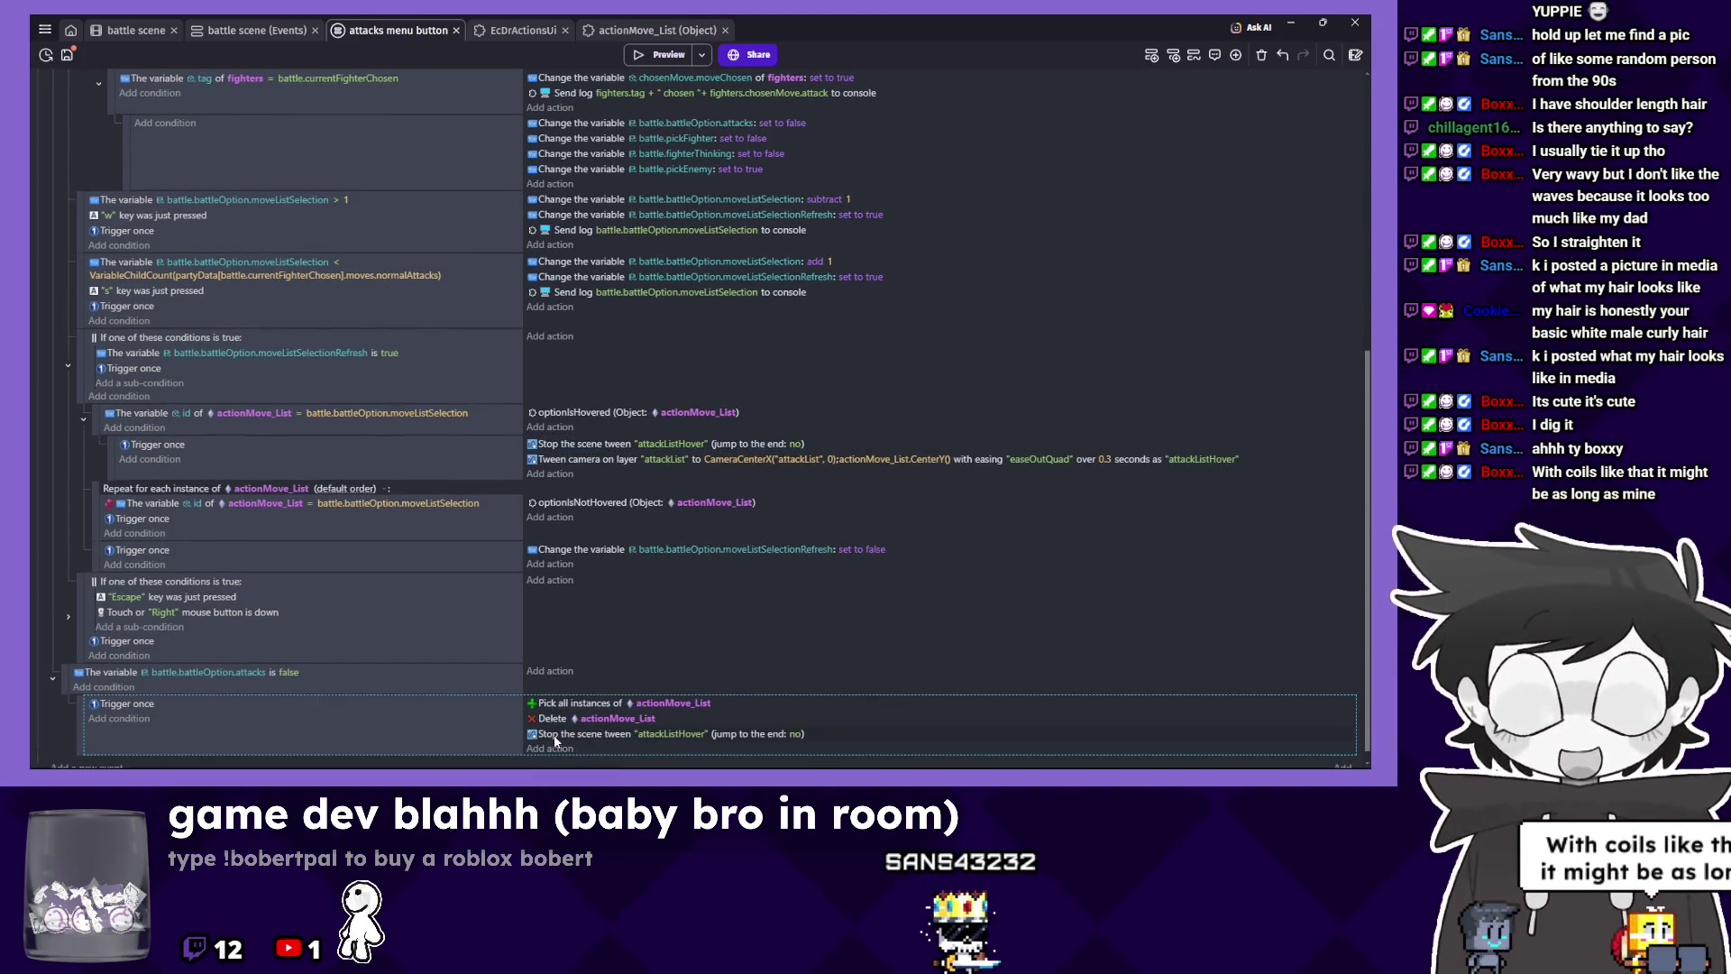
double_click(755, 441)
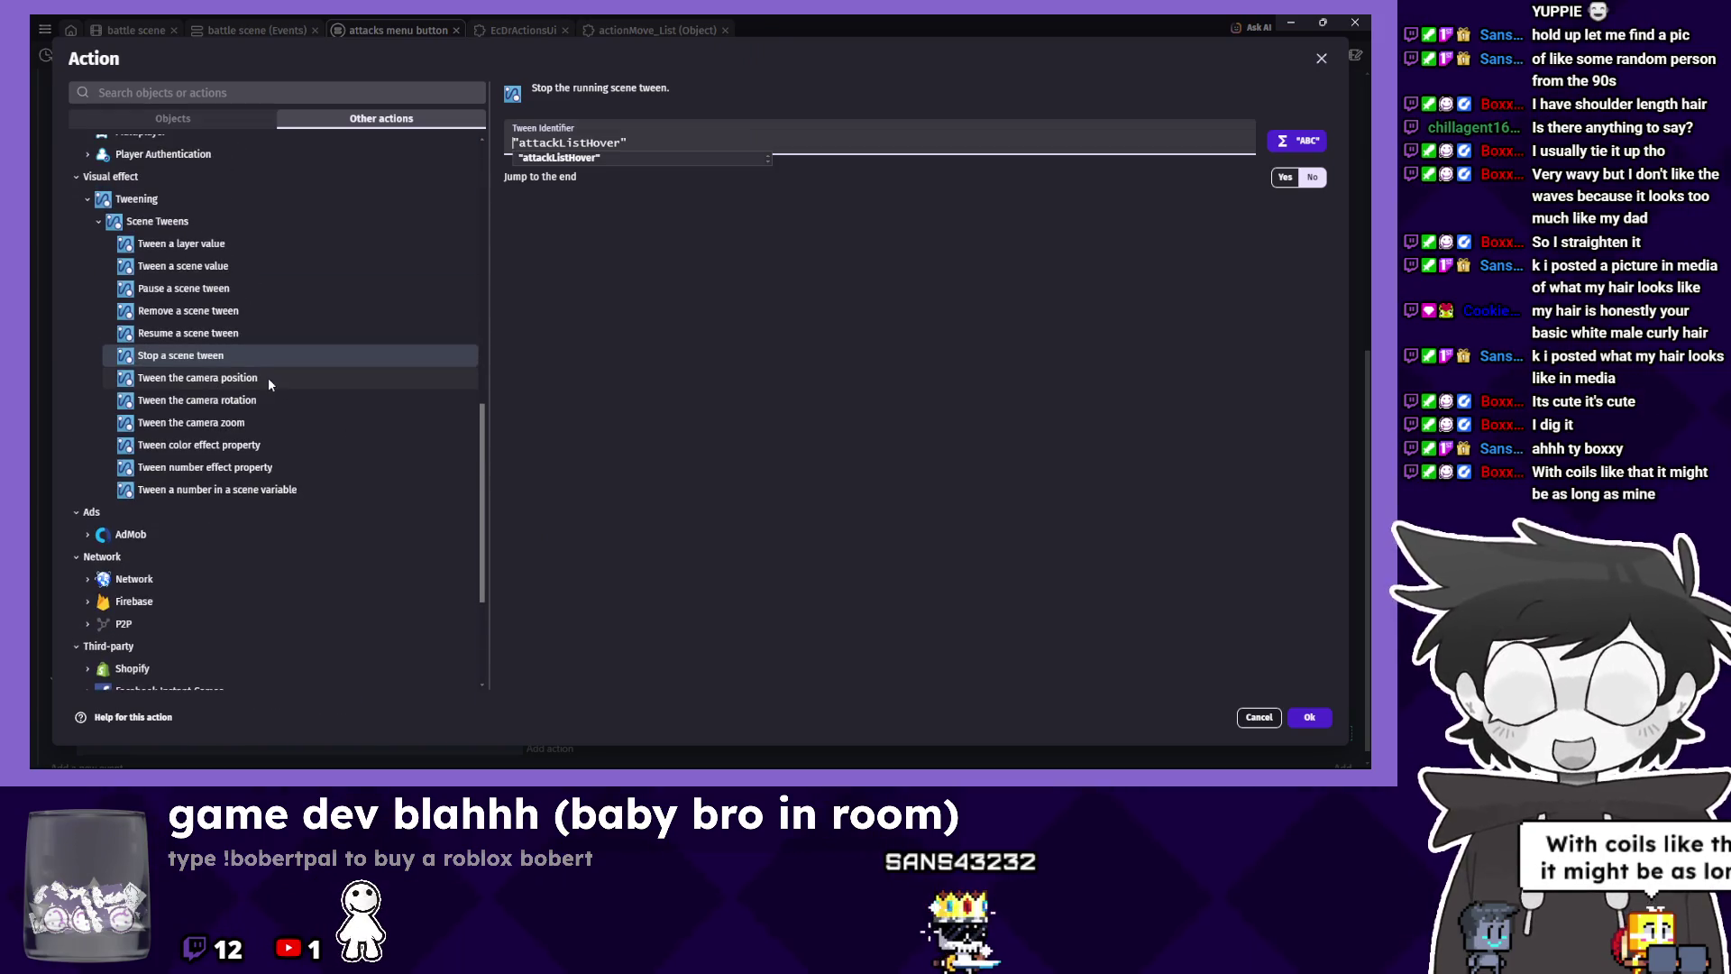
Replace the close event's action with Camera center Y position set to 360.
left_click(269, 379)
scroll(270, 413, "up", 10)
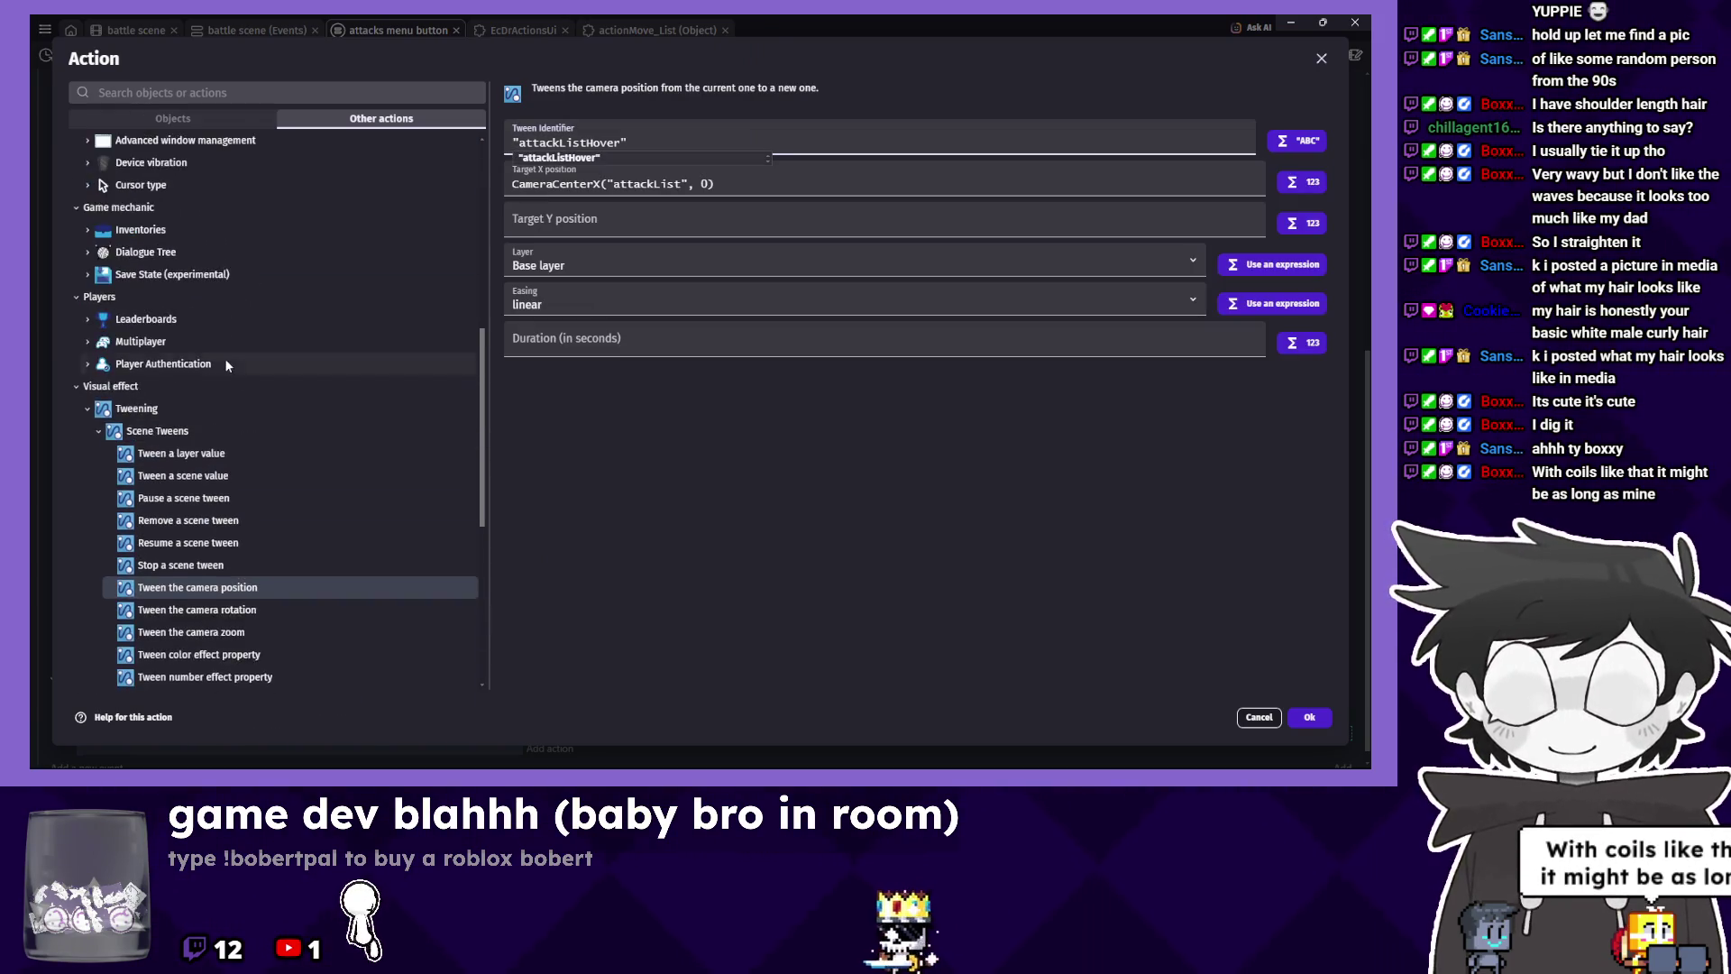
left_click(155, 308)
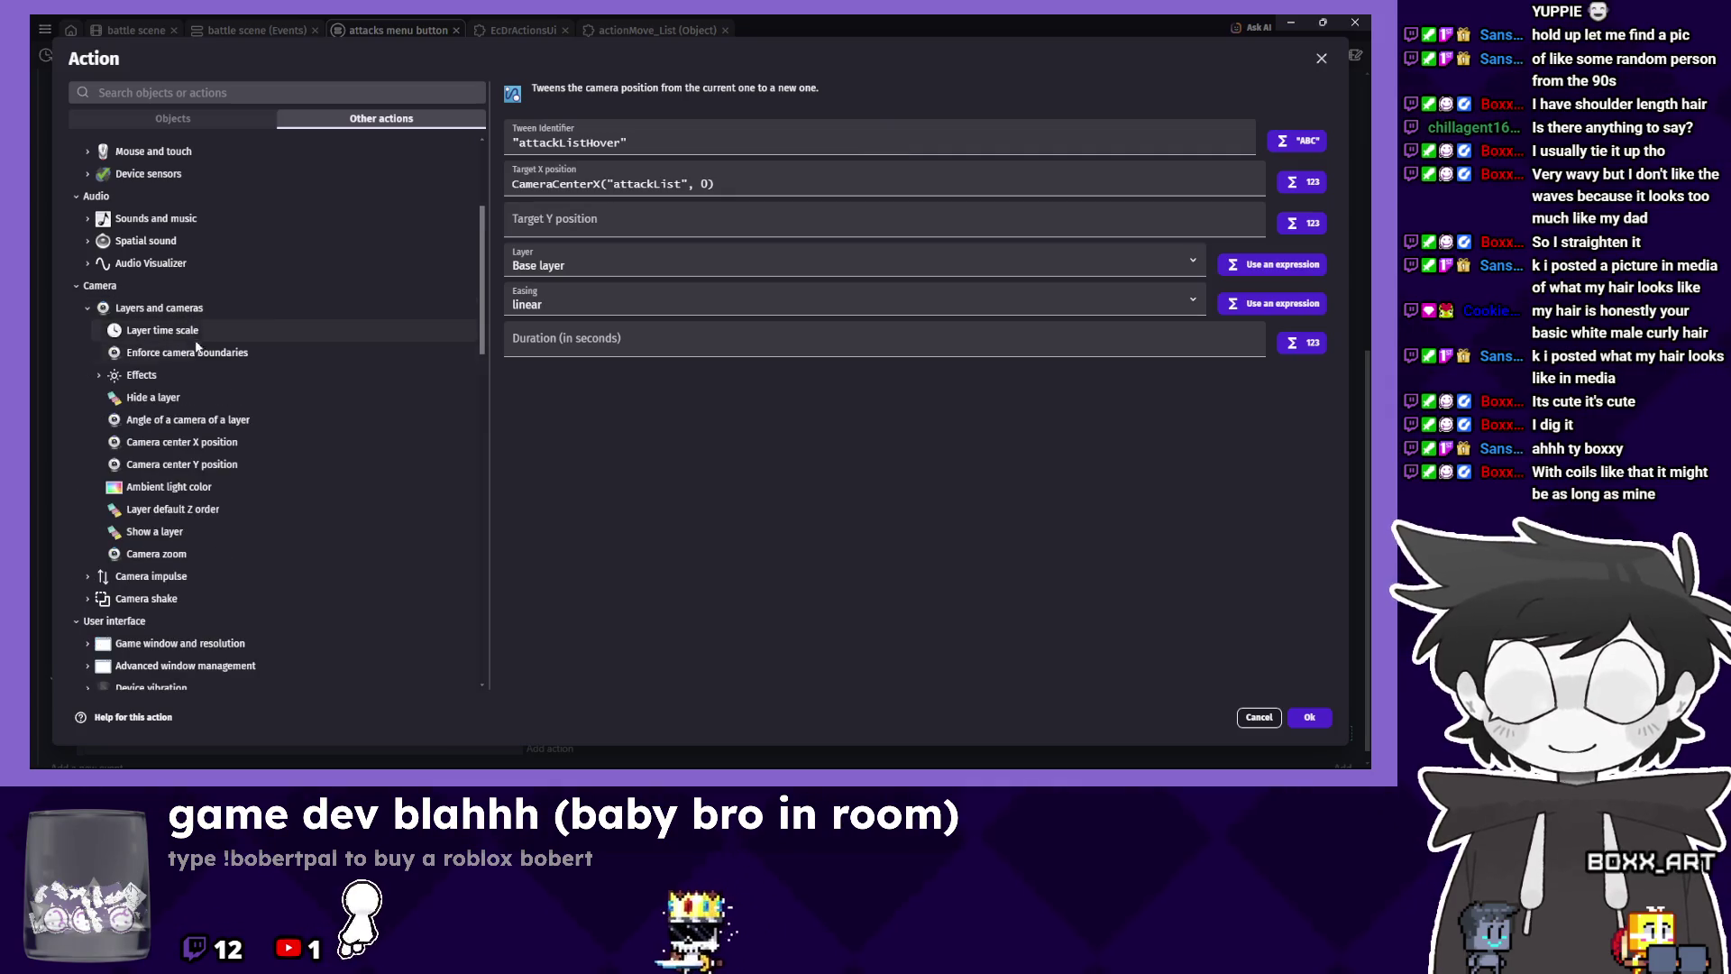
left_click(219, 441)
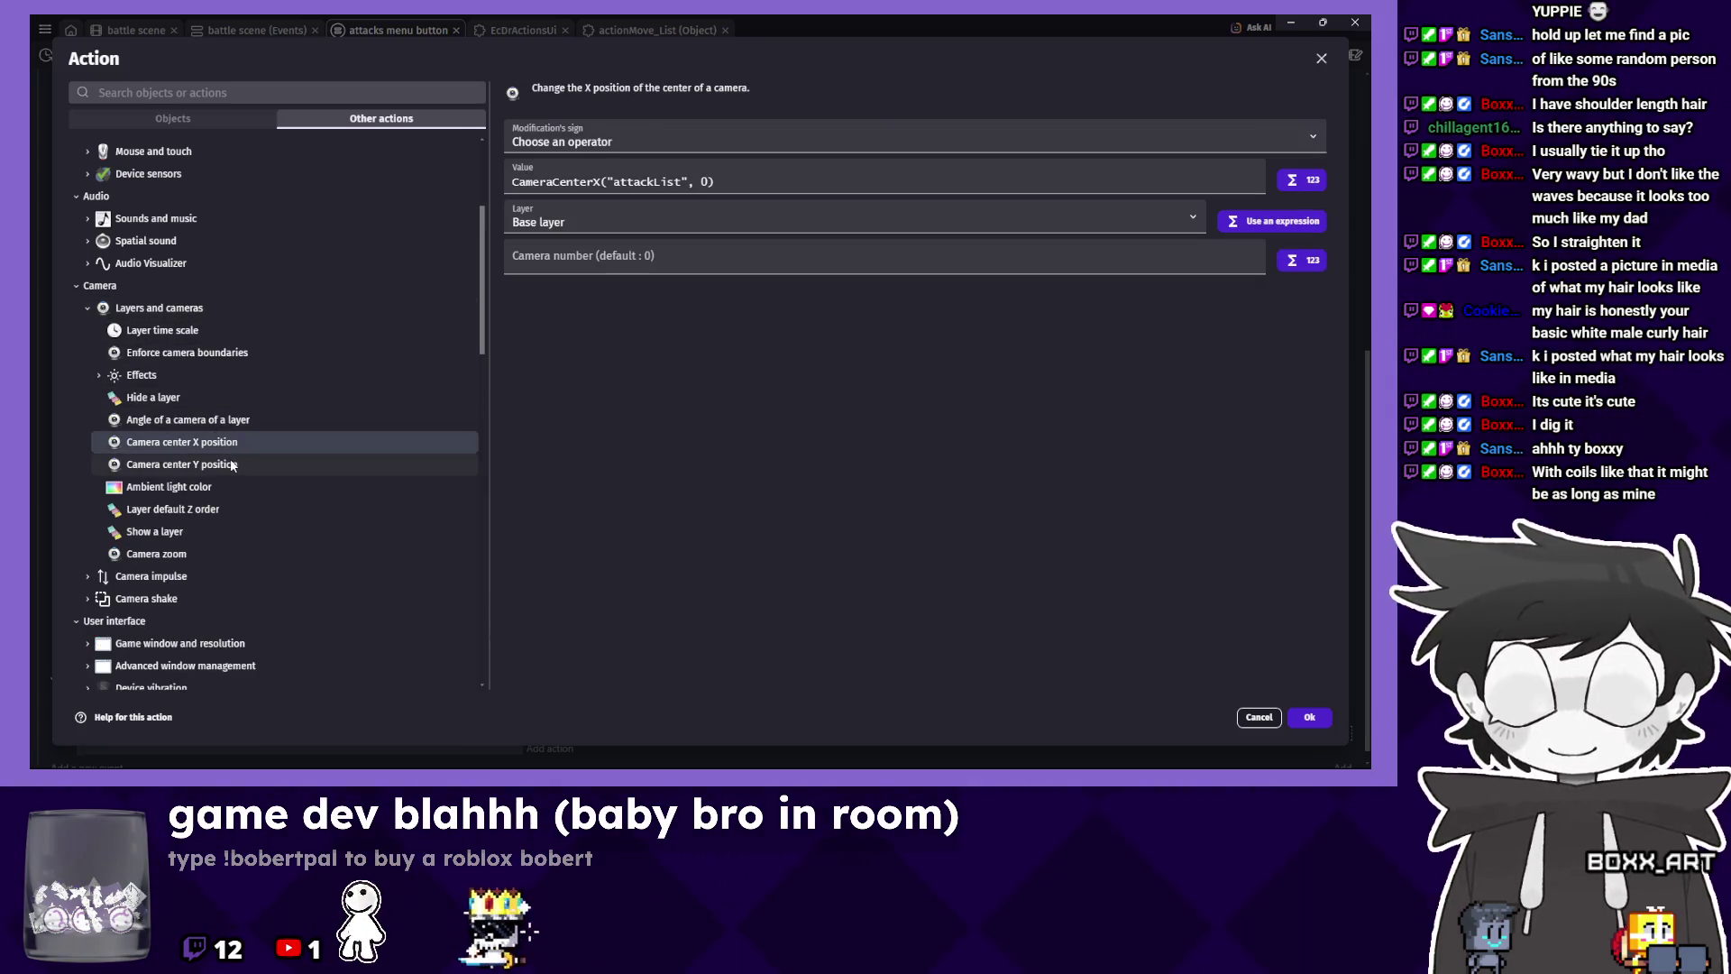
left_click(232, 465)
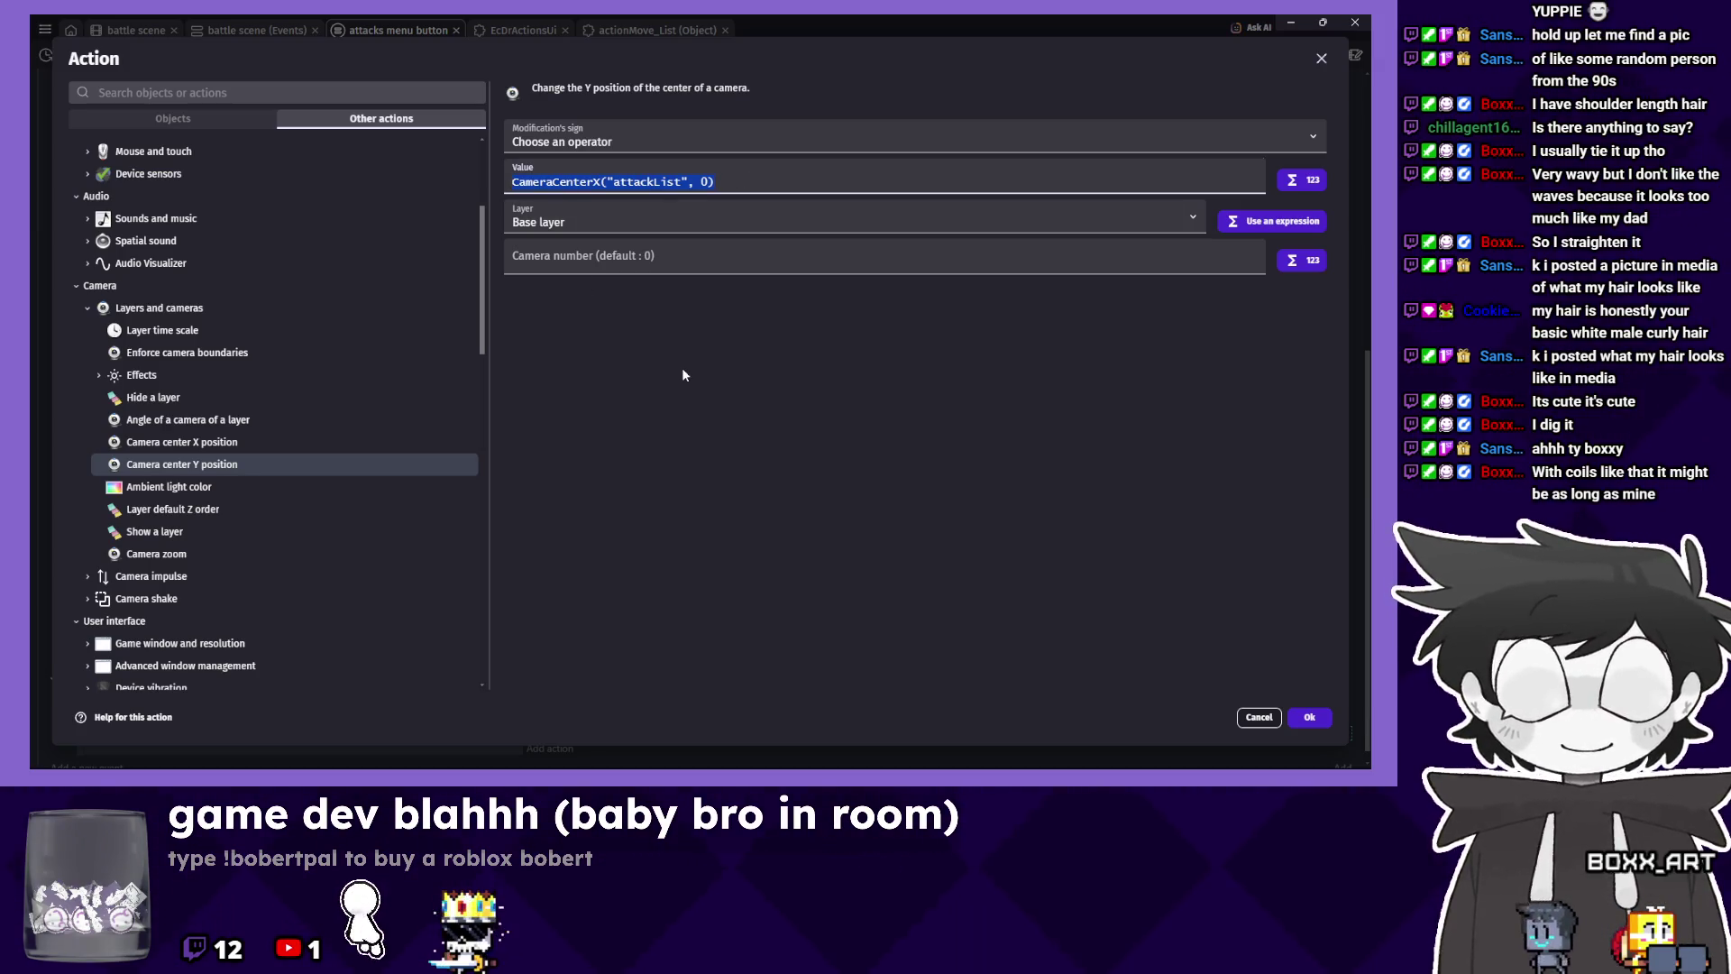
left_click(635, 181)
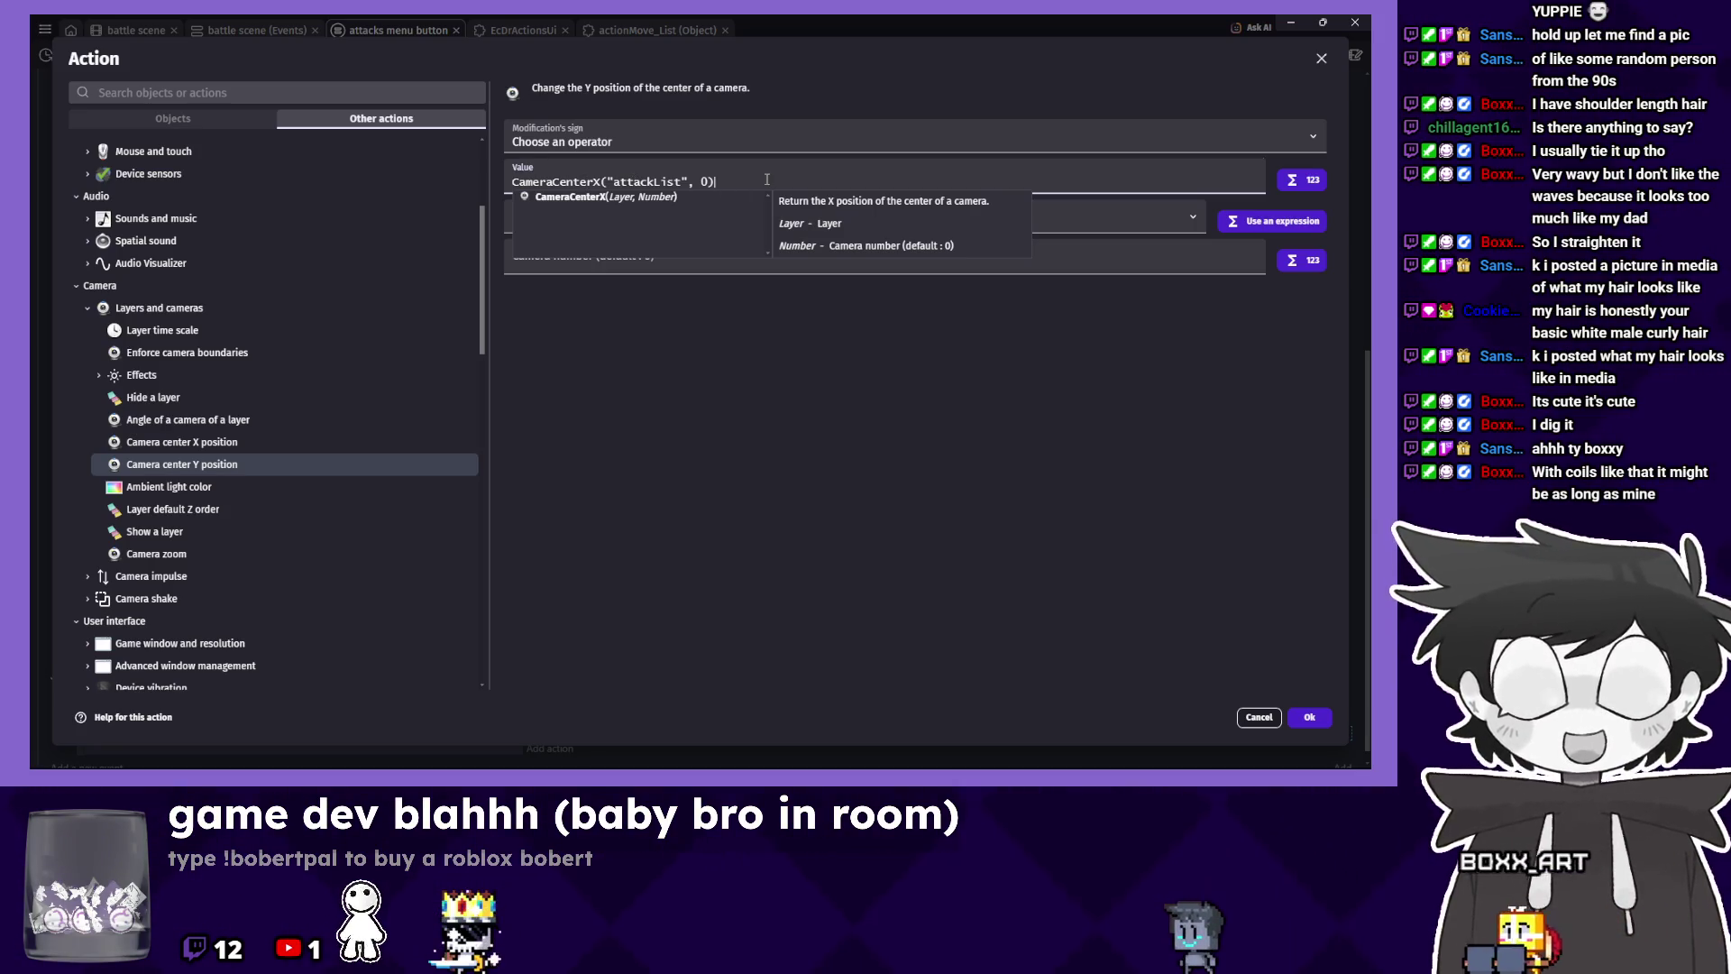
left_click(773, 339)
left_click_drag(743, 180, 513, 183)
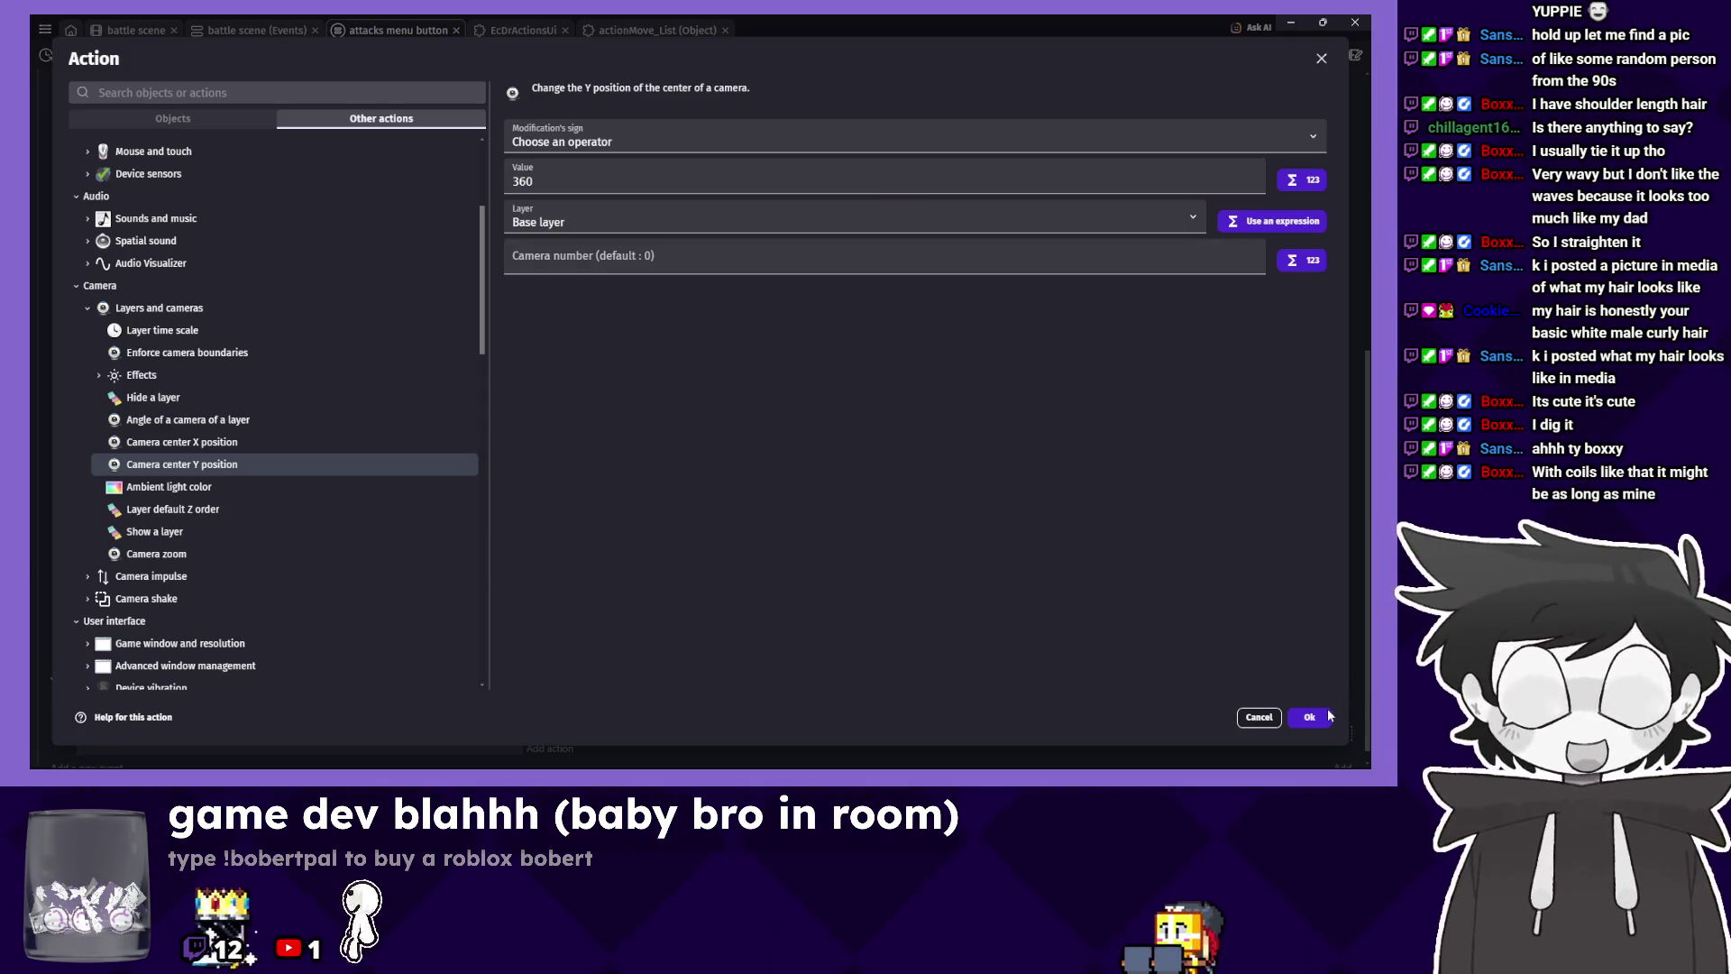
key("Return")
left_click(113, 31)
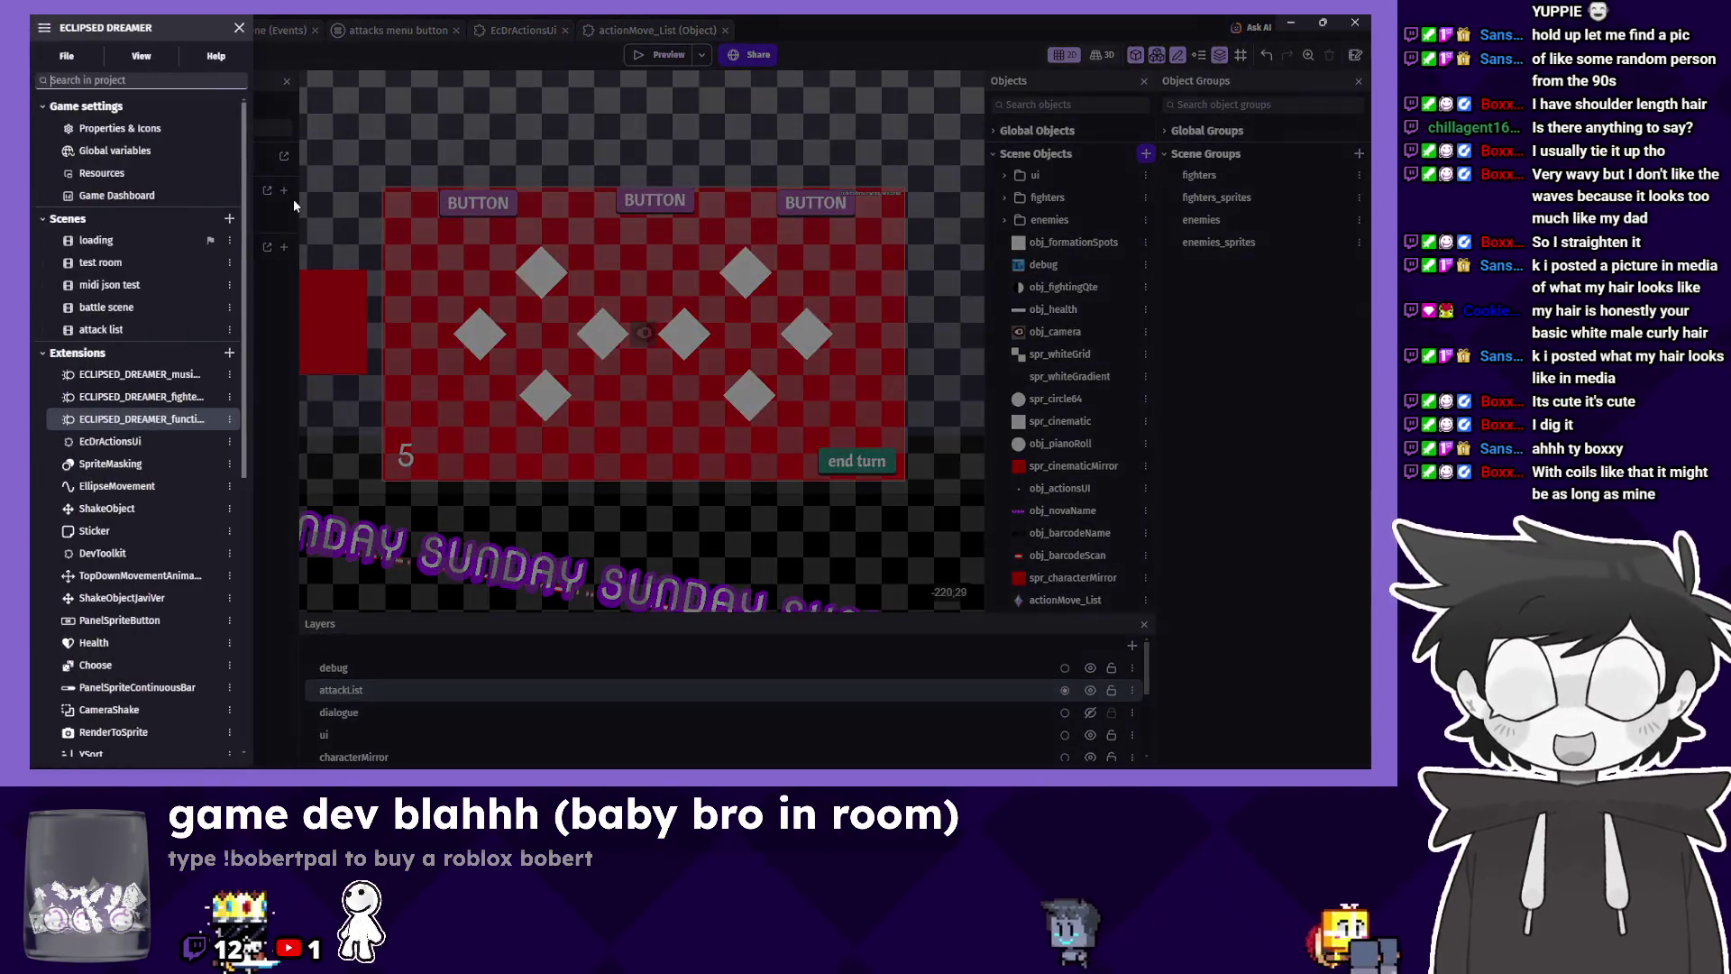
Check the game's 1280×720 resolution in Properties, then return to the attacks menu button events.
left_click(44, 29)
left_click(120, 128)
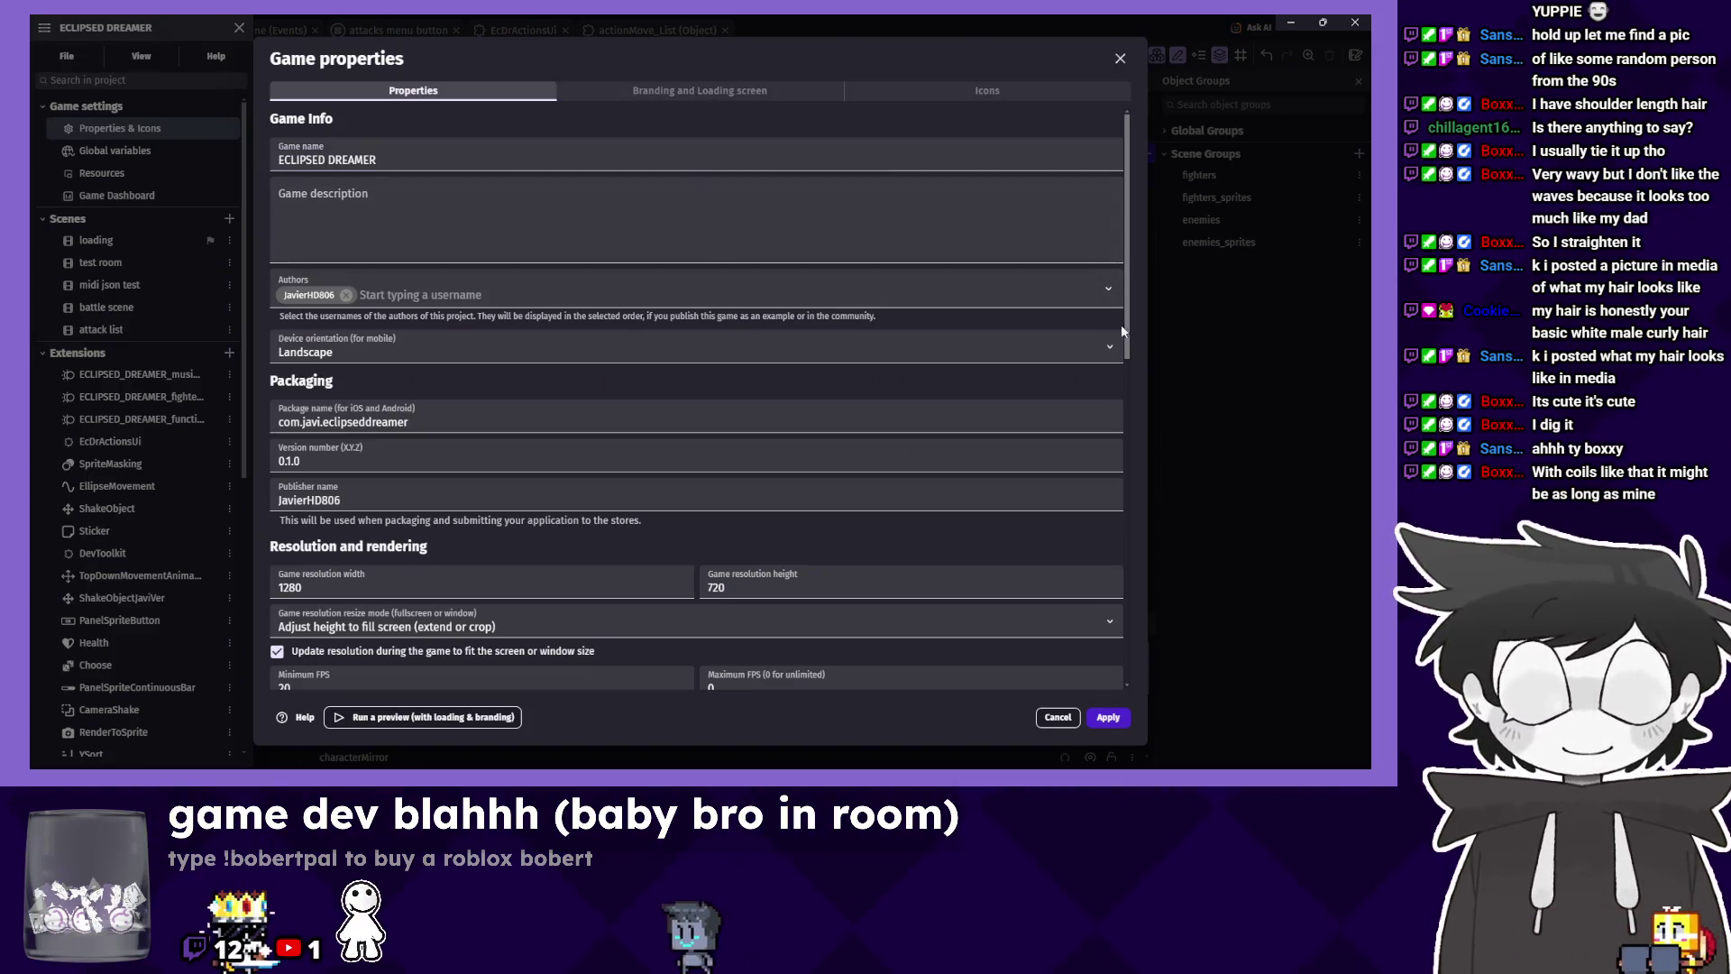
left_click(1120, 58)
left_click(382, 100)
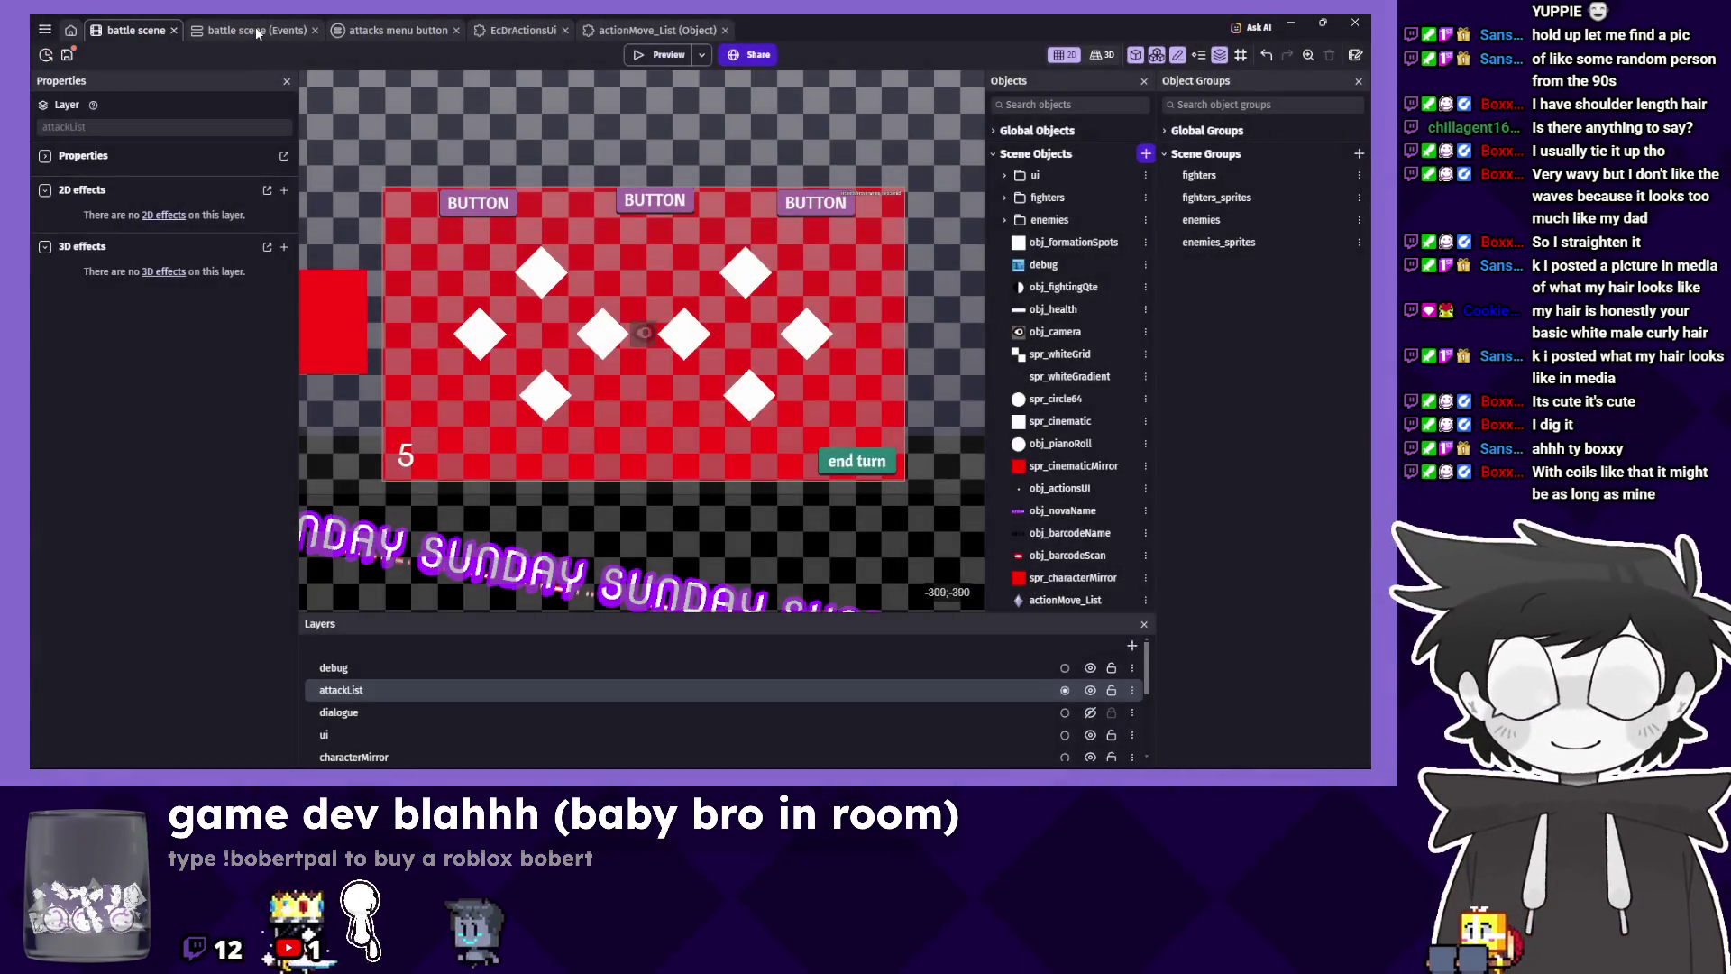
left_click(256, 27)
scroll(724, 574, "down", 1)
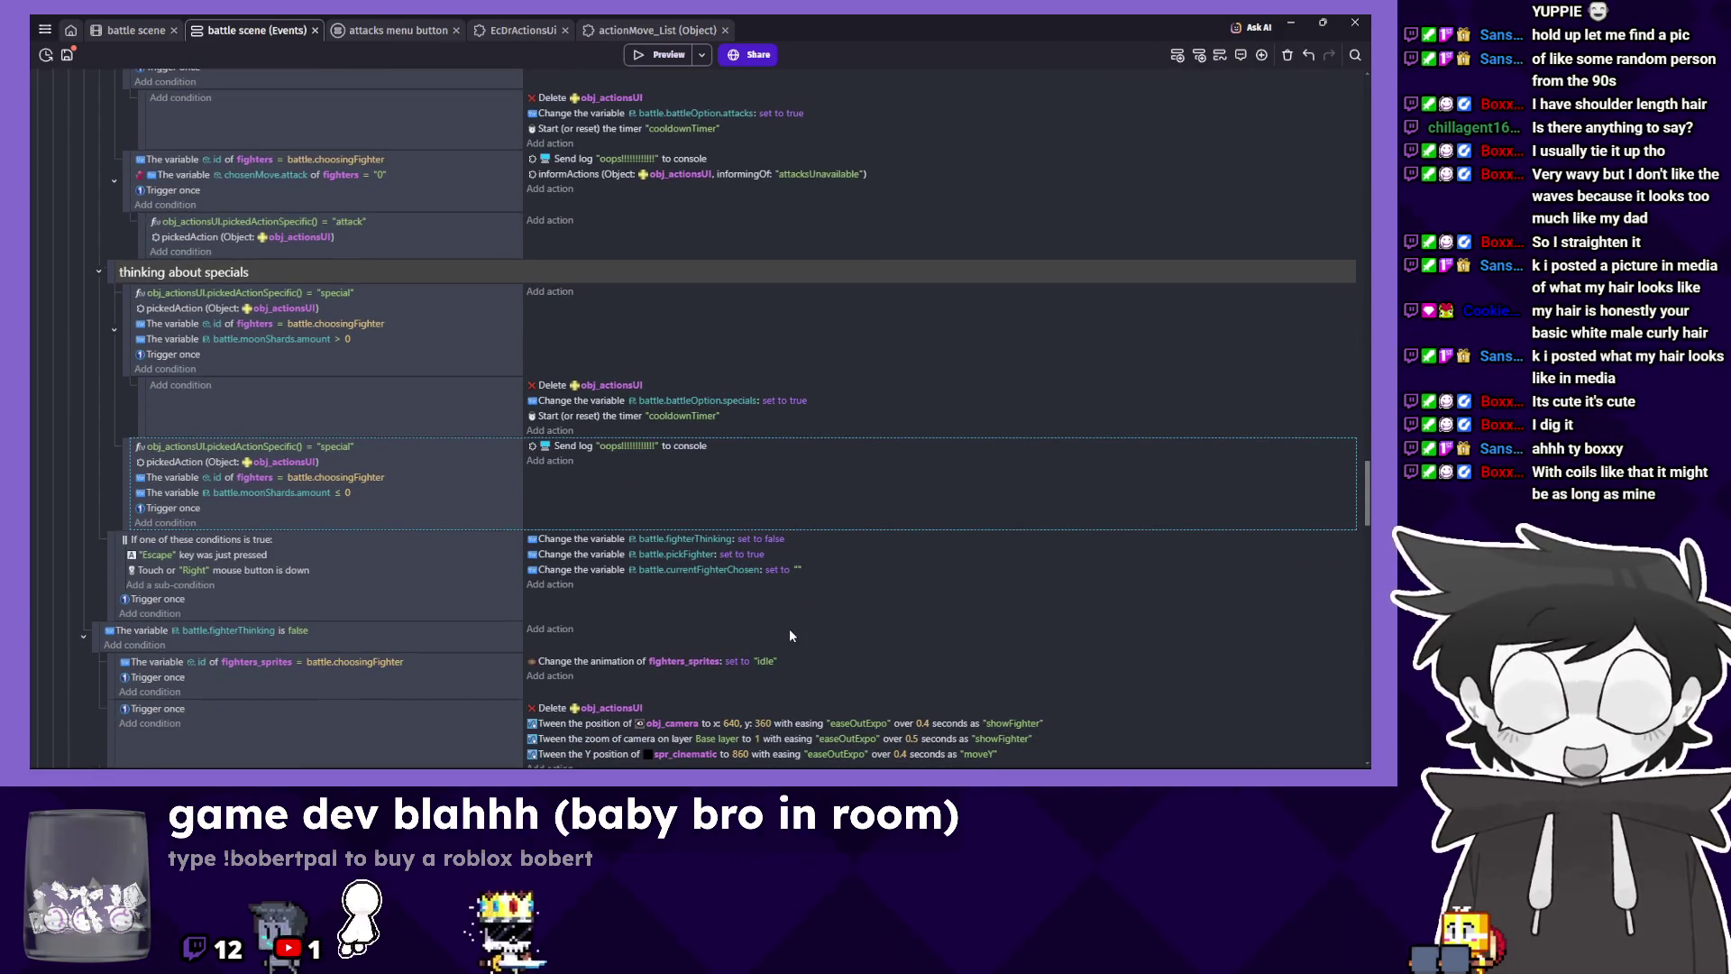
scroll(797, 610, "down", 6)
scroll(468, 214, "up", 1)
left_click(398, 29)
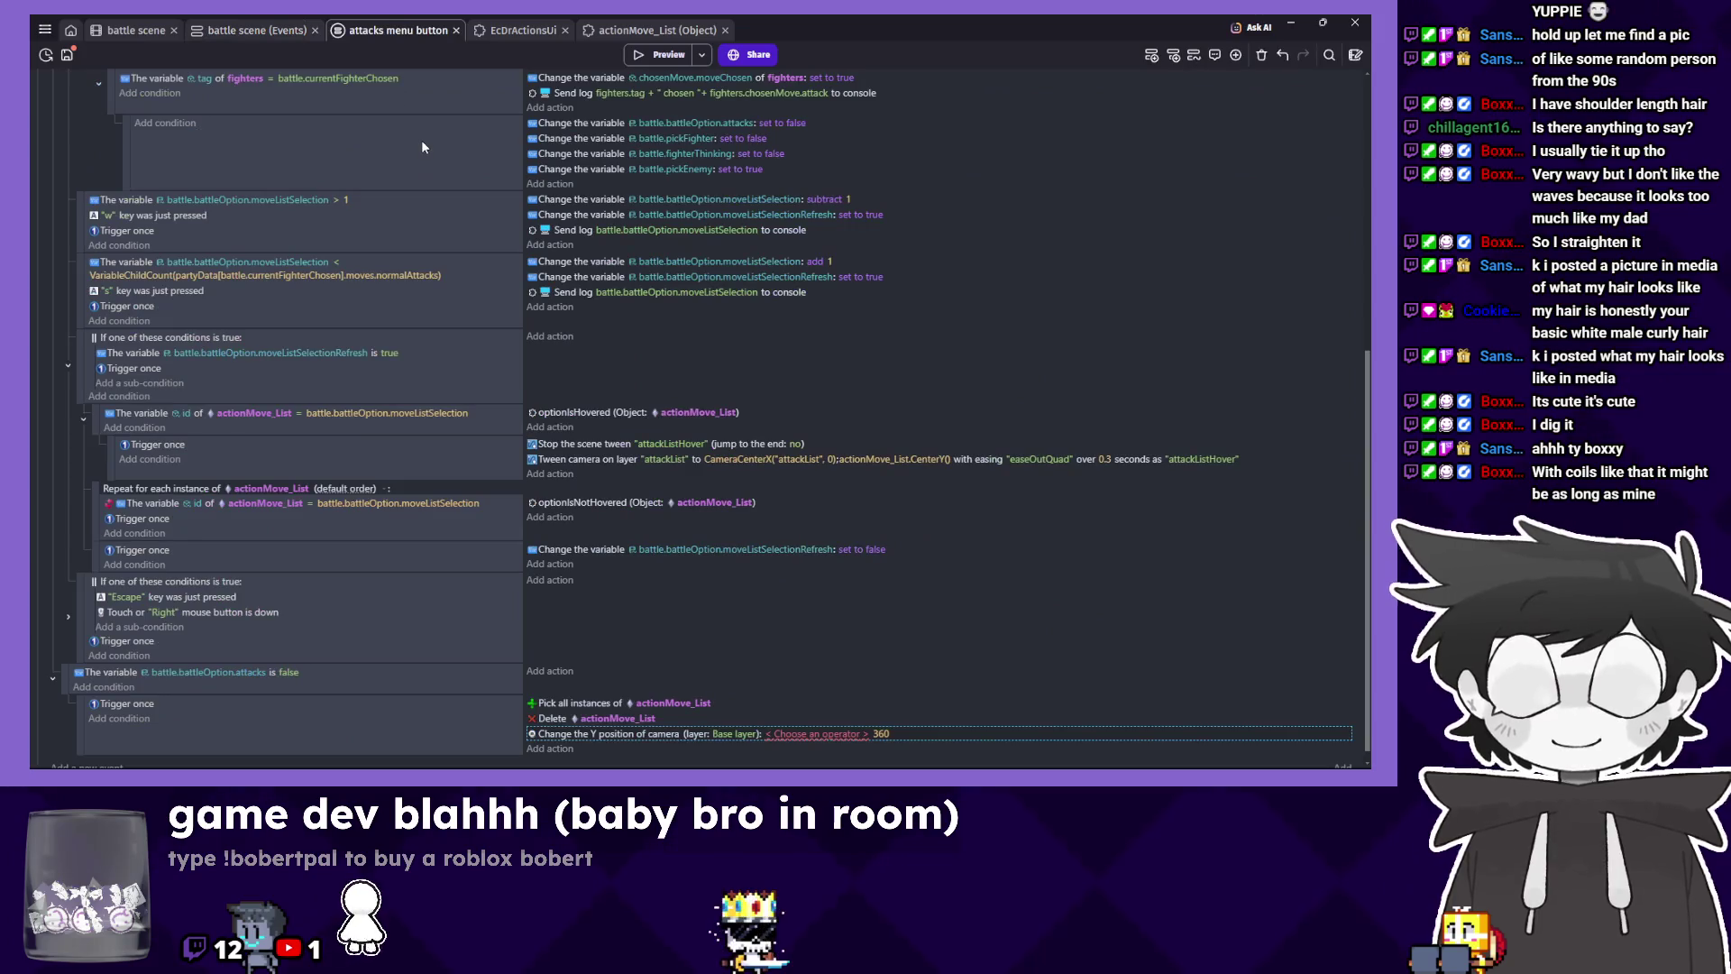
Set the camera Y action's operator to 'set to'.
left_click(843, 706)
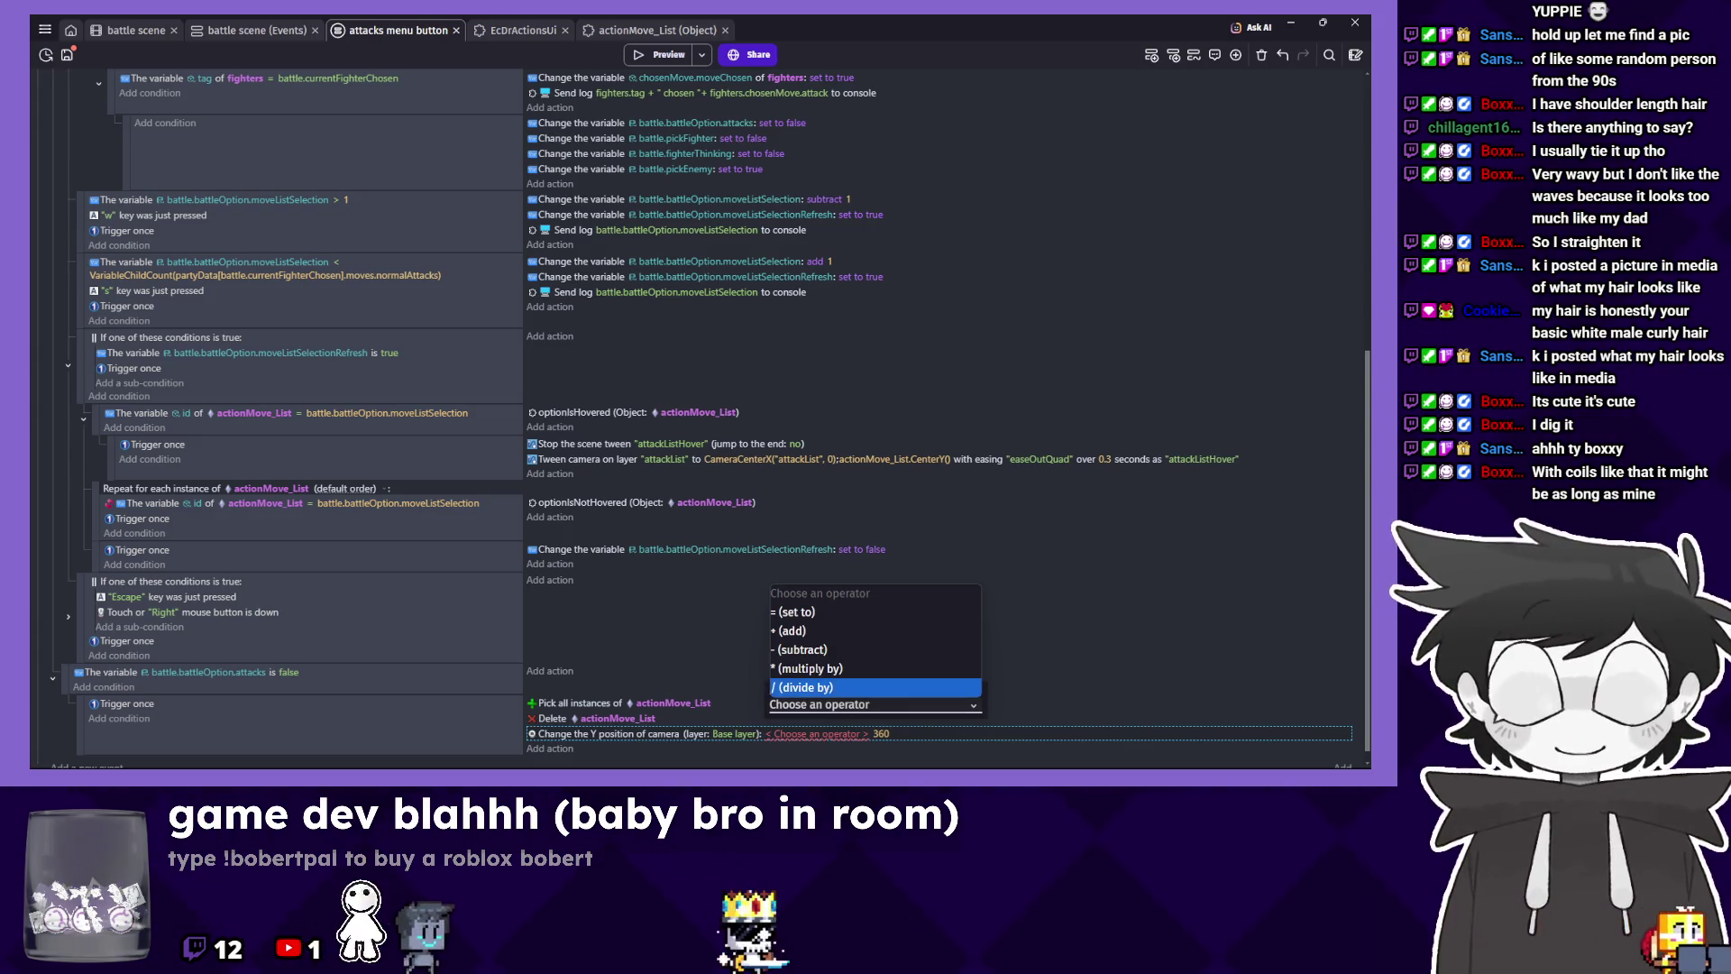
key("Escape")
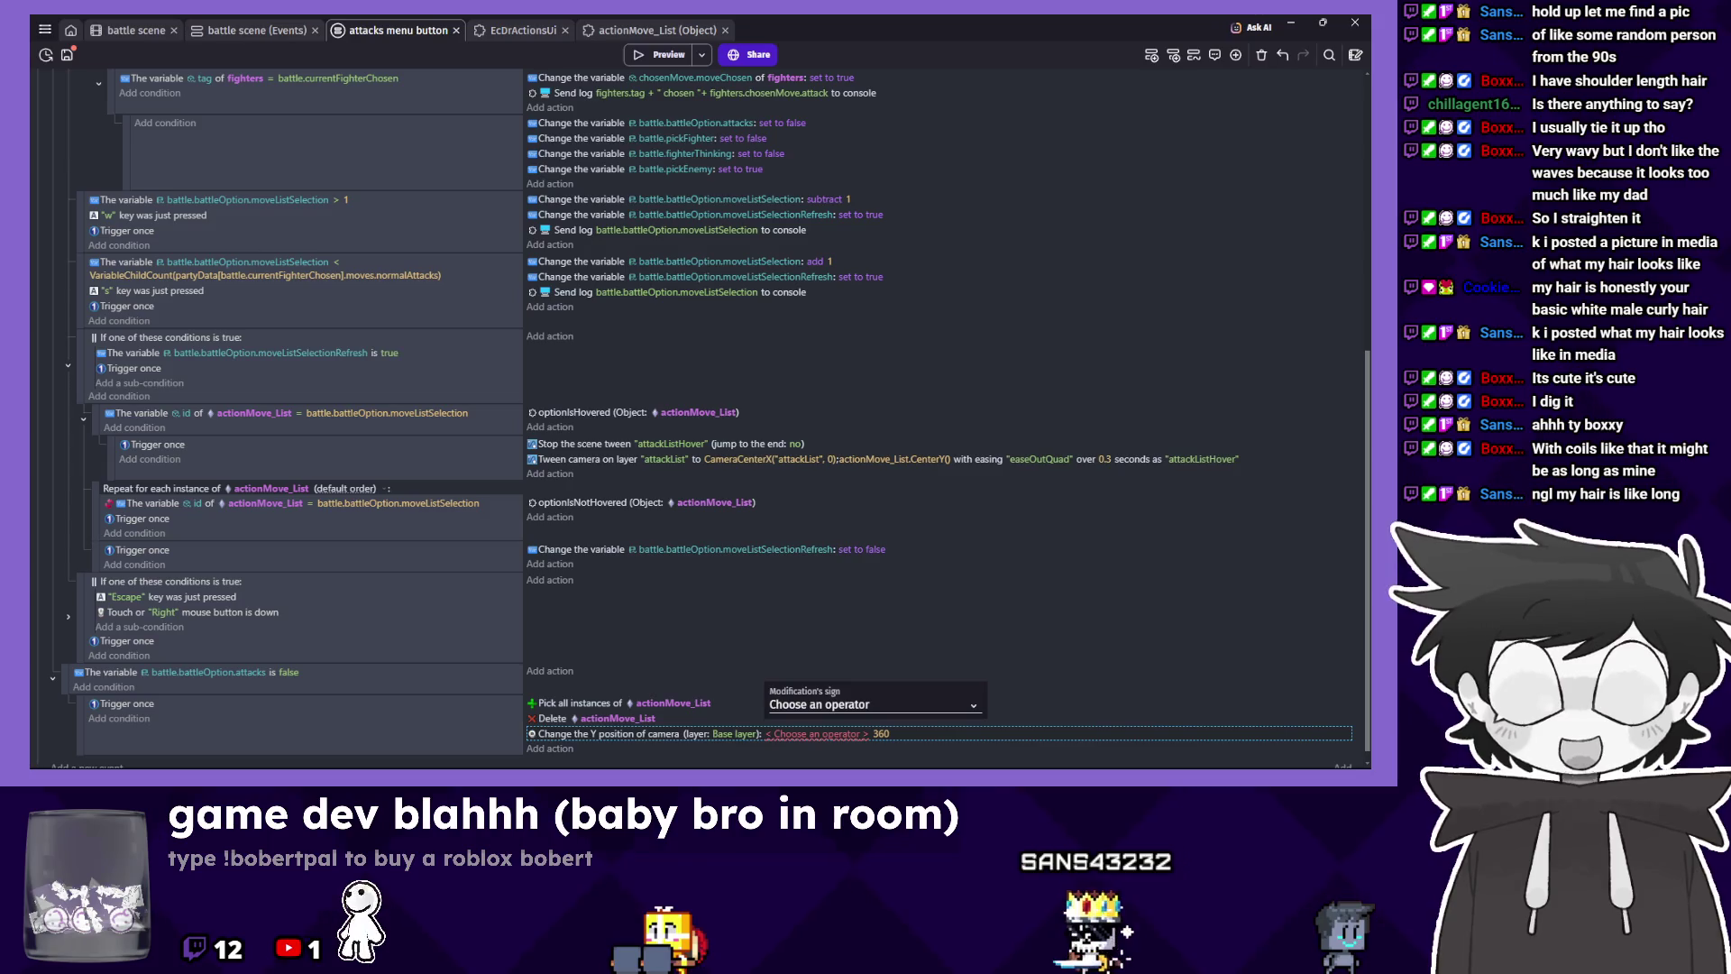
left_click(825, 704)
left_click(827, 613)
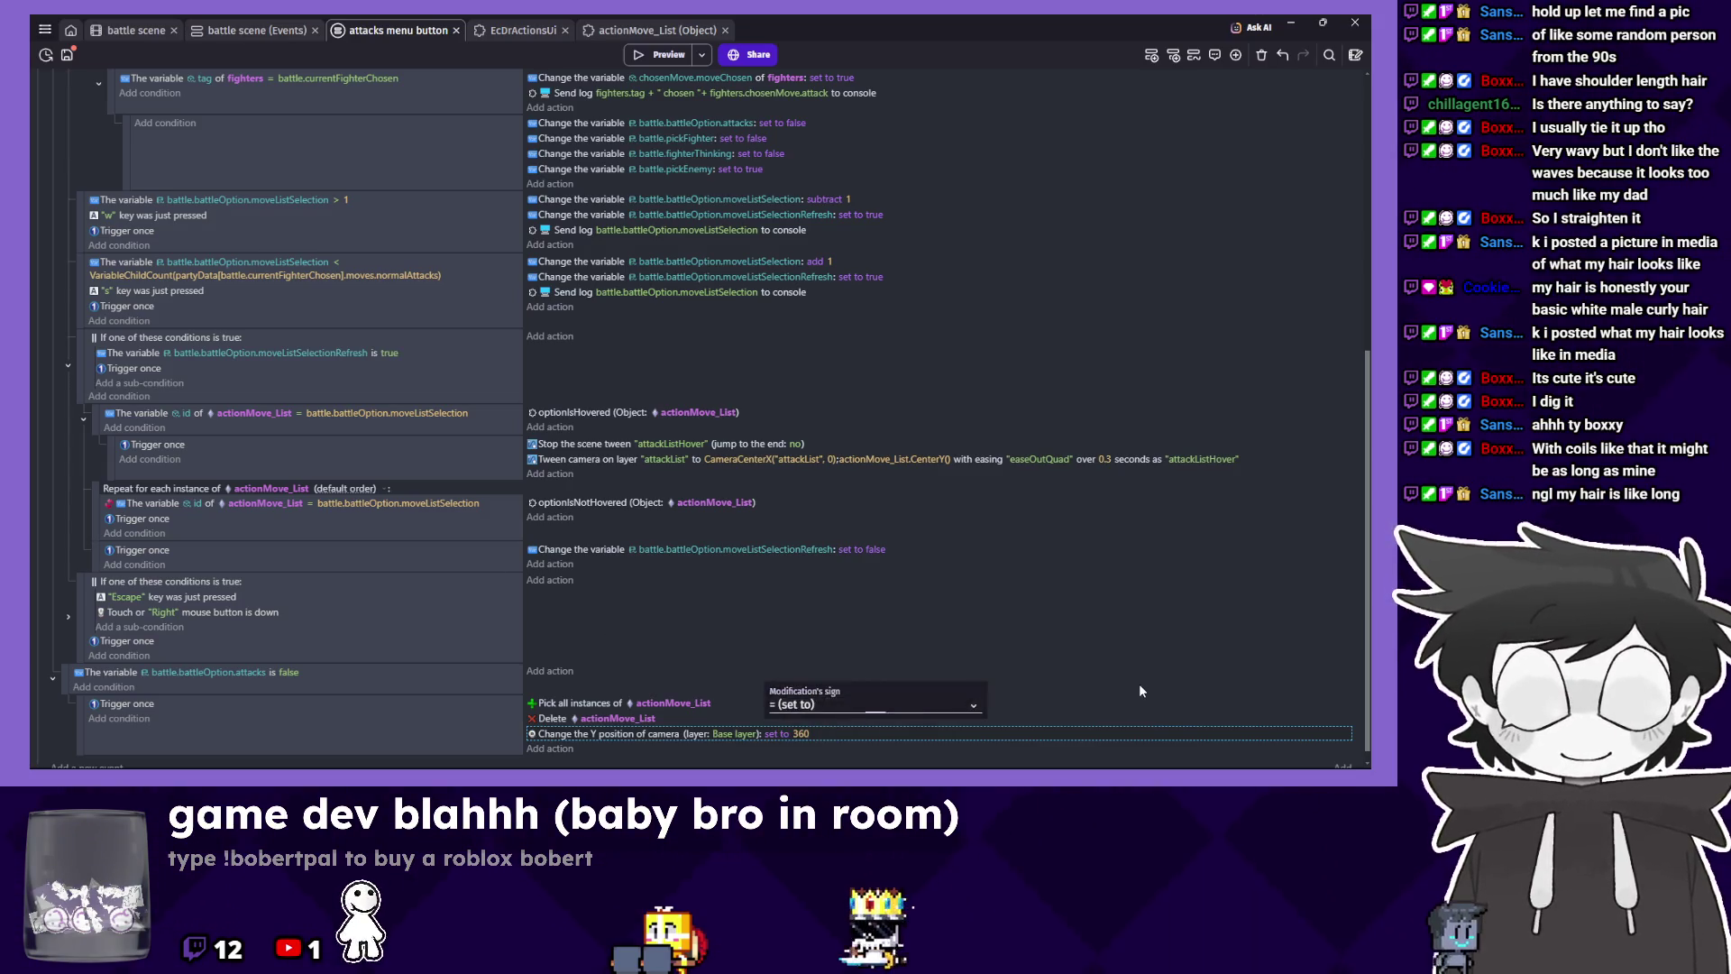
left_click(1139, 685)
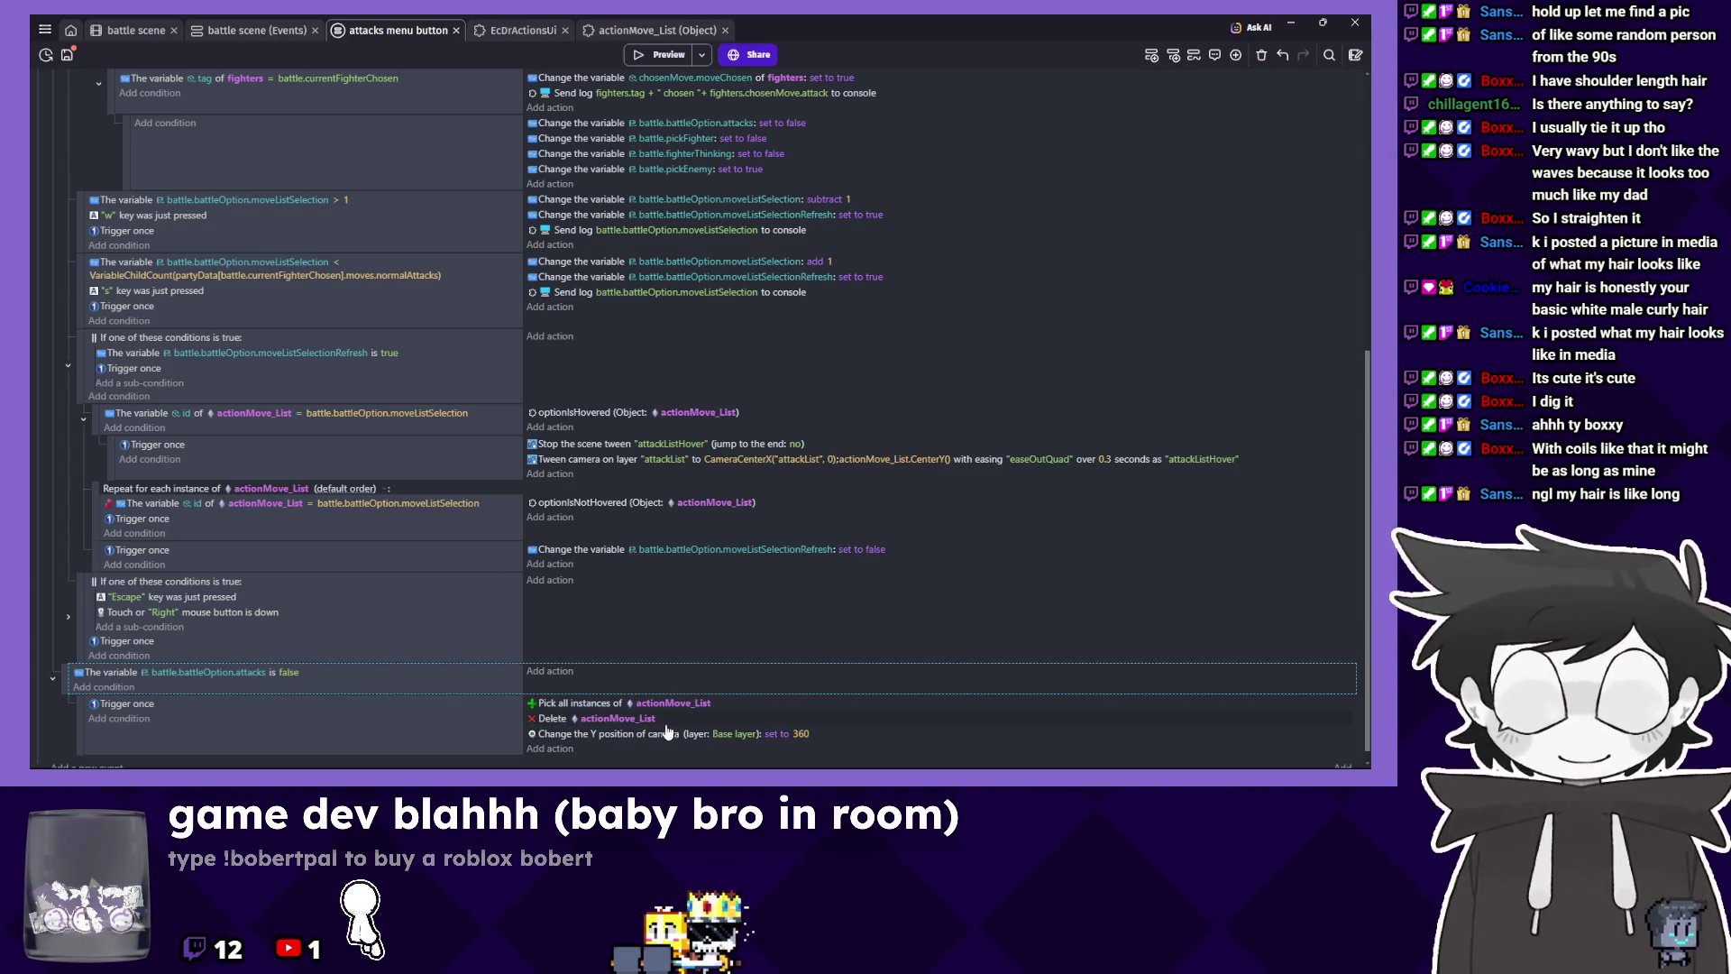
Point the camera Y action at the attackList layer, then launch a preview.
left_click(642, 734)
left_click(750, 734)
type("=")
left_click(1154, 690)
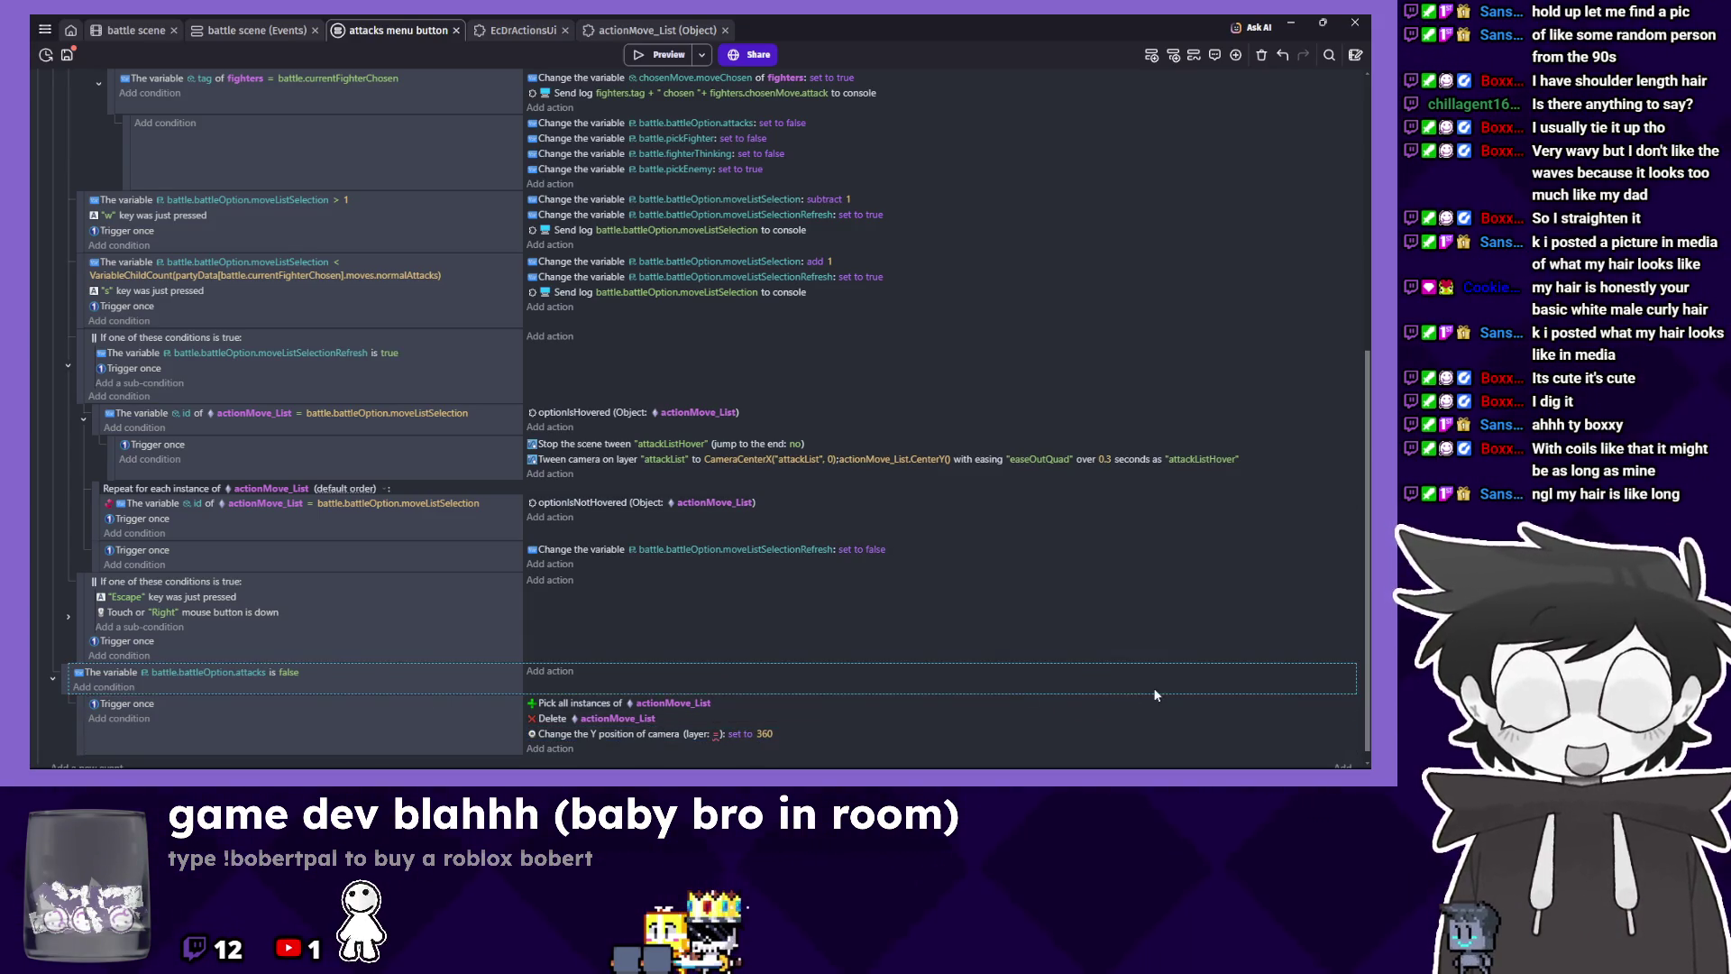
left_click(709, 735)
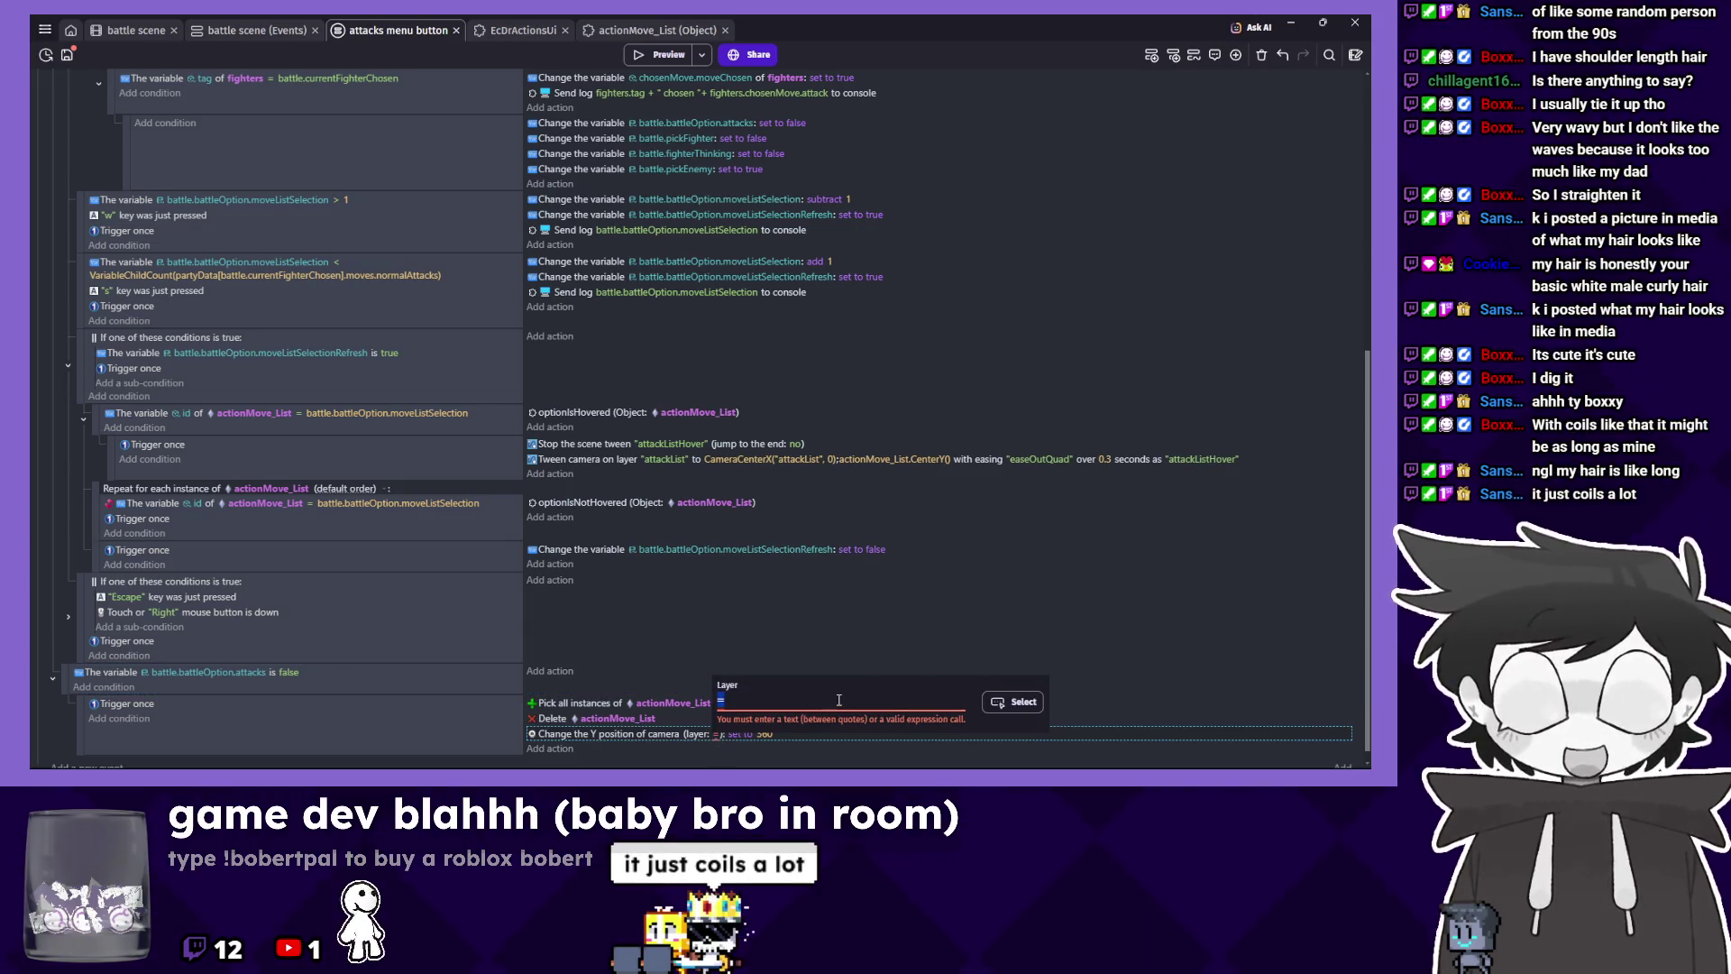
left_click(1154, 702)
double_click(926, 734)
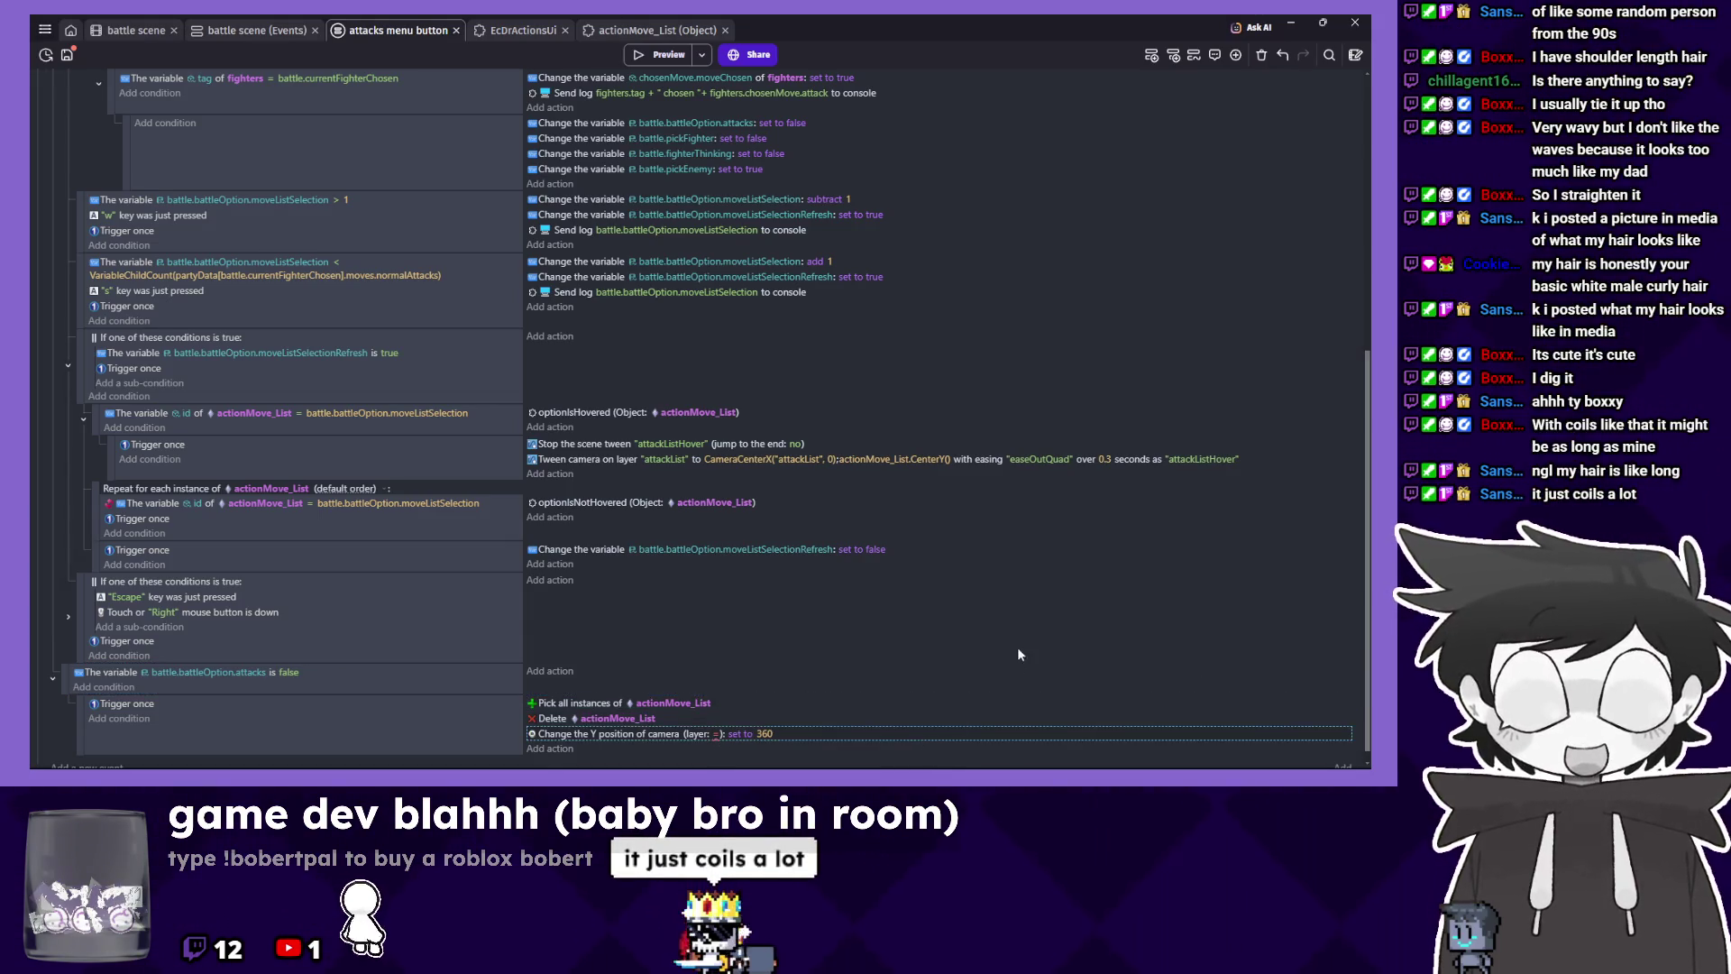
key("BackSpace")
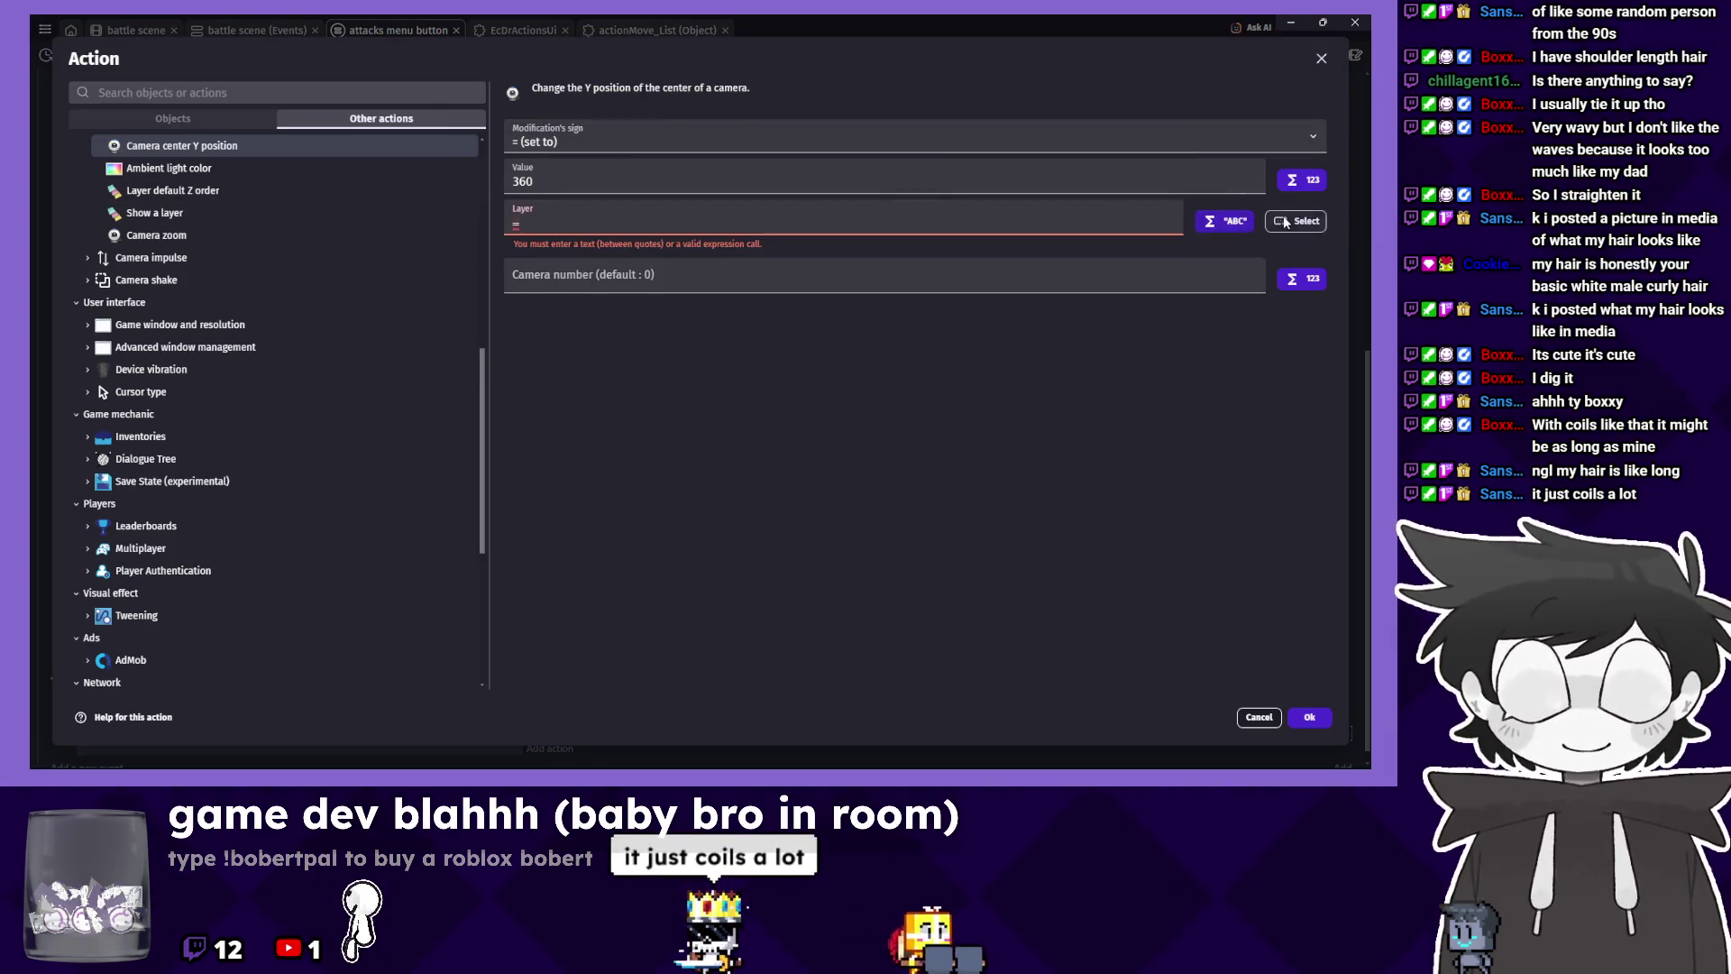
left_click(926, 221)
left_click(558, 413)
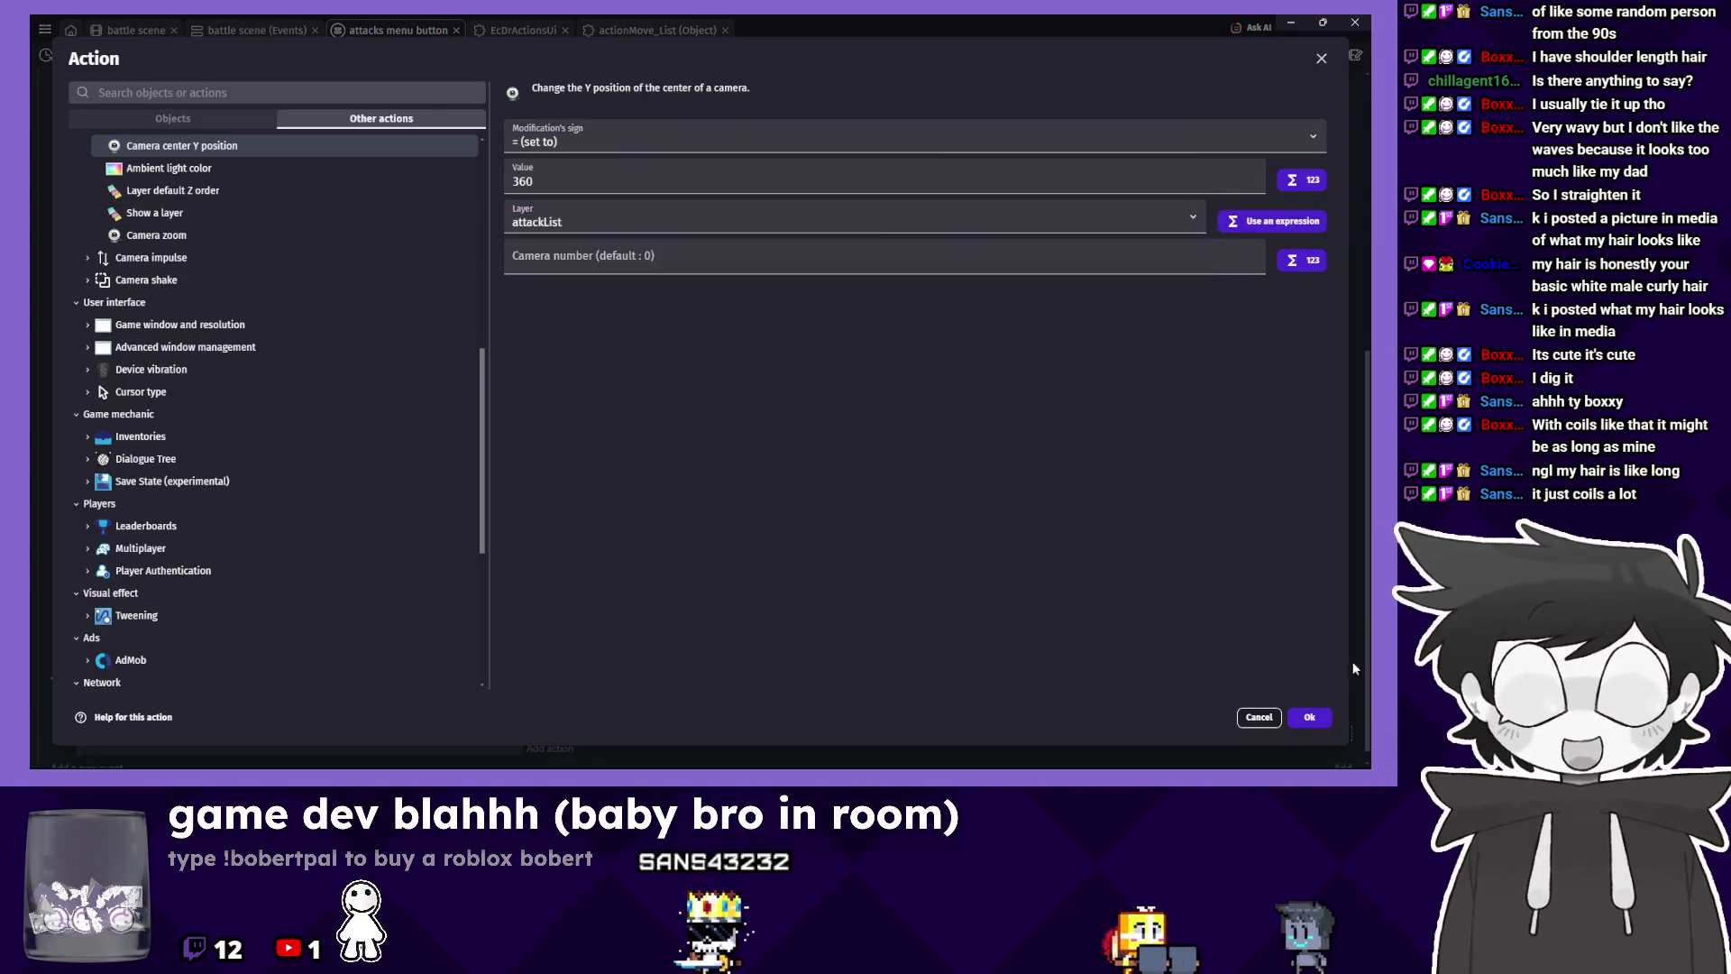
left_click(1309, 717)
left_click(653, 54)
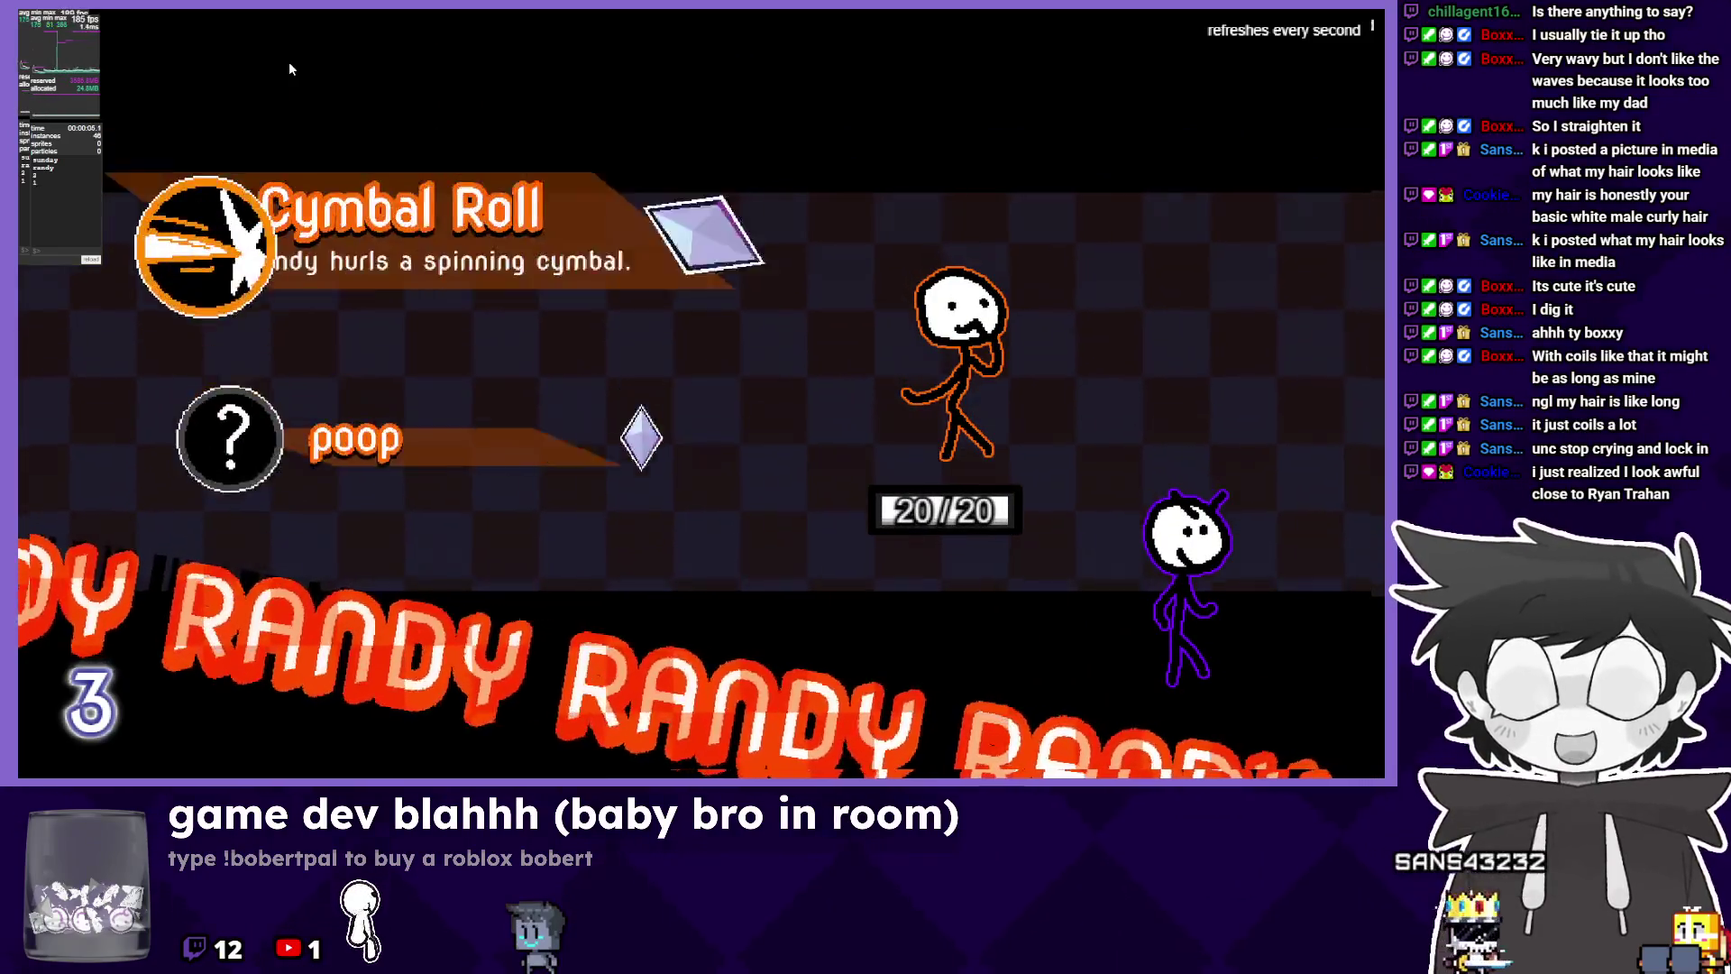
Change the attackList camera Y value from 360 to 700 and preview the game.
key("super")
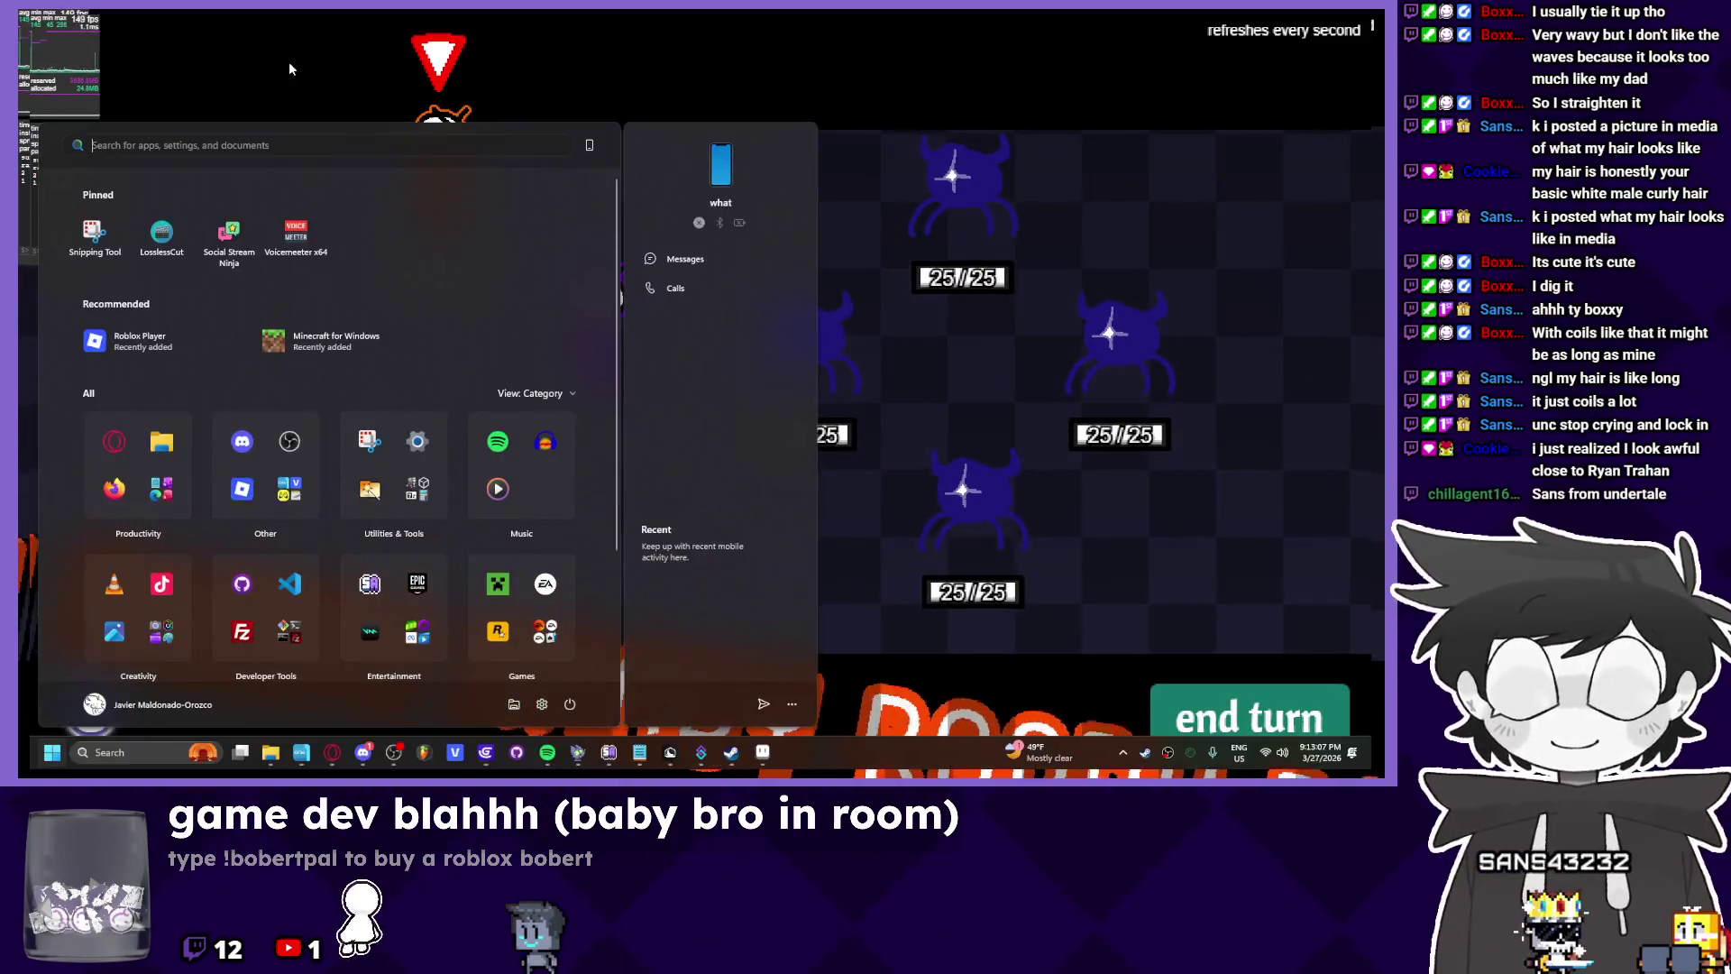
key("alt+Tab")
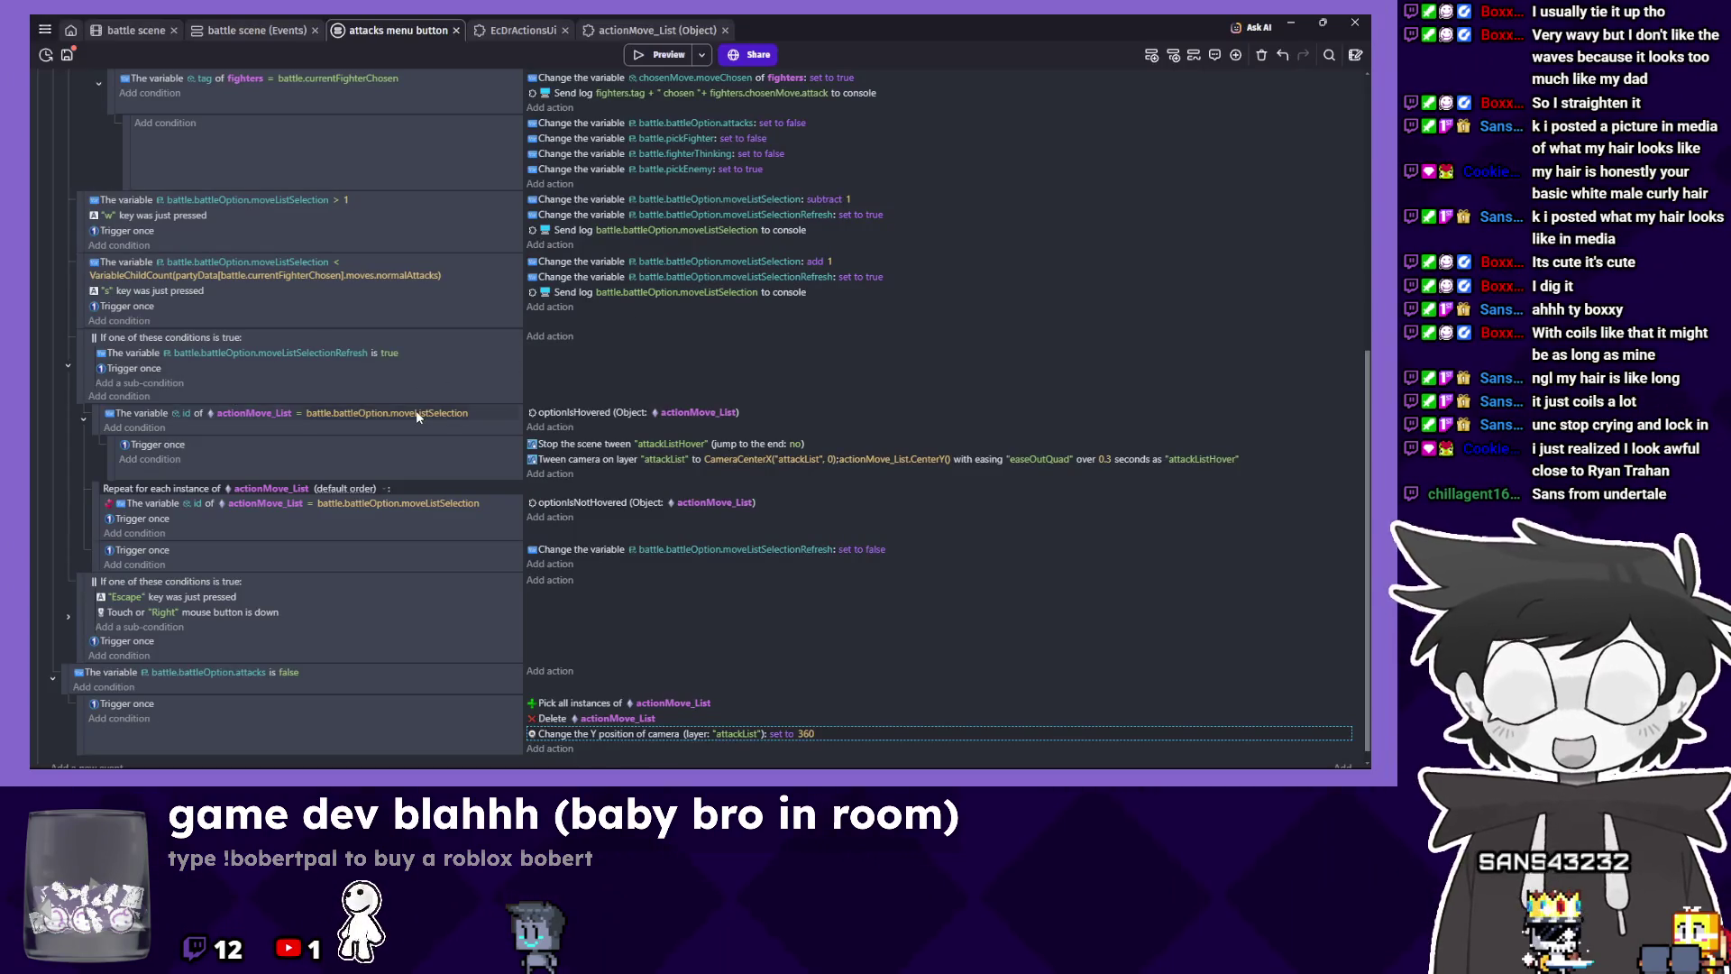
left_click(574, 459)
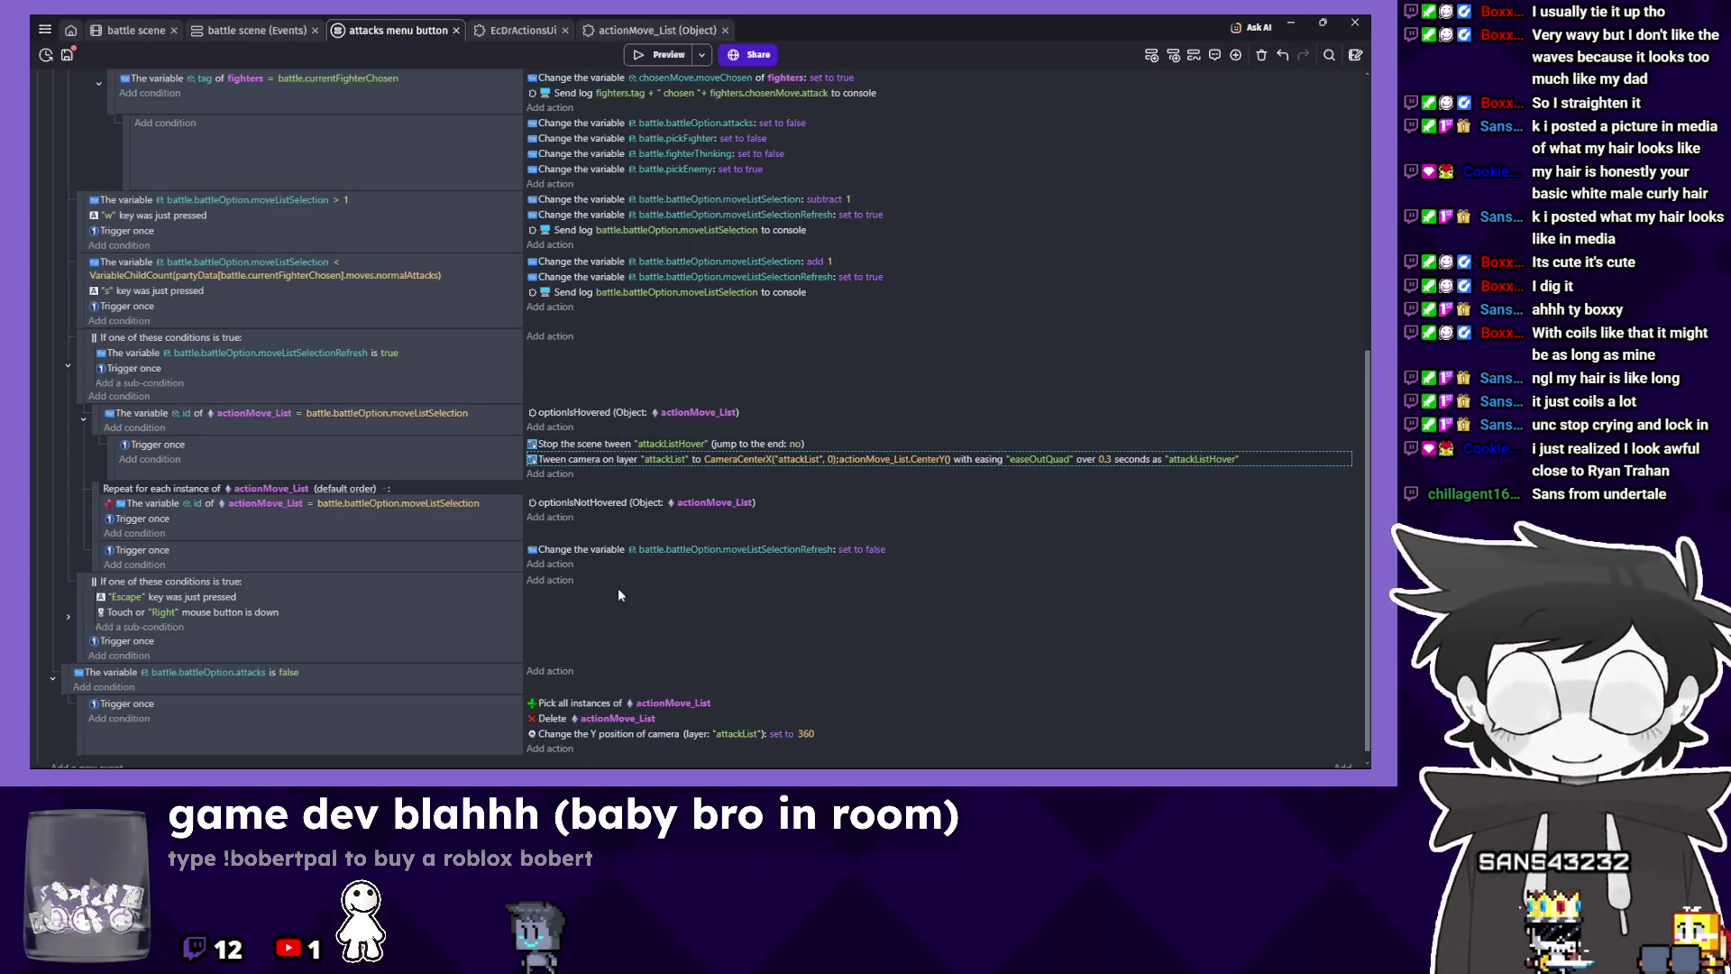
left_click(618, 733)
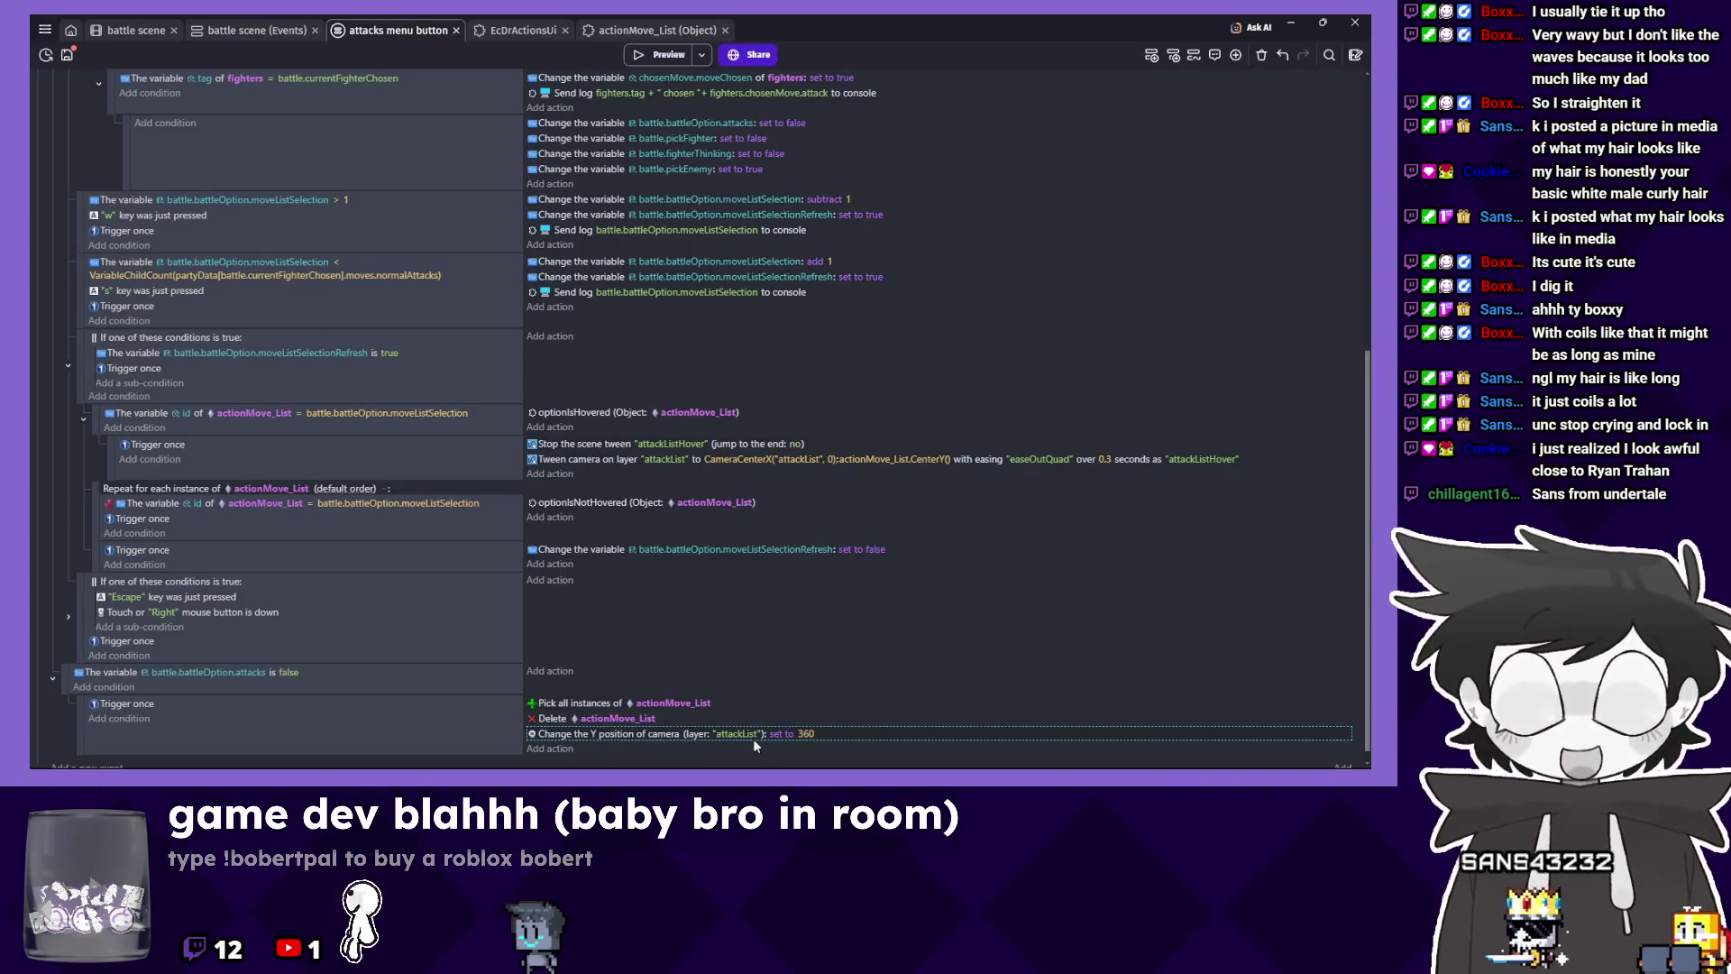
left_click(805, 733)
key("BackSpace")
key("BackSpace")
key("BackSpace")
type("700")
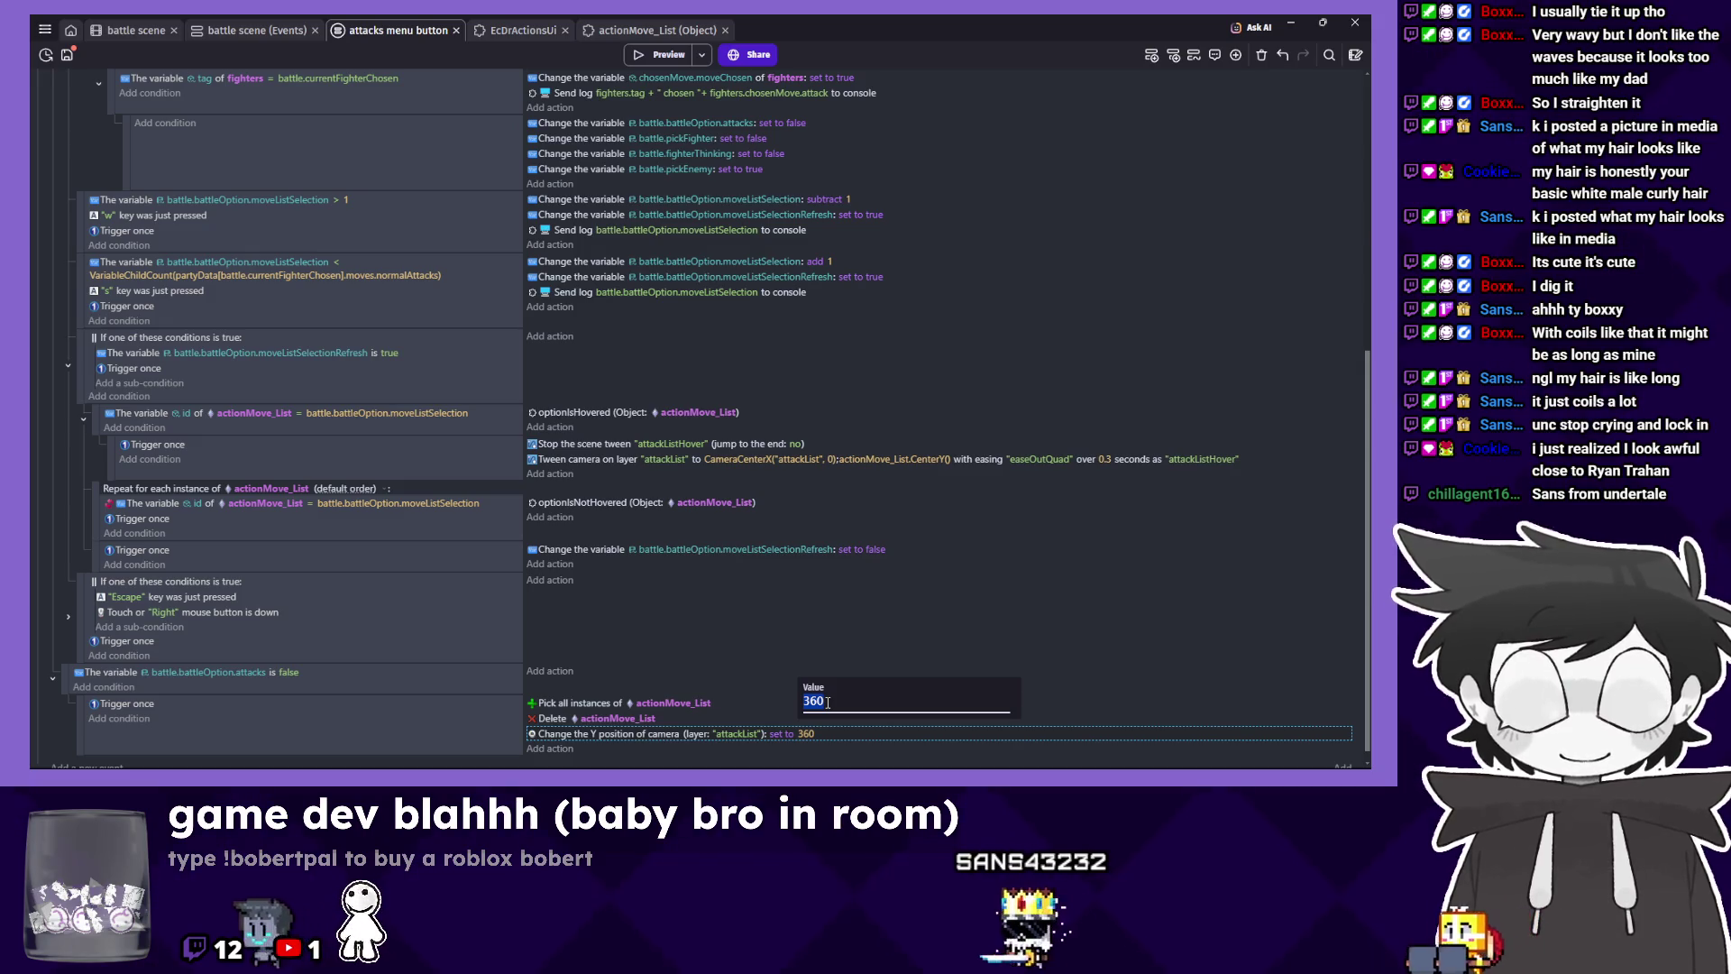
left_click(821, 631)
left_click(649, 54)
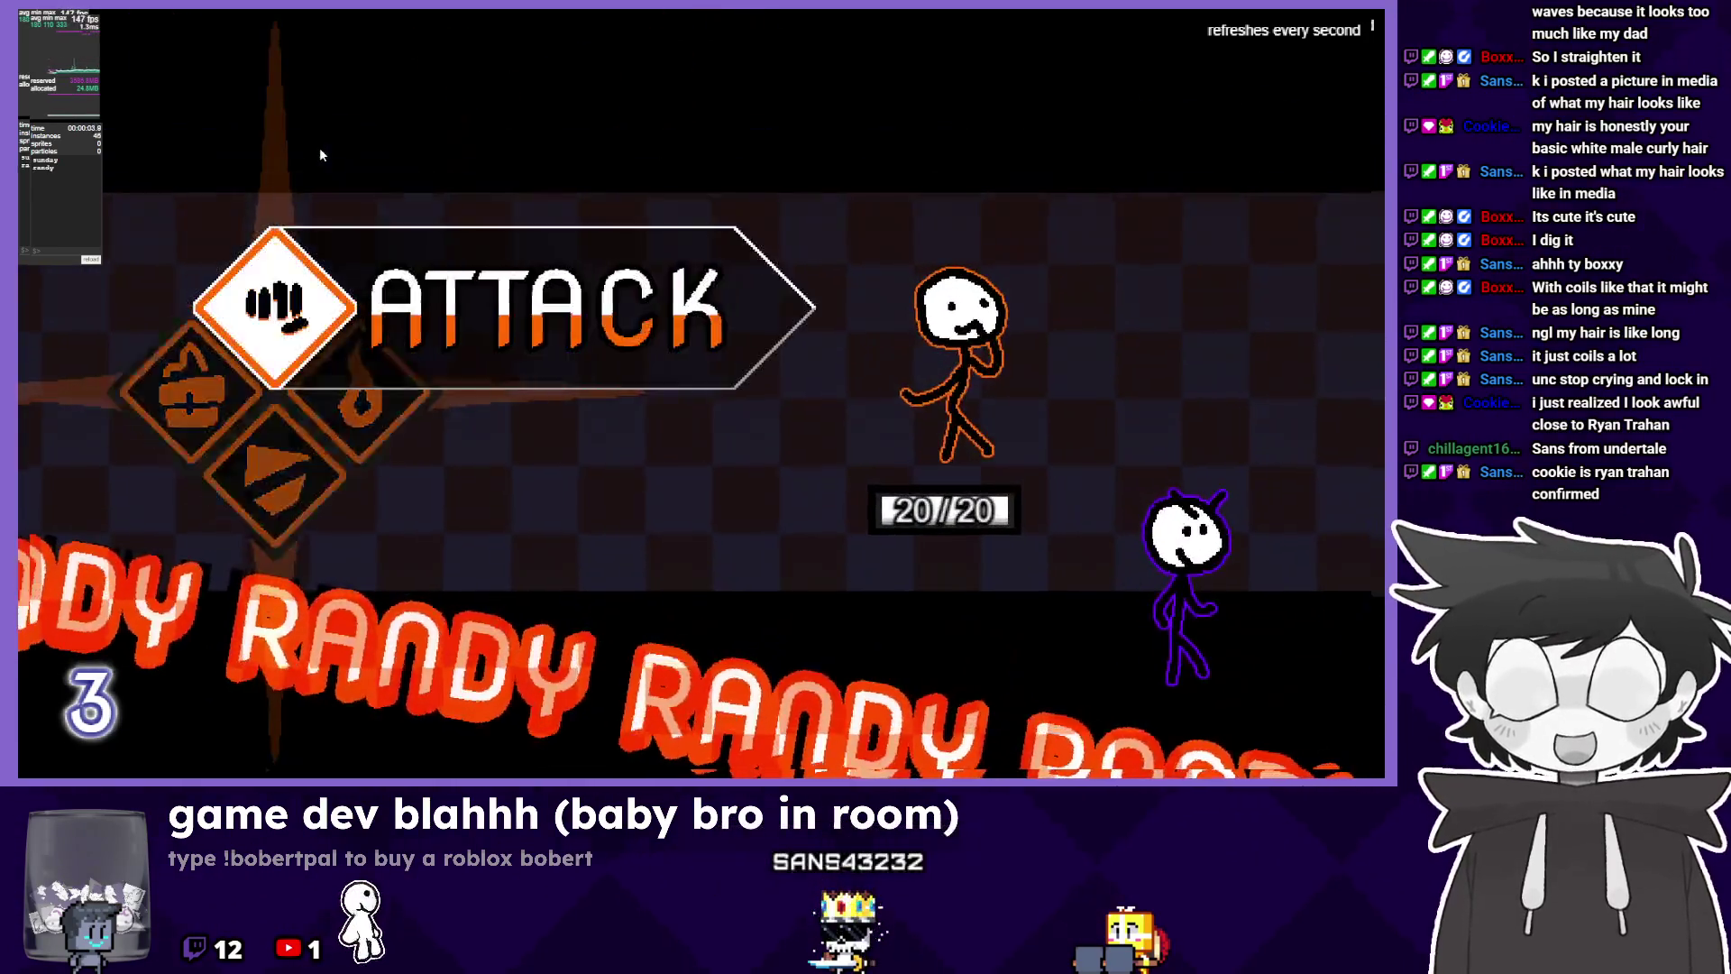
Set the camera Y value to 0 and preview the battle again.
key("alt+Tab")
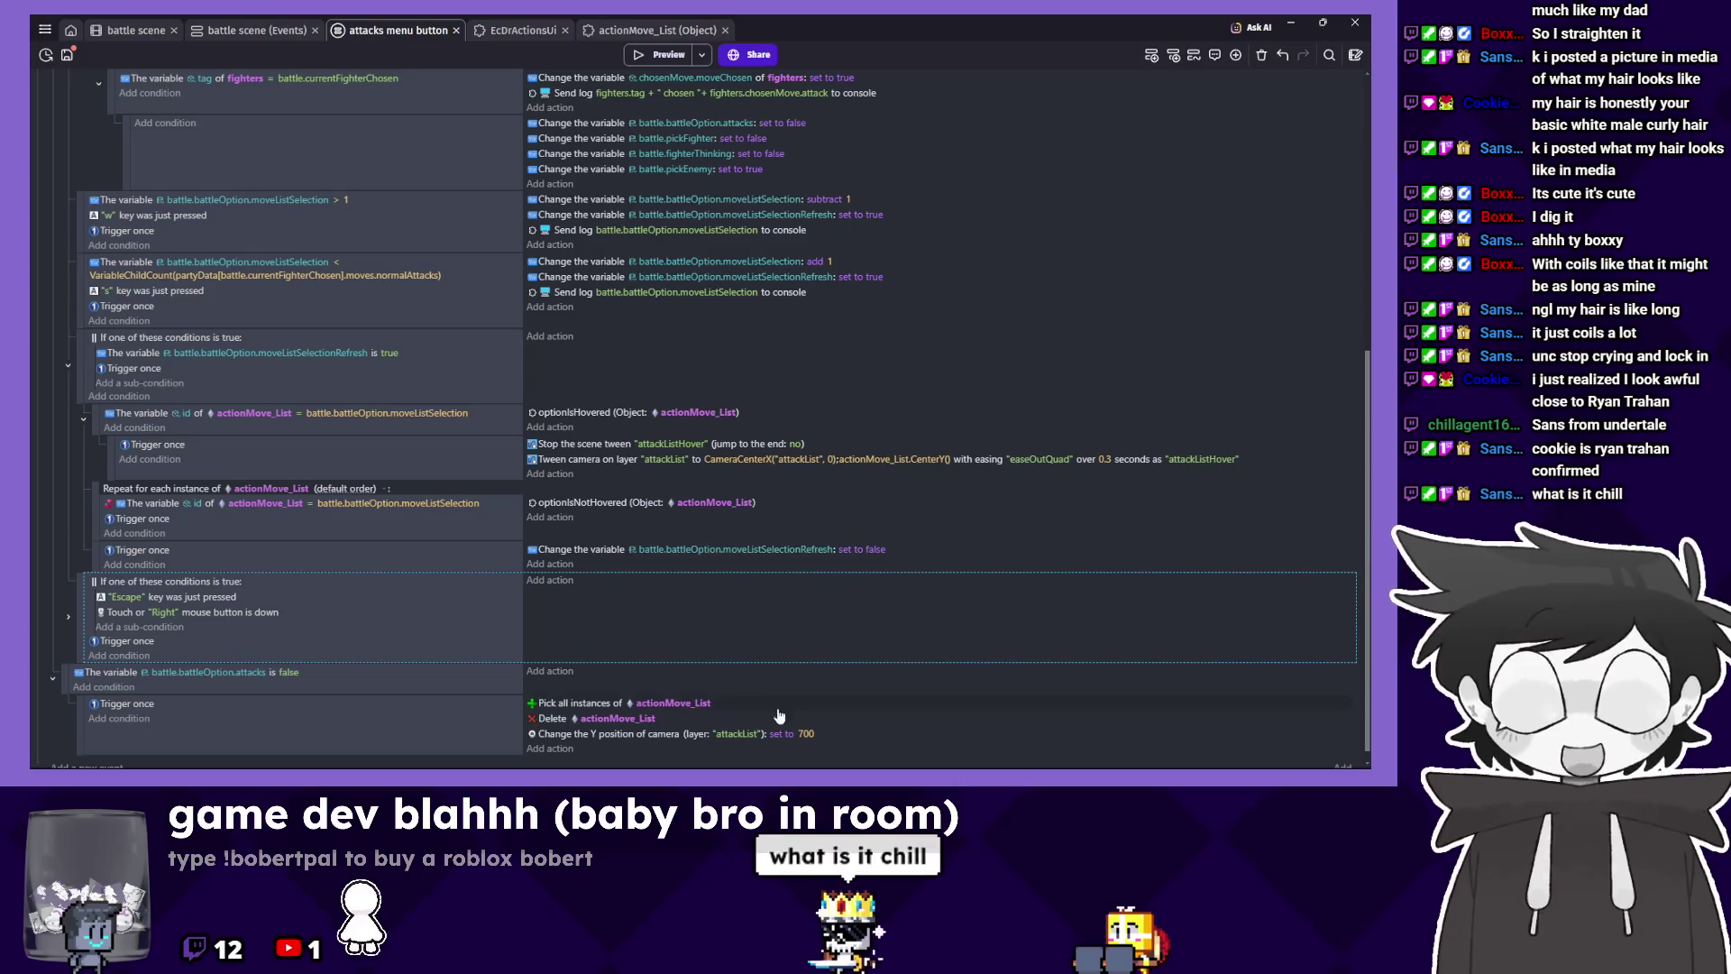
left_click(806, 733)
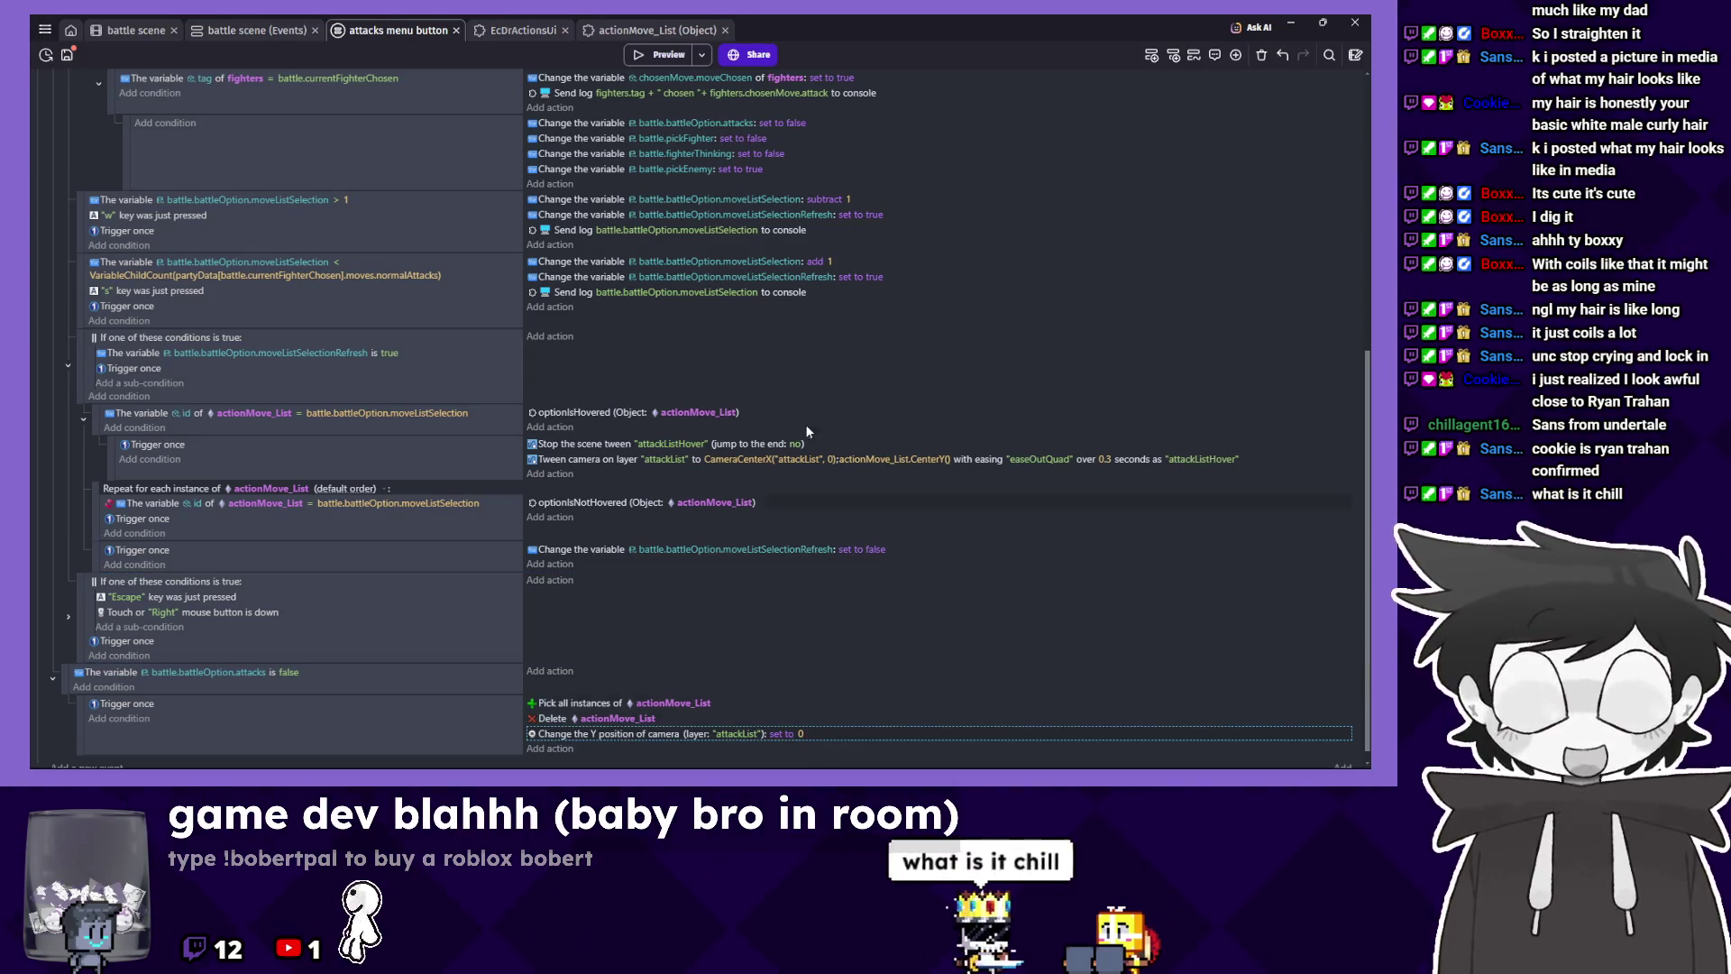
left_click(666, 55)
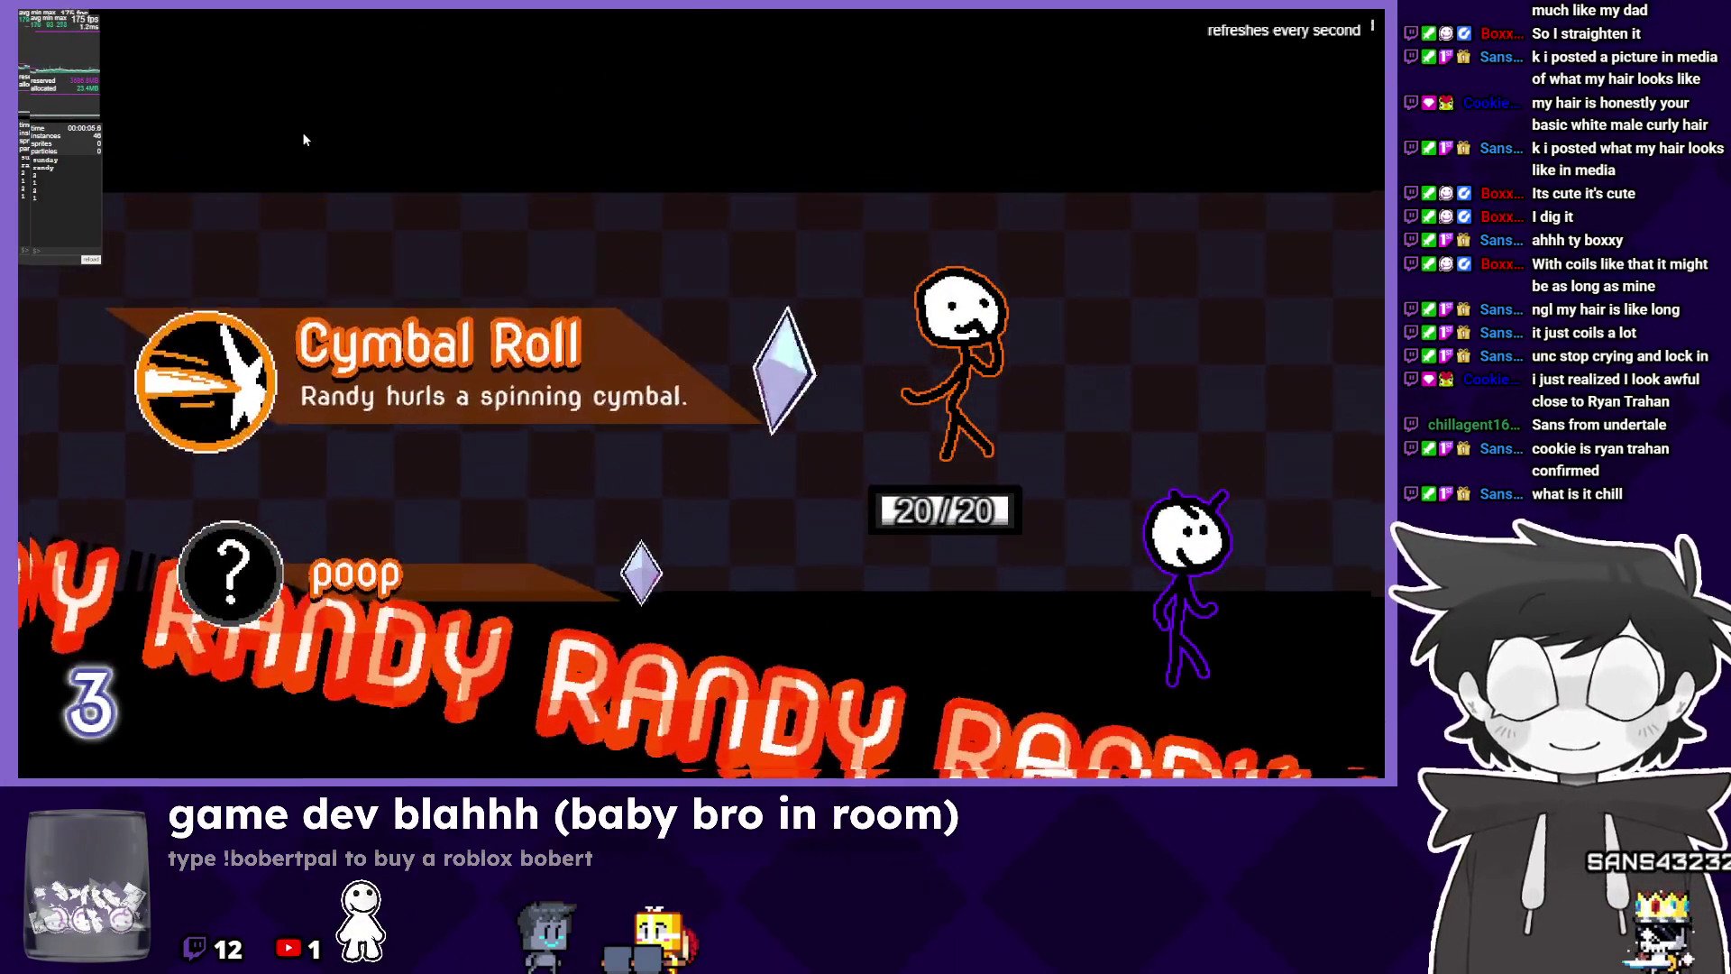
Pick the poop move in the battle preview, then close it and scroll the events up.
key("Down")
key("Return")
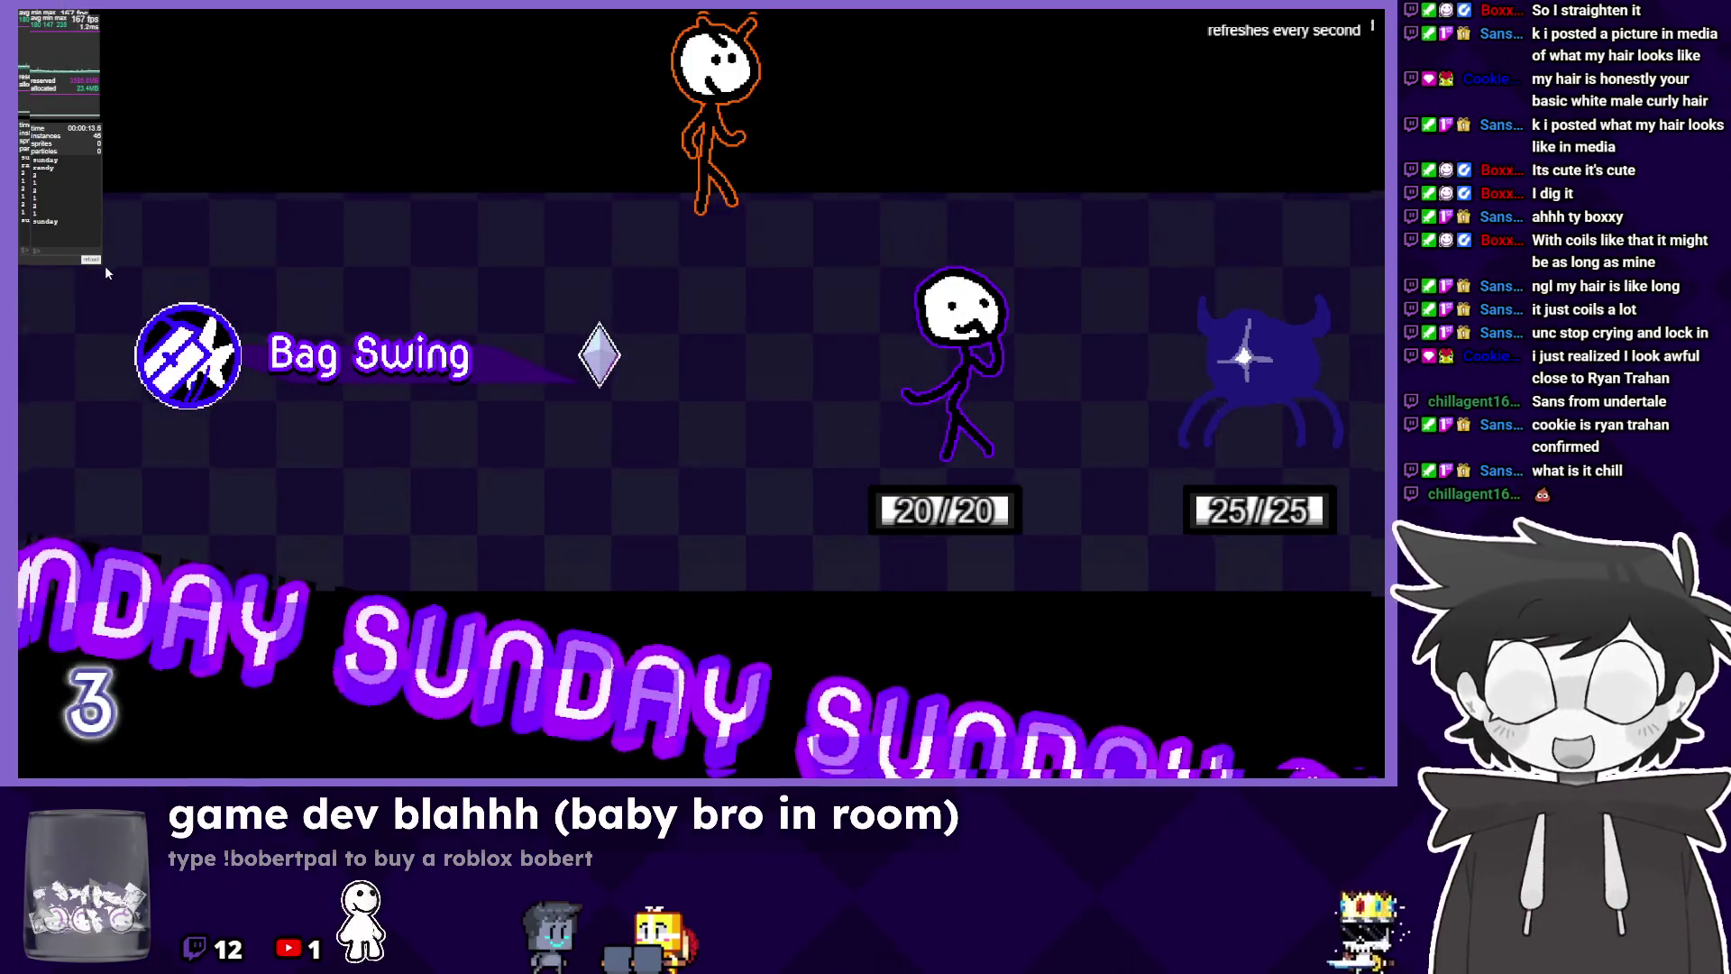
key("alt+F4")
scroll(544, 231, "up", 3)
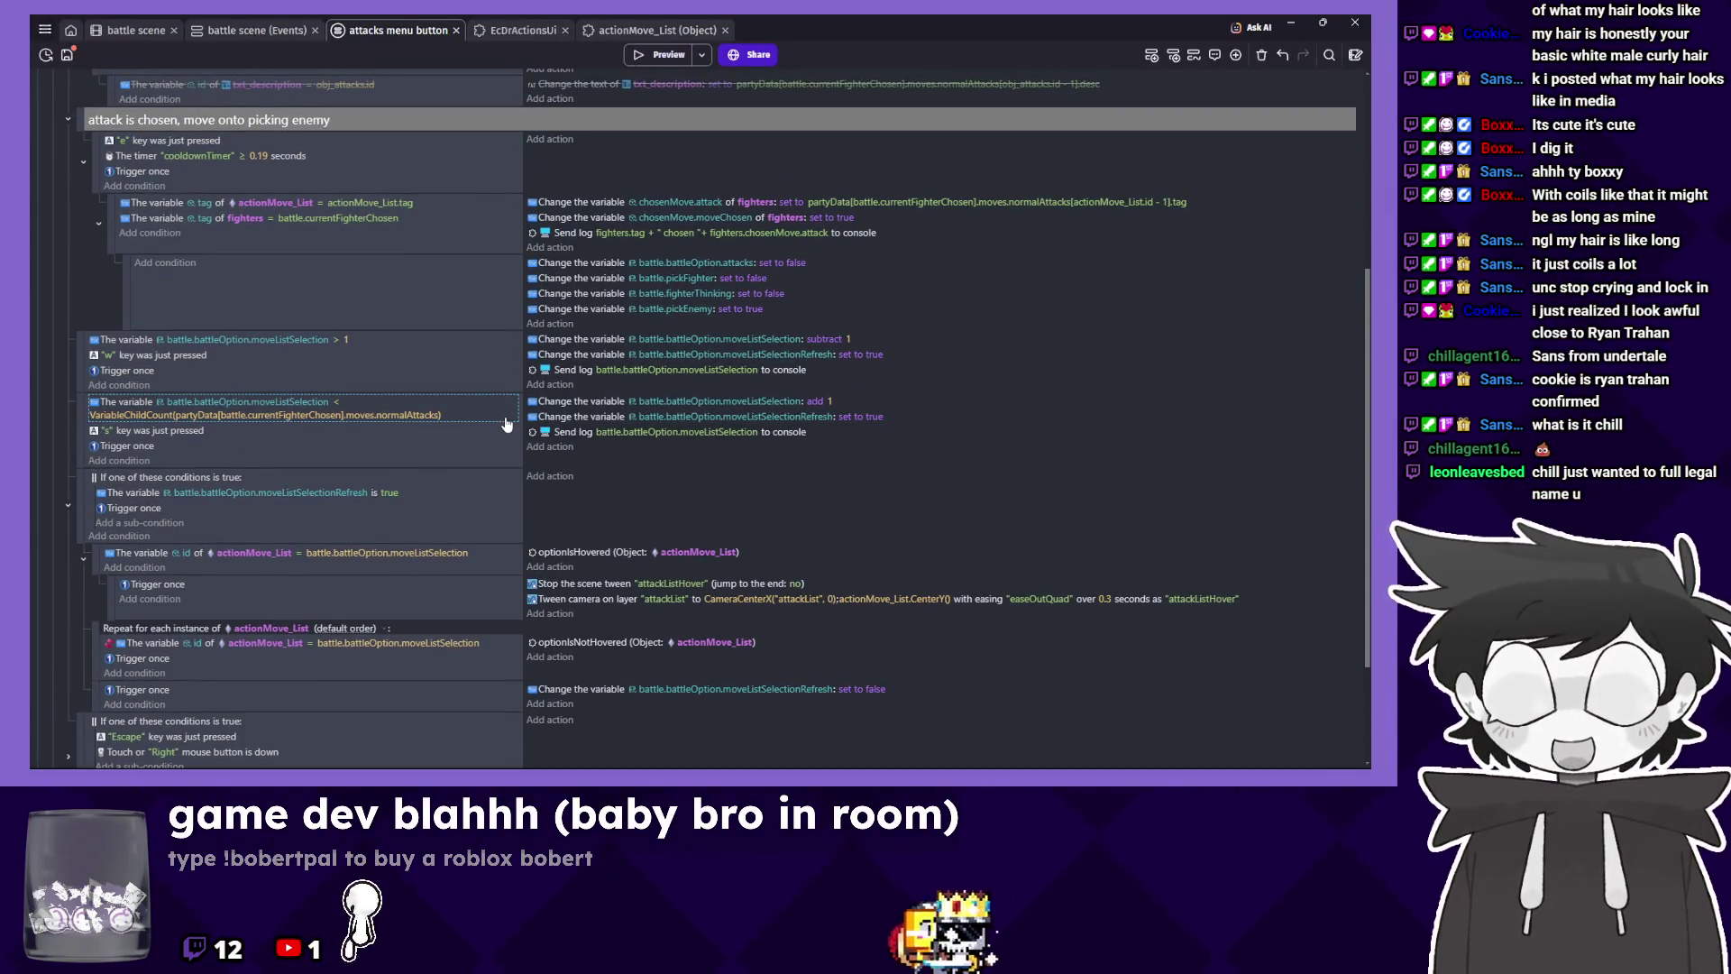
Change the moveListSelection condition's sign to less or equal to (≤) and preview.
double_click(340, 406)
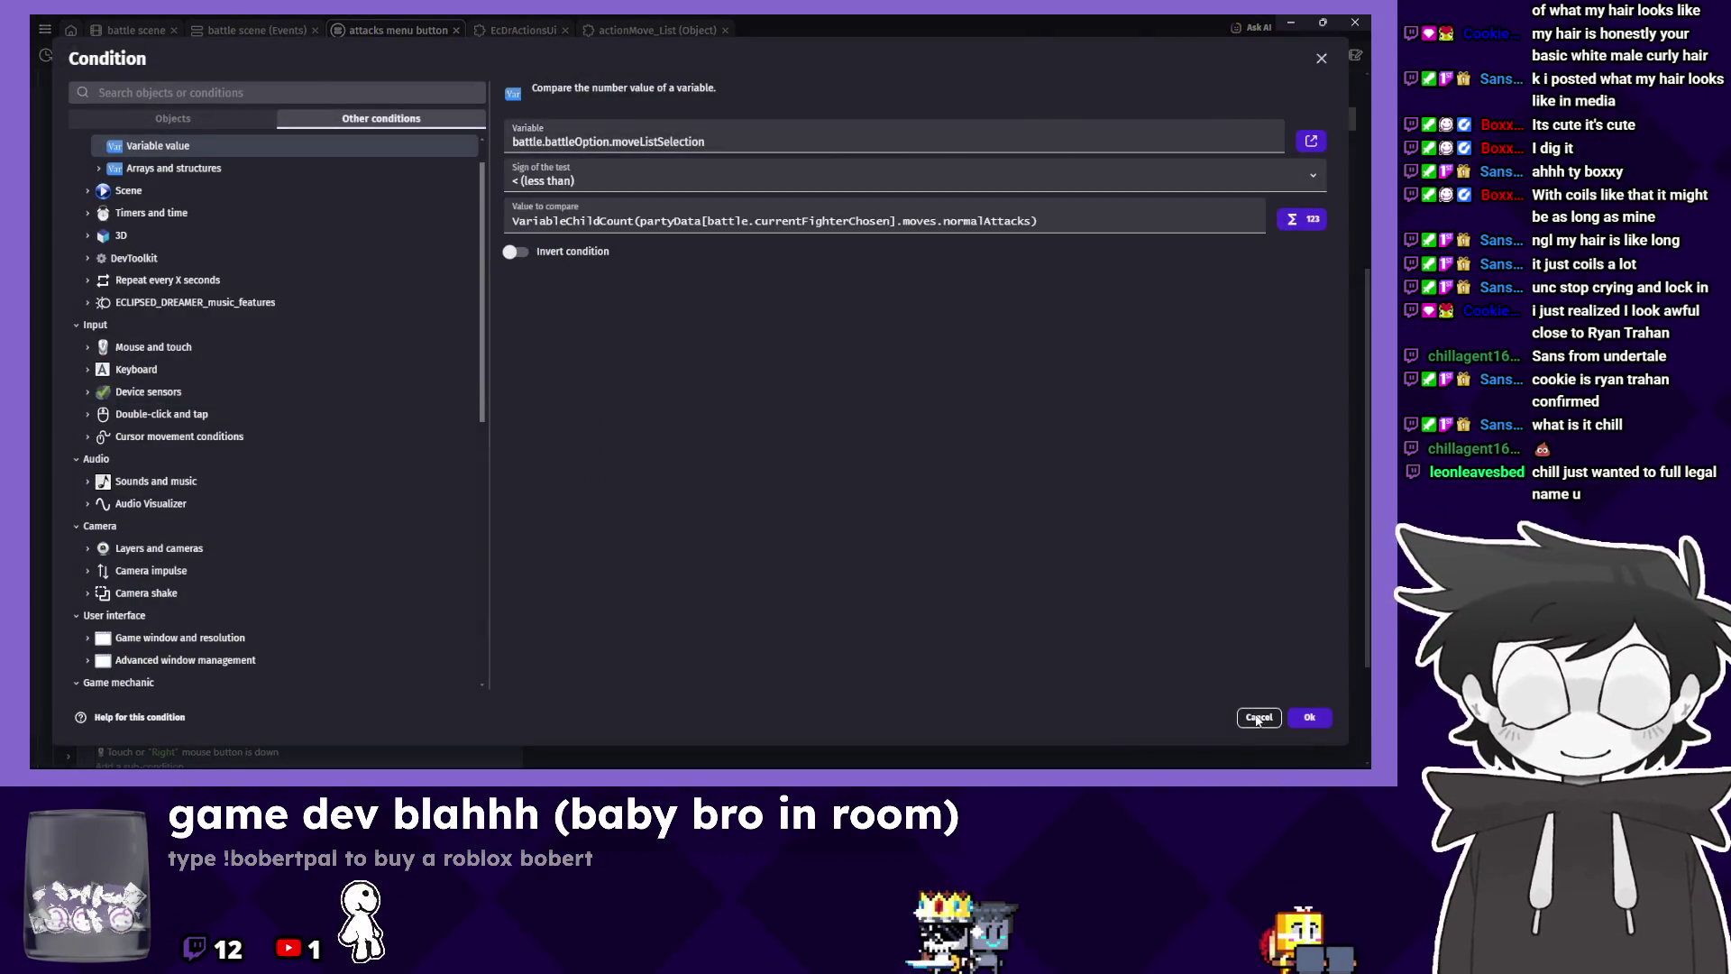
key("Escape")
left_click(370, 437)
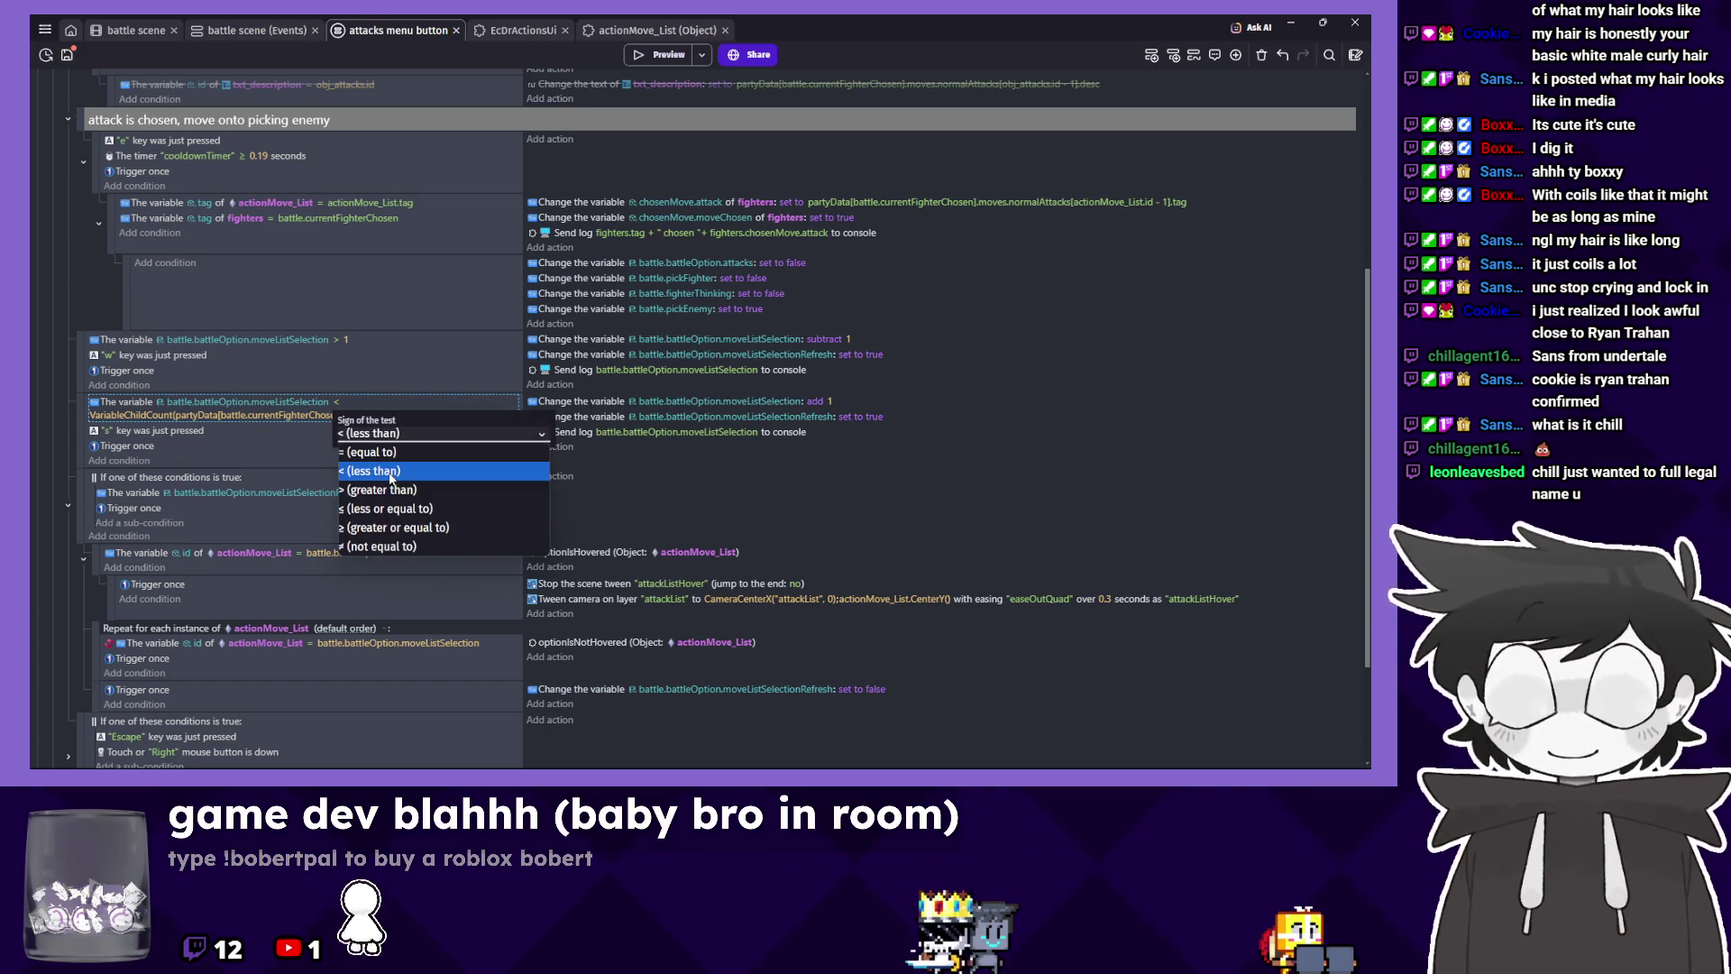
left_click(422, 512)
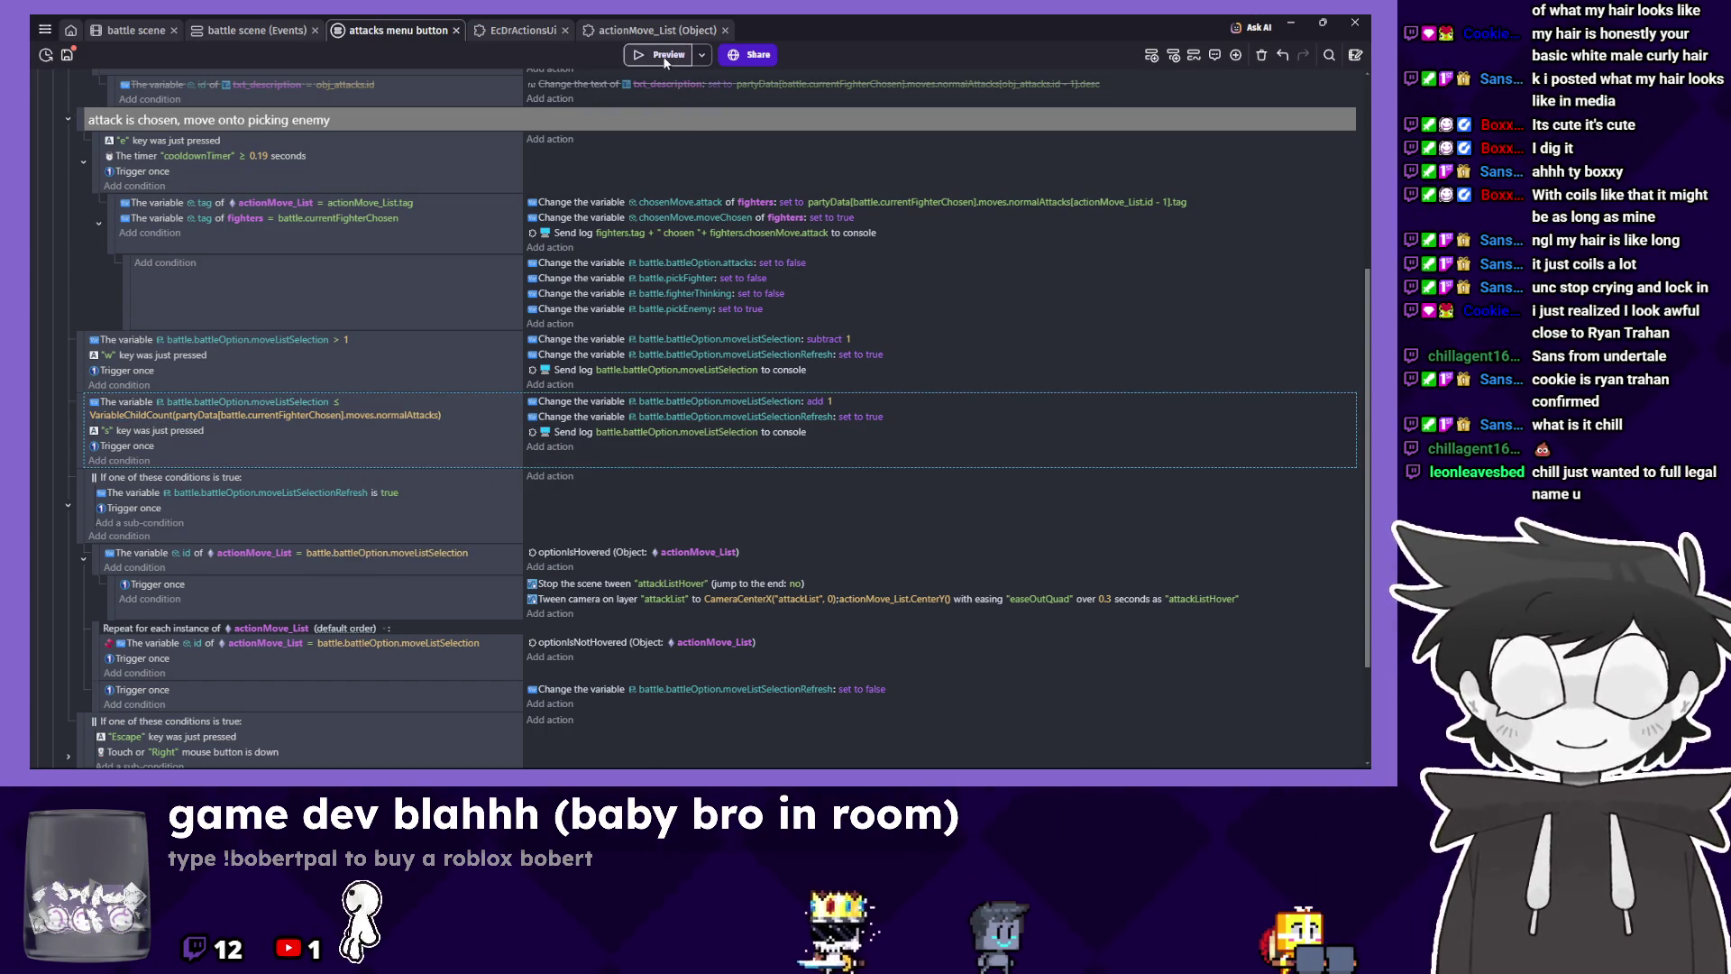
left_click(336, 410)
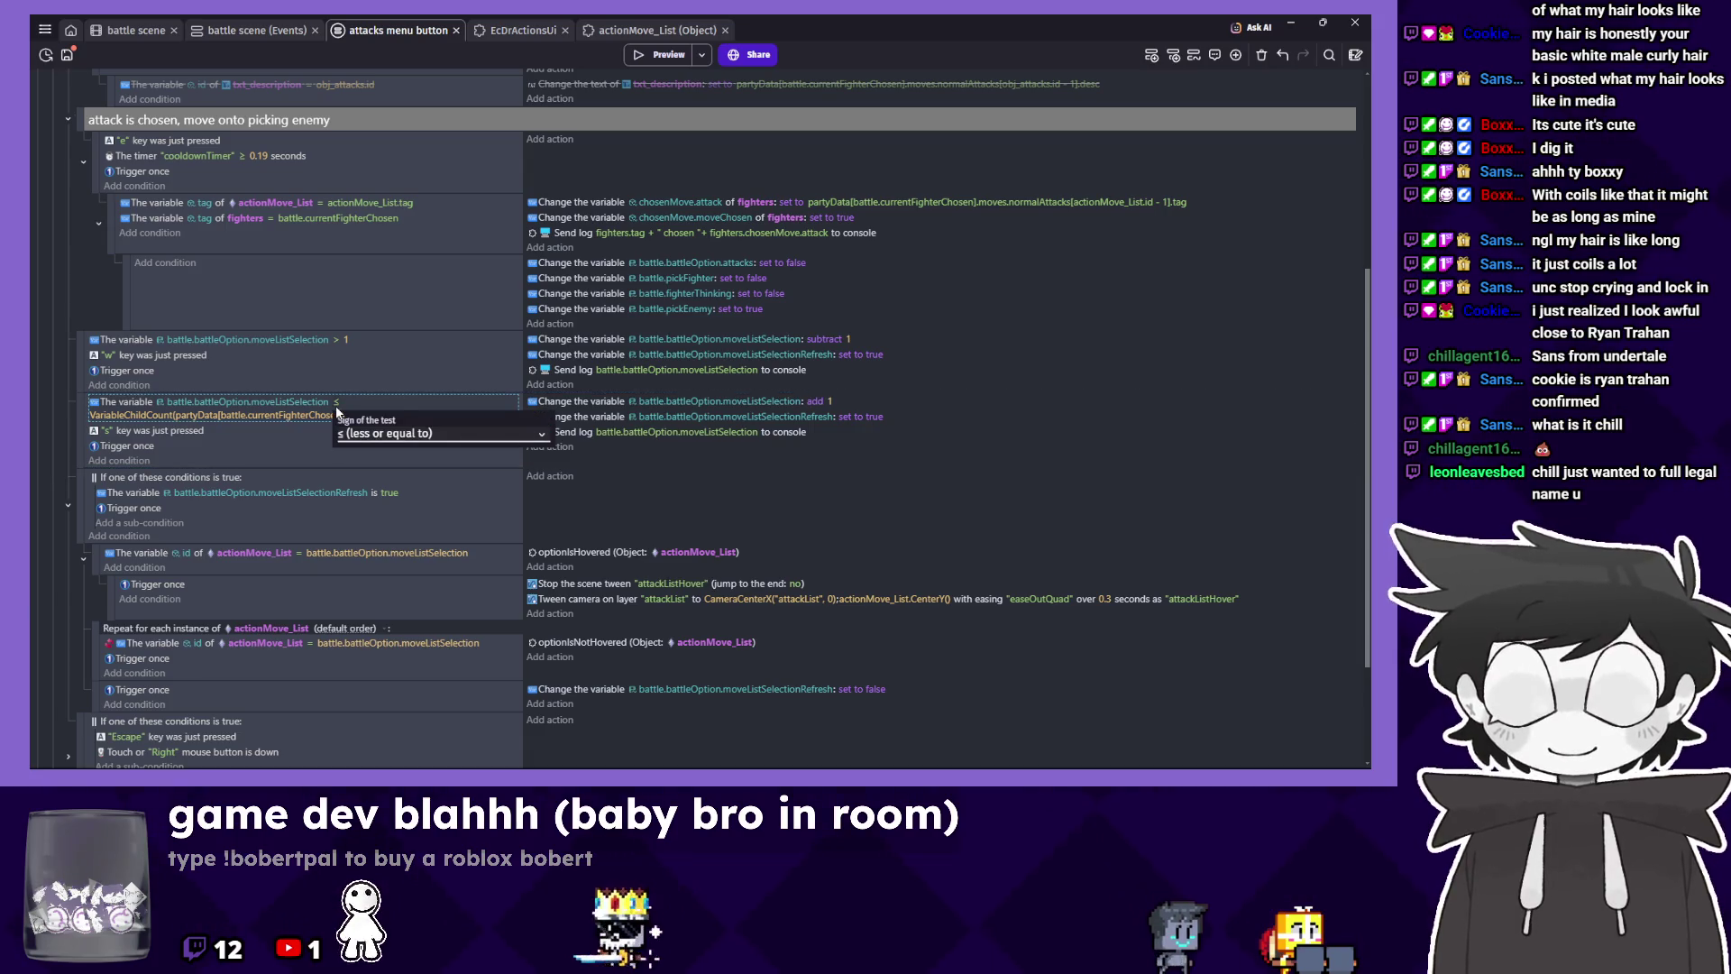
left_click(428, 377)
left_click(667, 56)
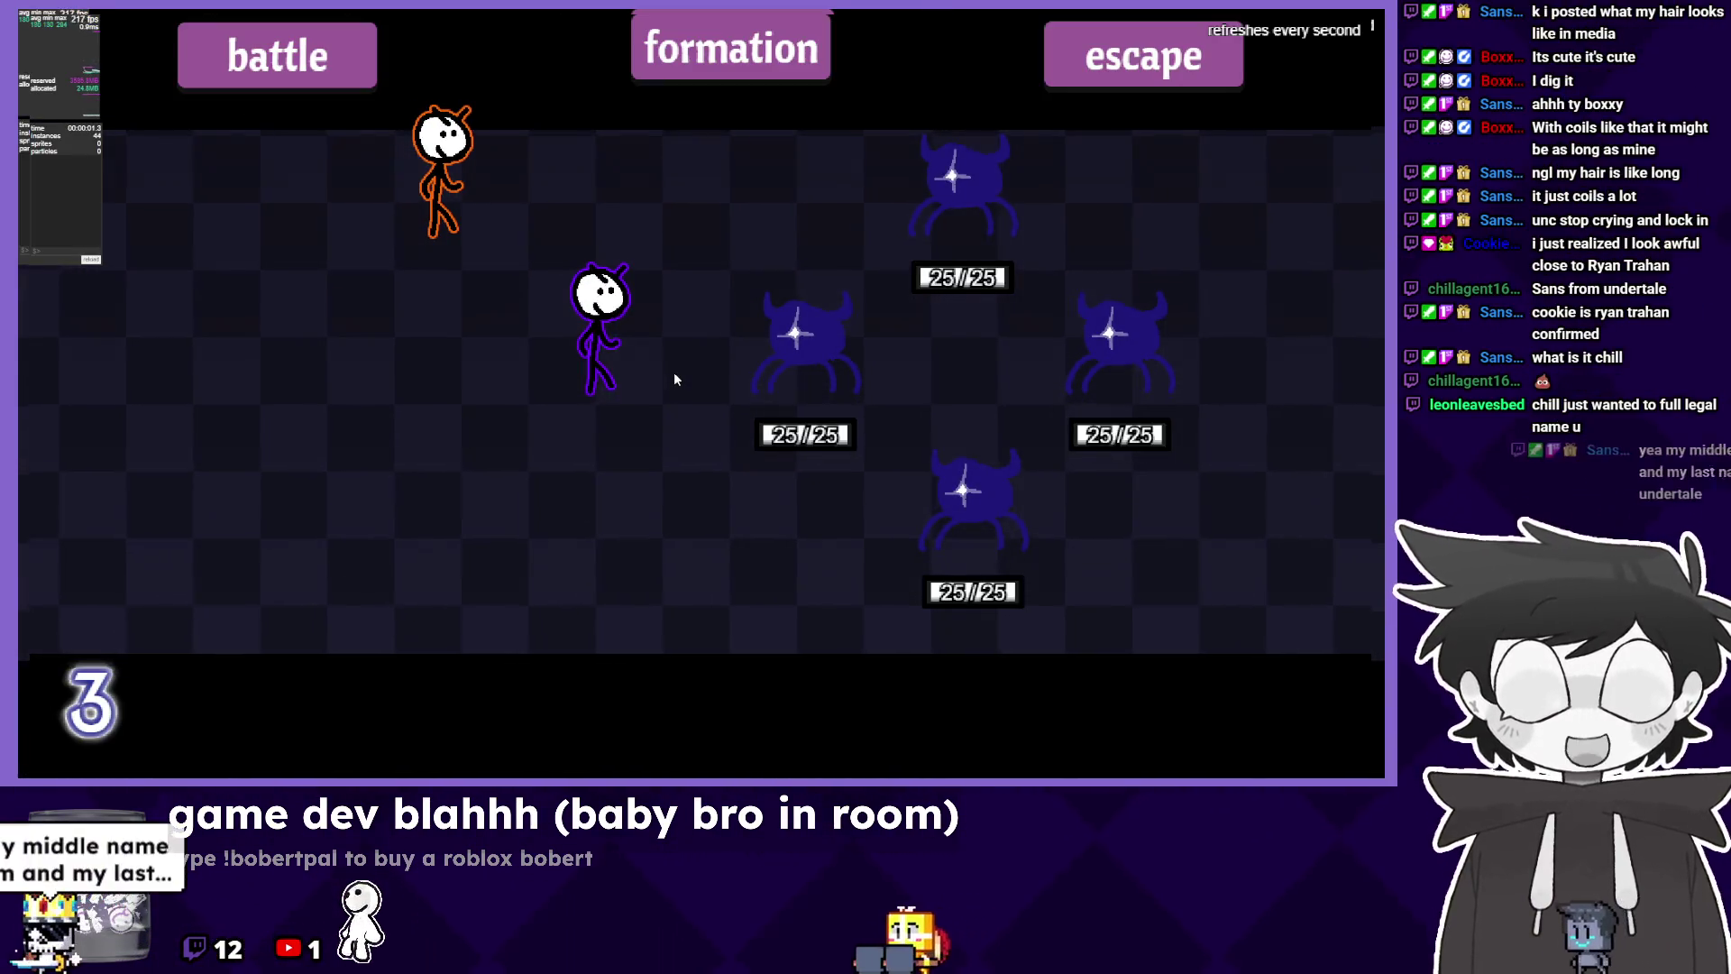
Start a battle in the preview to check the Bag Swing move list, then leave it.
left_click(301, 69)
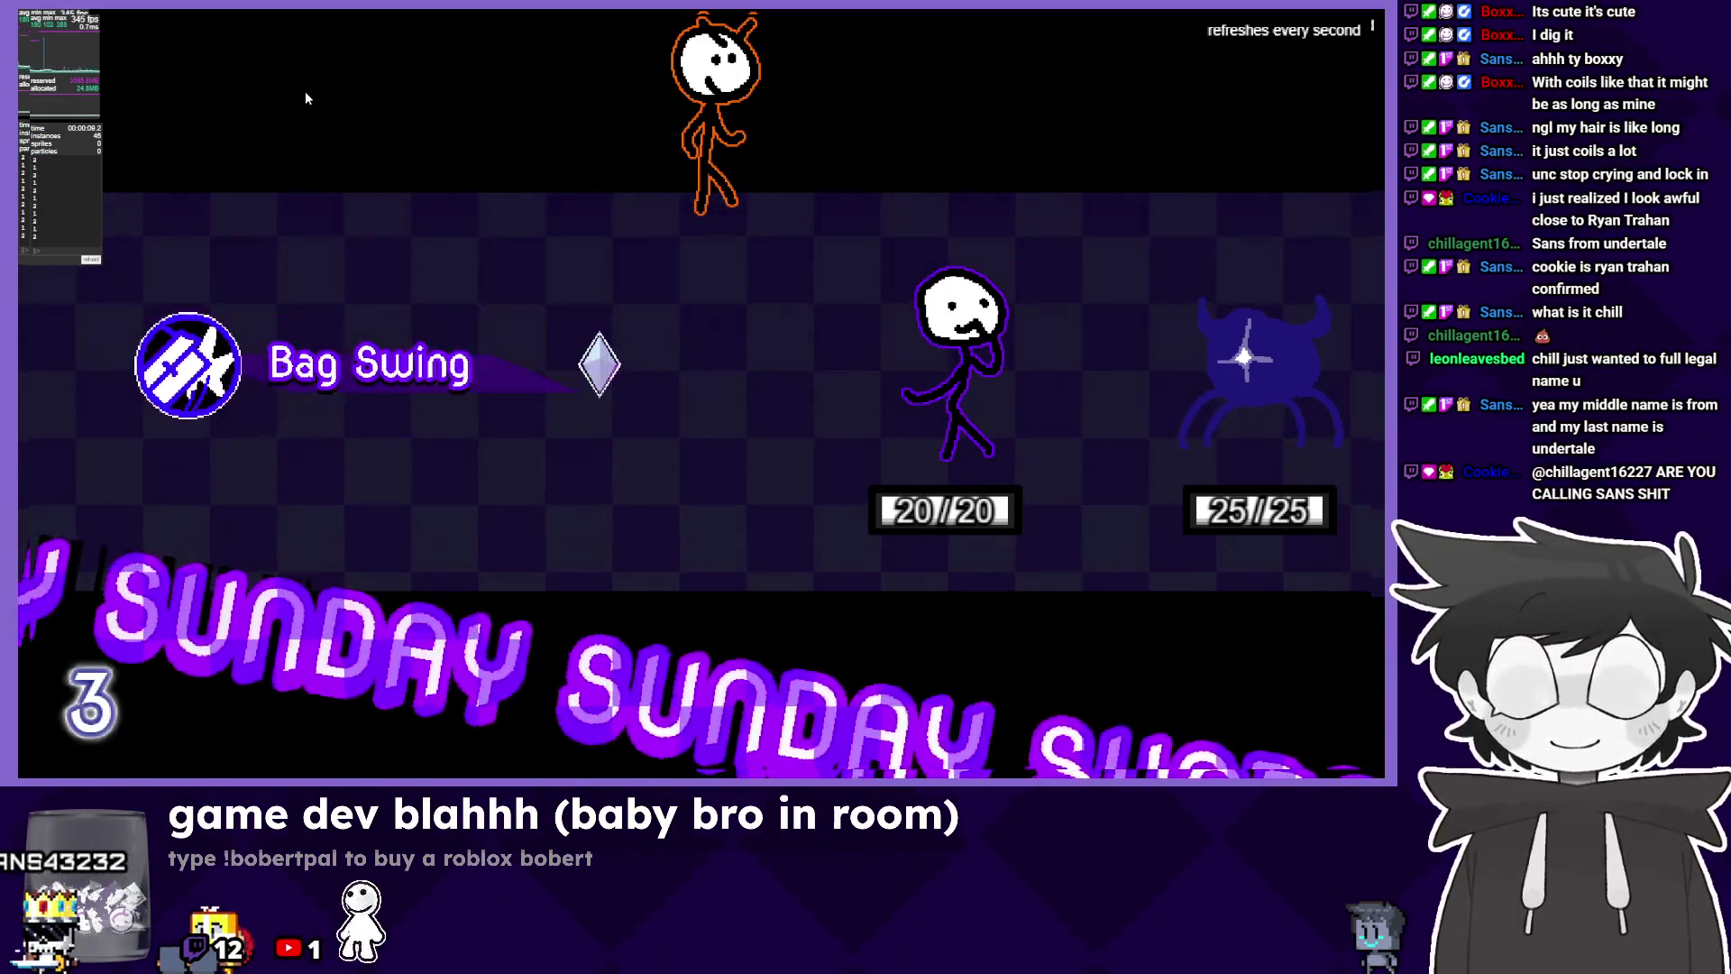
key("alt+Tab")
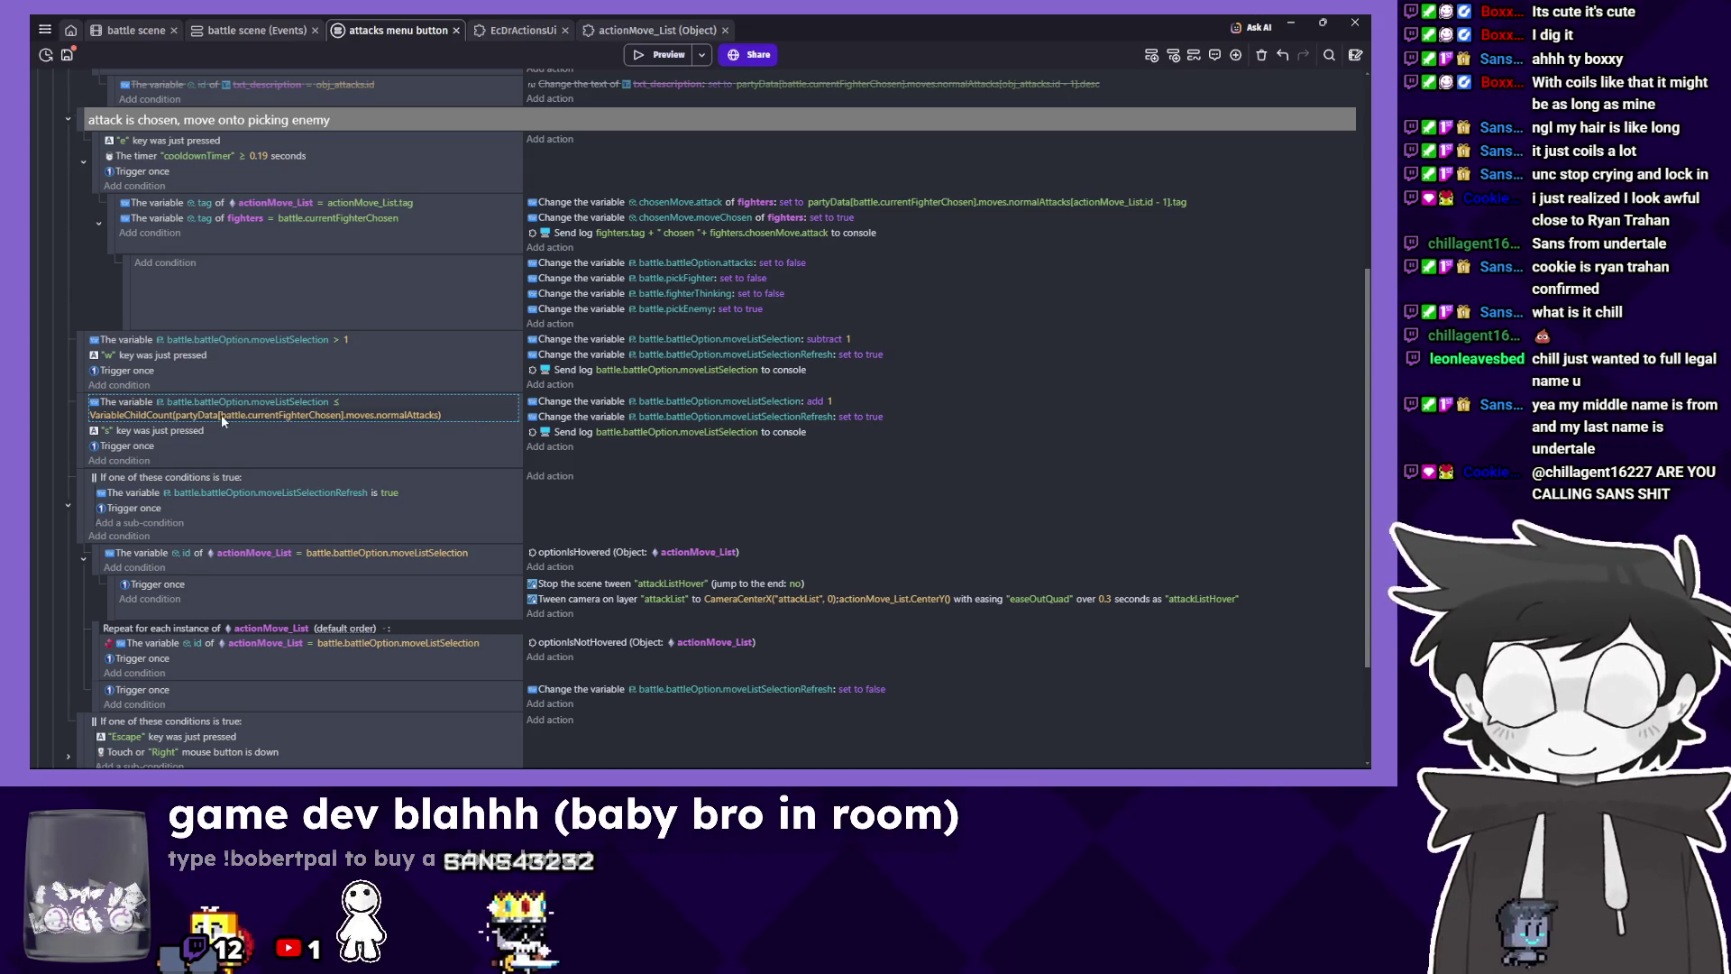
Review the ≤ bounds condition, then select the optionIsNotHovered action in the per-move loop.
double_click(340, 402)
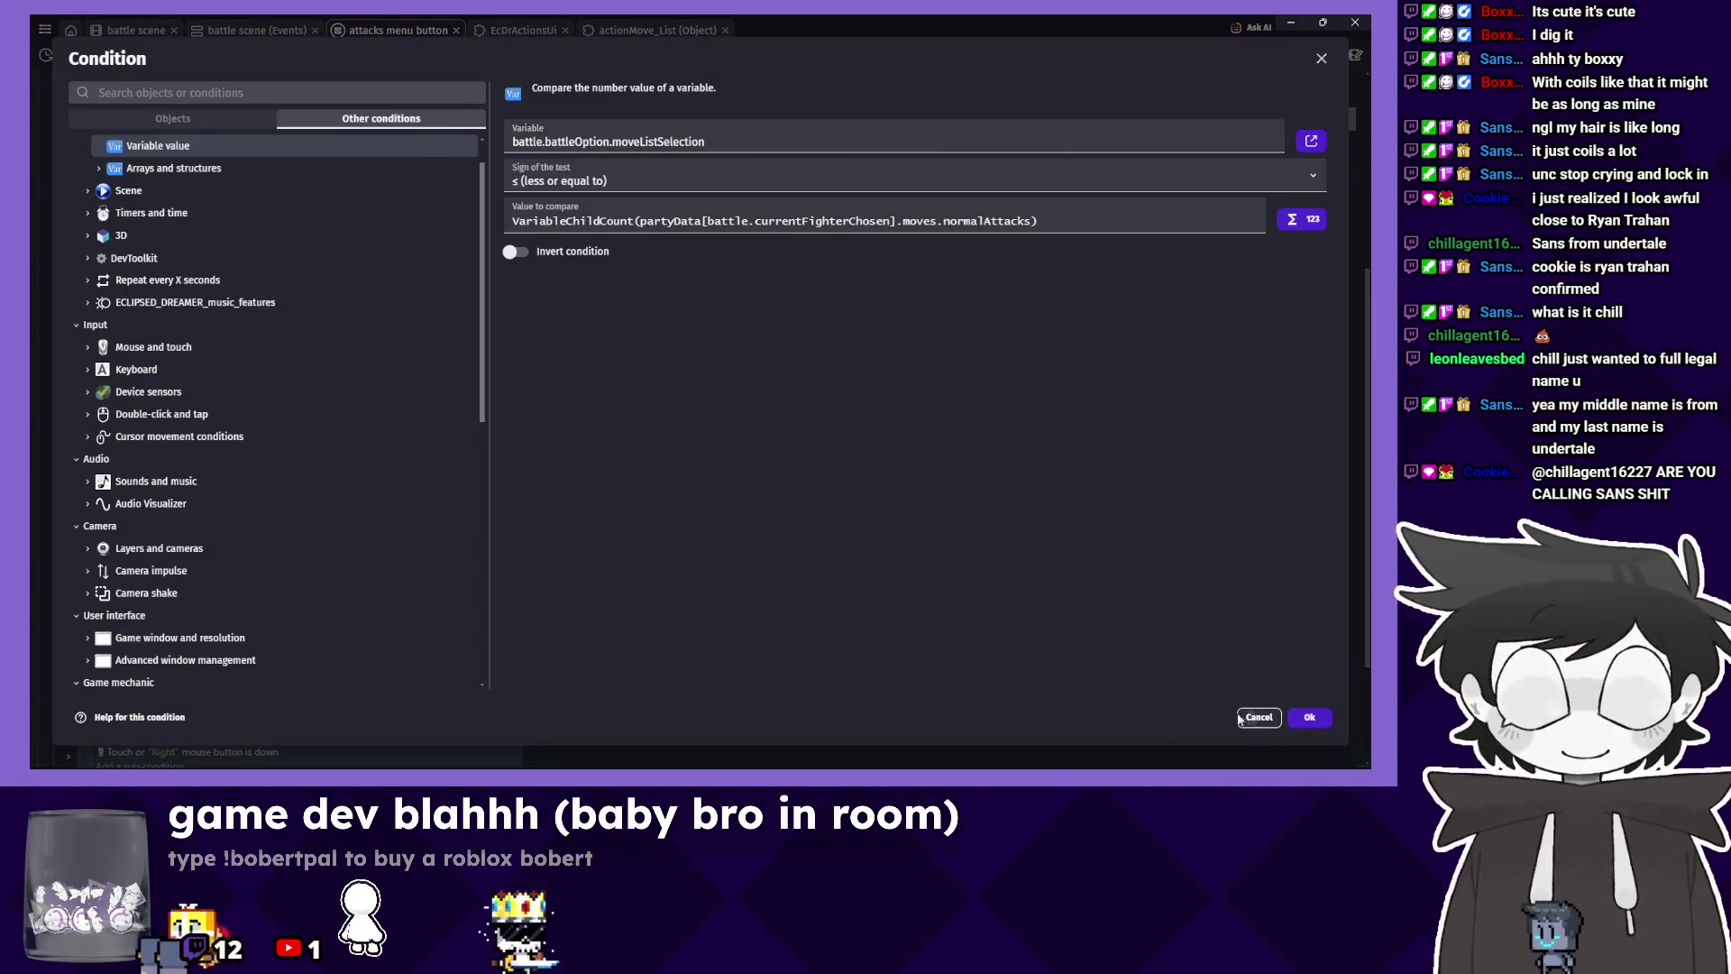
left_click(1243, 718)
right_click(381, 401)
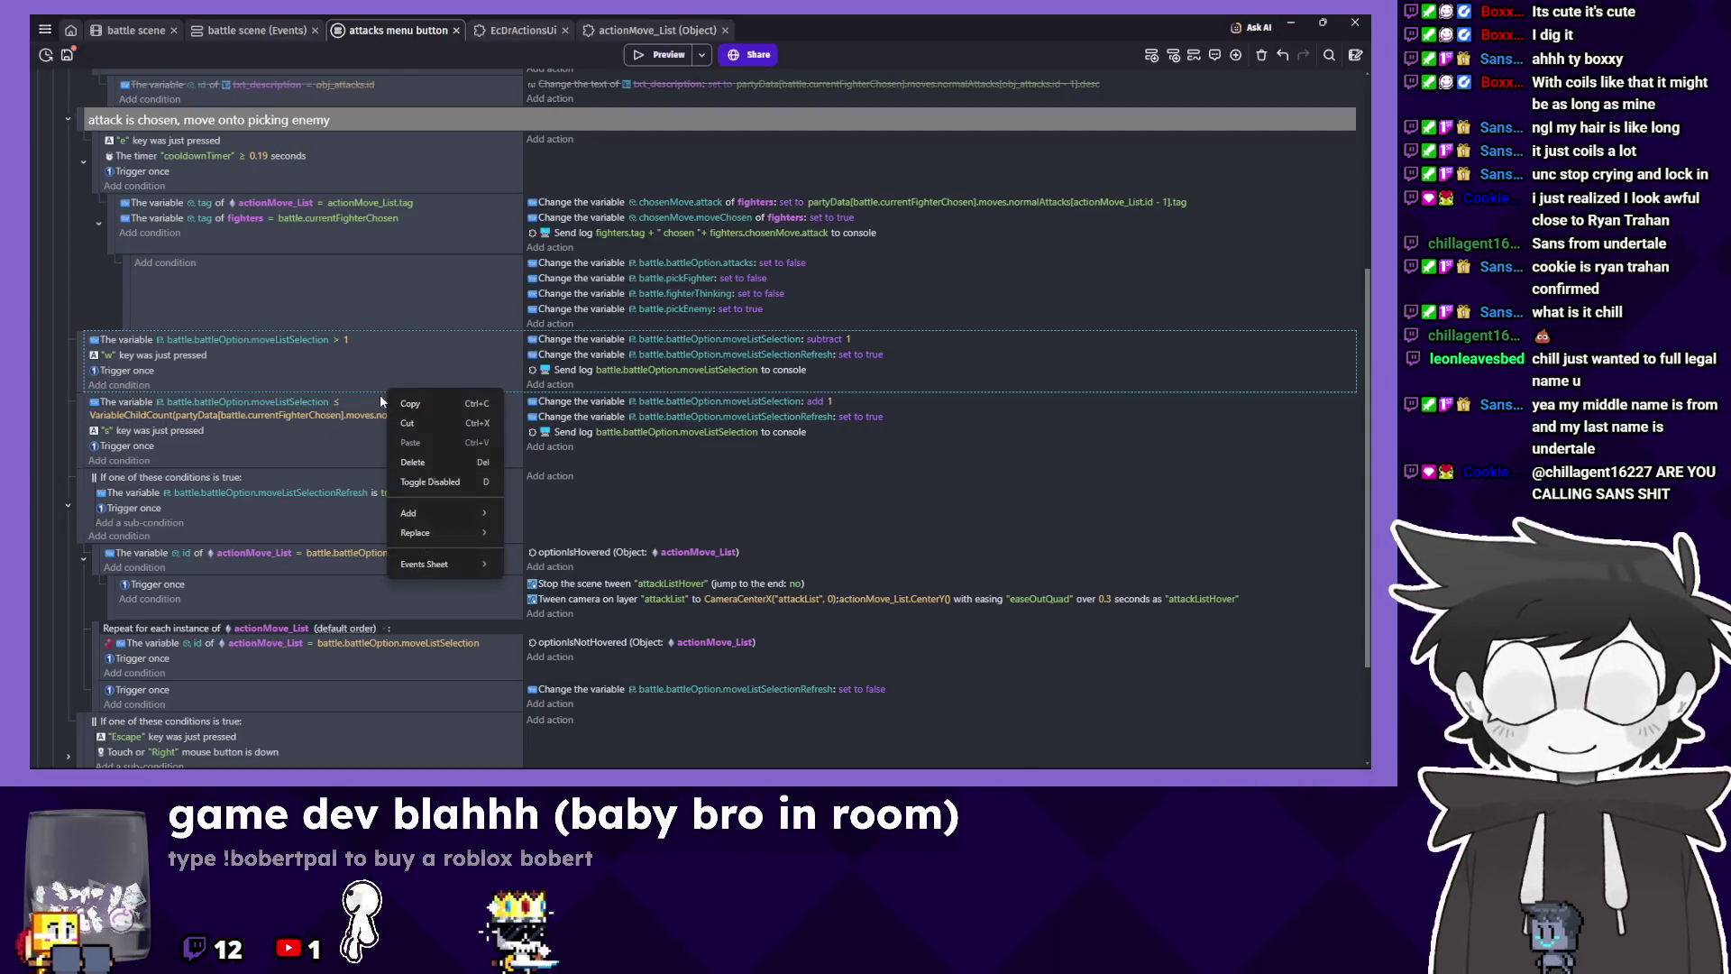
left_click(397, 373)
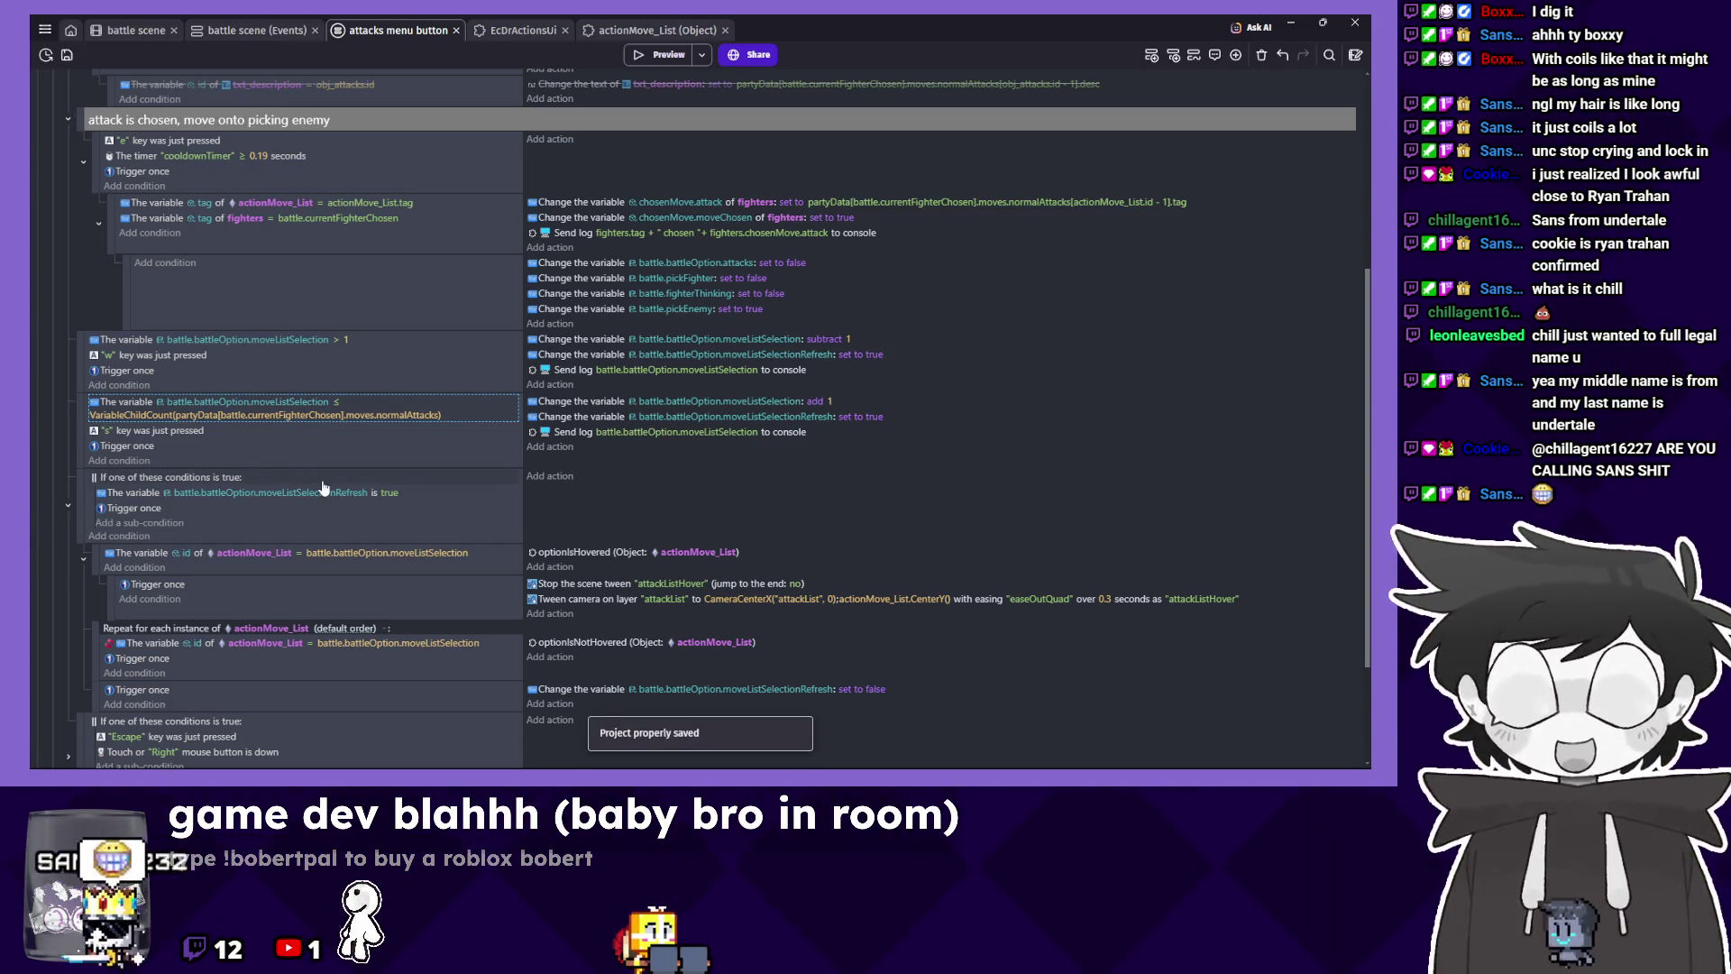
left_click(669, 489)
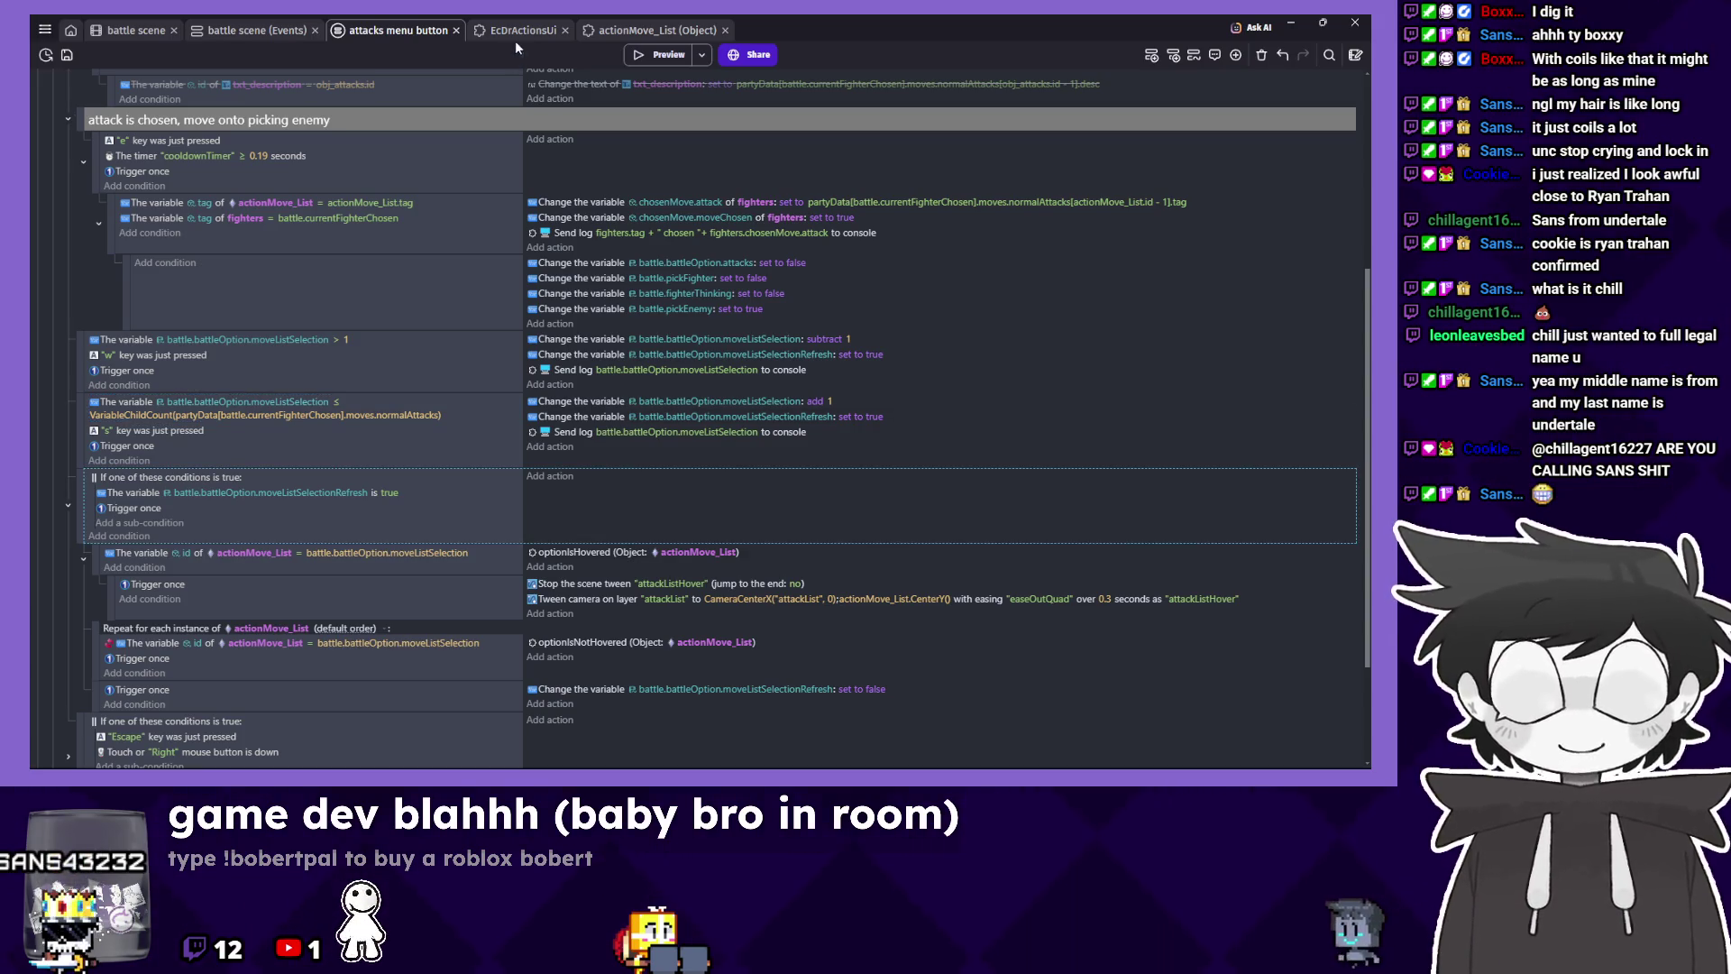
scroll(601, 532, "down", 3)
left_click(568, 508)
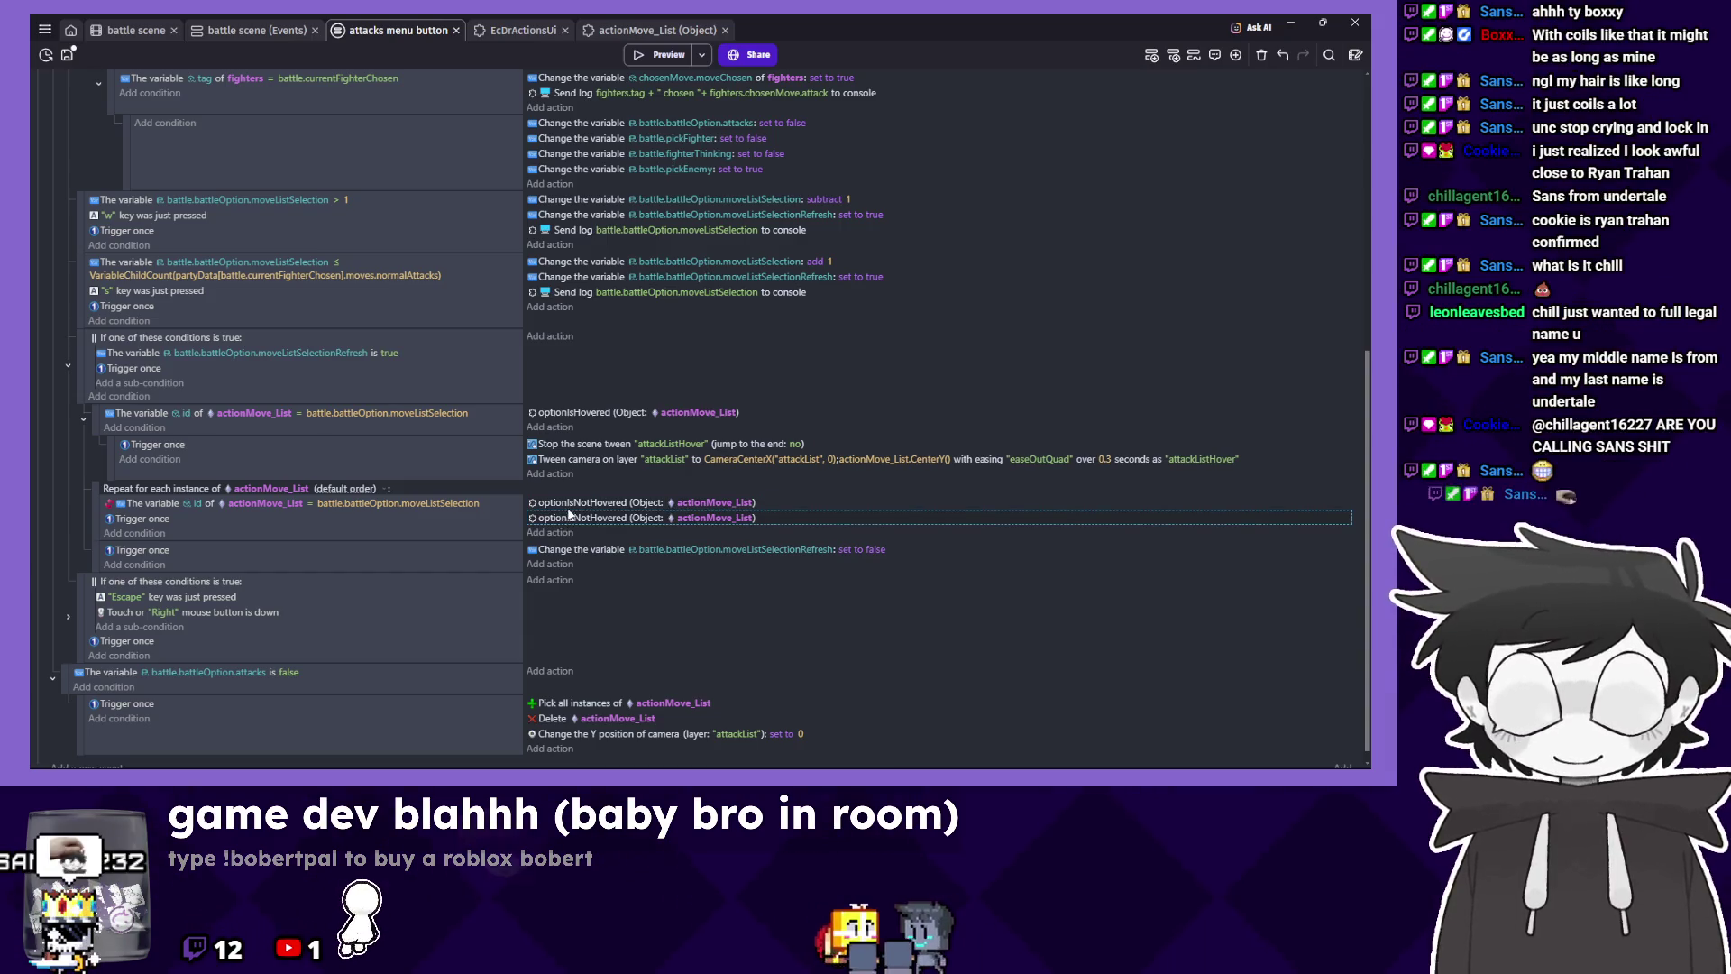
Add an Opacity action setting non-hovered actionMove_List entries to 140 under optionIsNotHovered.
double_click(568, 520)
scroll(613, 496, "down", 5)
scroll(628, 511, "down", 3)
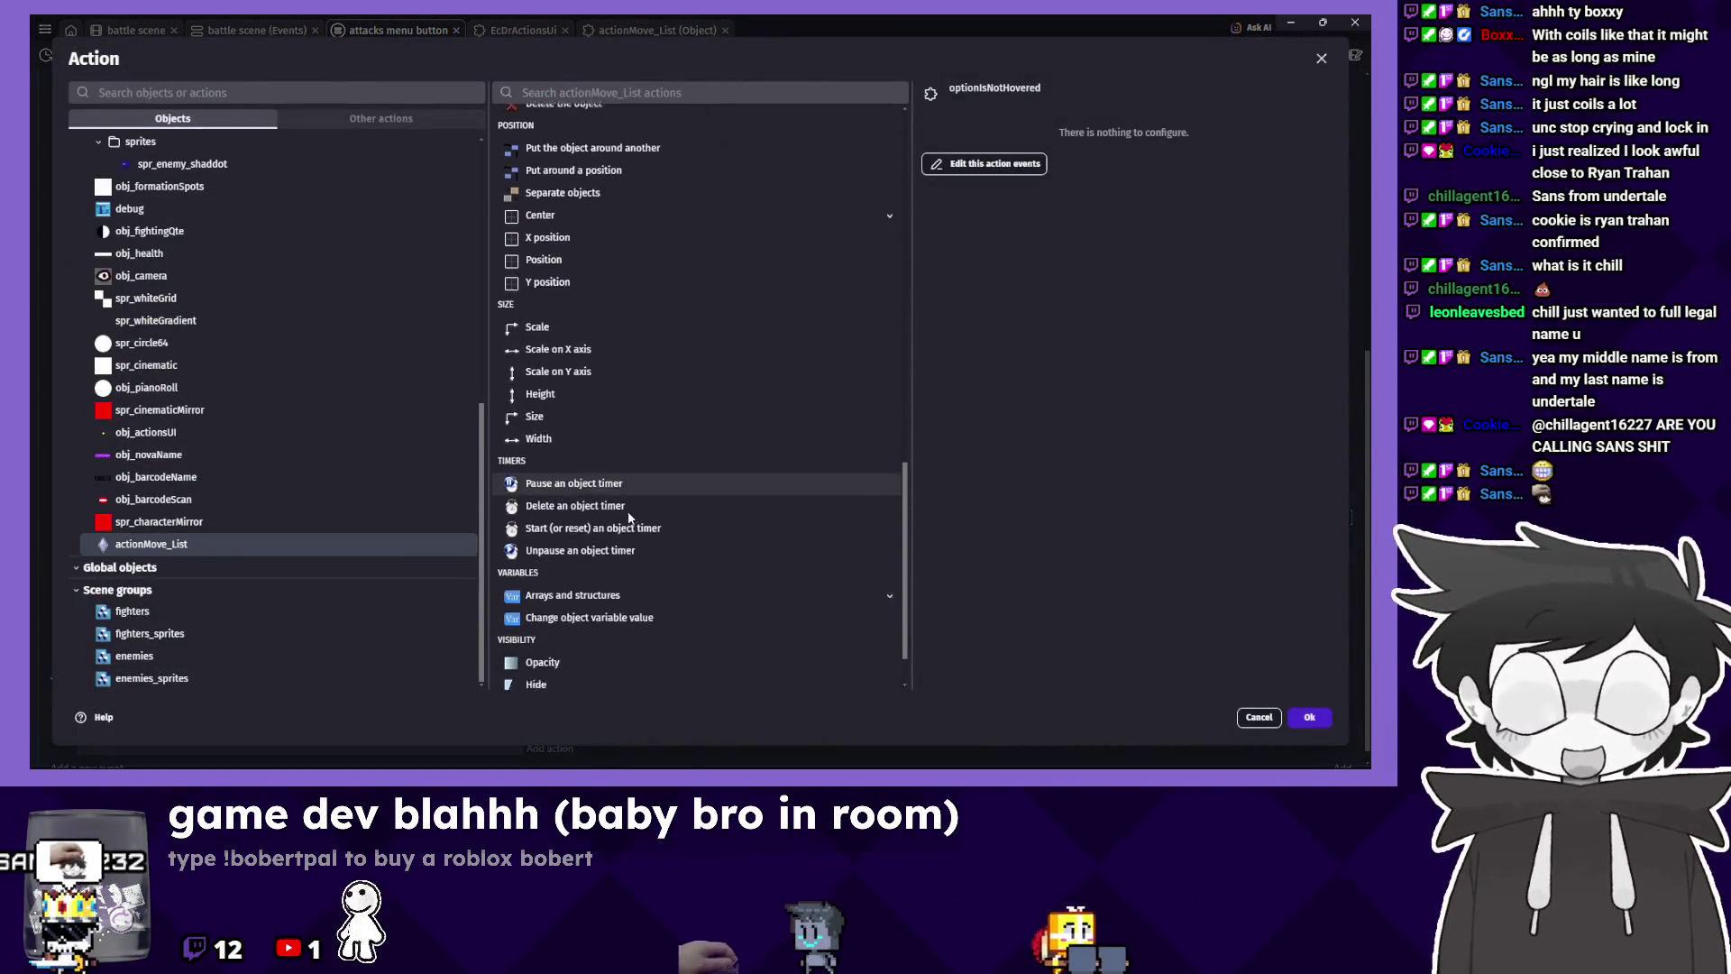
left_click(609, 592)
type("140")
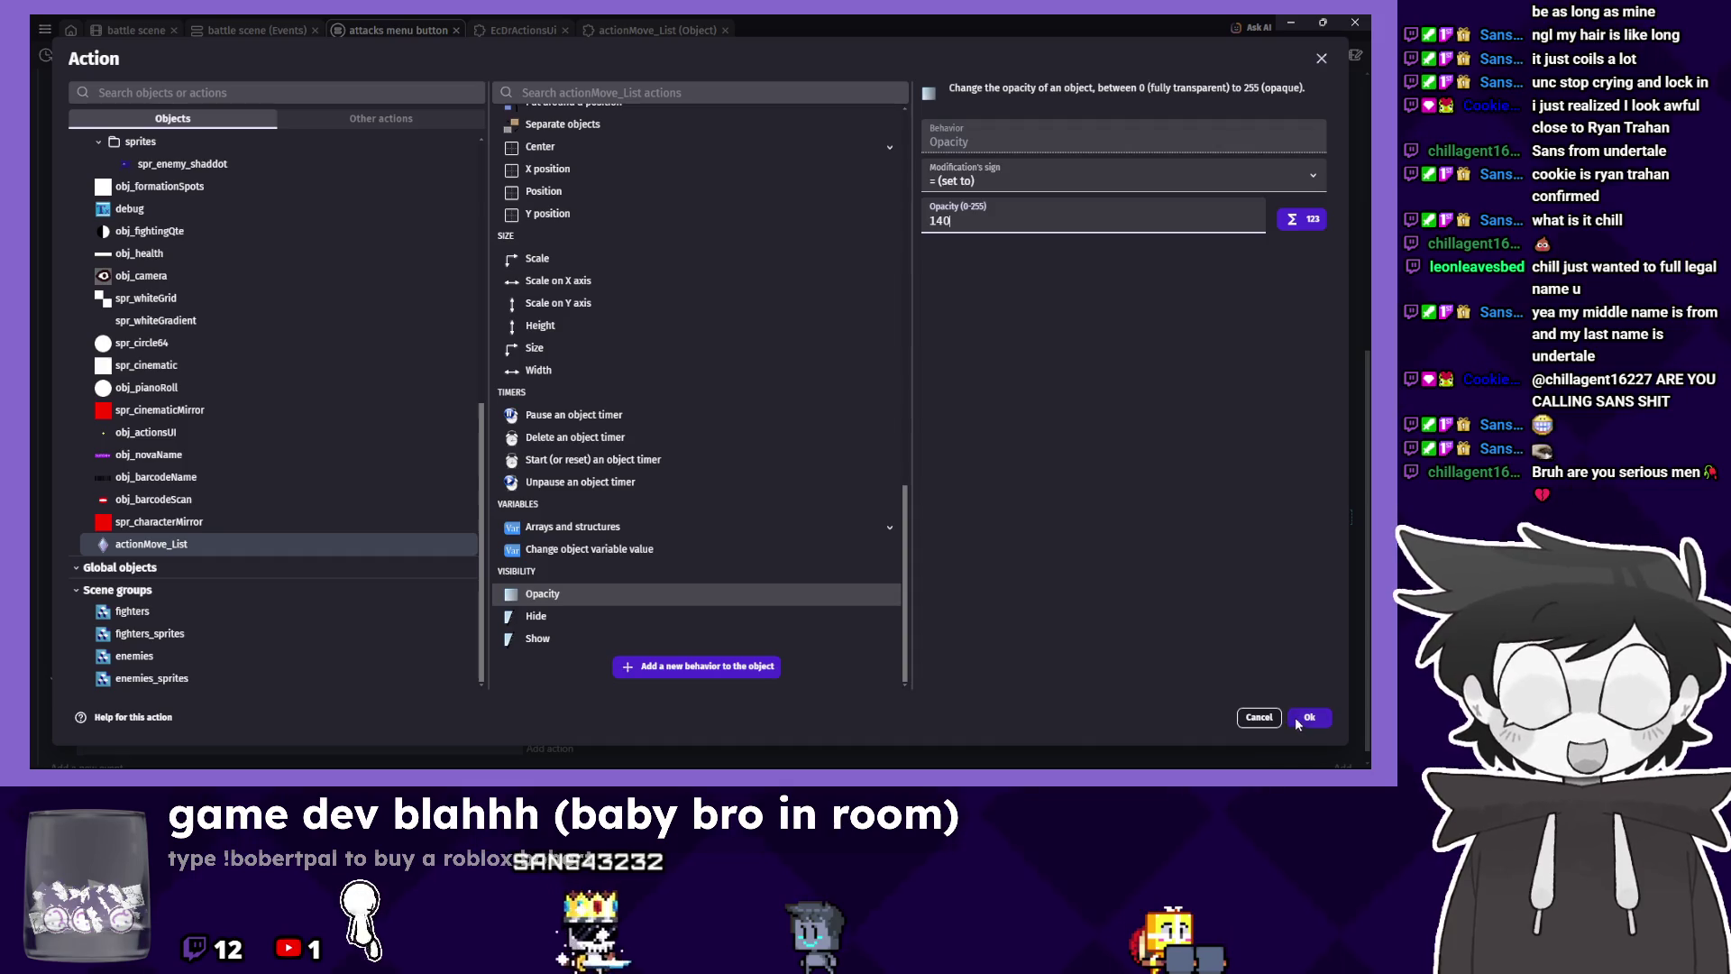
left_click(1298, 721)
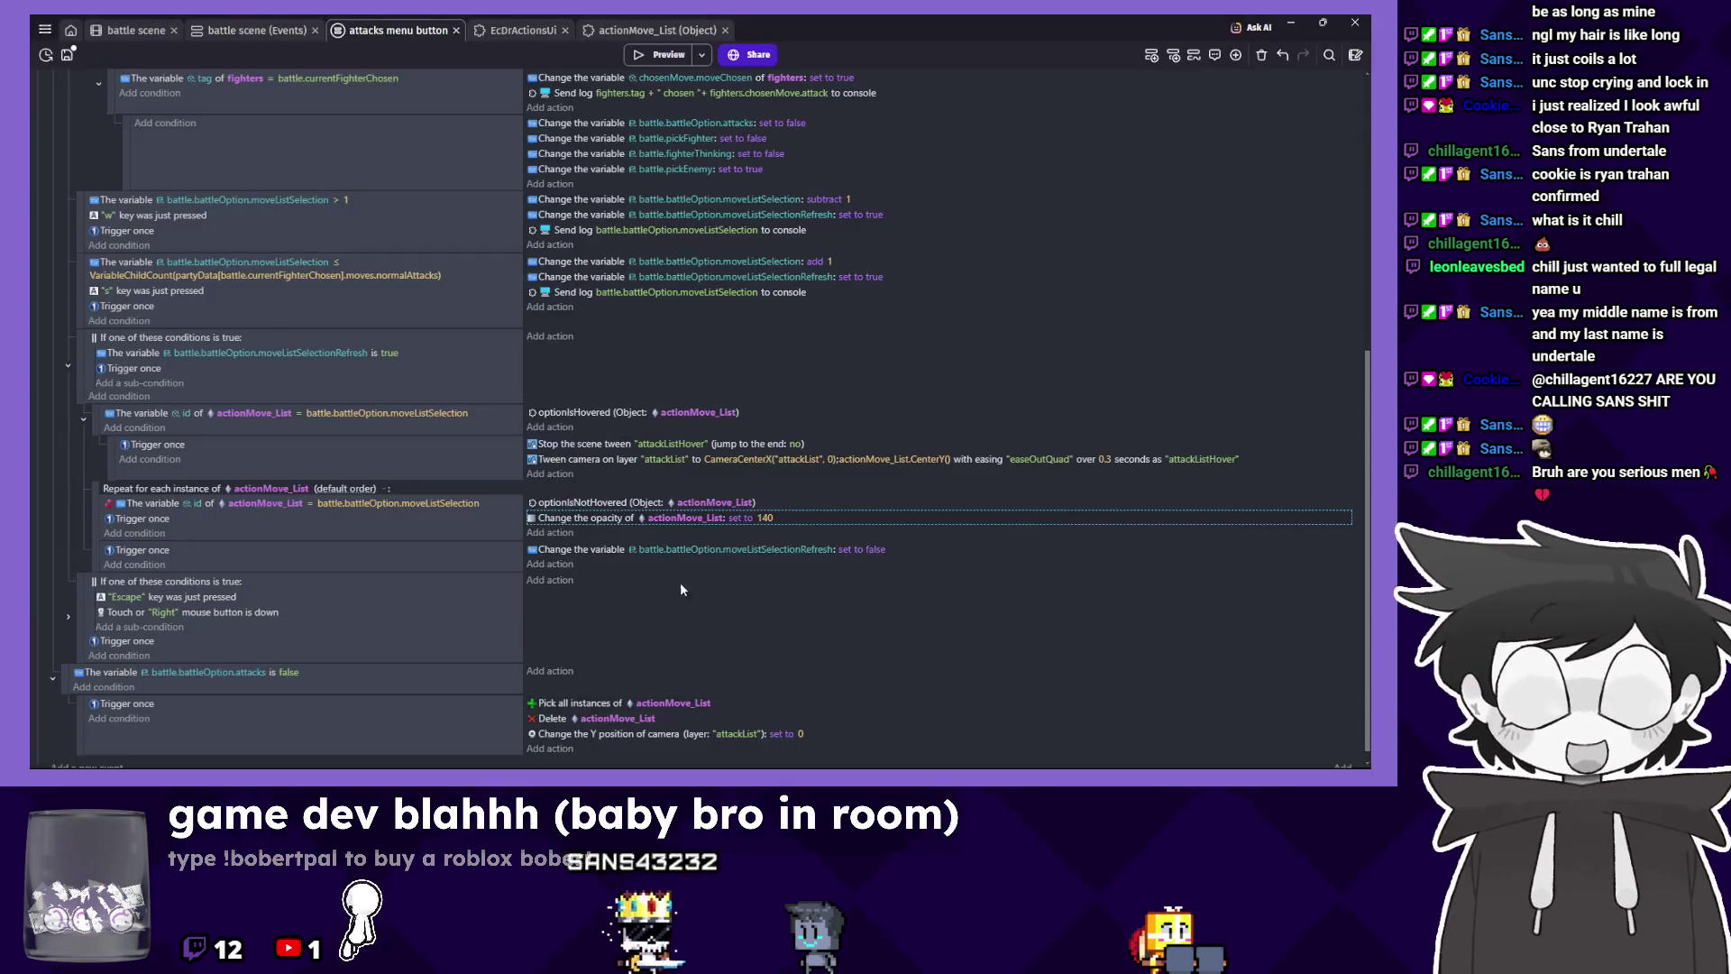
Copy the opacity action under optionIsHovered as 255 in the Trigger once sub-event, then preview.
left_click(593, 429)
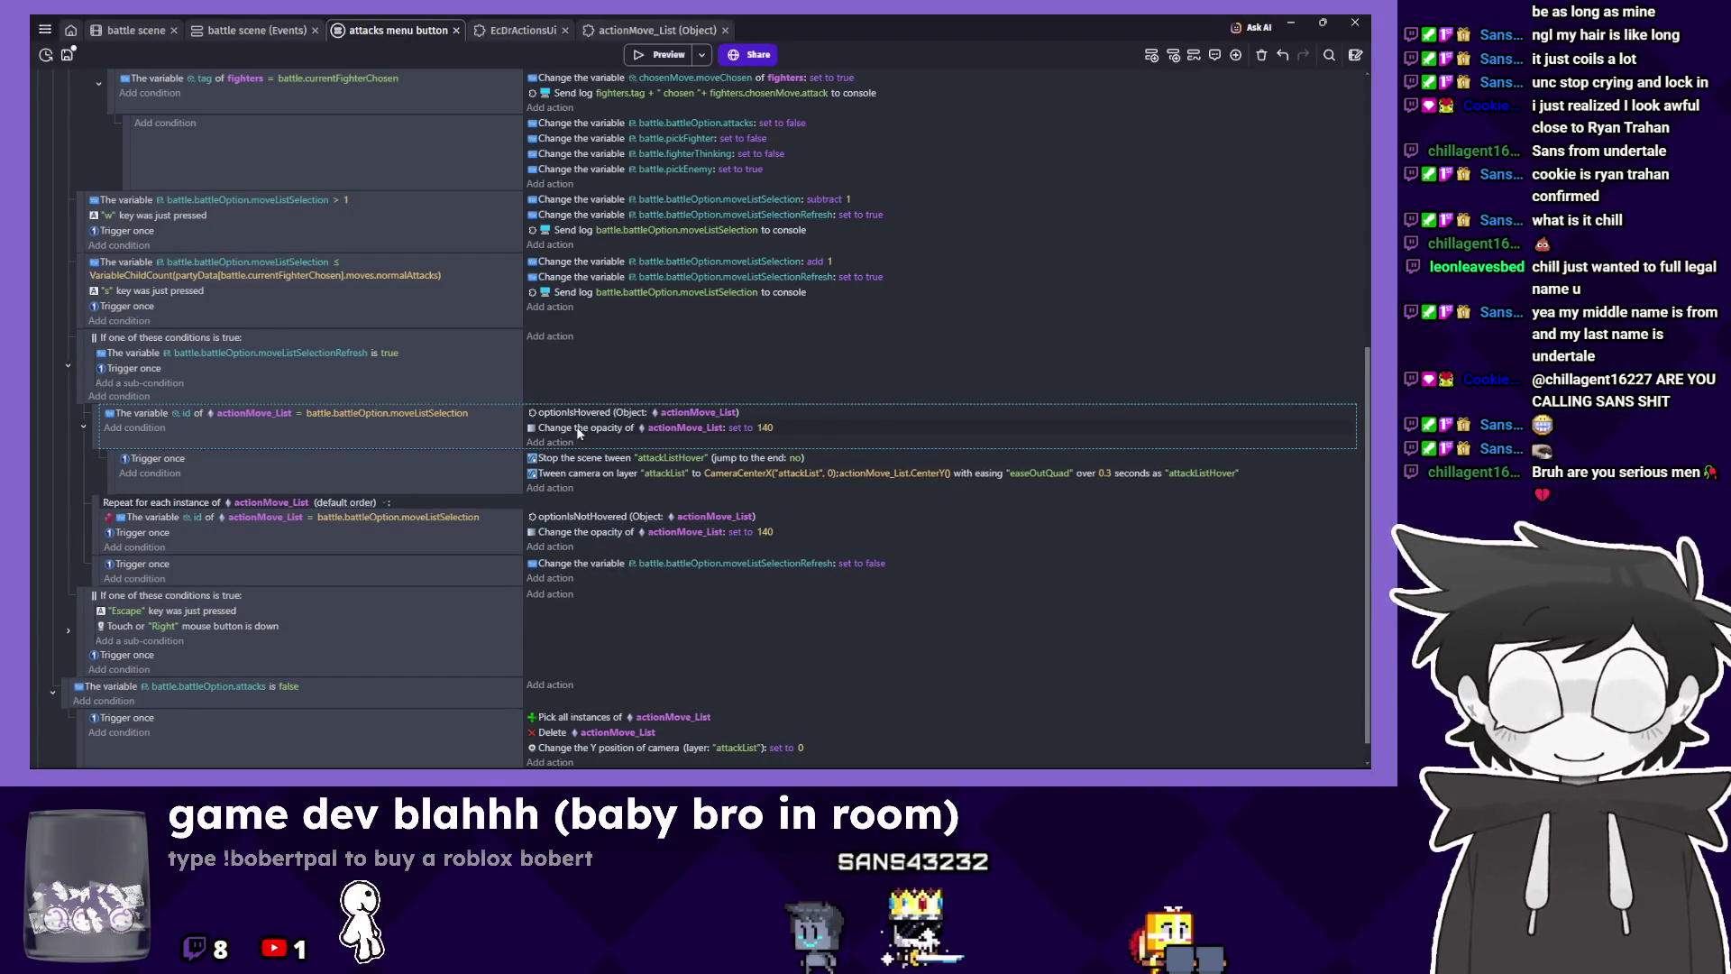
left_click(765, 427)
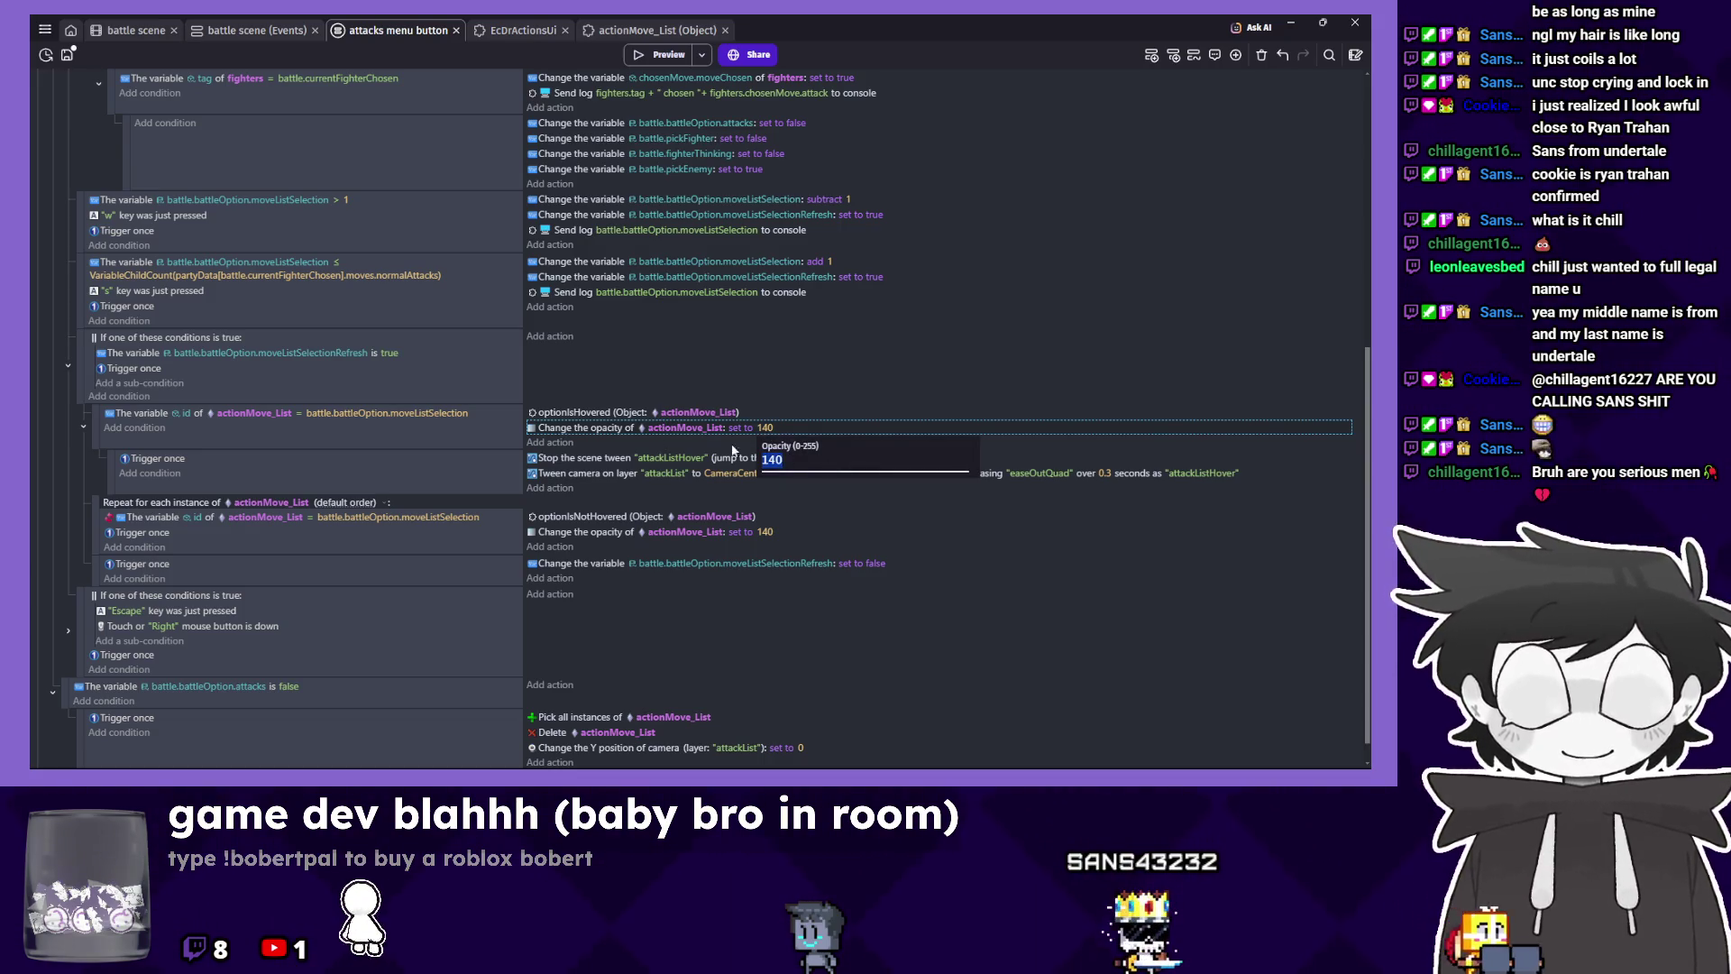
left_click_drag(579, 460, 577, 453)
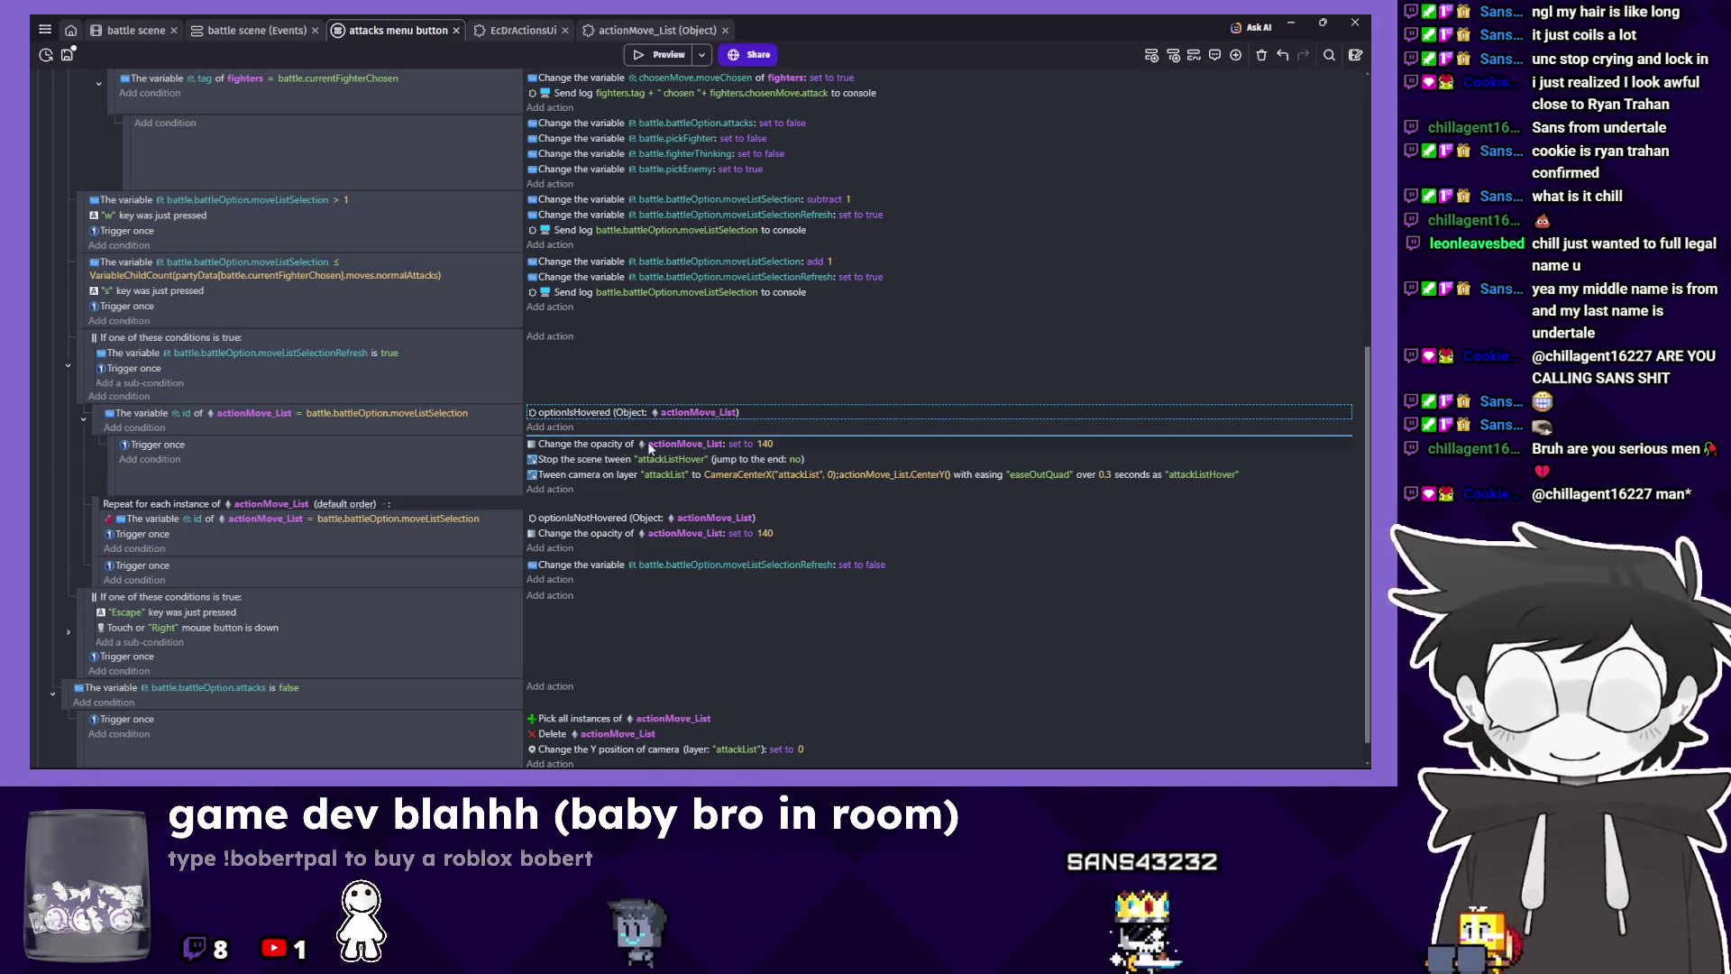
key("ctrl+z")
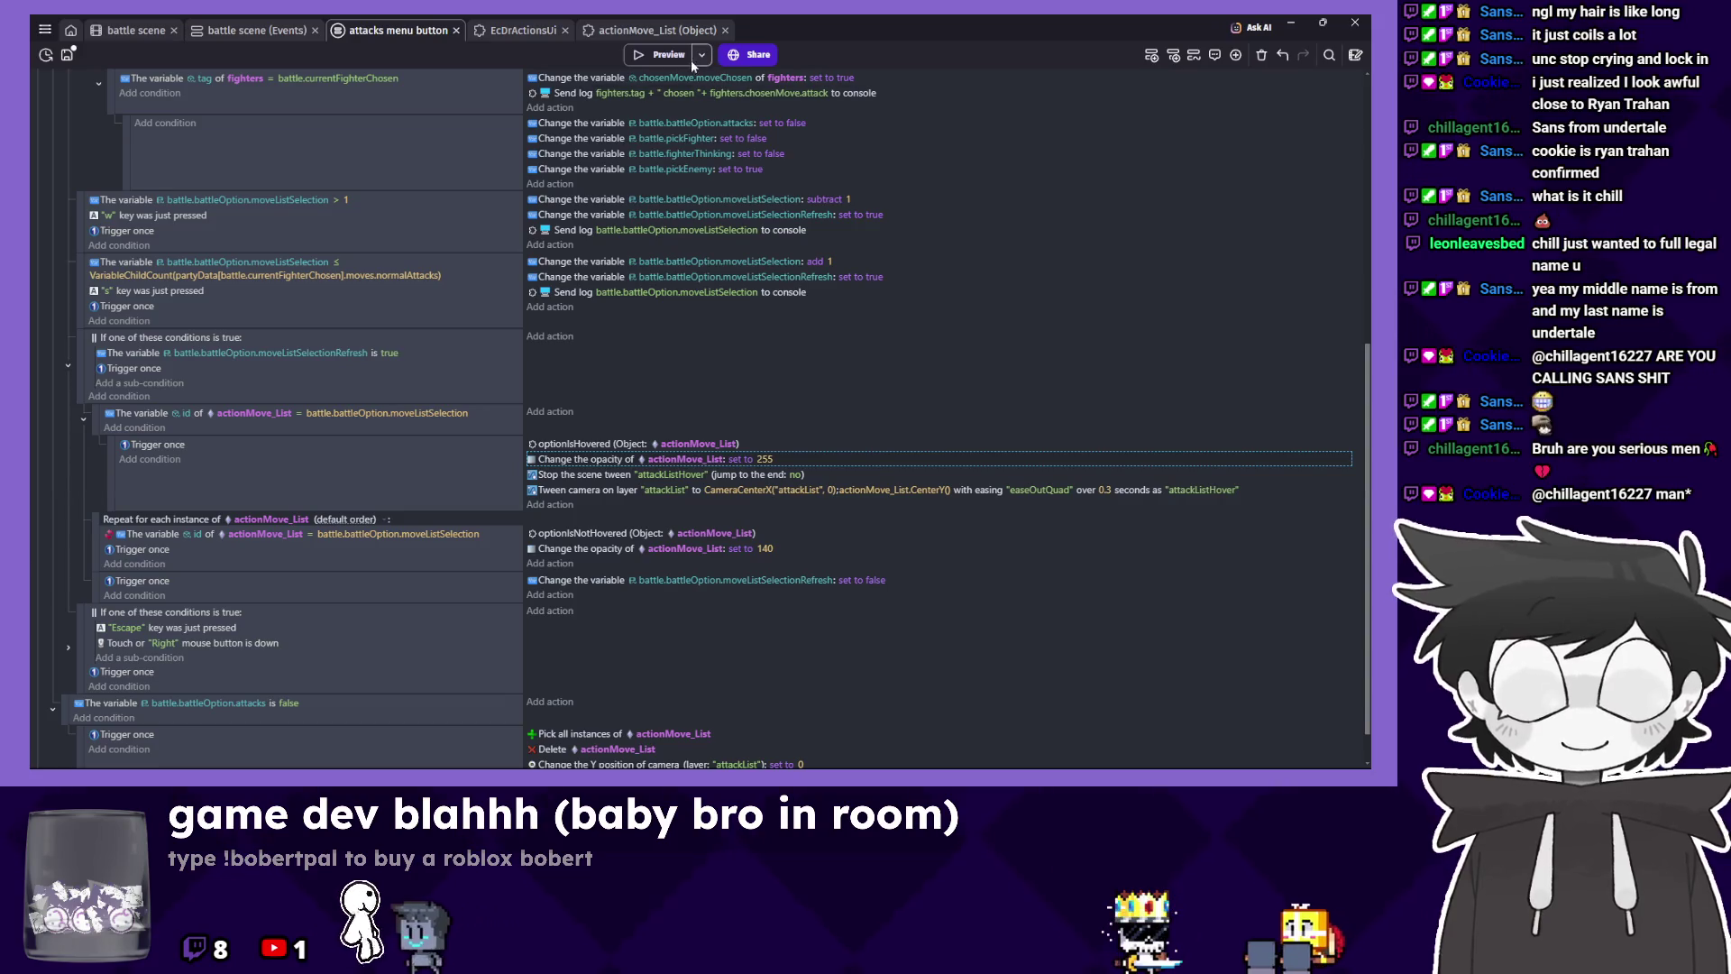
left_click(669, 52)
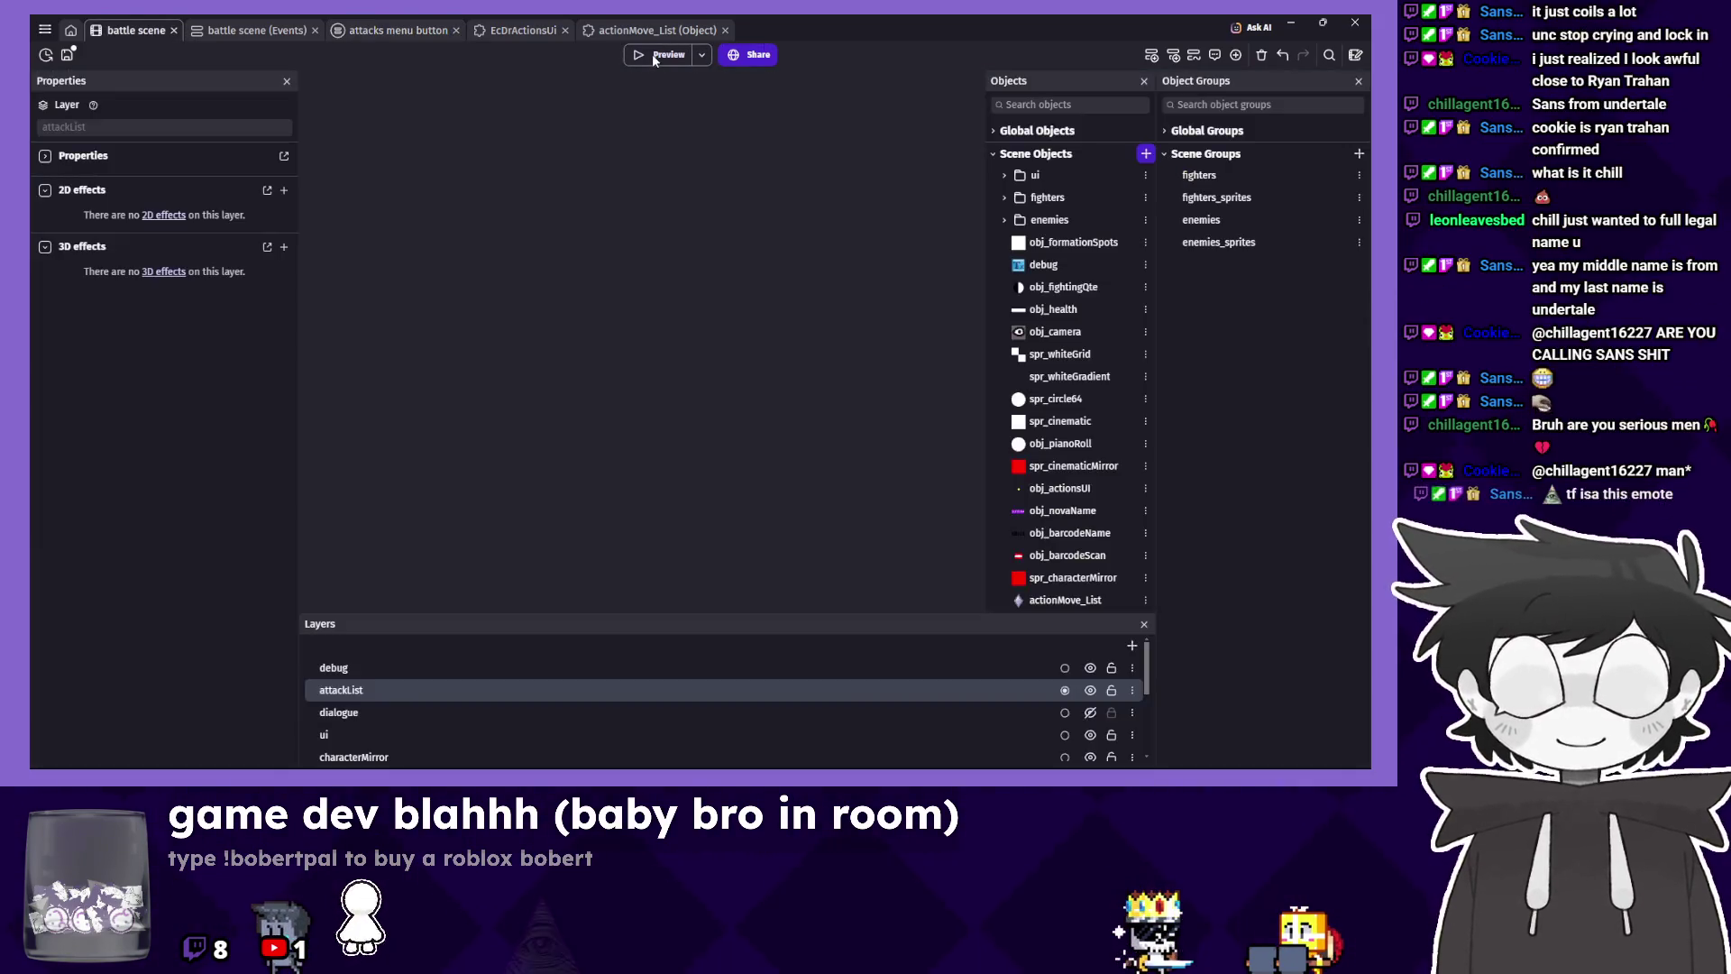
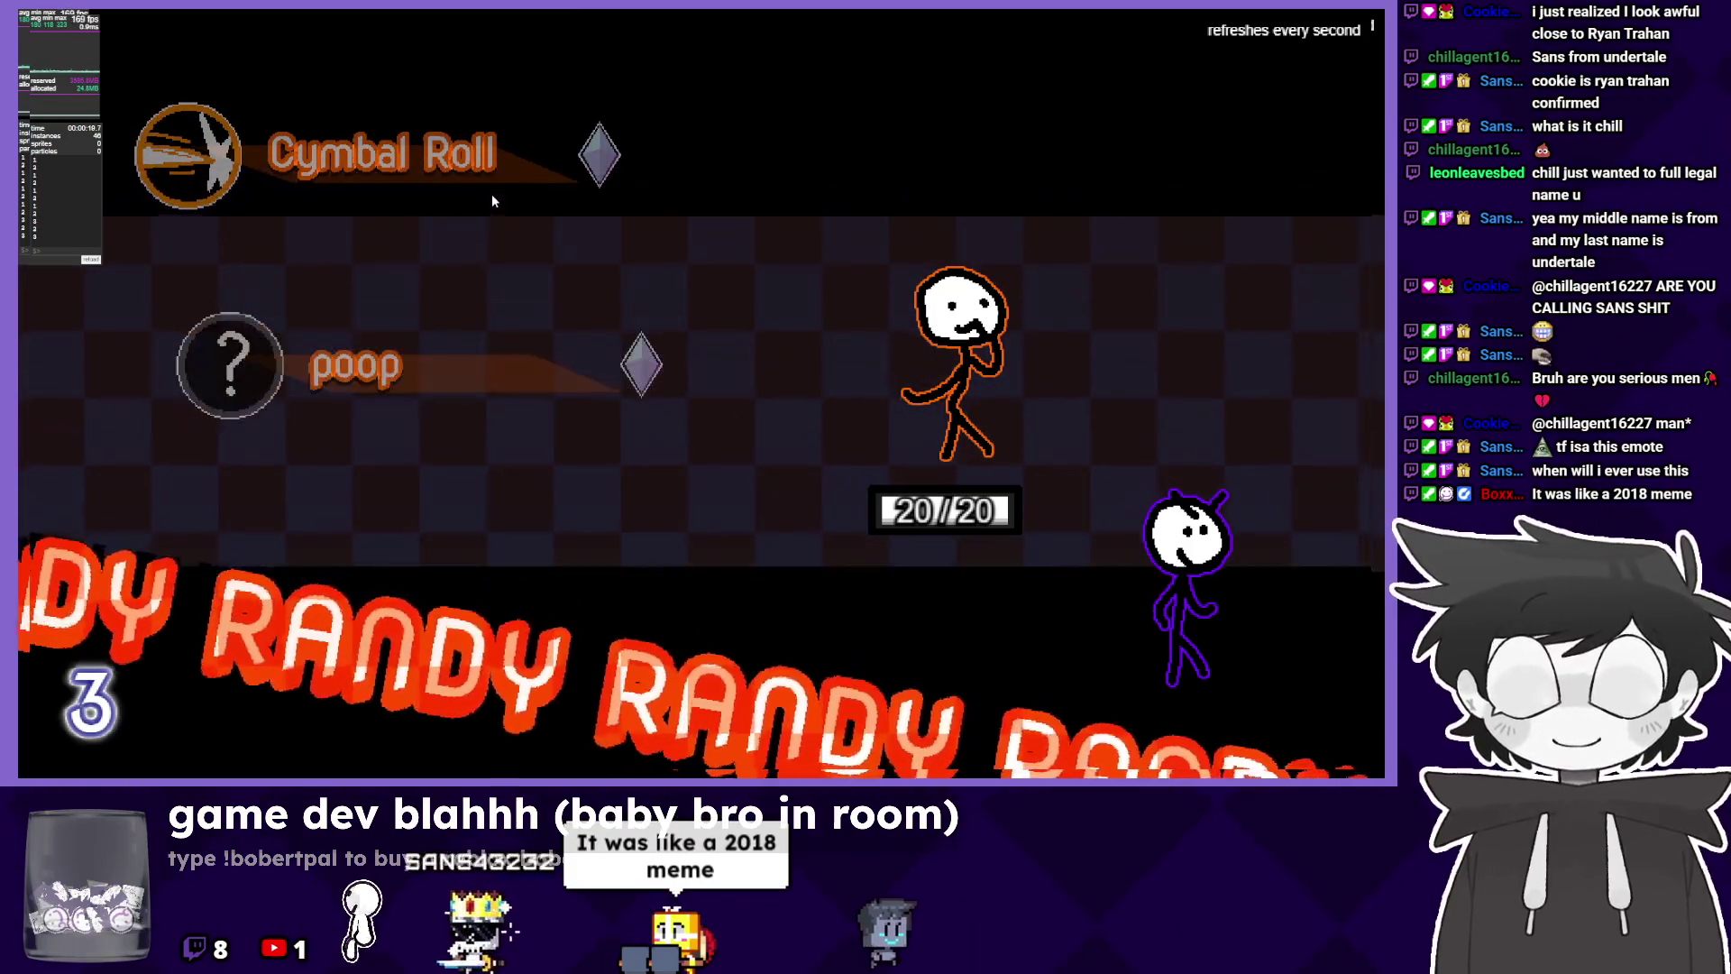
Change the attacks menu button's moveListSelection condition to less than (<) and launch a preview.
key("alt+F4")
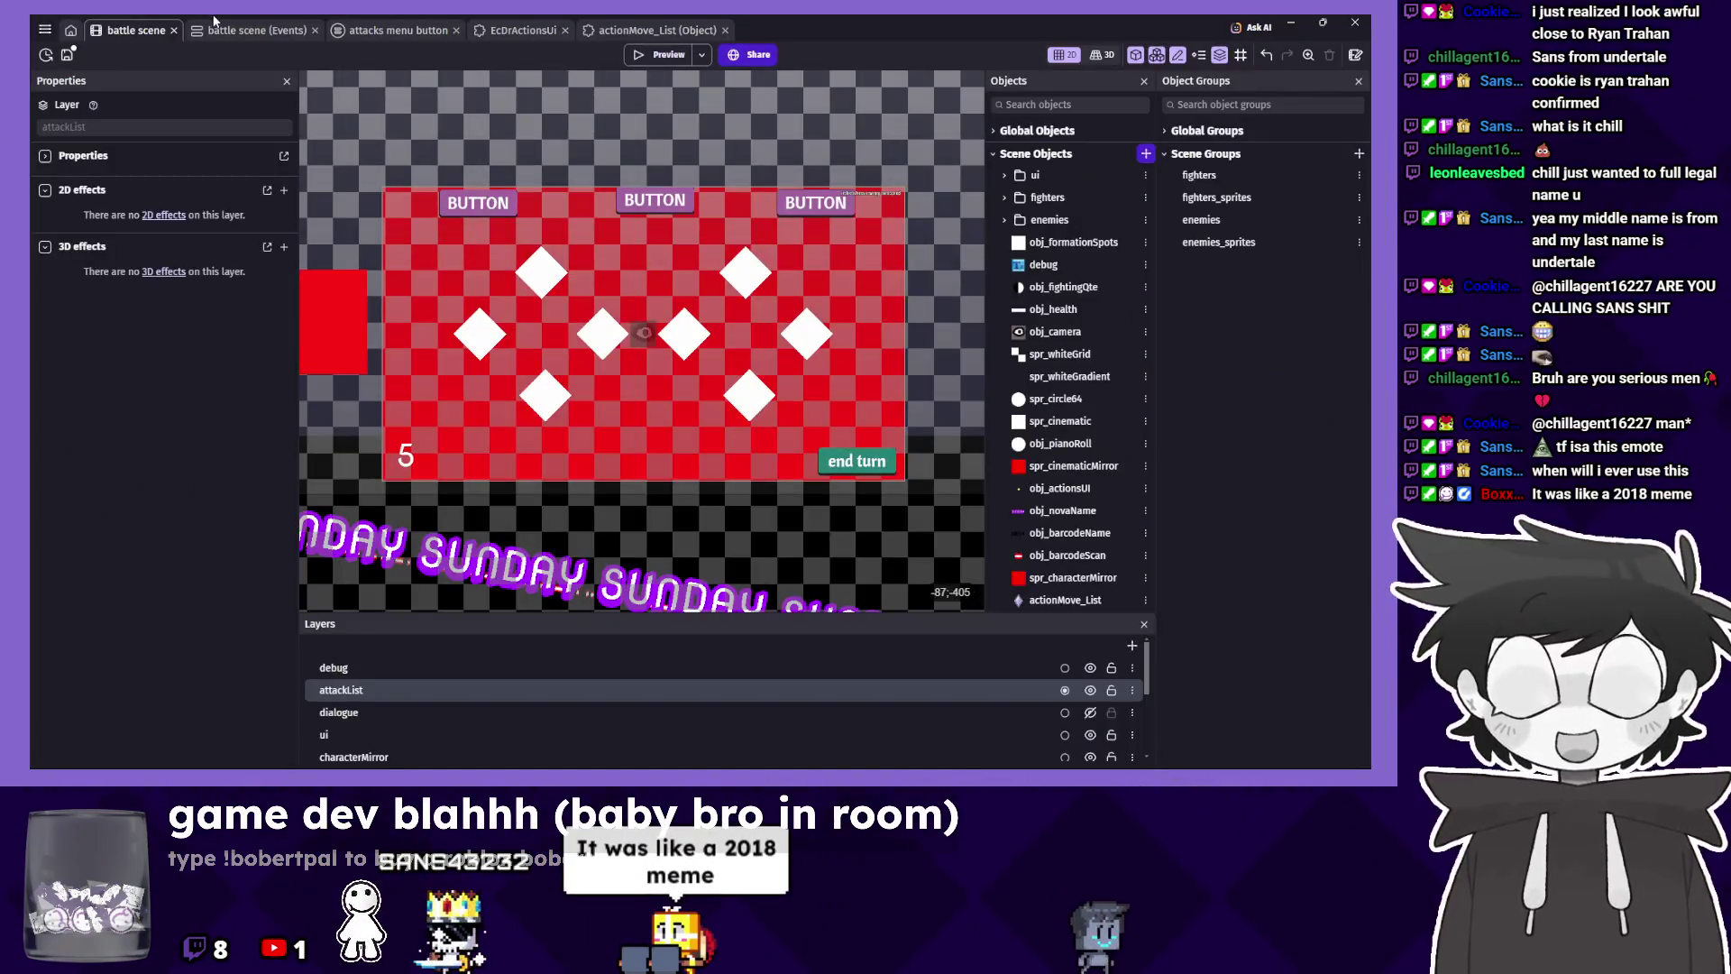
left_click(231, 33)
scroll(379, 290, "up", 4)
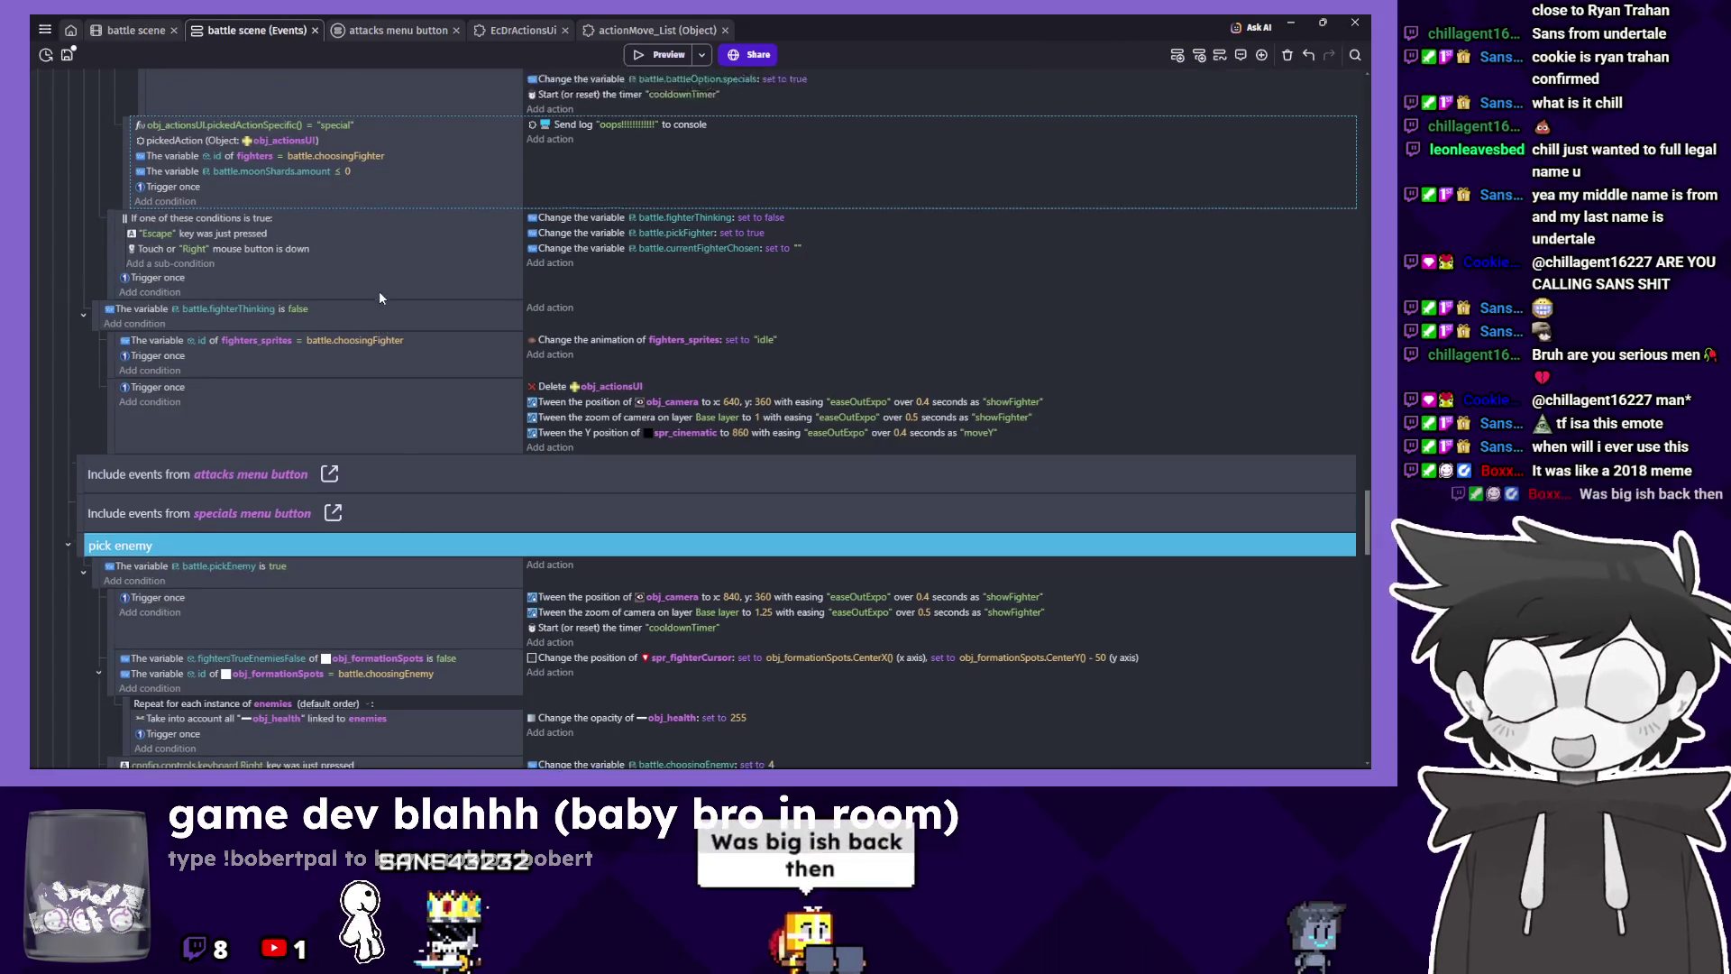
left_click(375, 31)
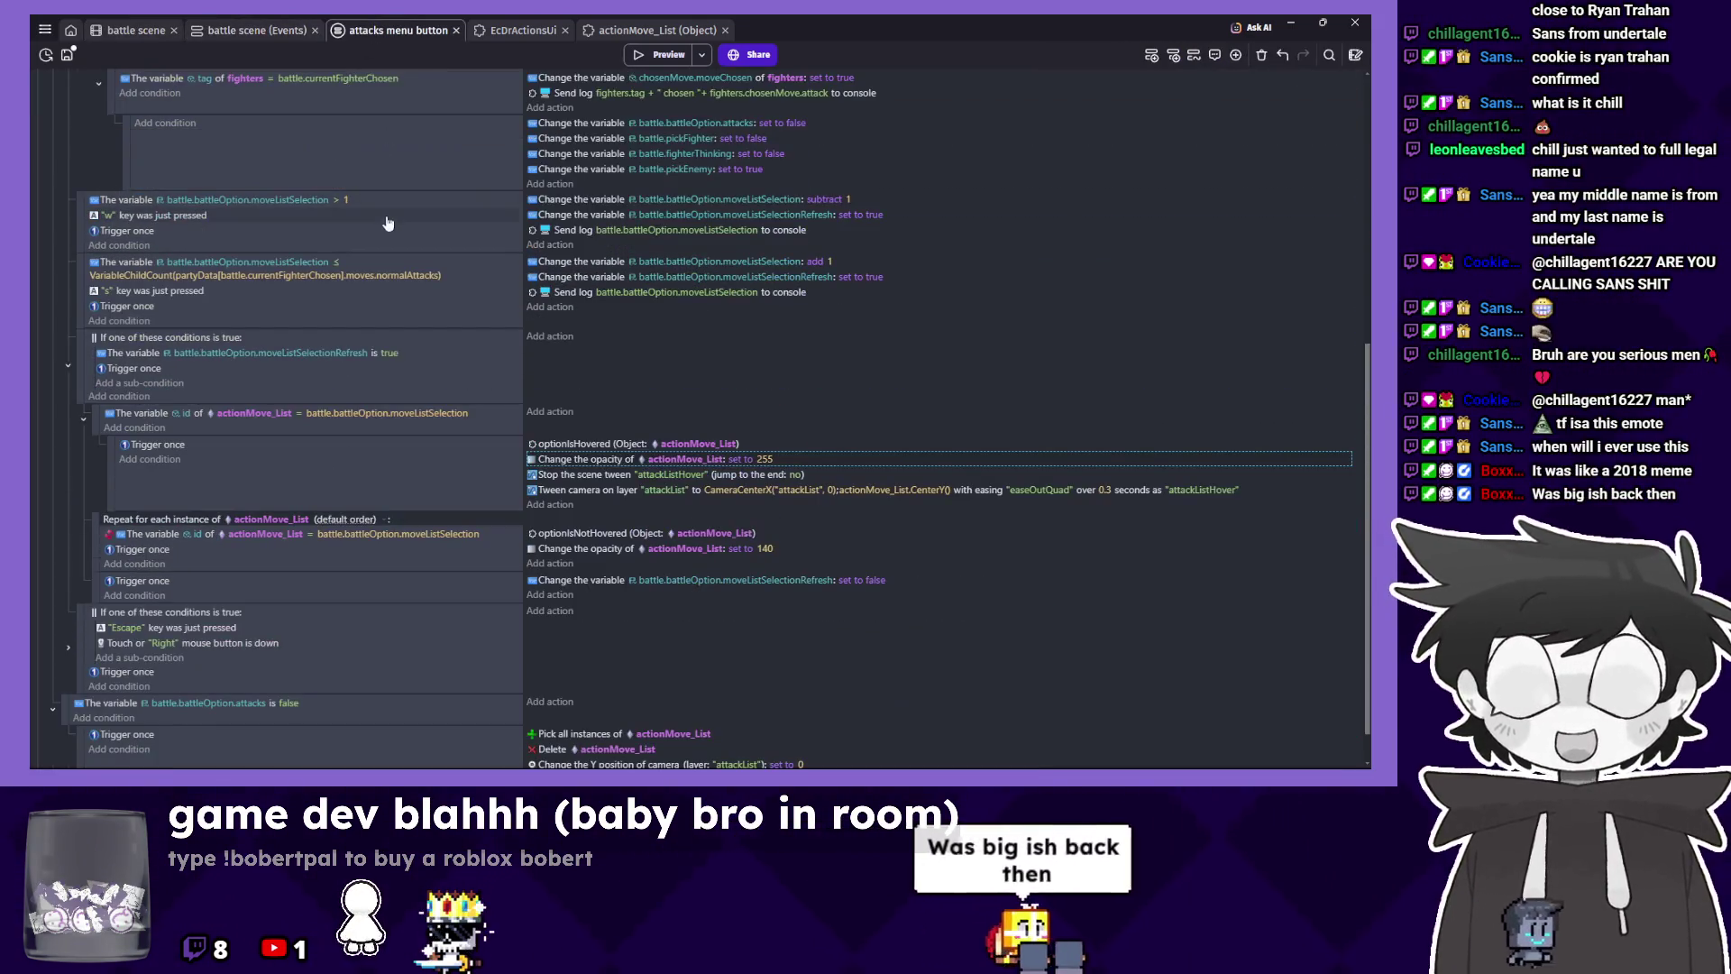
left_click(350, 294)
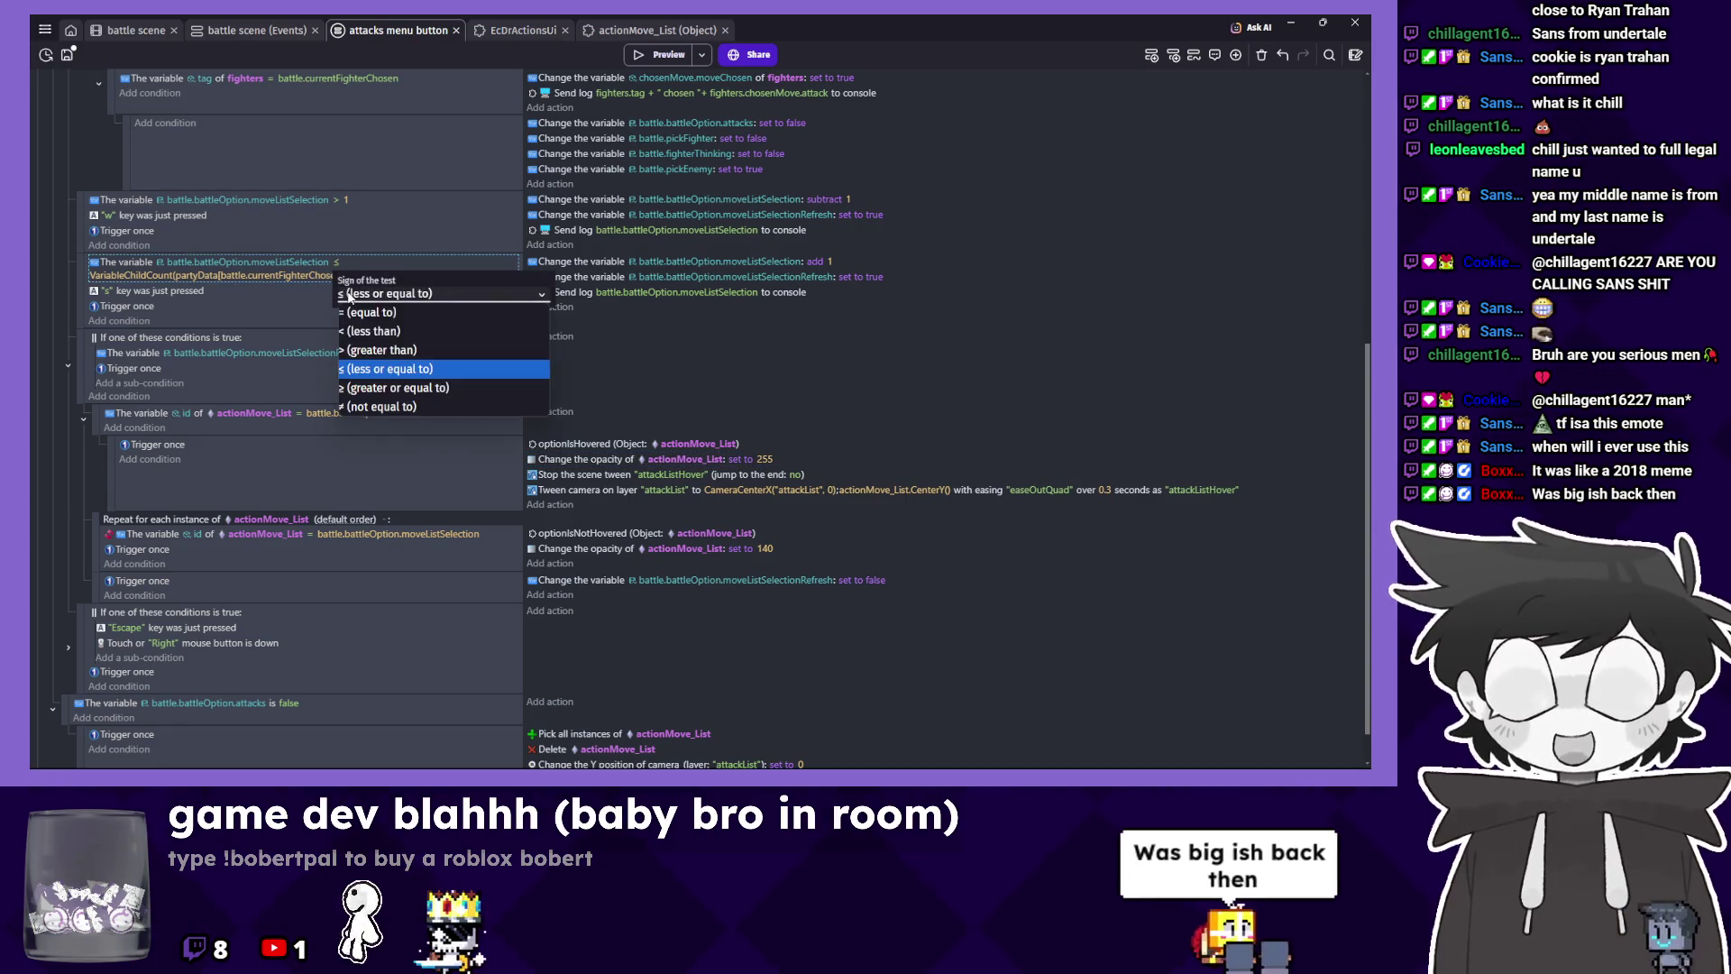
left_click(438, 330)
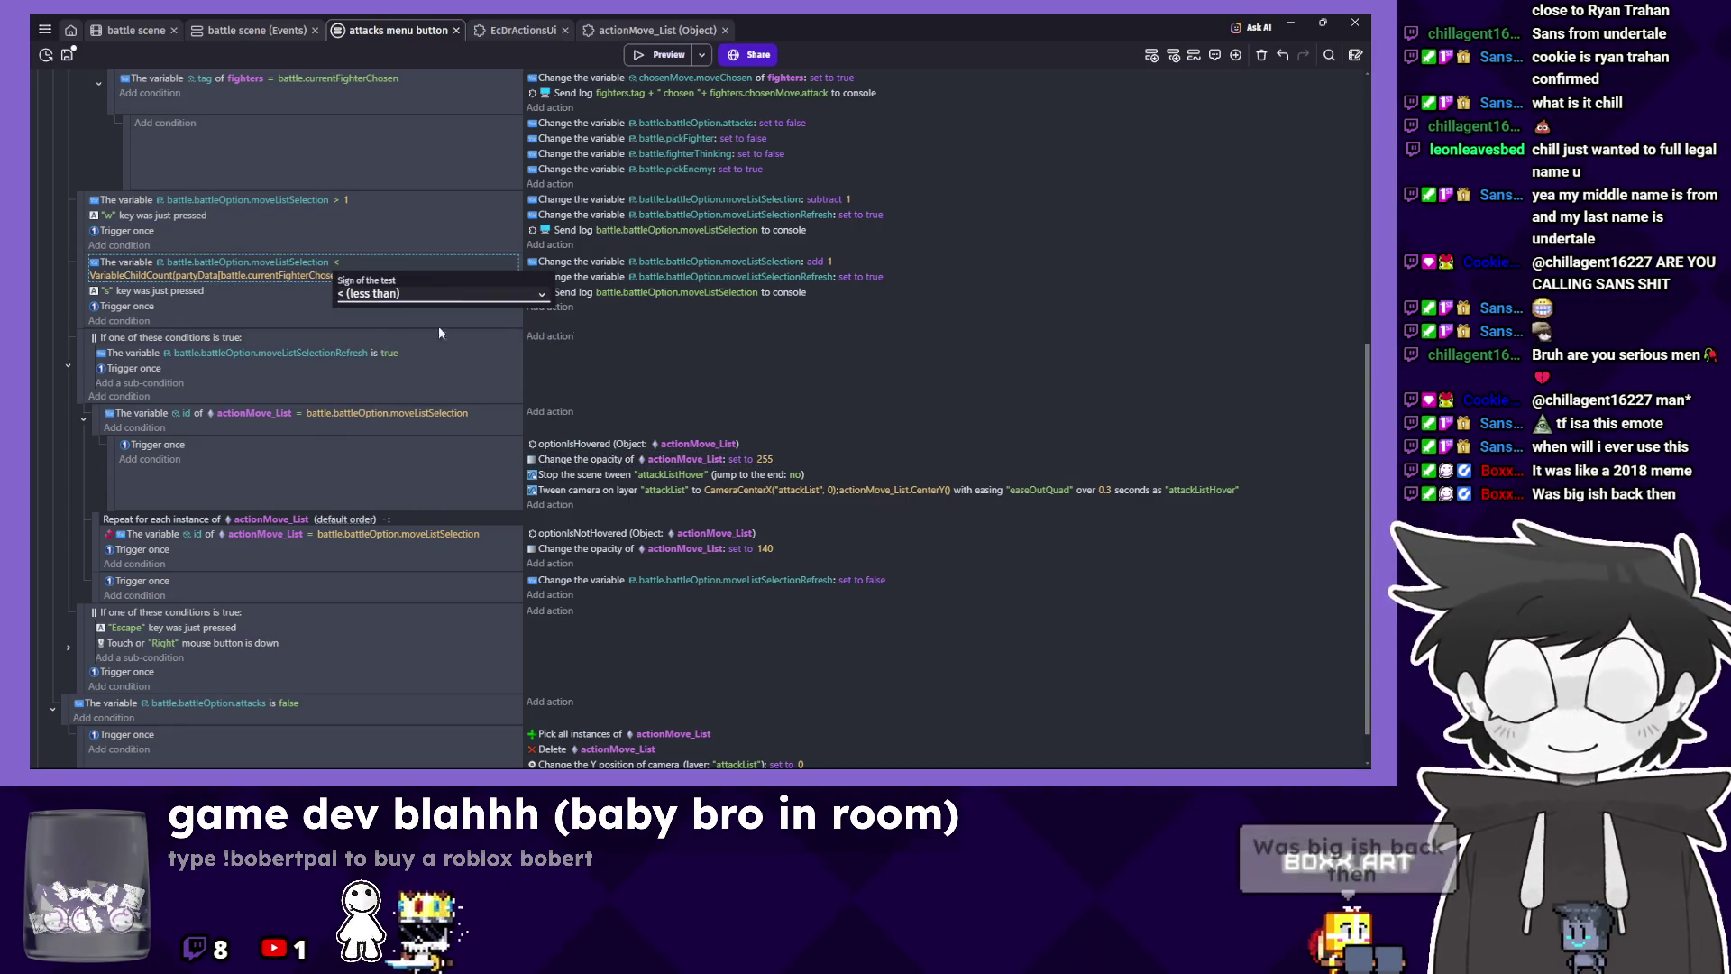
left_click(668, 56)
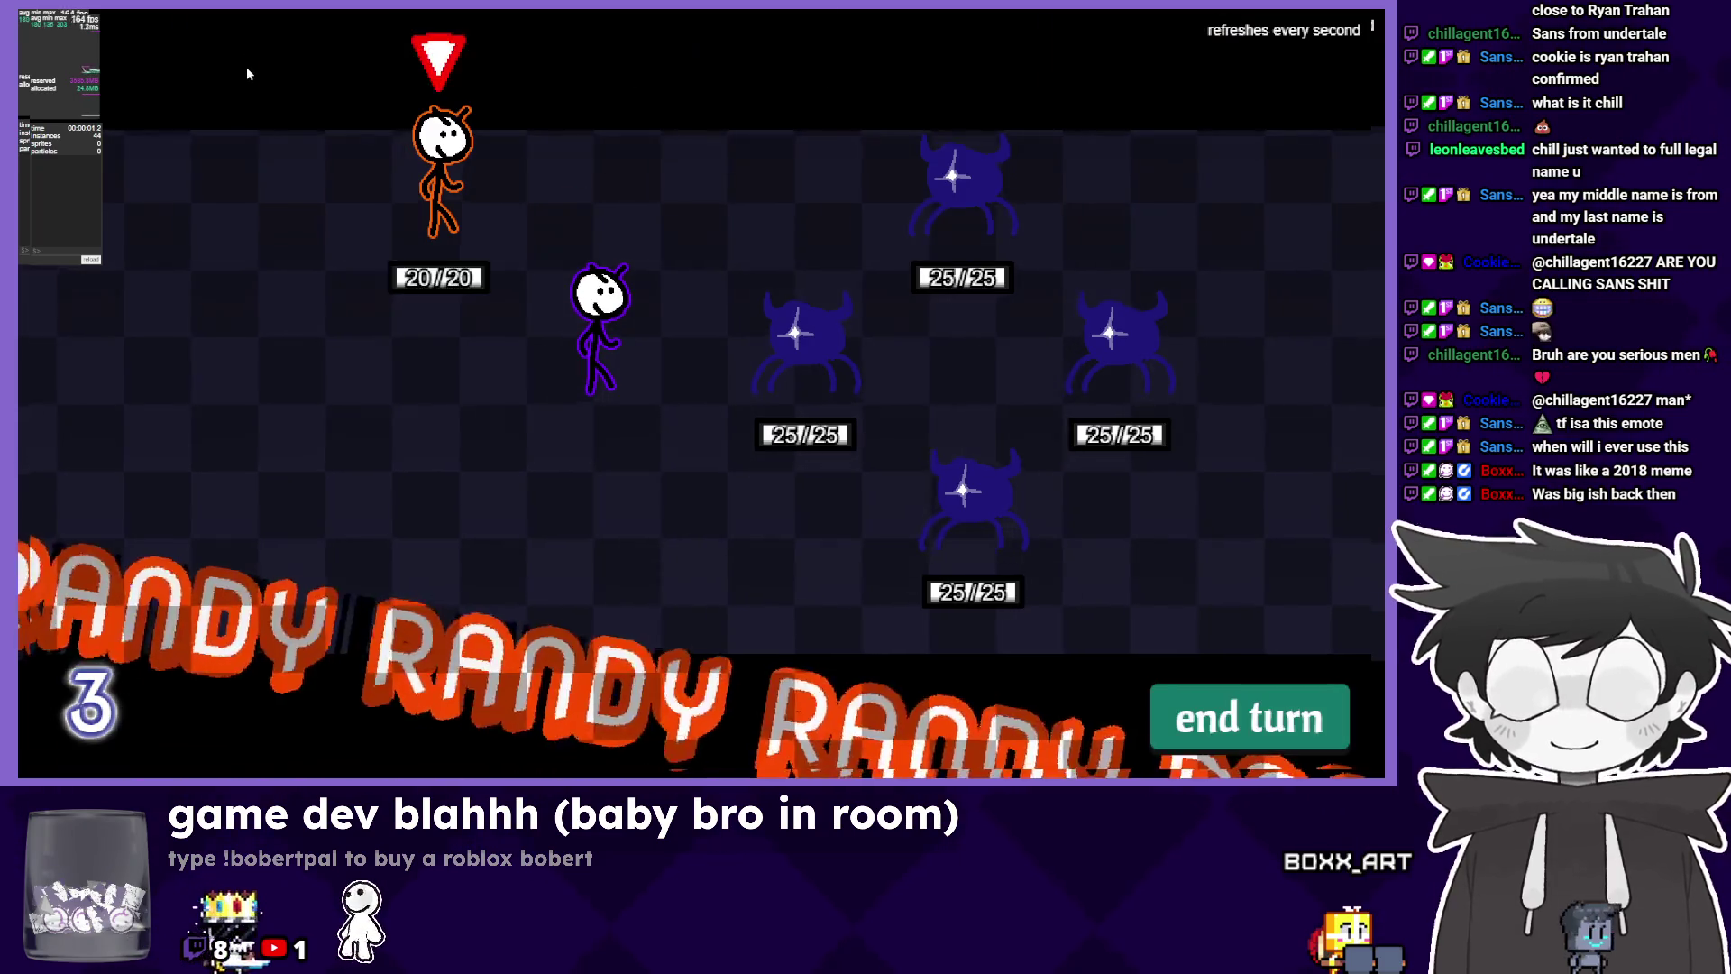
Playtest a turn, choosing poop for Randy and Bag Swing for Sunday, then return to the editor.
key("z")
key("Down")
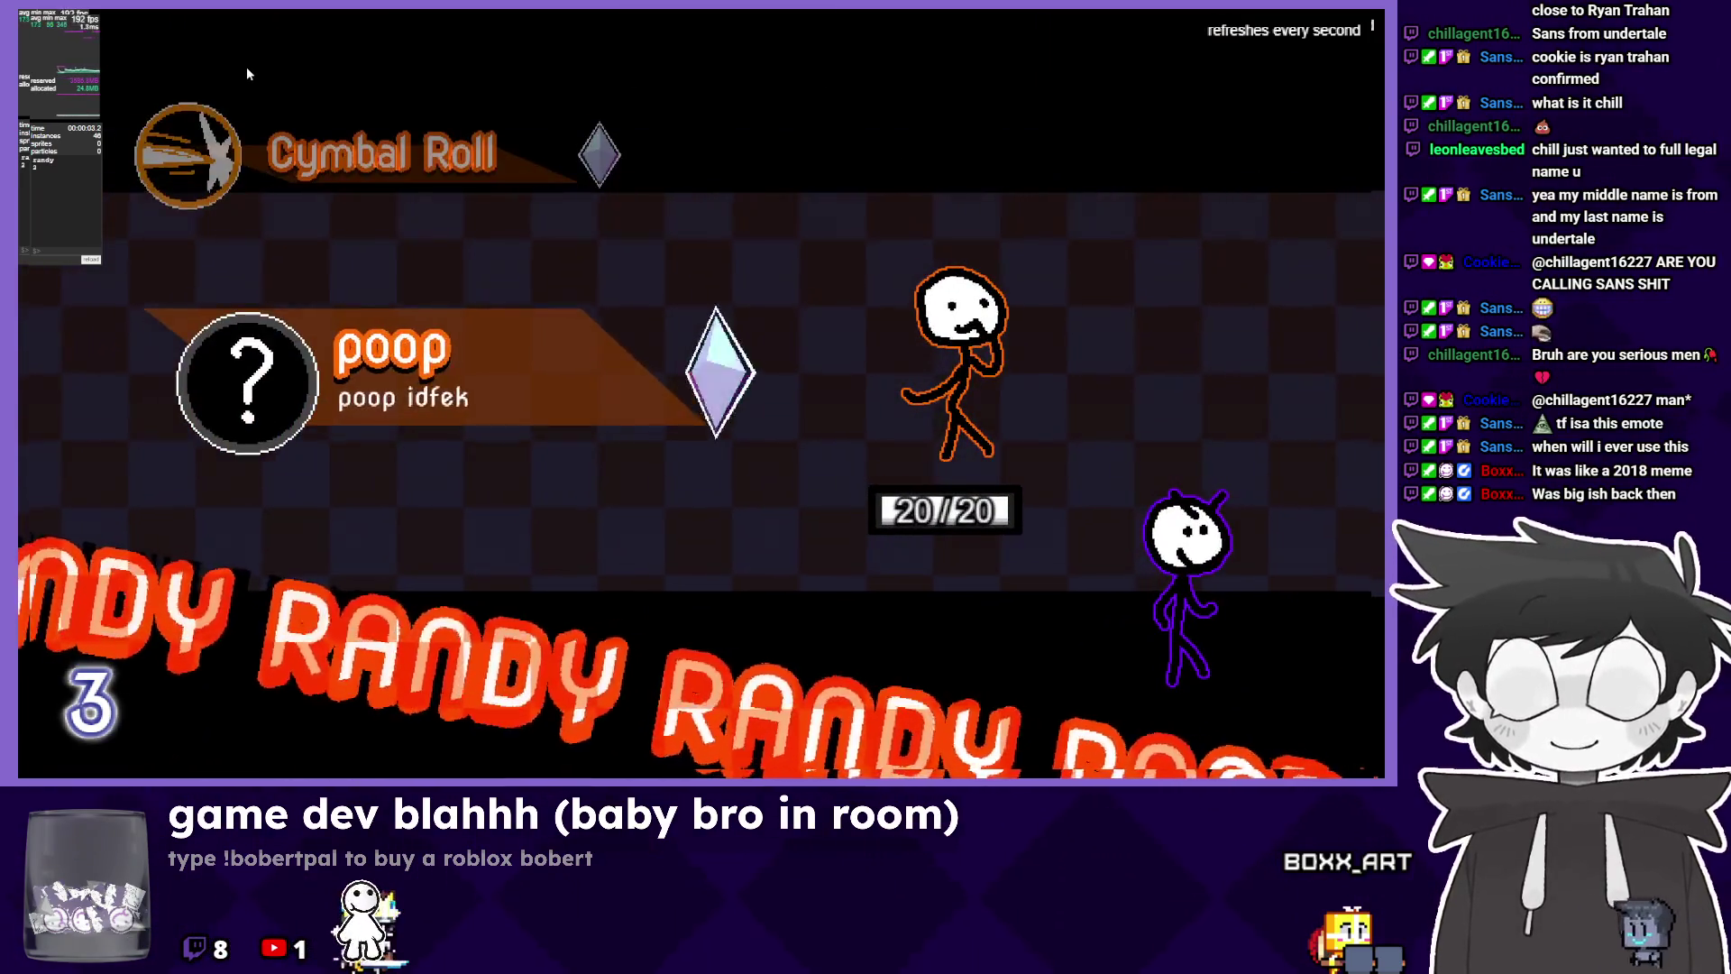
key("z")
key("z")
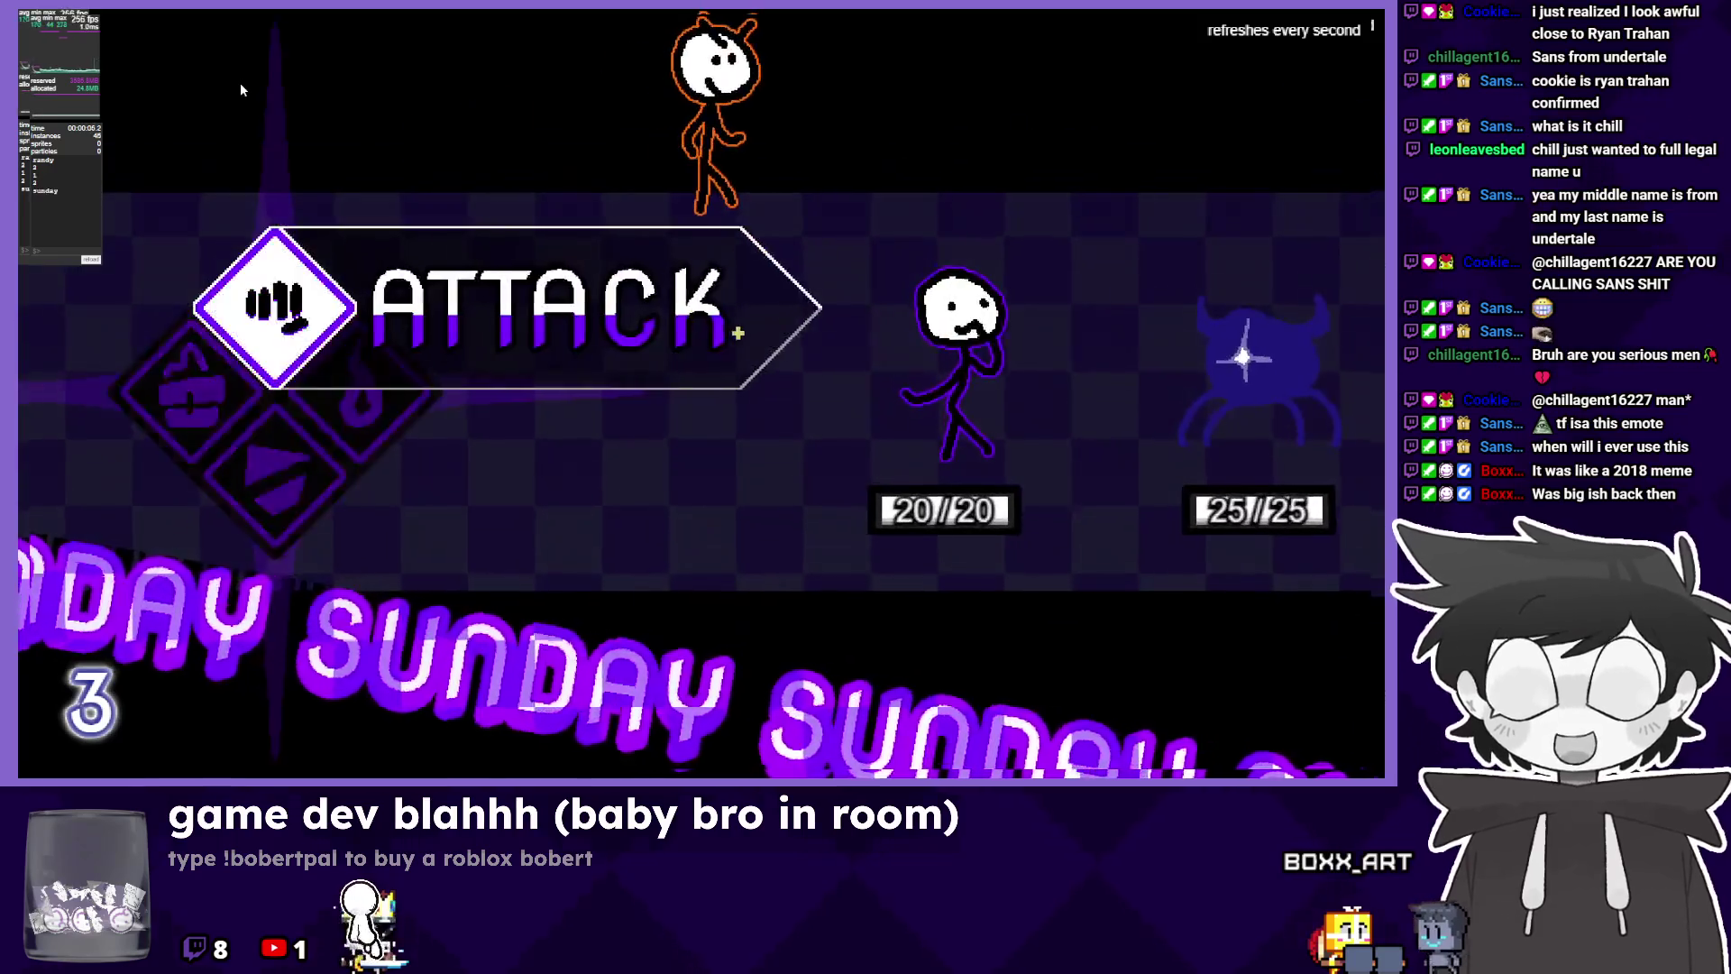
key("z")
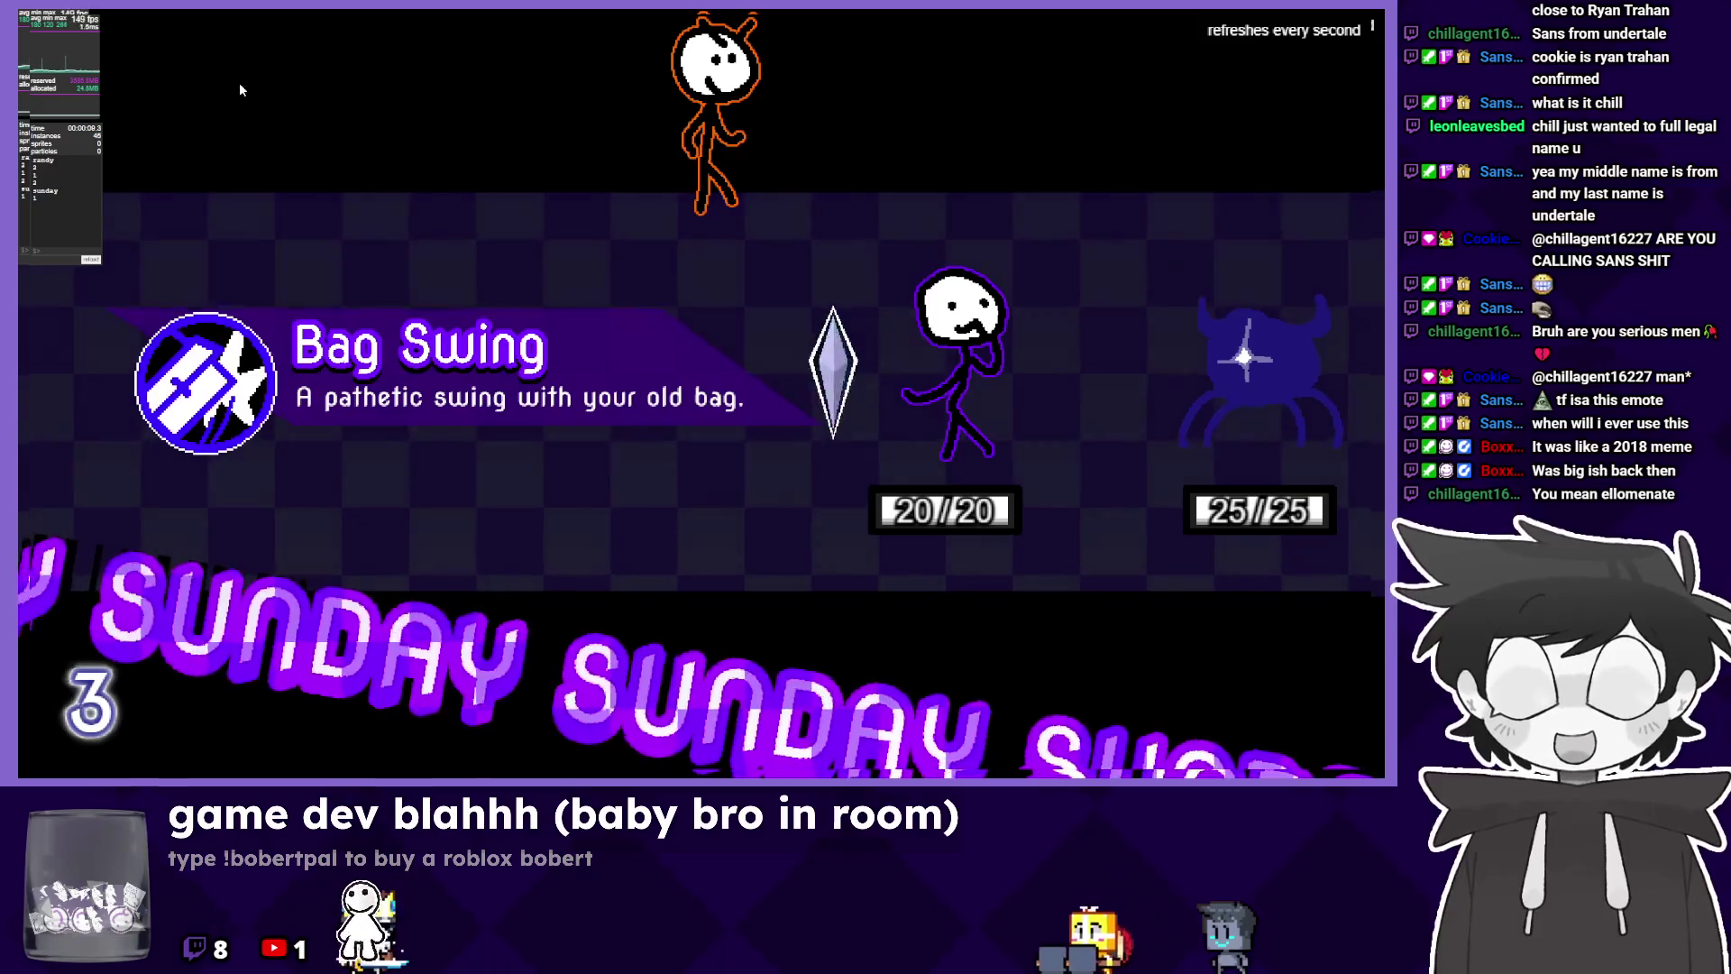
key("z")
key("z")
key("z")
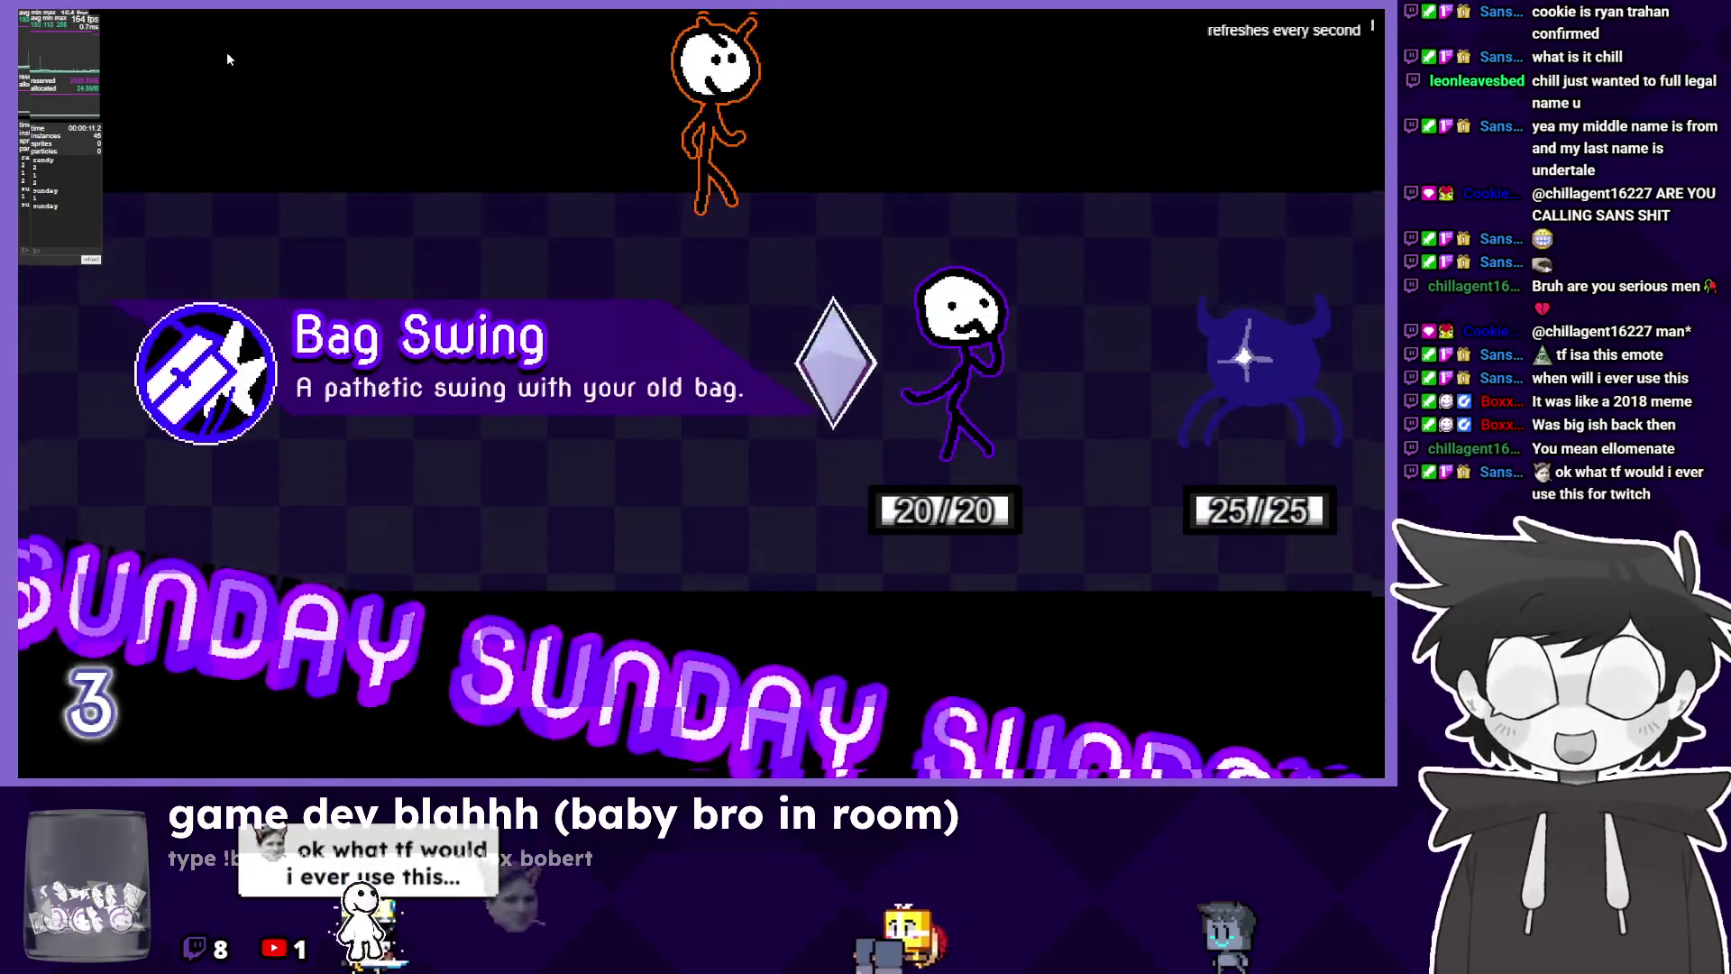
key("z")
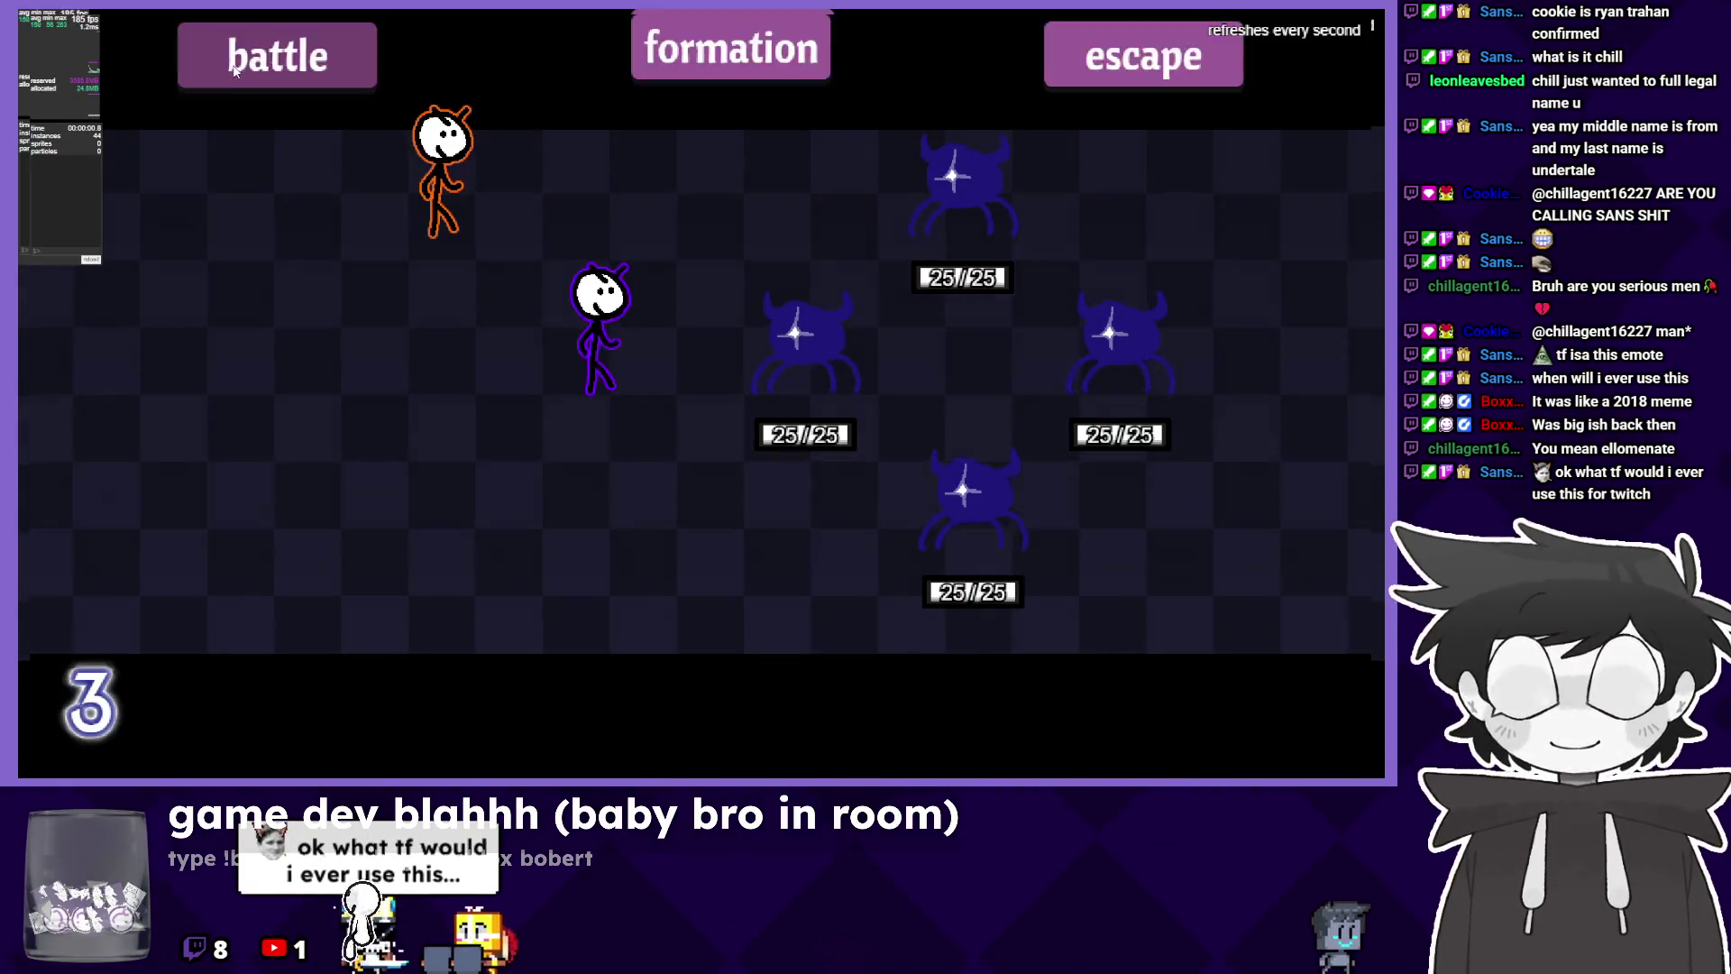
key("z")
key("z")
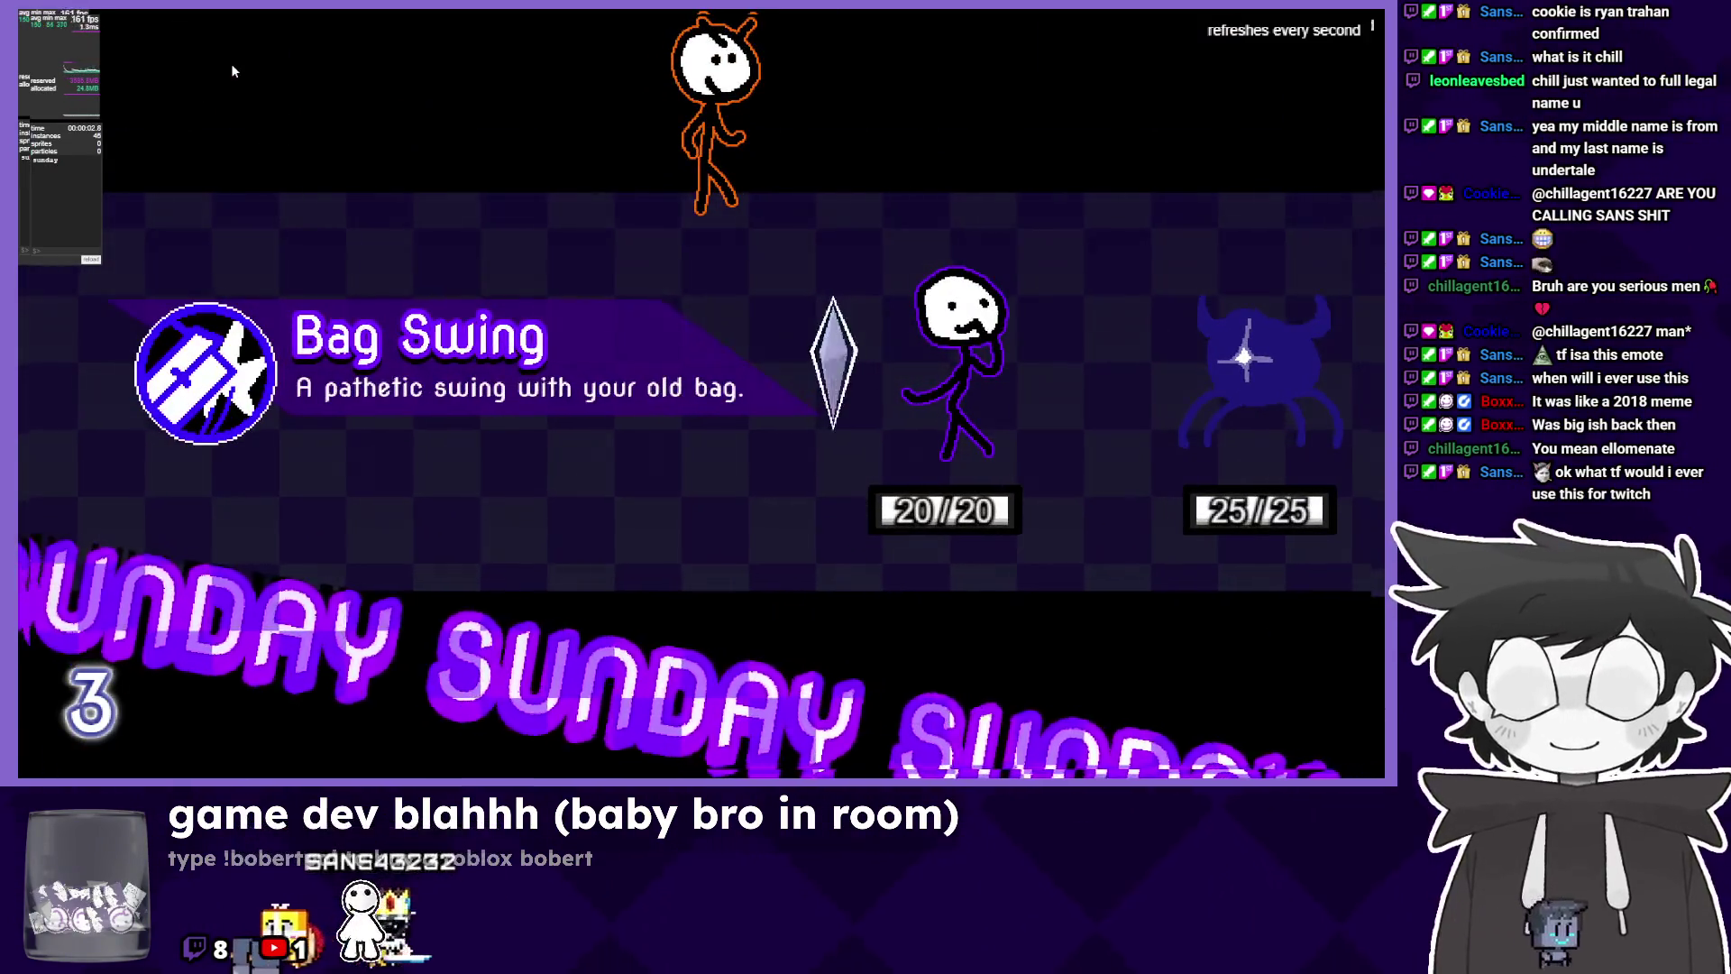
key("z")
key("z")
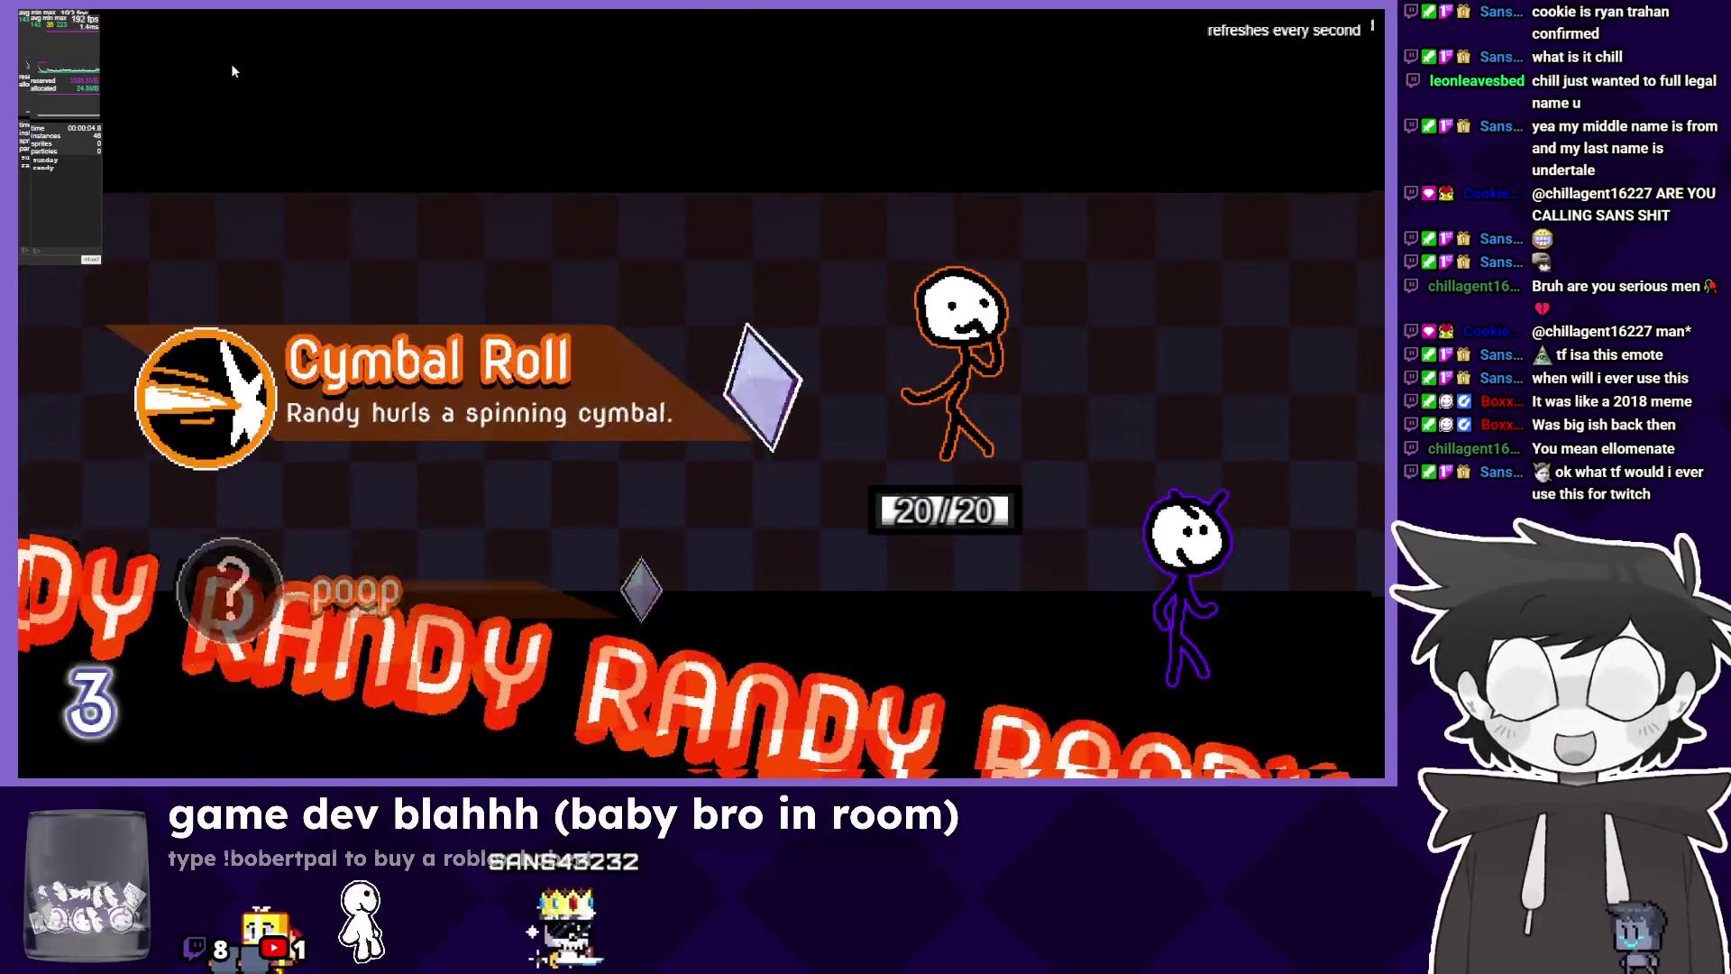
key("Down")
key("z")
key("z")
key("z")
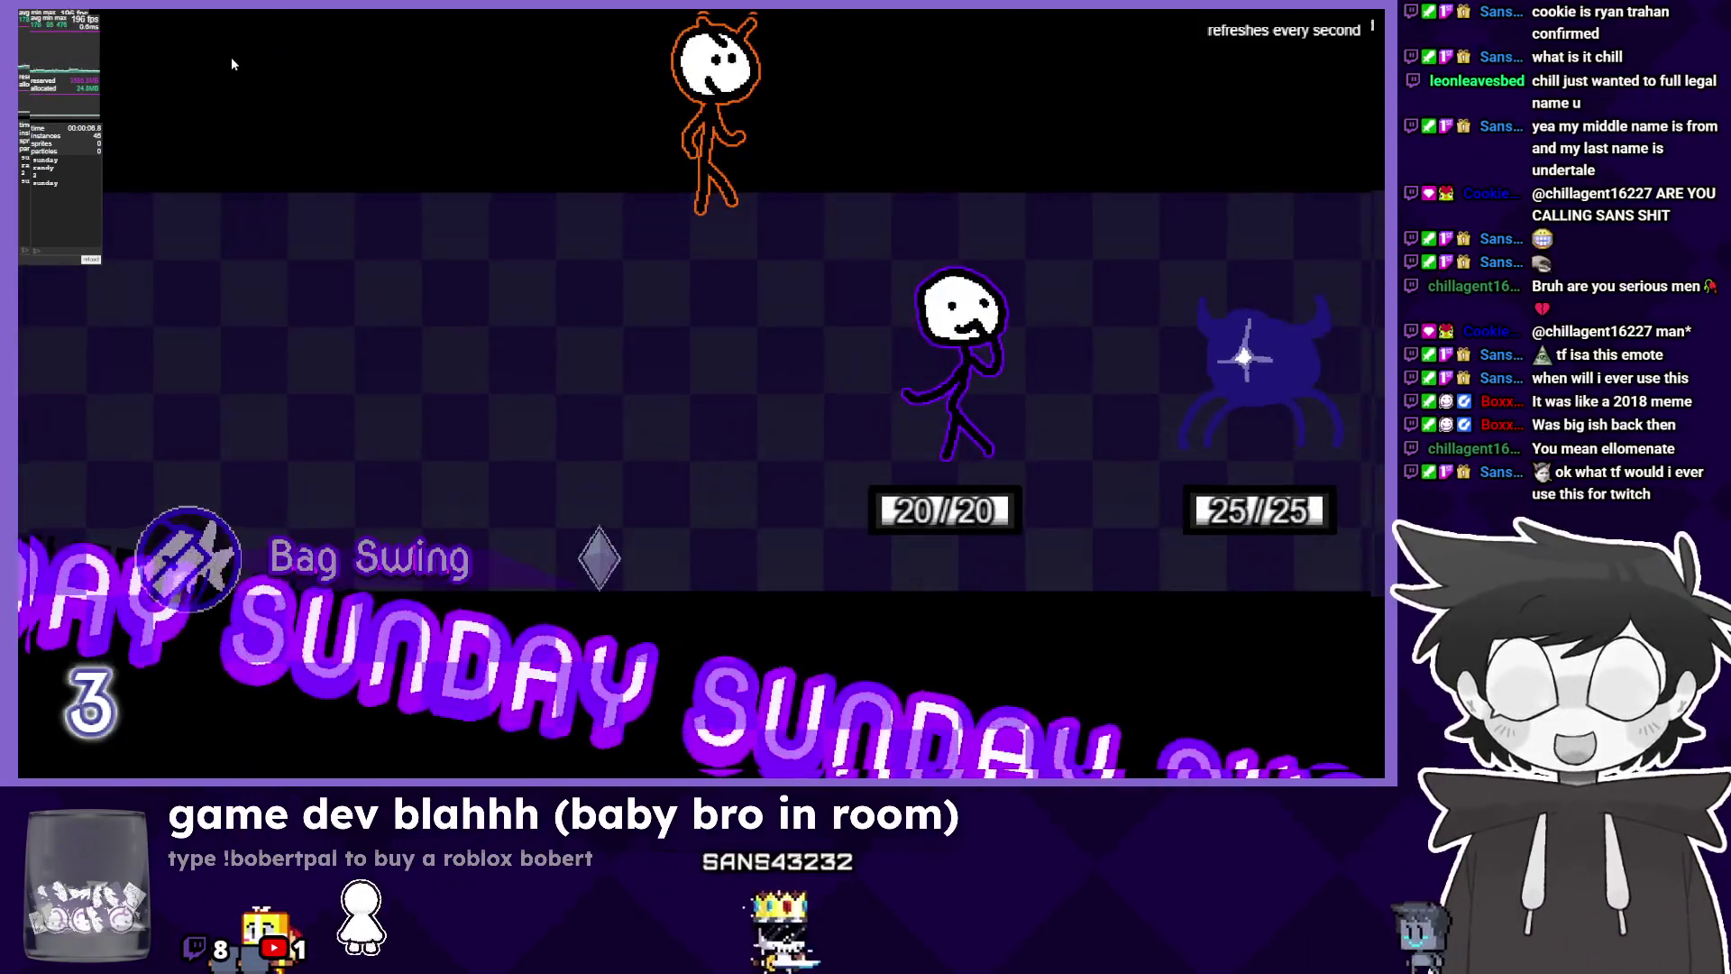
key("alt+Tab")
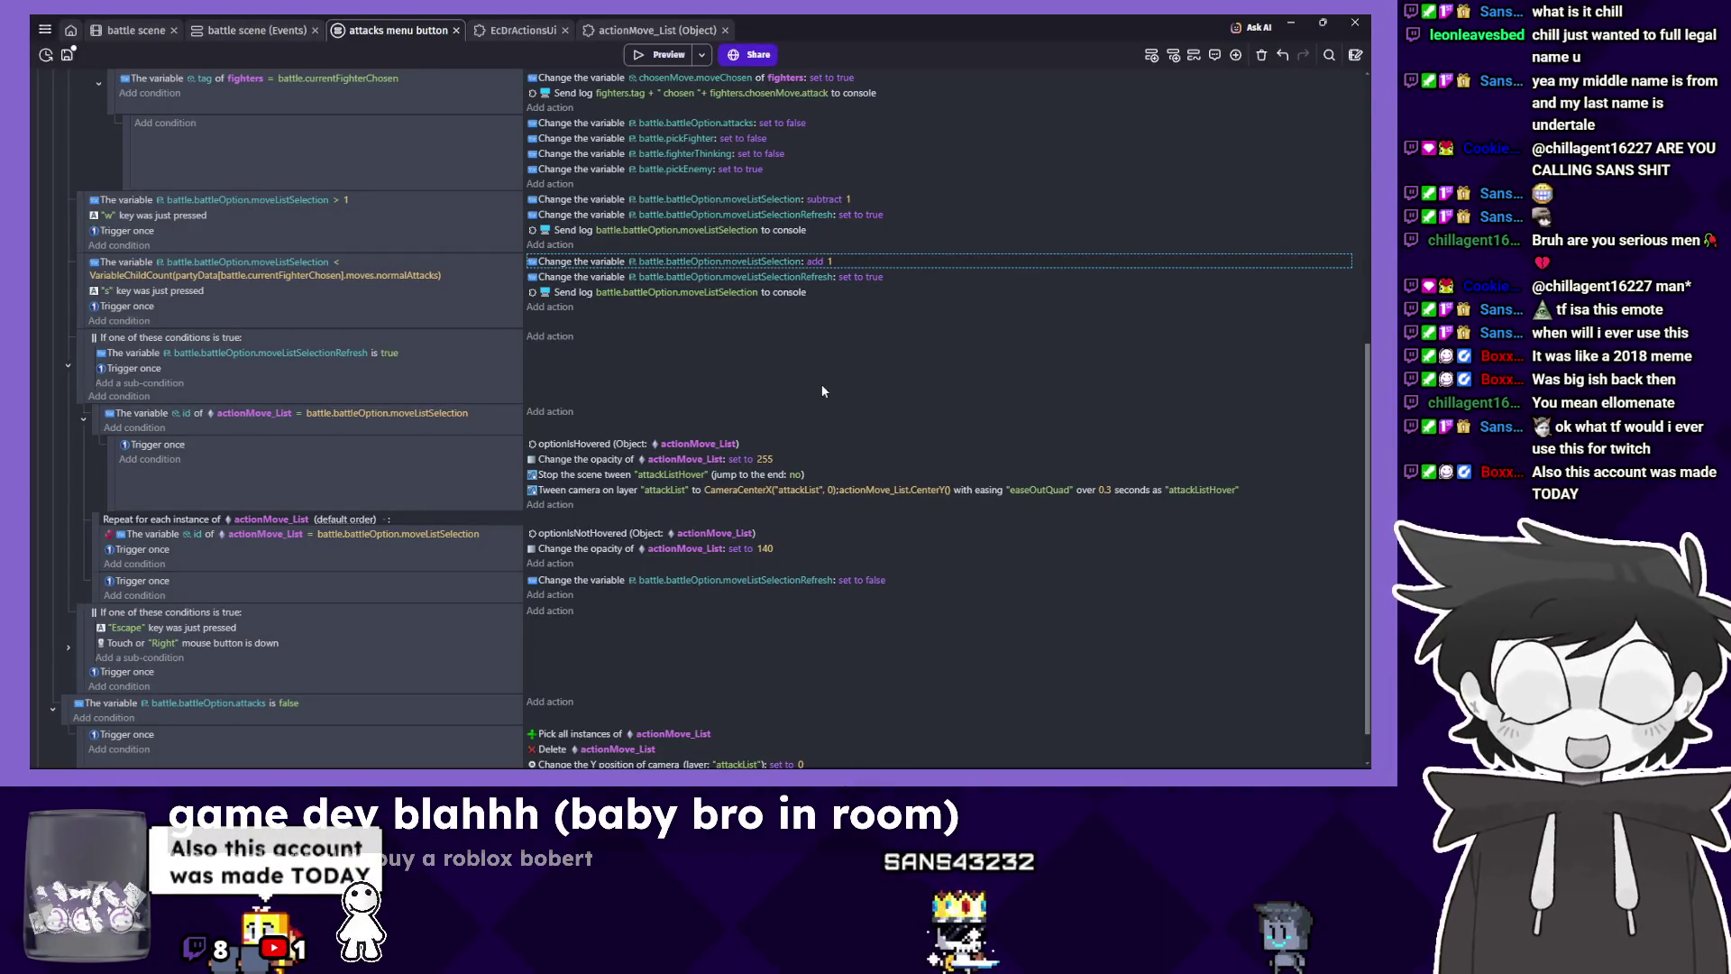
Inspect the moveListSelection add 1 action and its scene variables without changing anything.
scroll(821, 397, "up", 2)
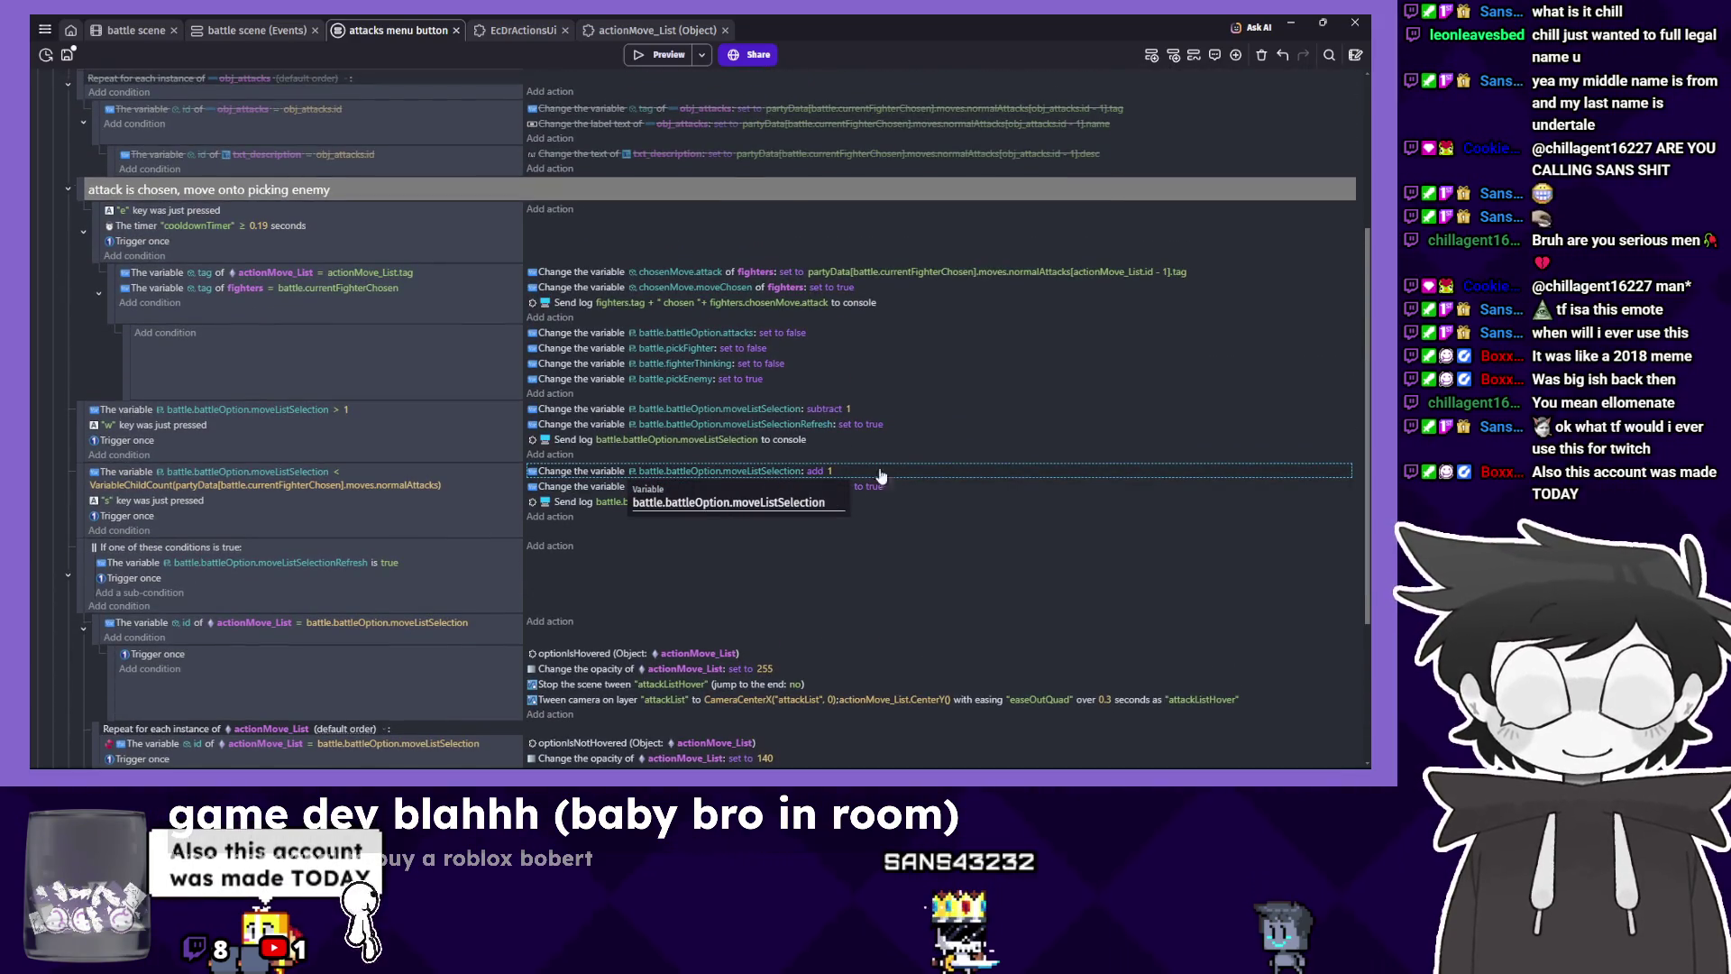
double_click(907, 472)
left_click(1308, 143)
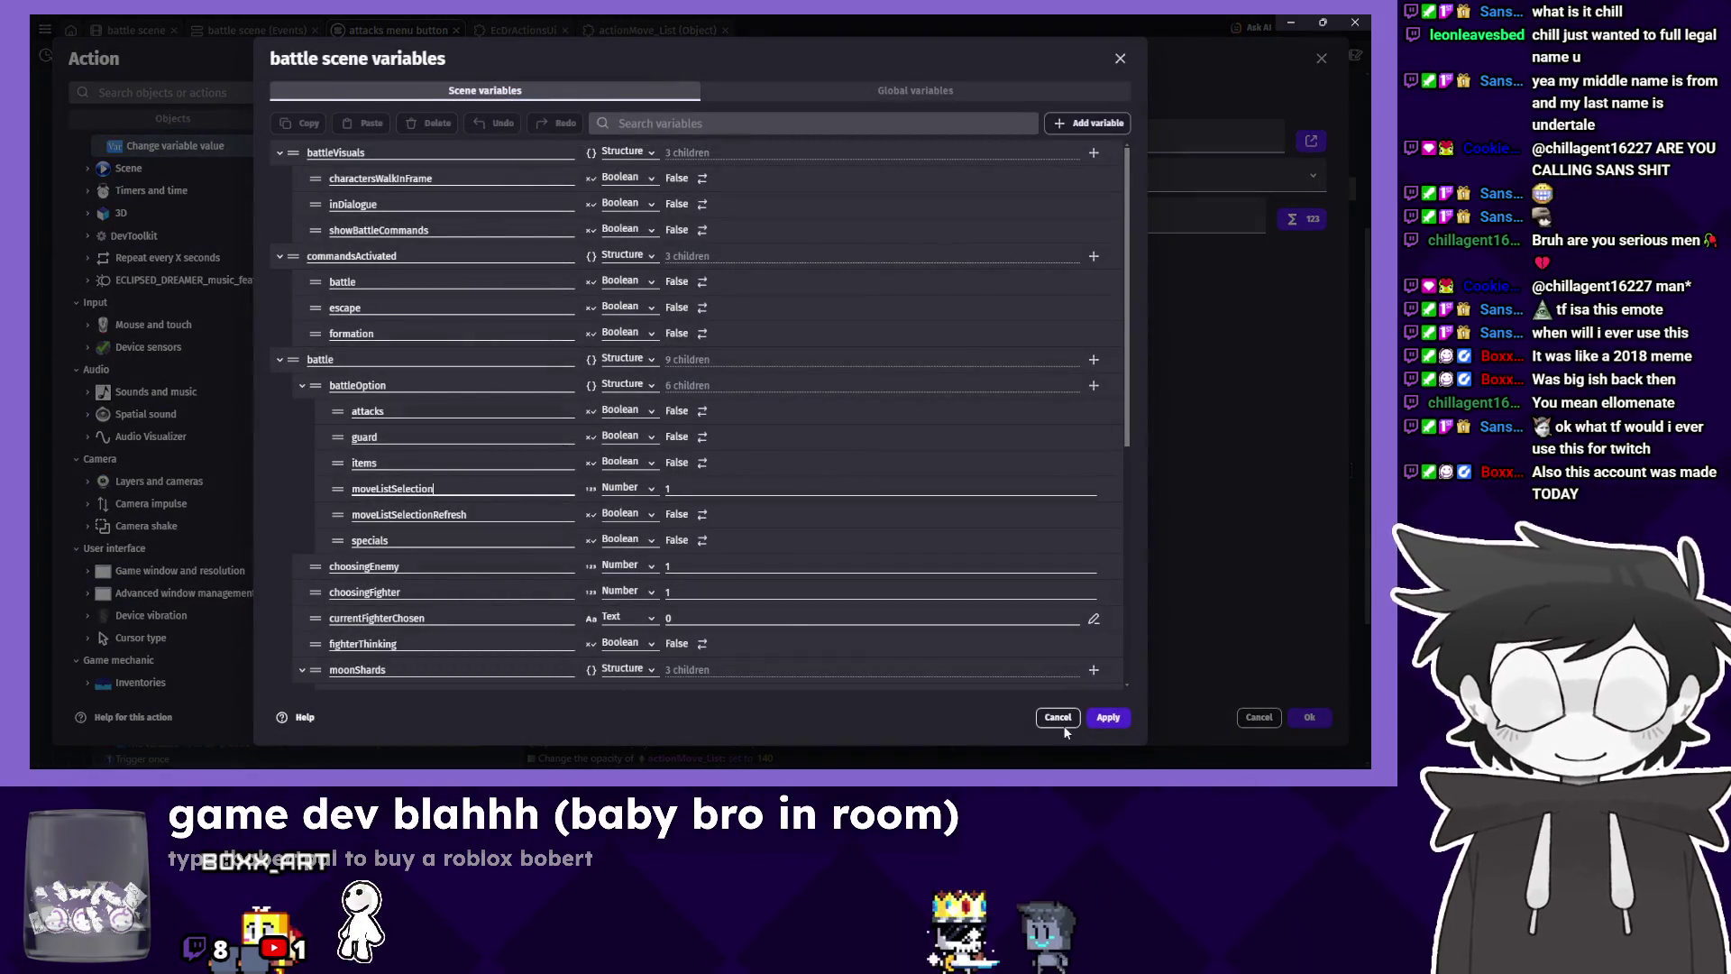
left_click(1058, 716)
key("Escape")
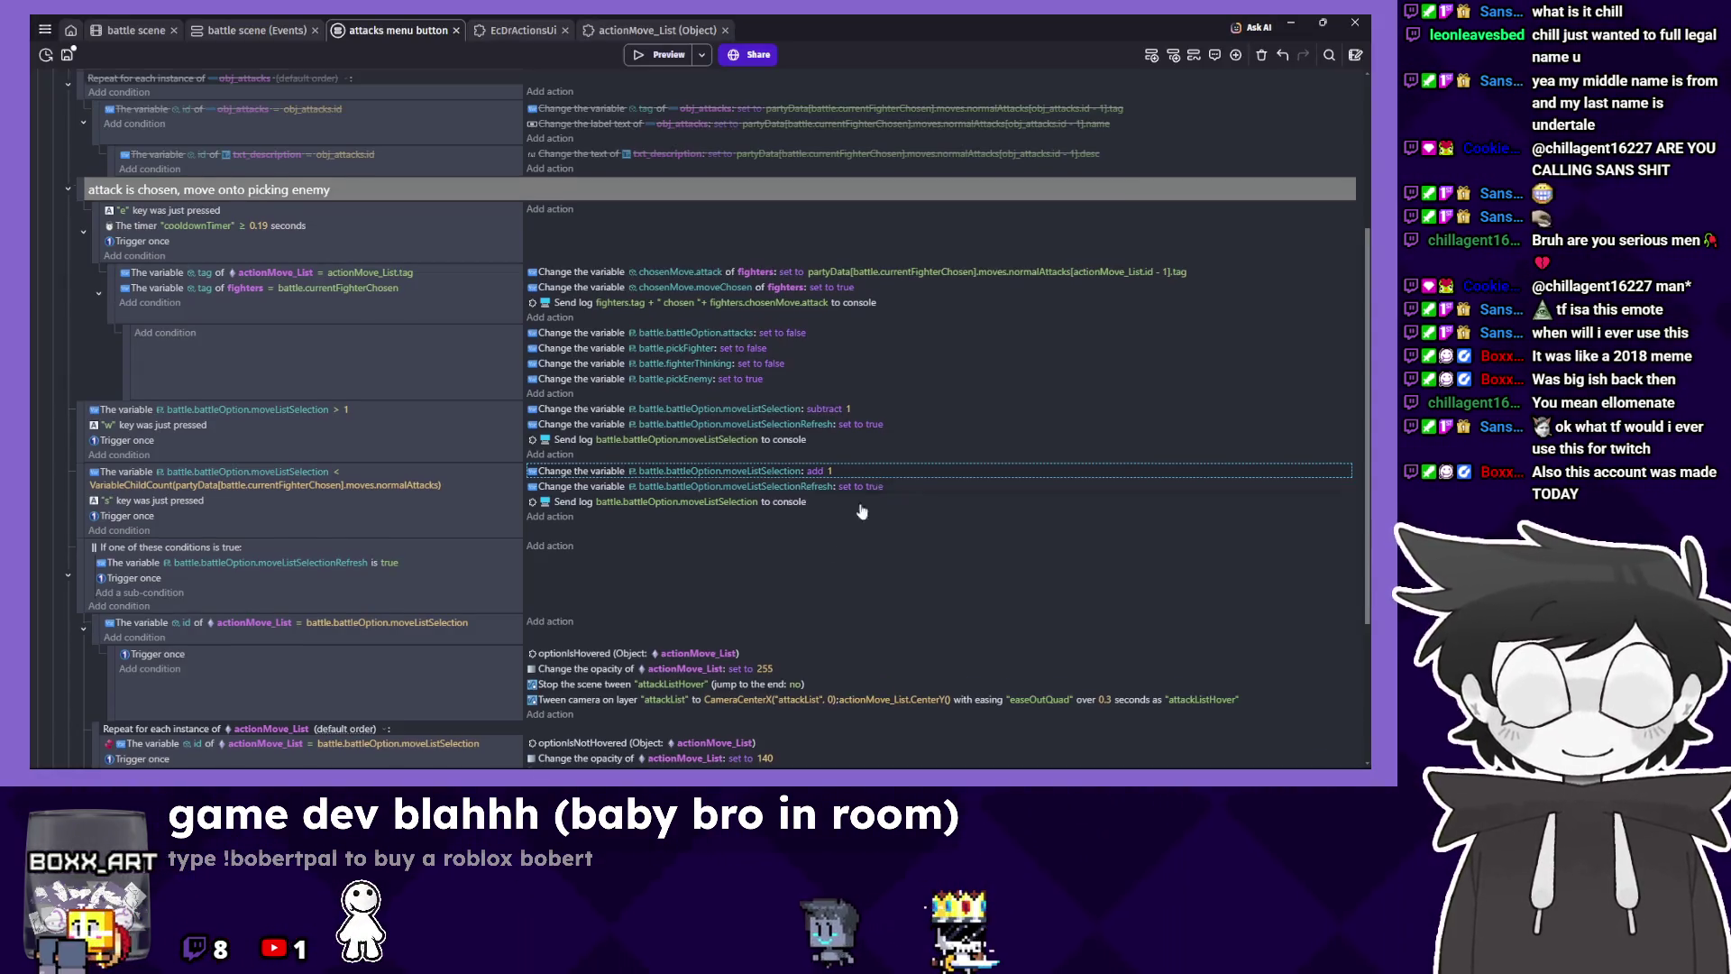
Make the attacks-false action set moveListSelection to 1, then launch a preview.
scroll(861, 511, "down", 3)
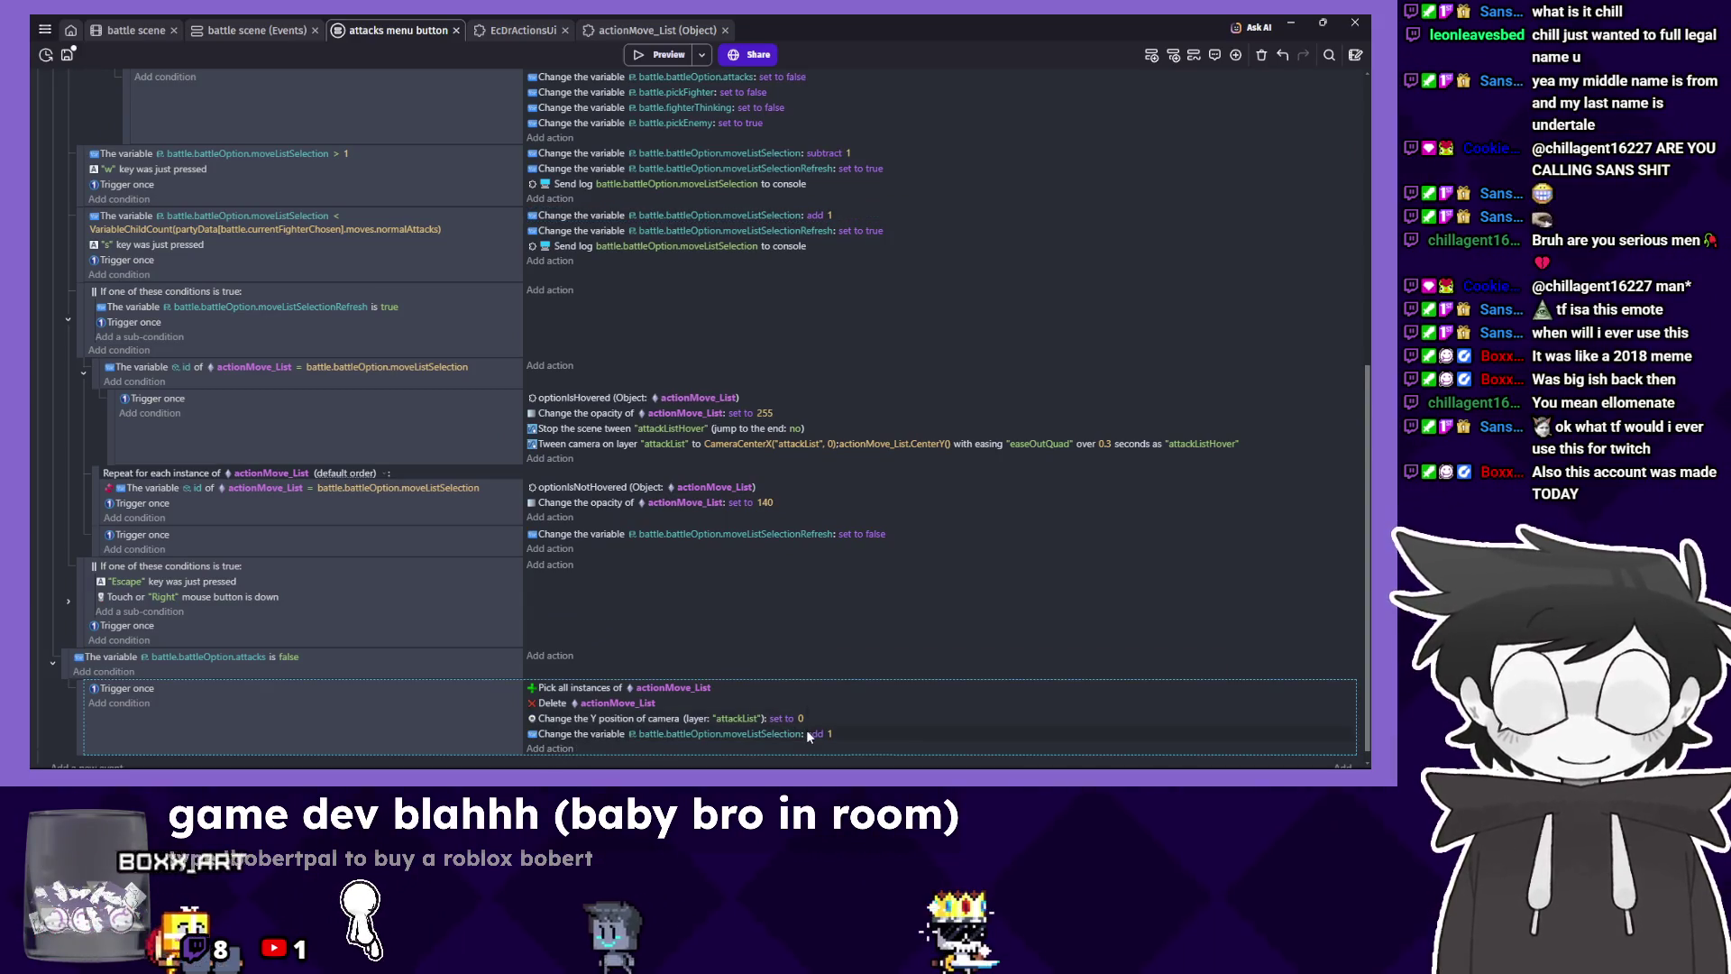
left_click(809, 737)
left_click(825, 705)
left_click(830, 613)
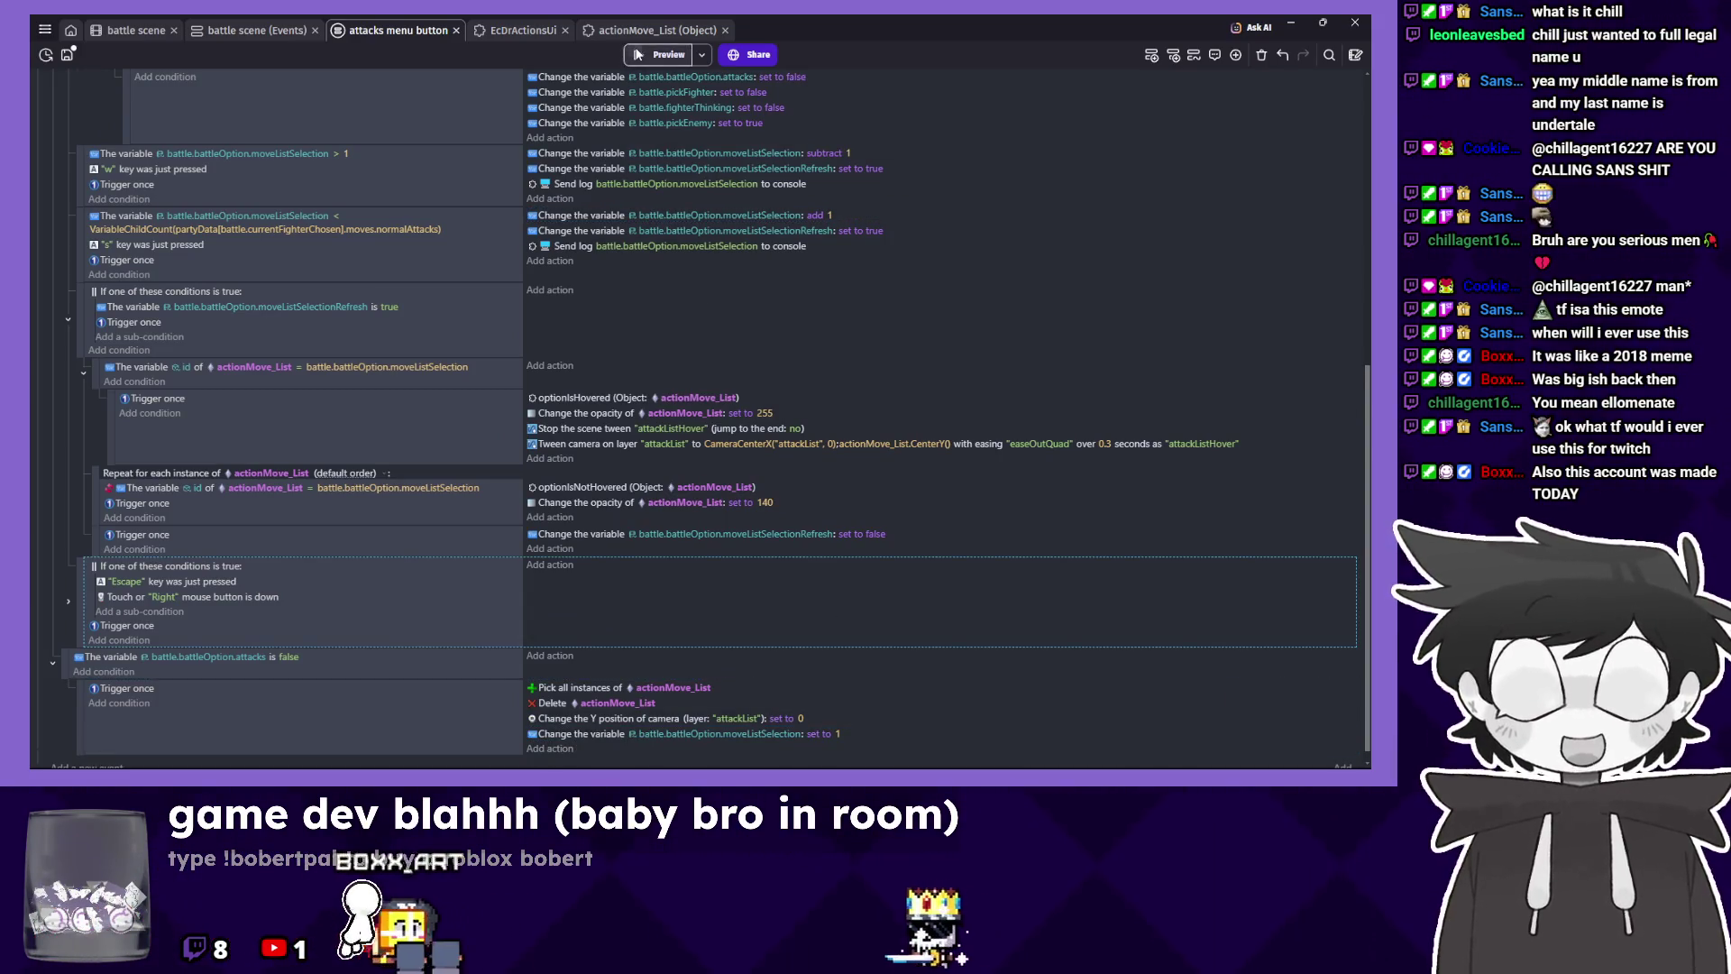
left_click(638, 54)
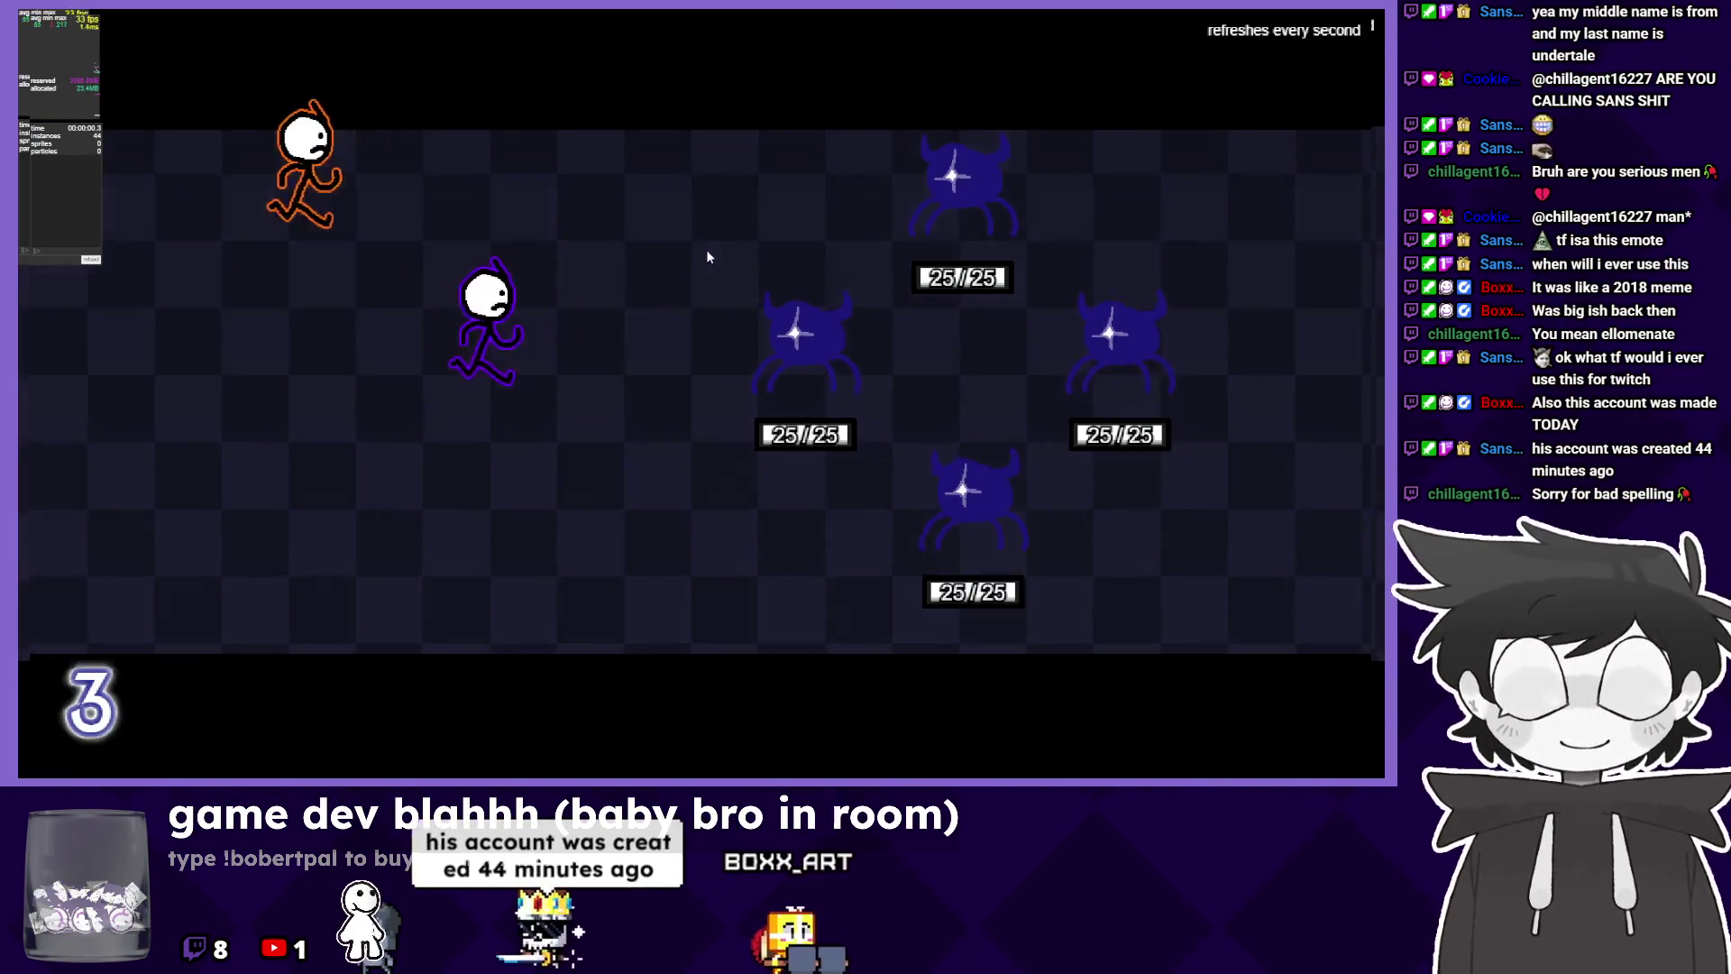
Playtest the battle through Sunday's Bag Swing and Randy's lists, confirming Cymbal Roll.
left_click(332, 65)
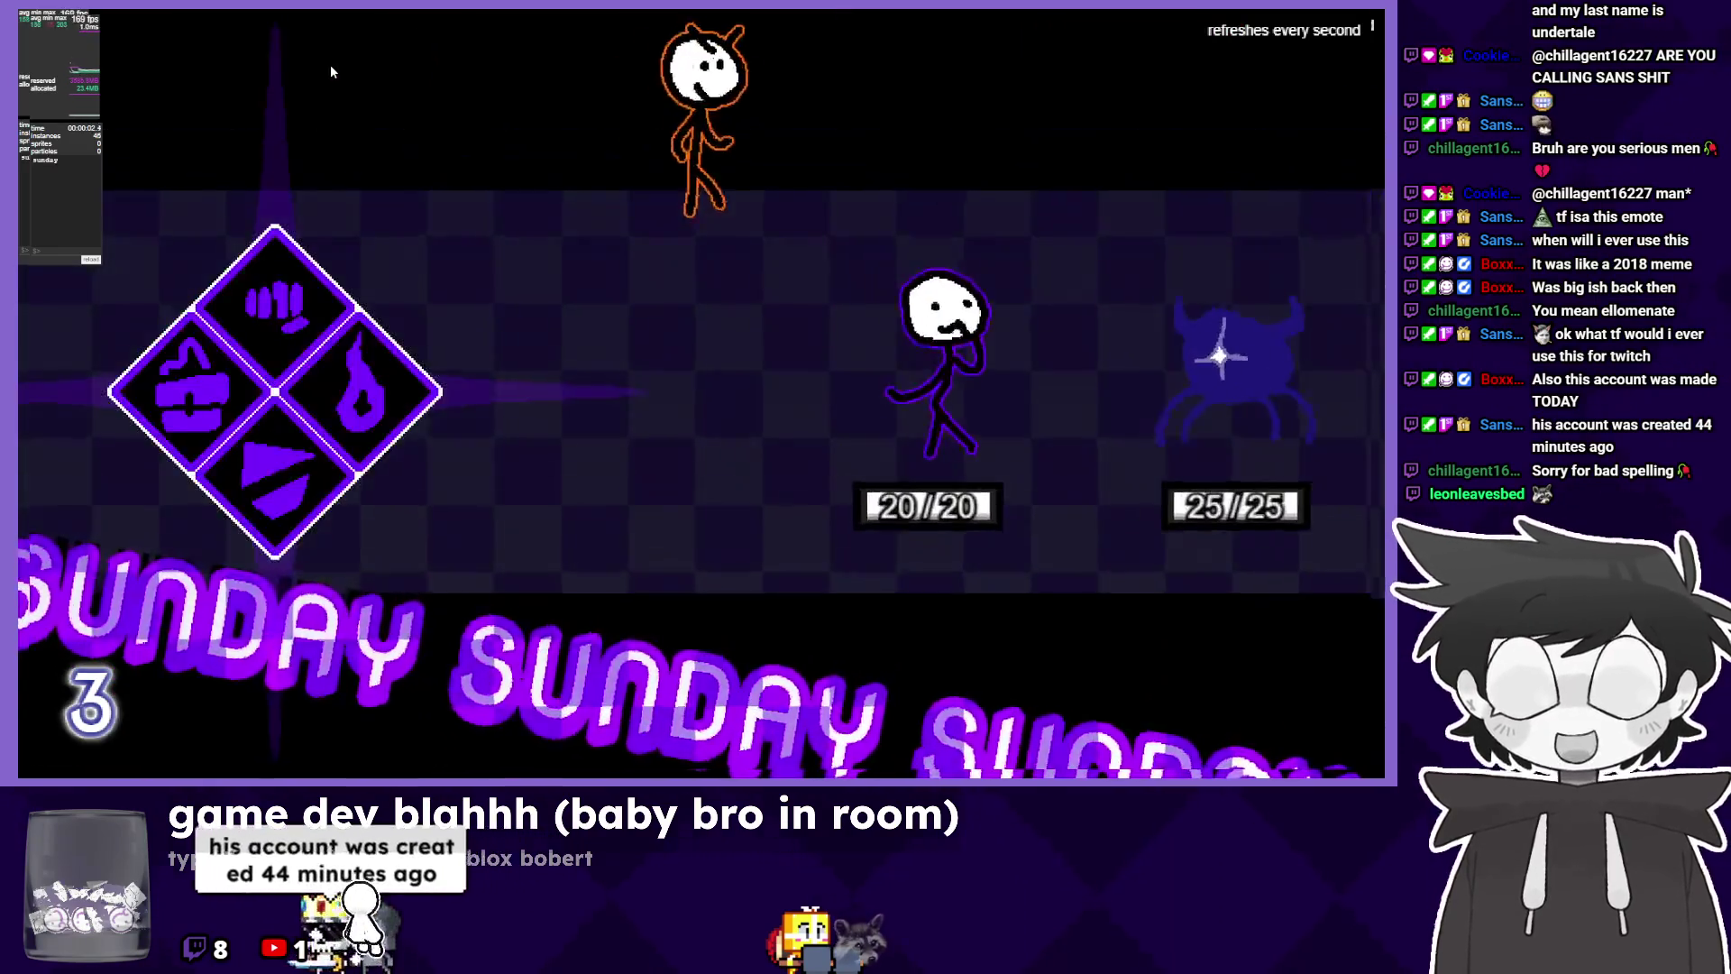
key("Up")
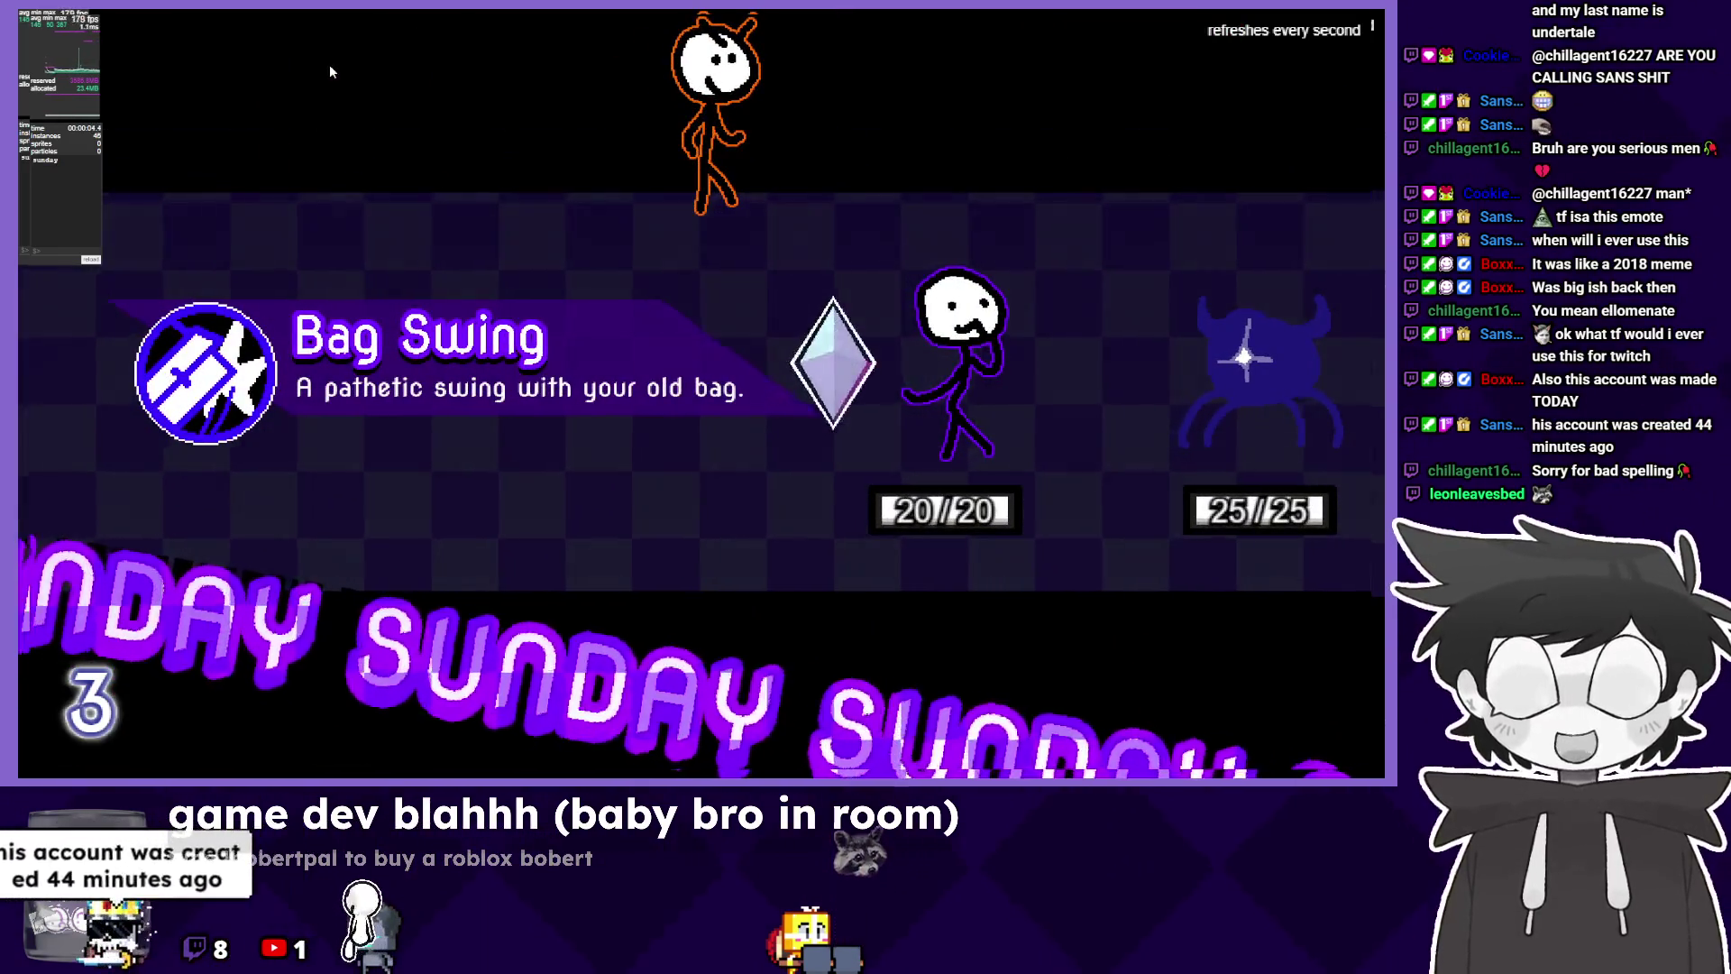
key("Up")
key("Escape")
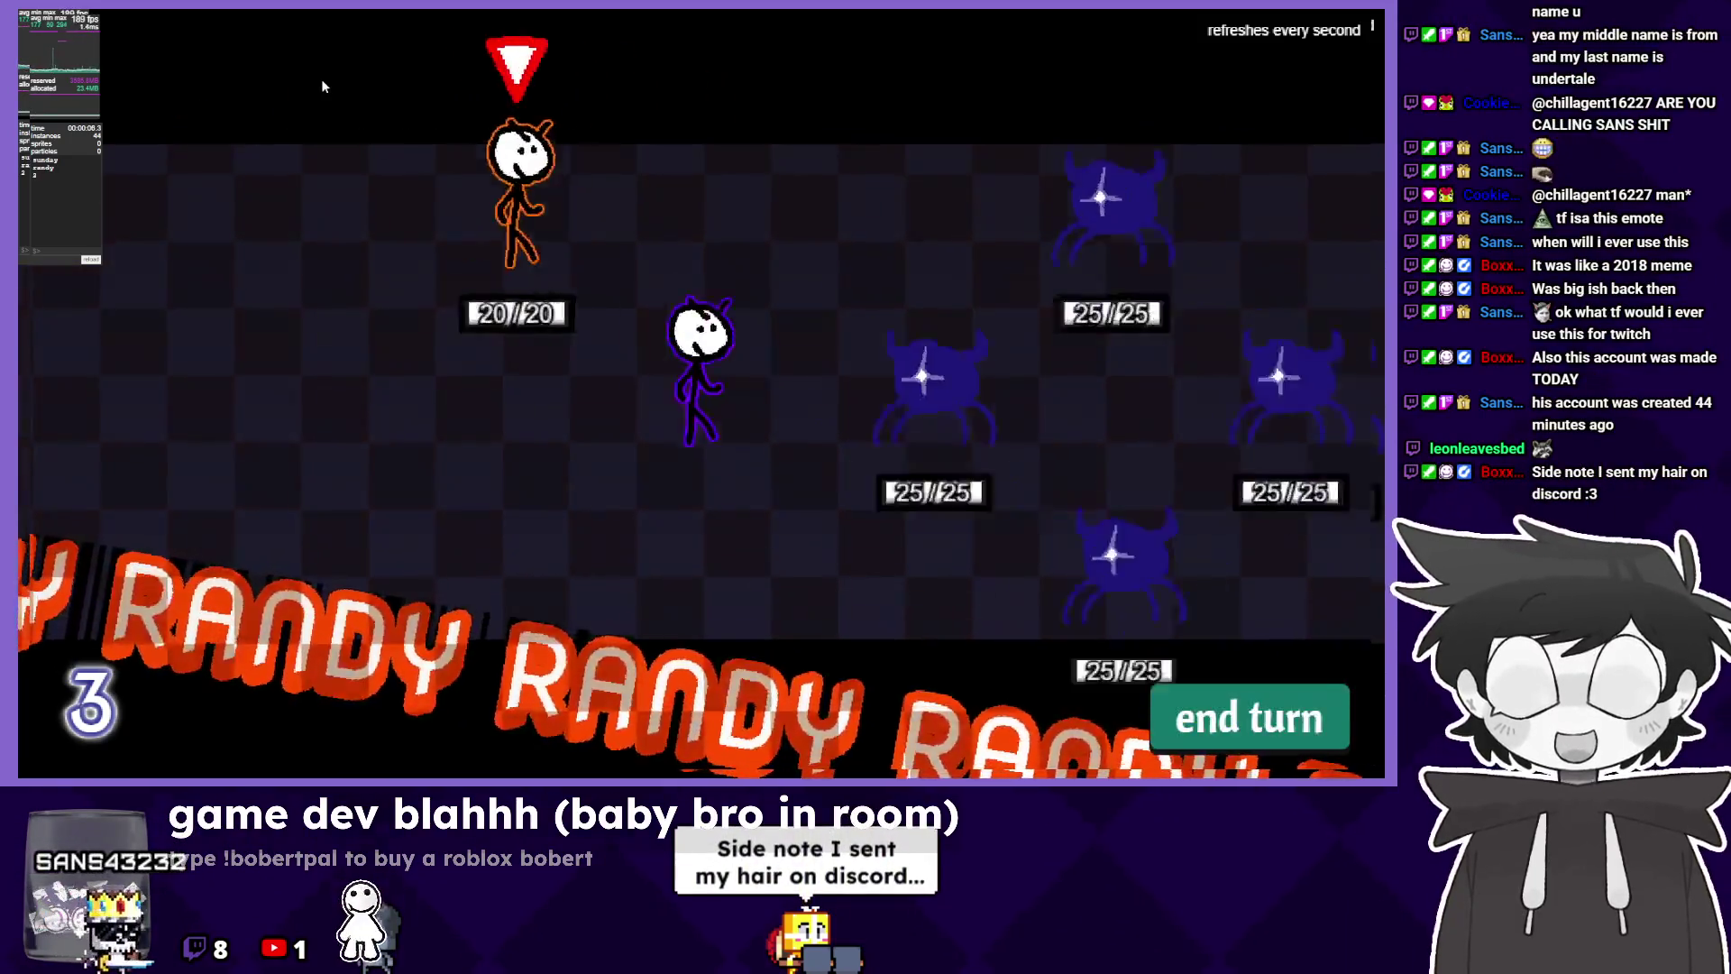
key("Tab")
key("Up")
key("Escape")
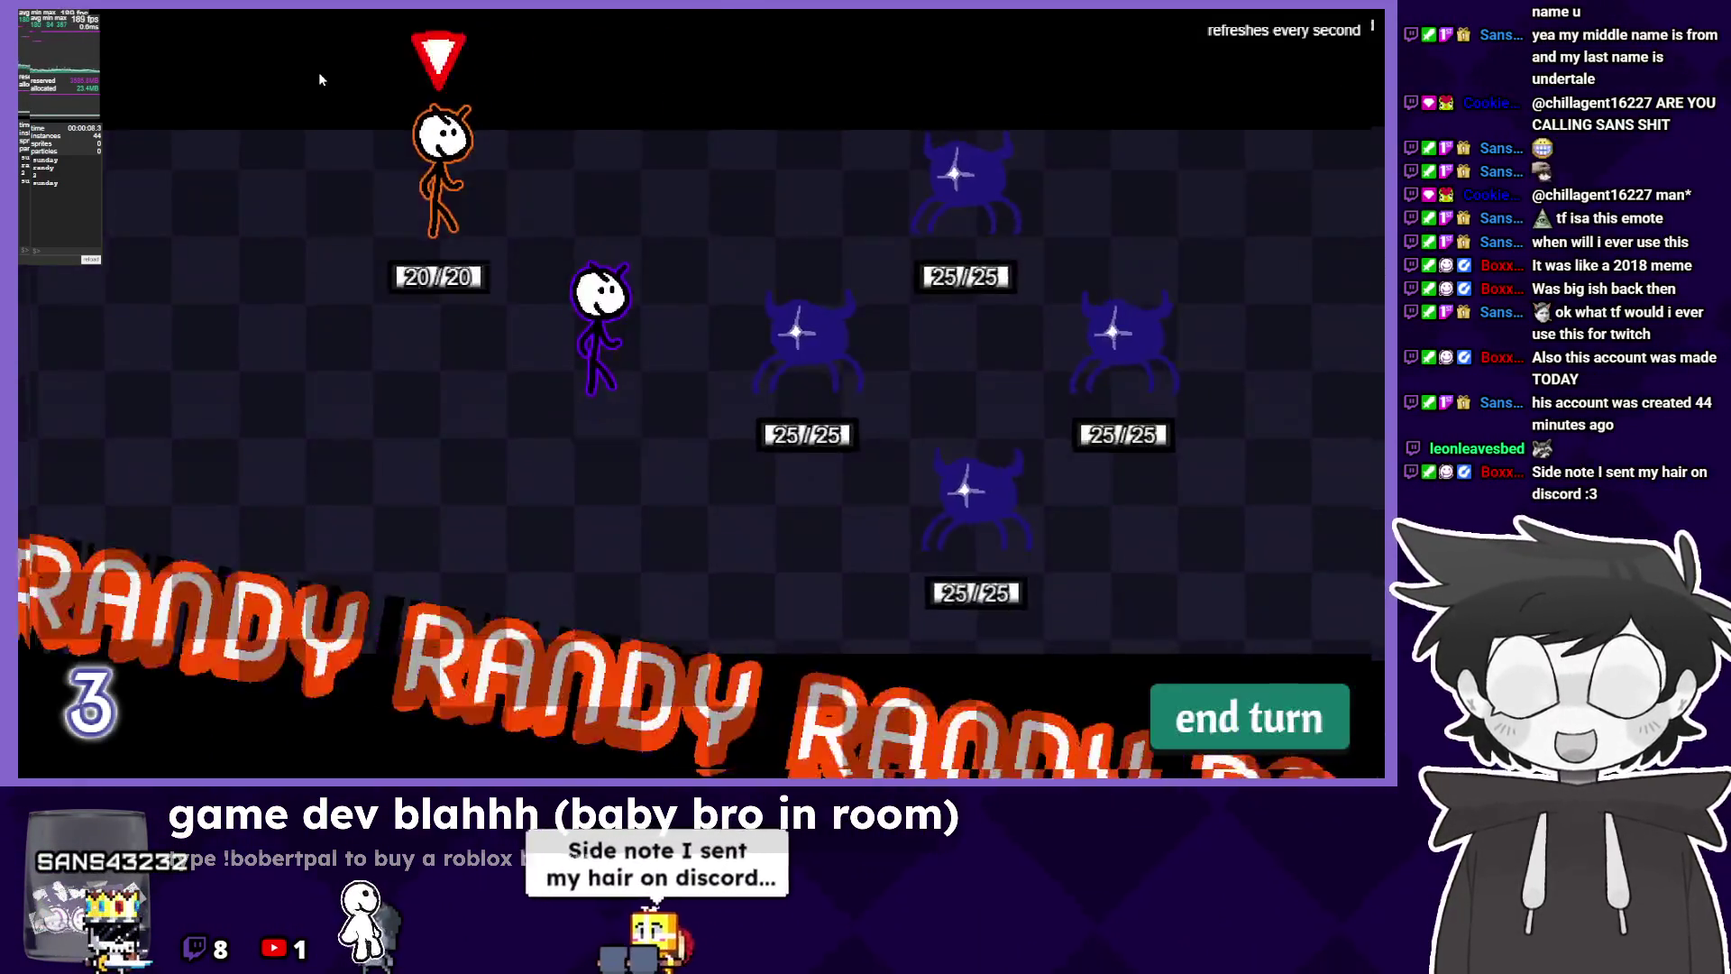
key("Up")
key("Down")
key("w")
key("Return")
key("alt+Tab")
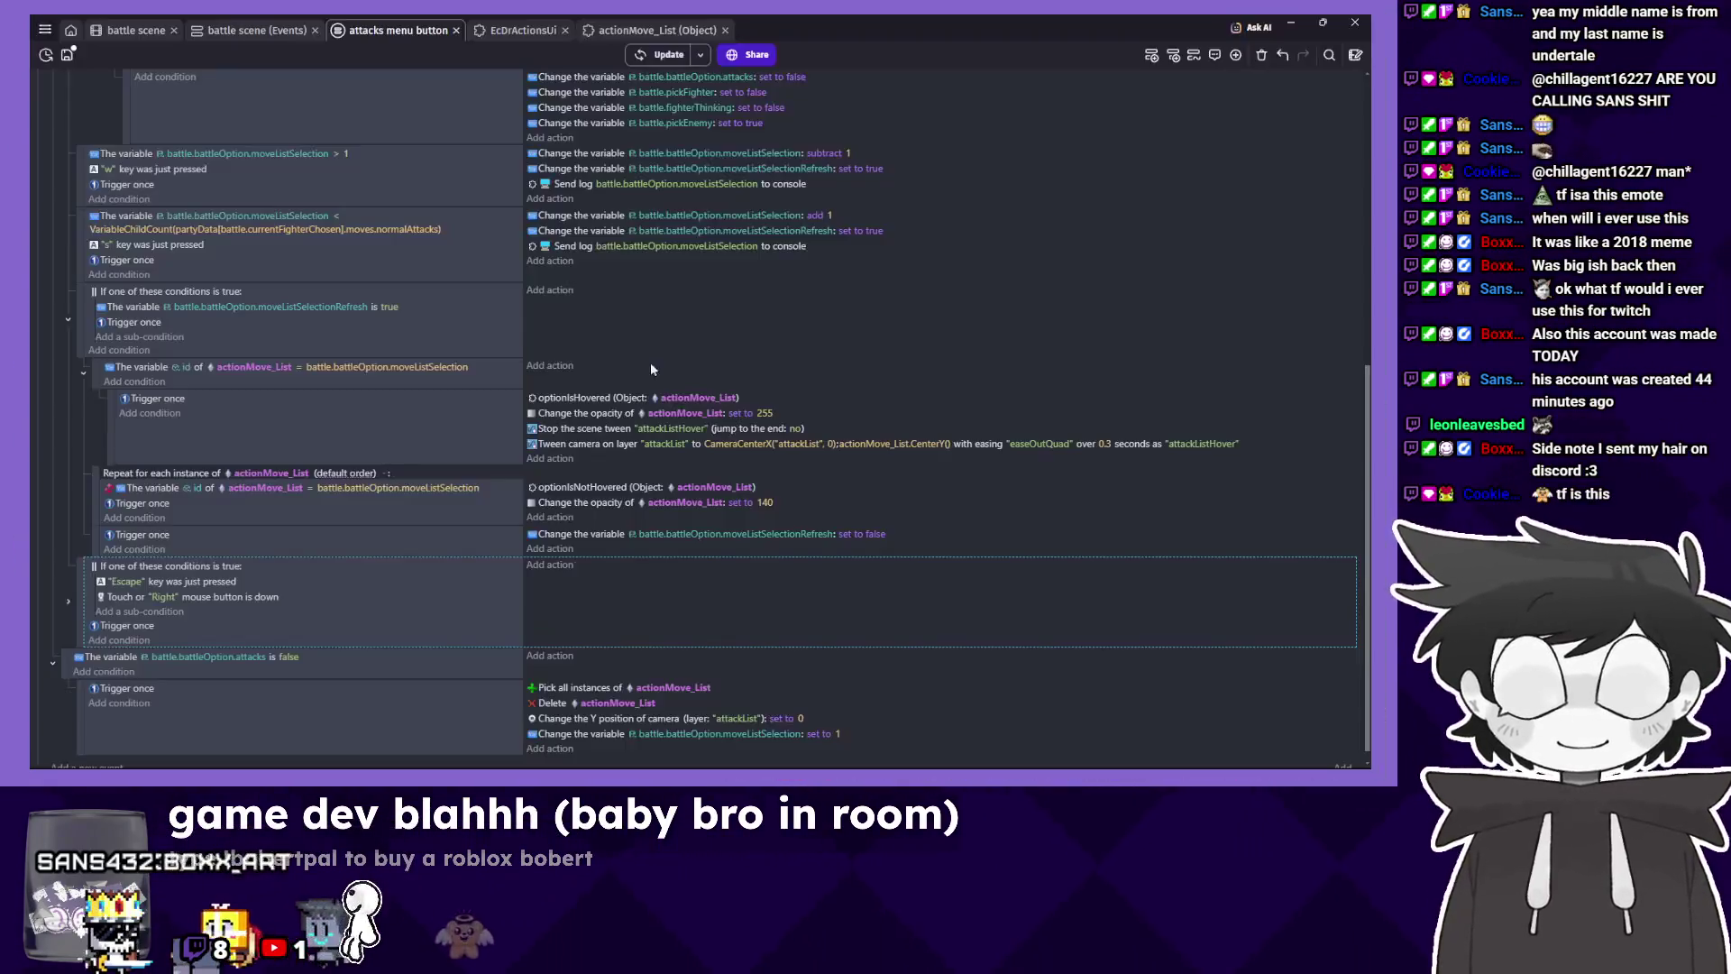
Switch the Tween camera action's easing from easeOutQuad to easeOutExpo and launch a preview.
scroll(955, 595, "down", 1)
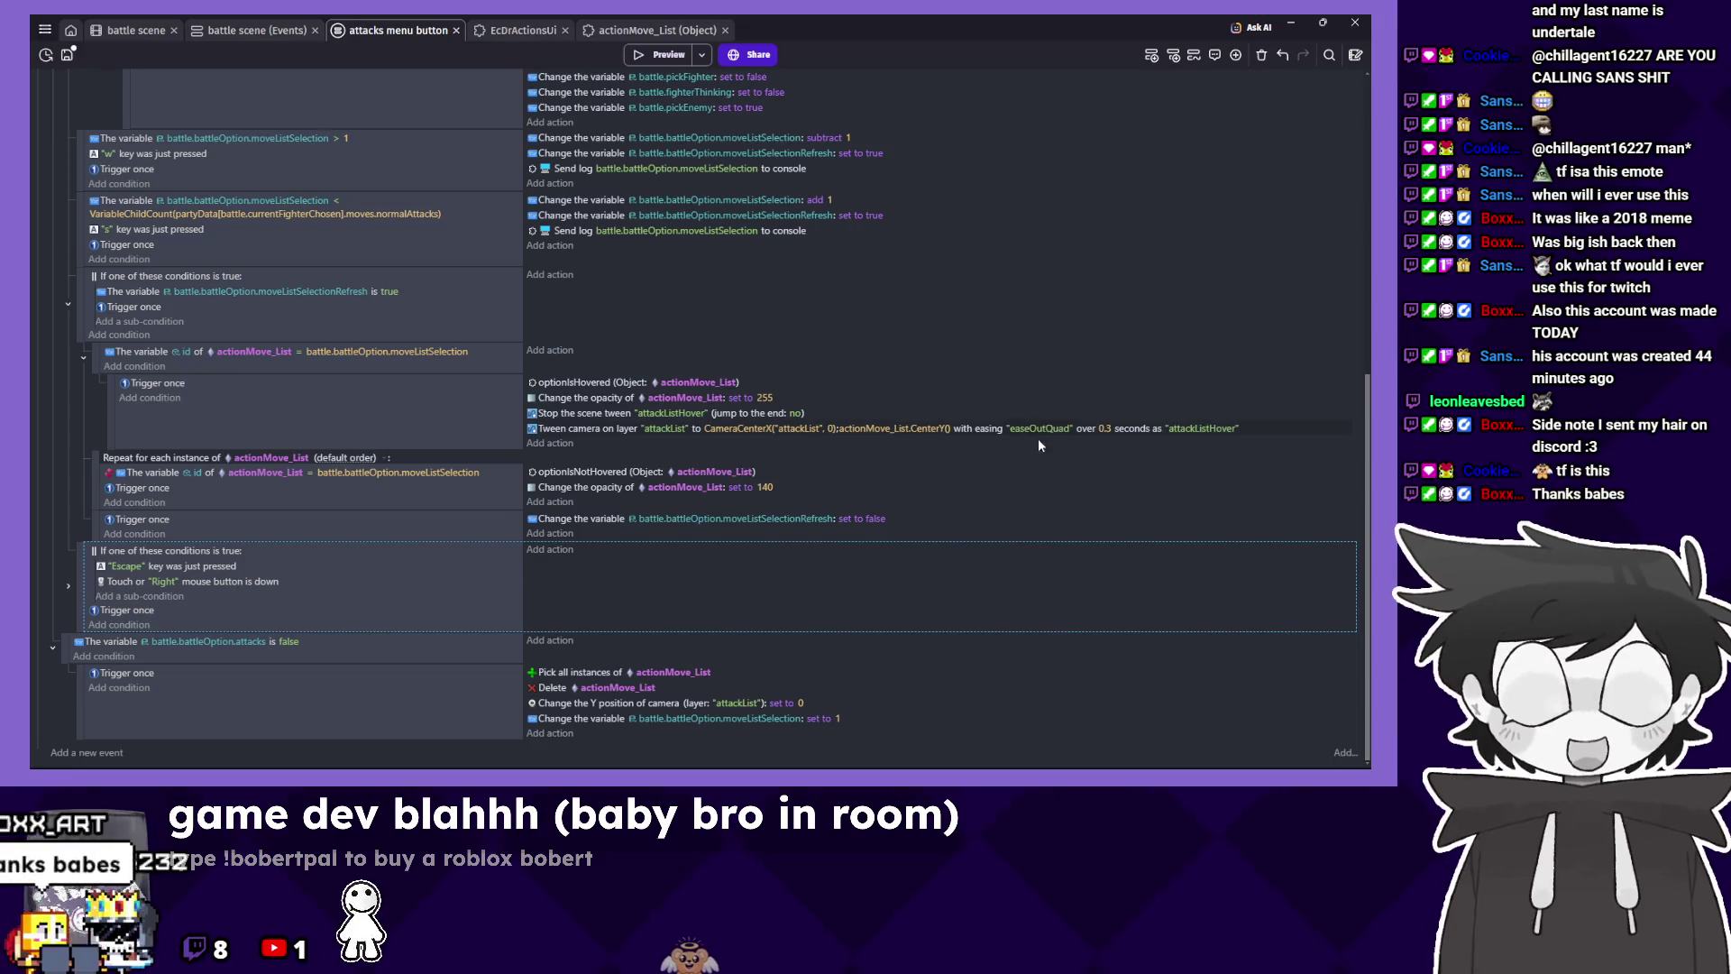
left_click(1039, 428)
left_click(1055, 461)
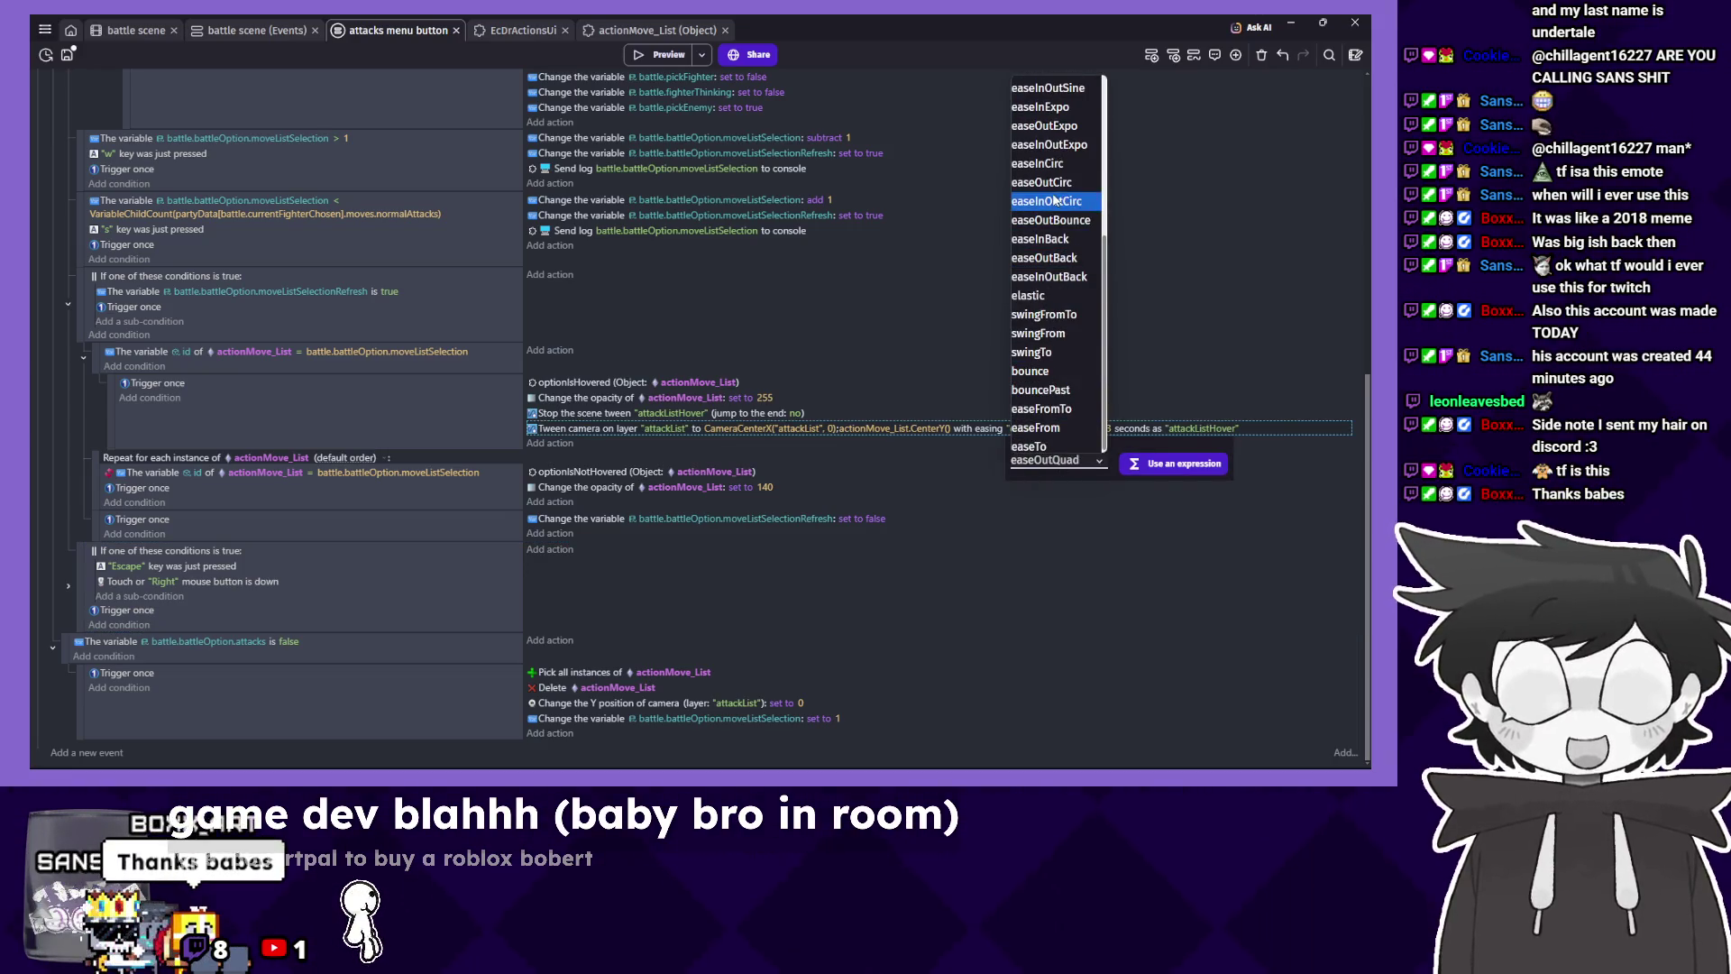
left_click(1057, 130)
left_click(653, 56)
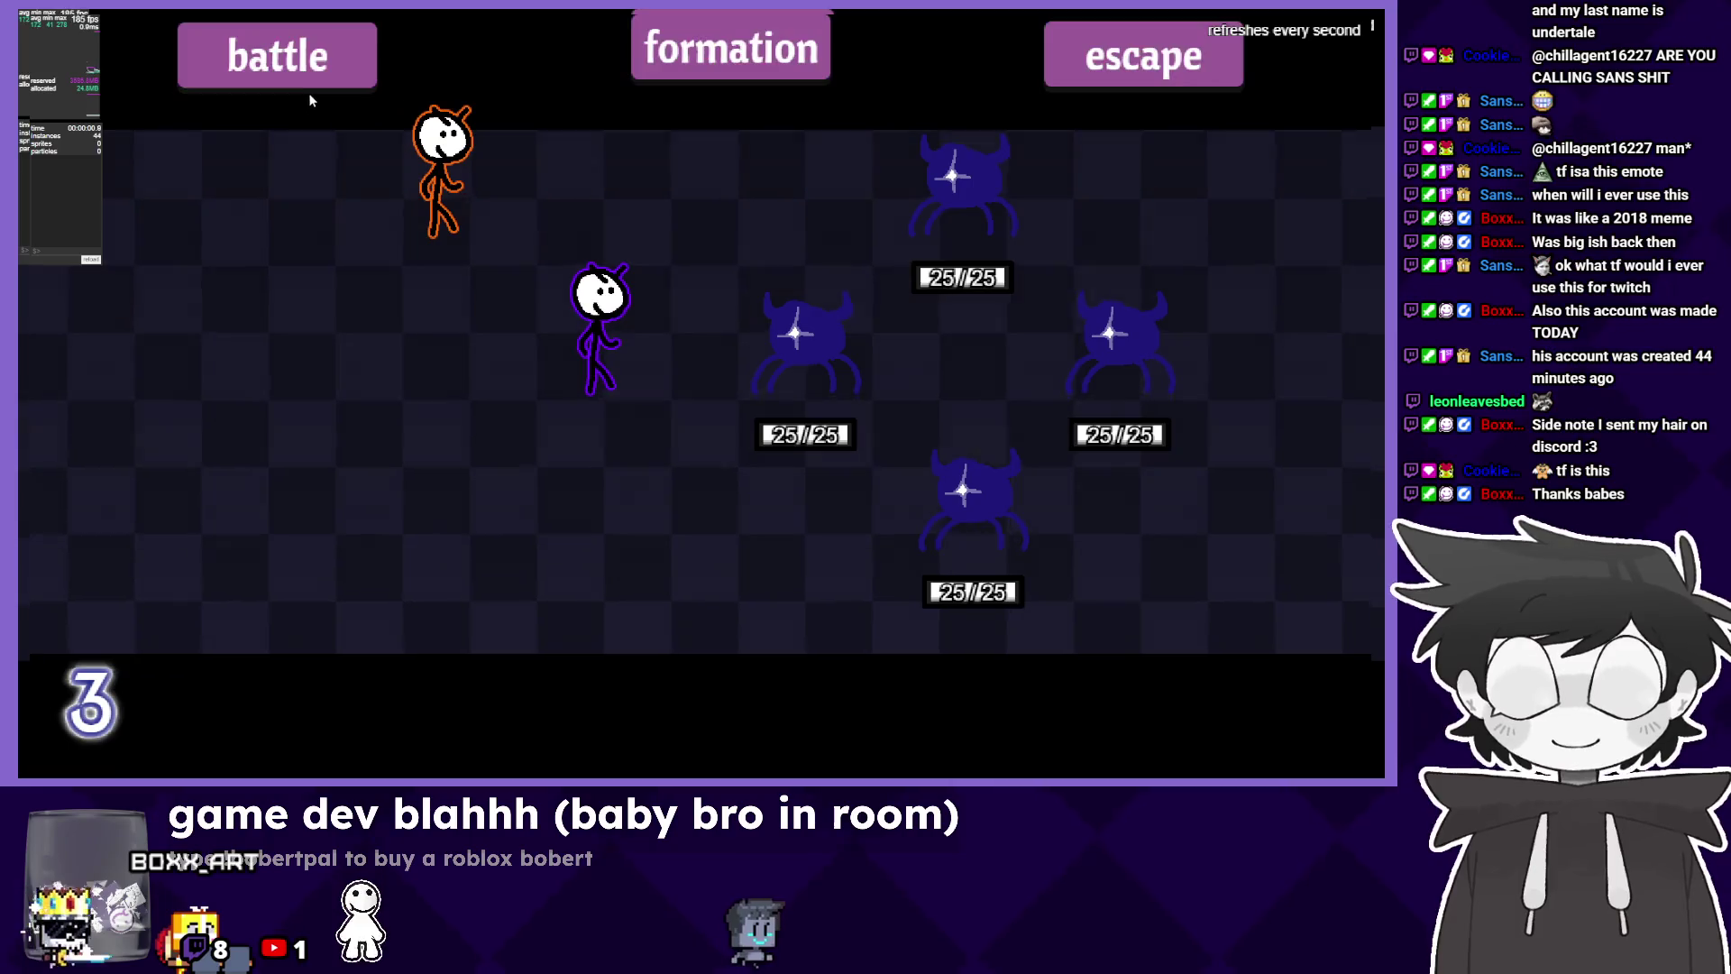
Playtest easeOutExpo by cycling Randy's skills between Cymbal Roll and poop, then reopen the easing list.
left_click(309, 76)
key("Up")
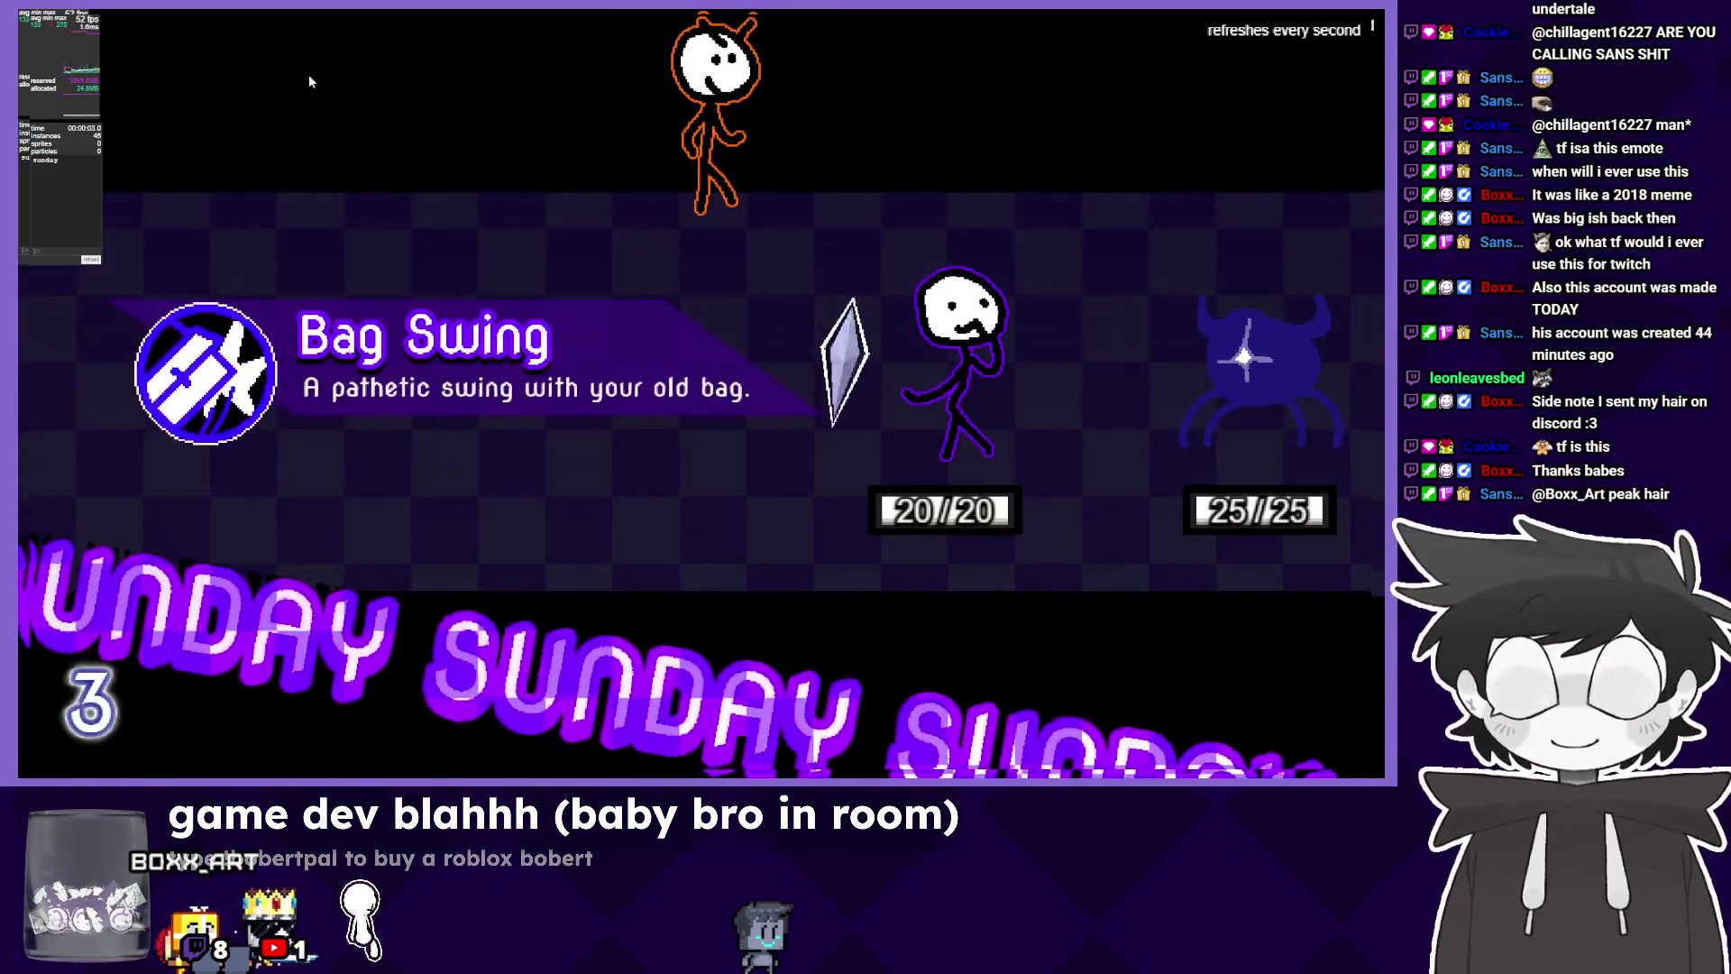
key("Right")
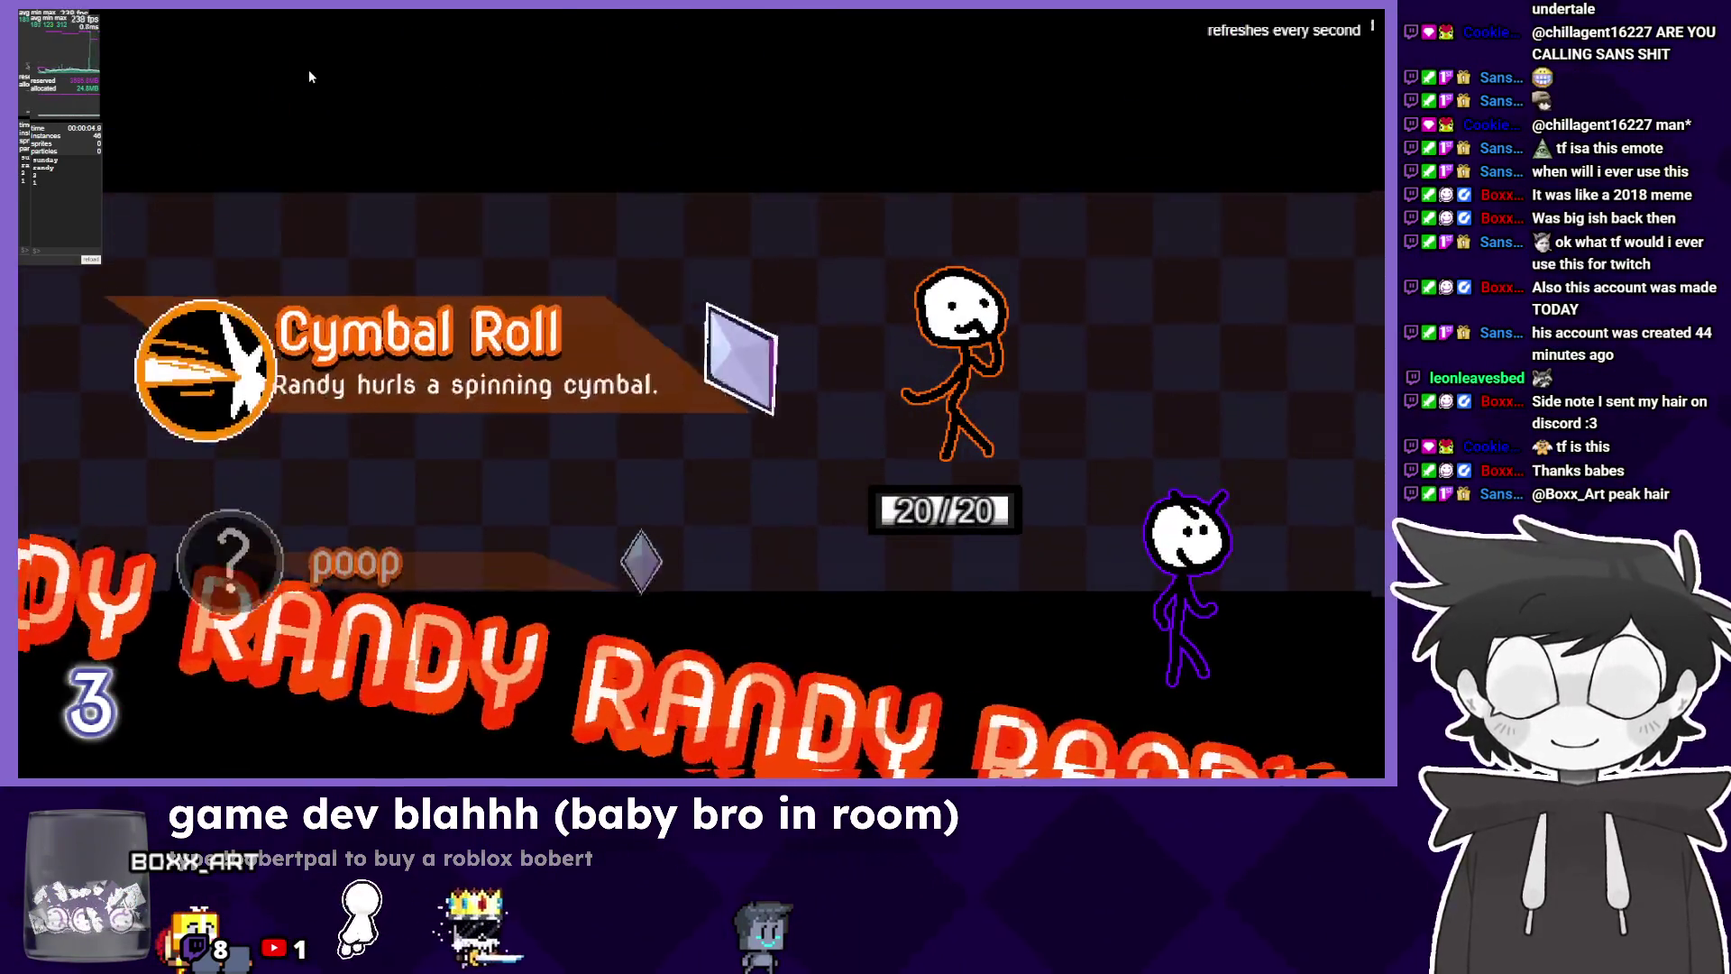
key("Up")
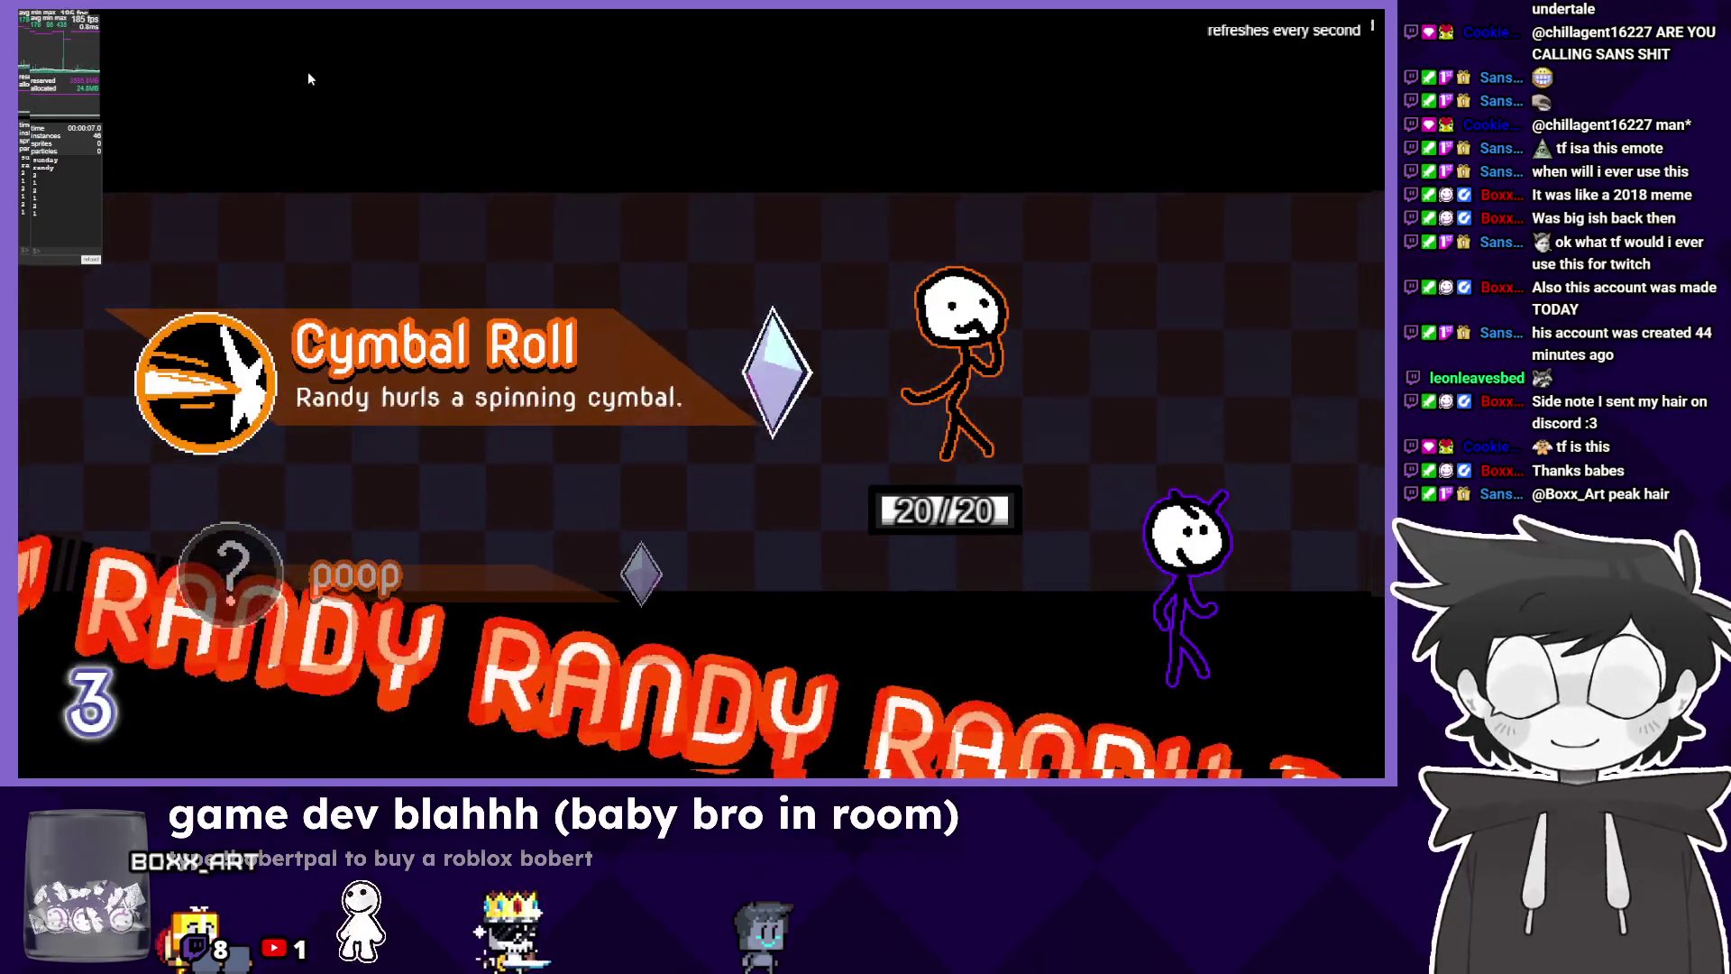
key("Down")
key("Up")
key("Down")
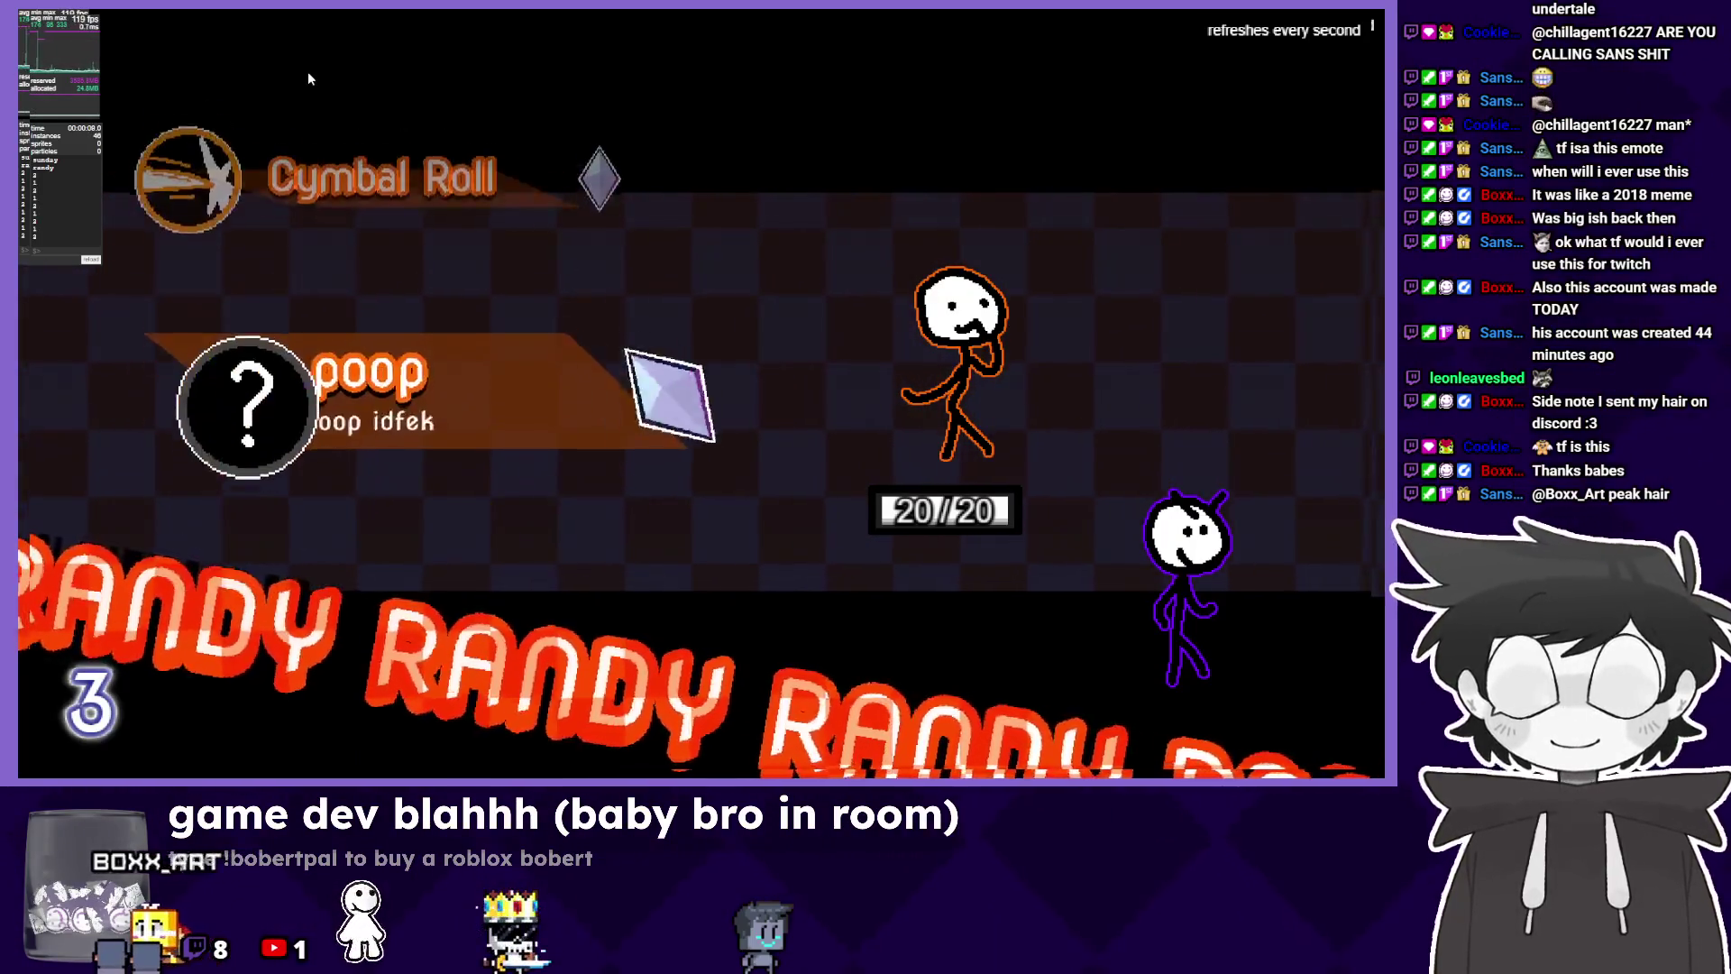
key("Up")
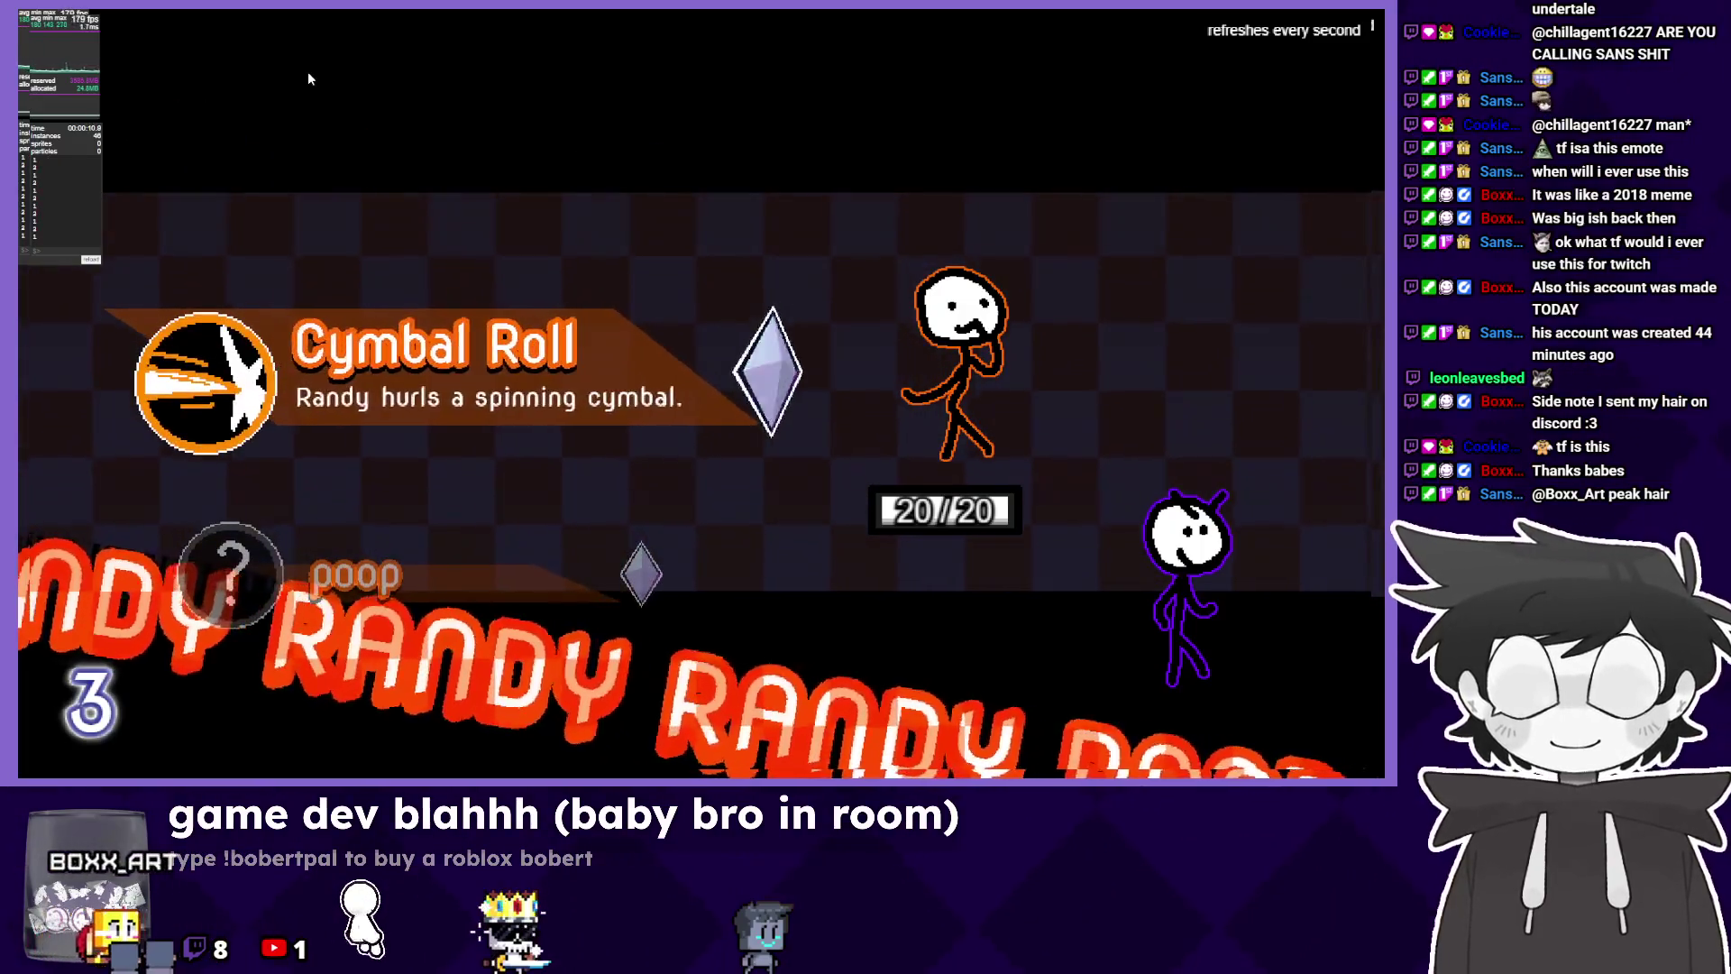
key("alt+Tab")
left_click(1050, 460)
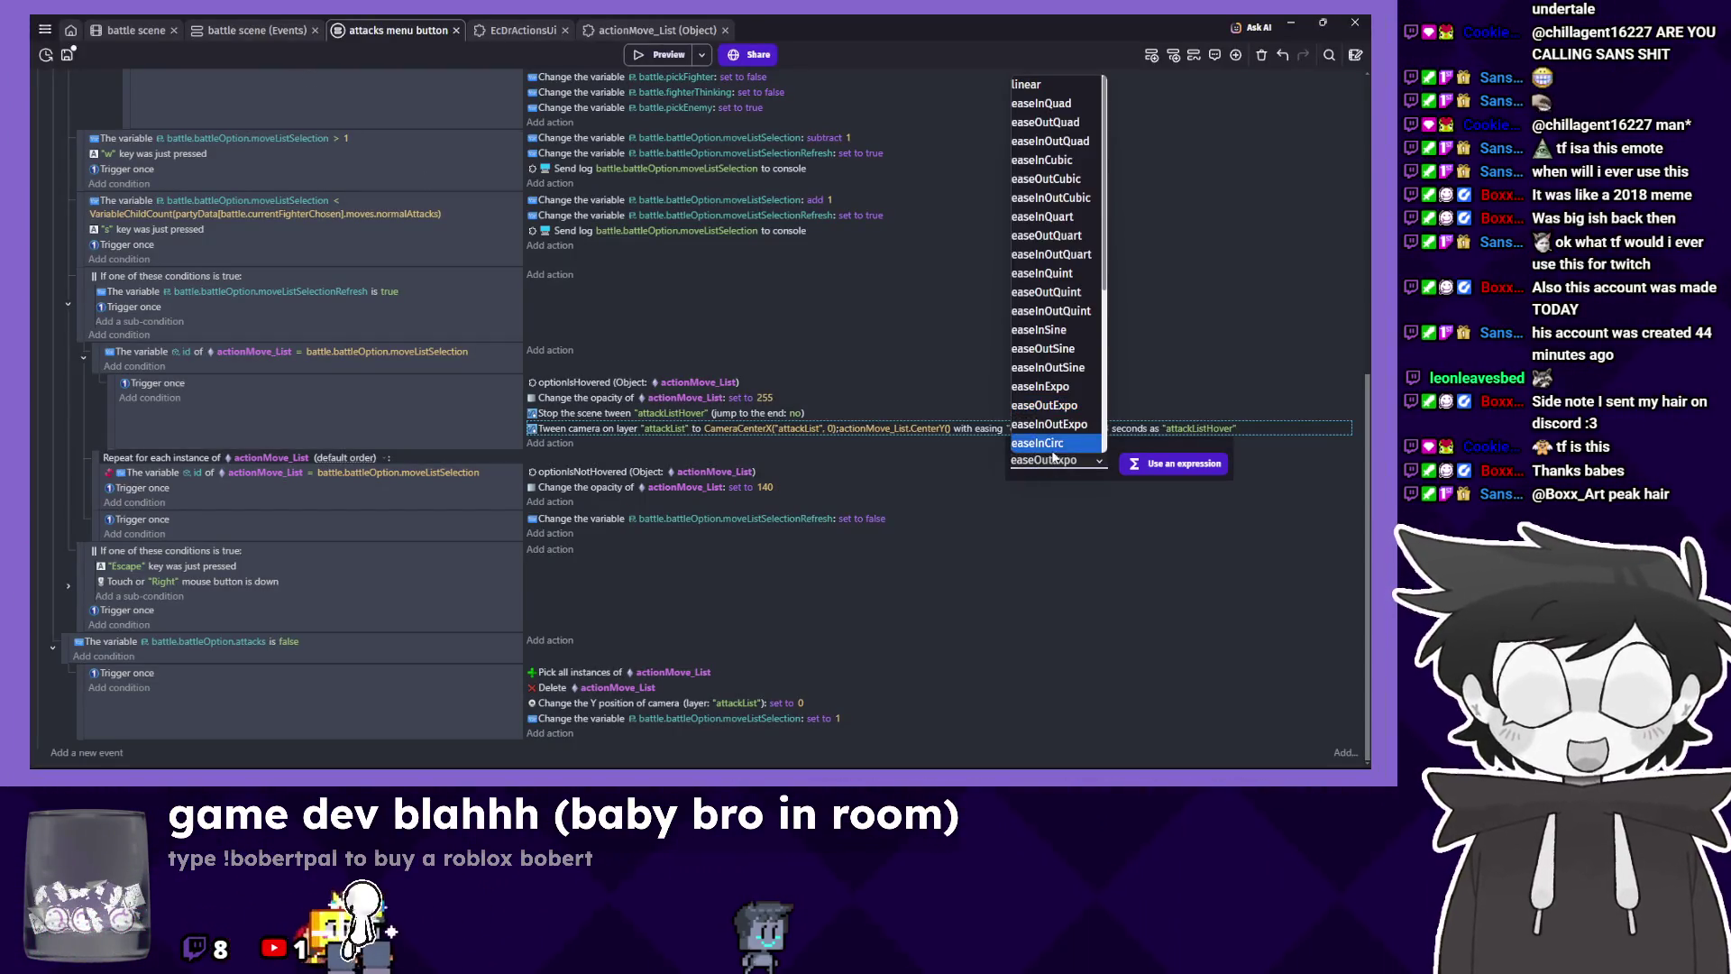
scroll(1082, 406, "down", 2)
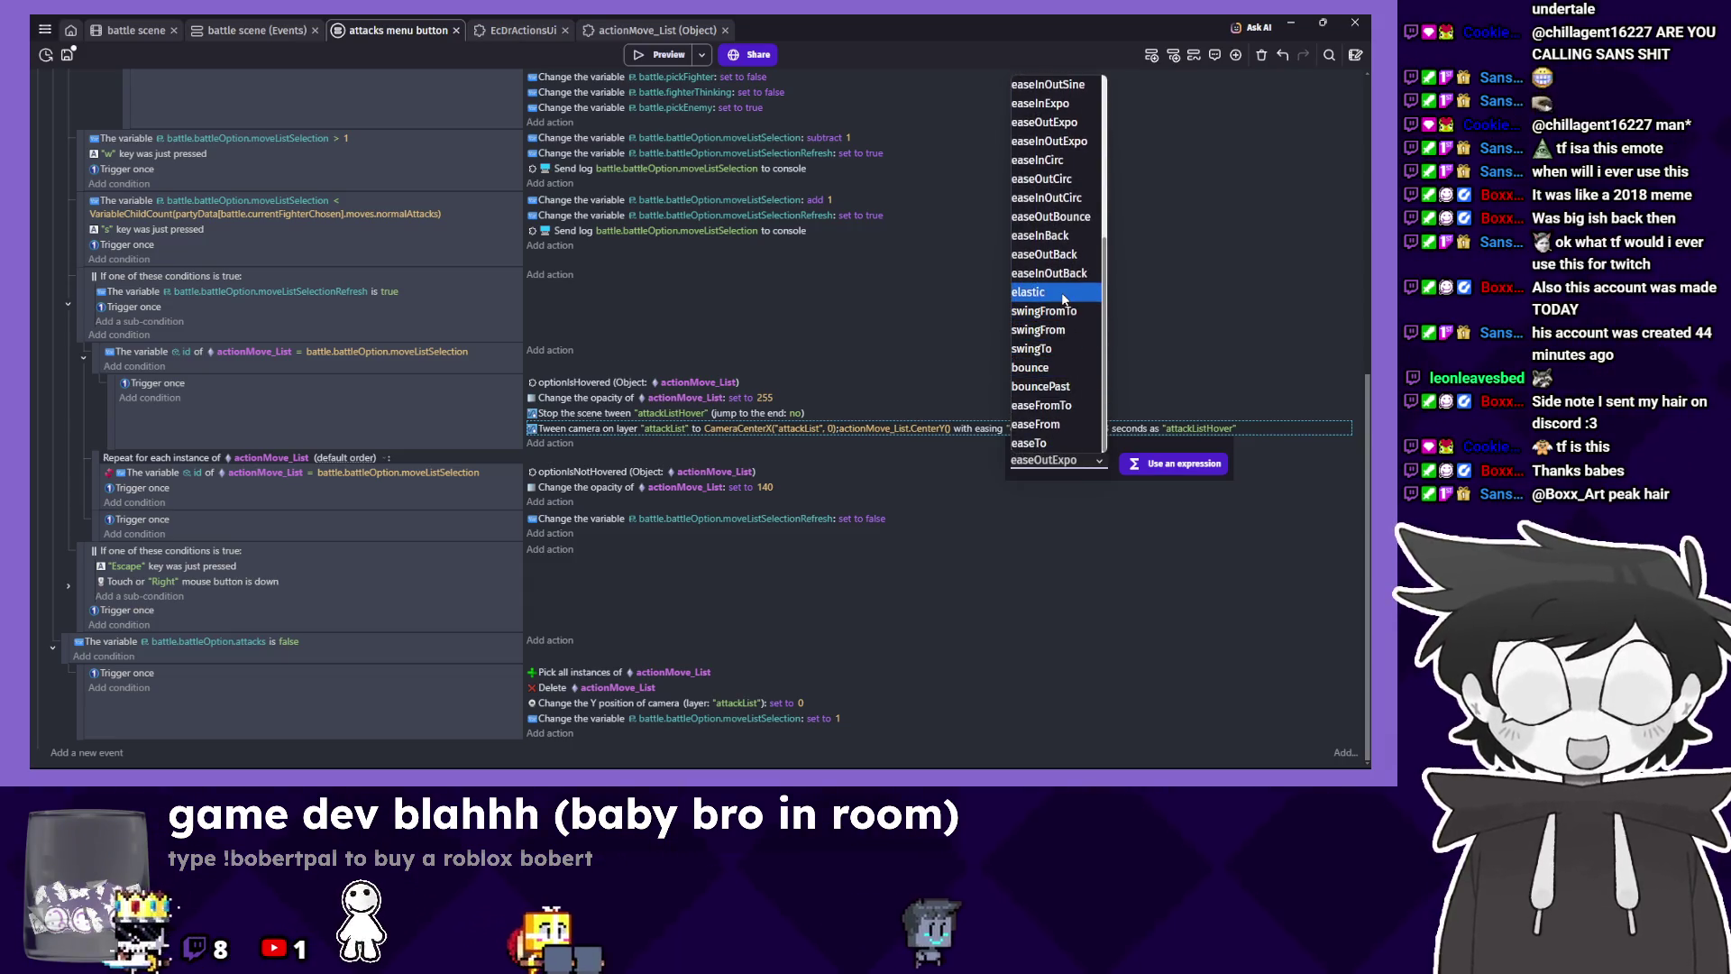
Set the camera tween to bounce easing with 0.4 second duration and preview it.
left_click(1046, 367)
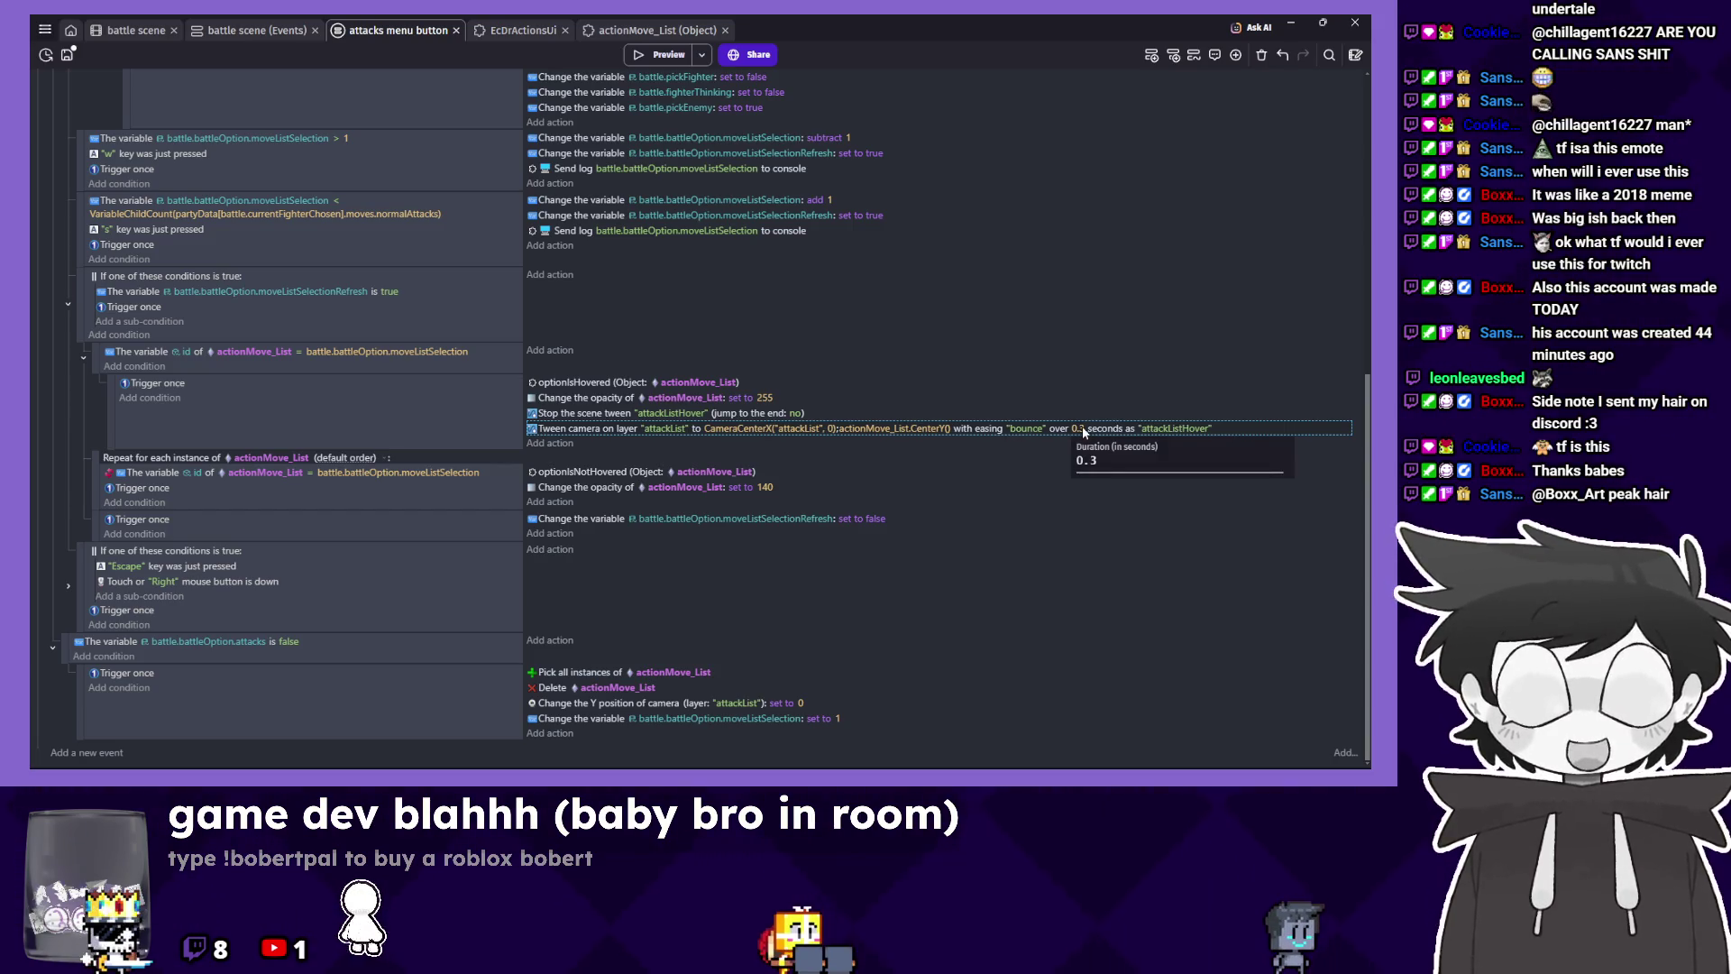
key("BackSpace")
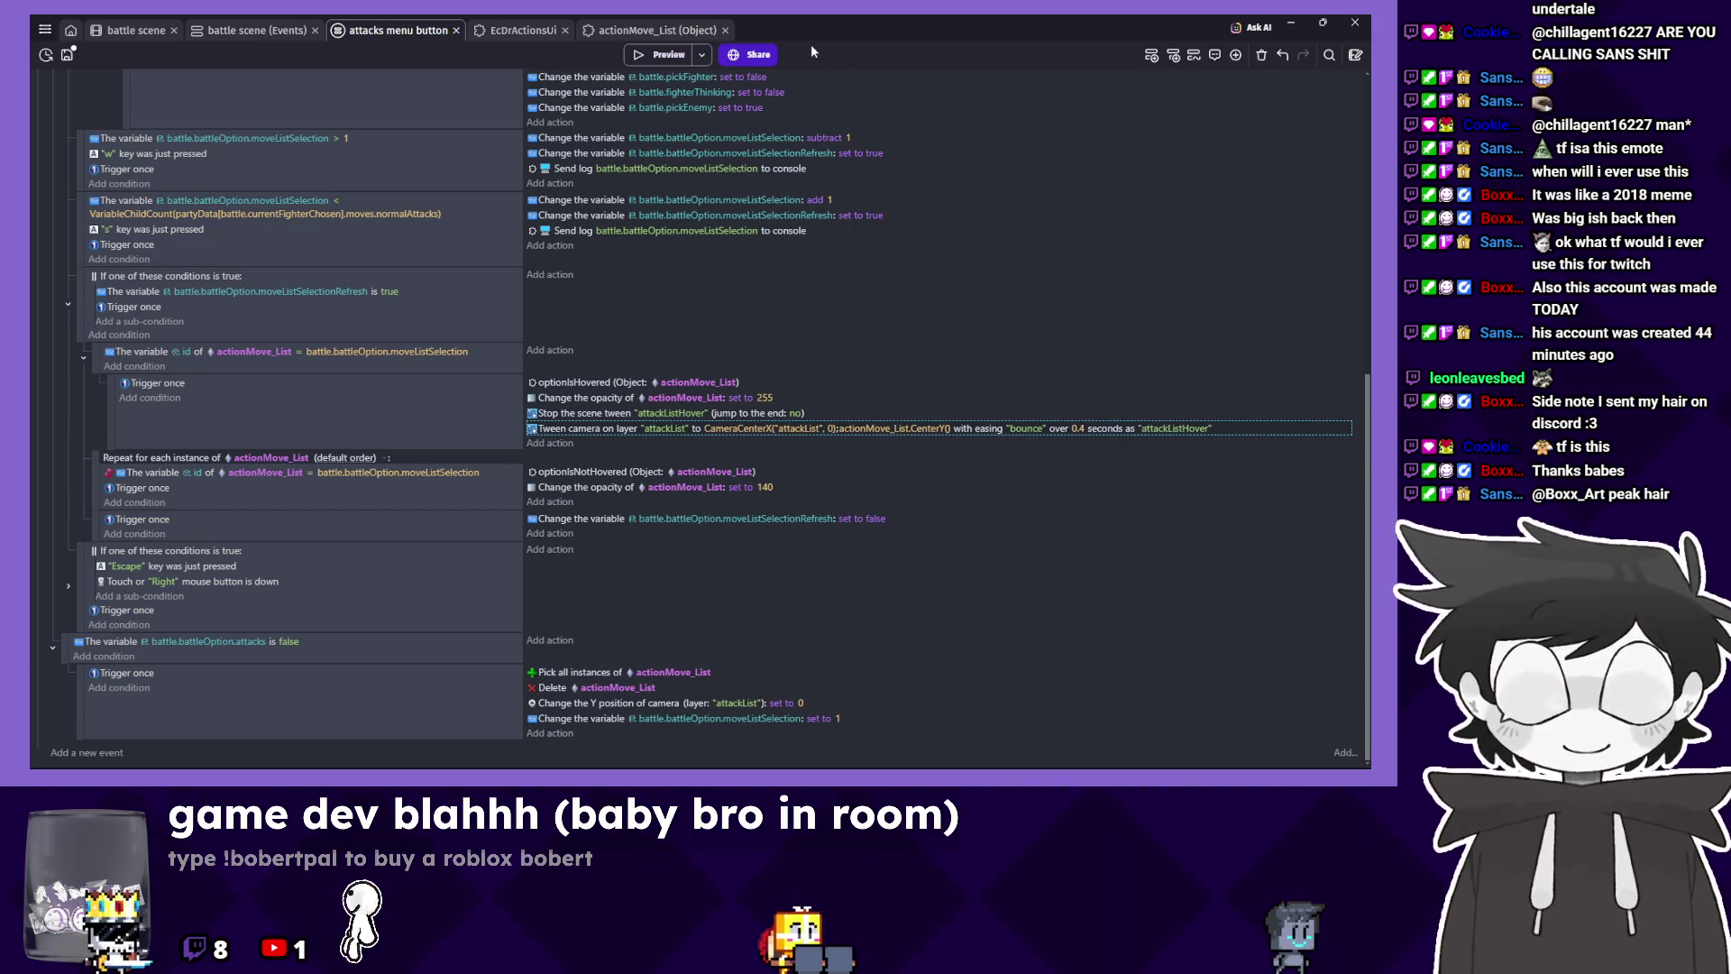
left_click(649, 54)
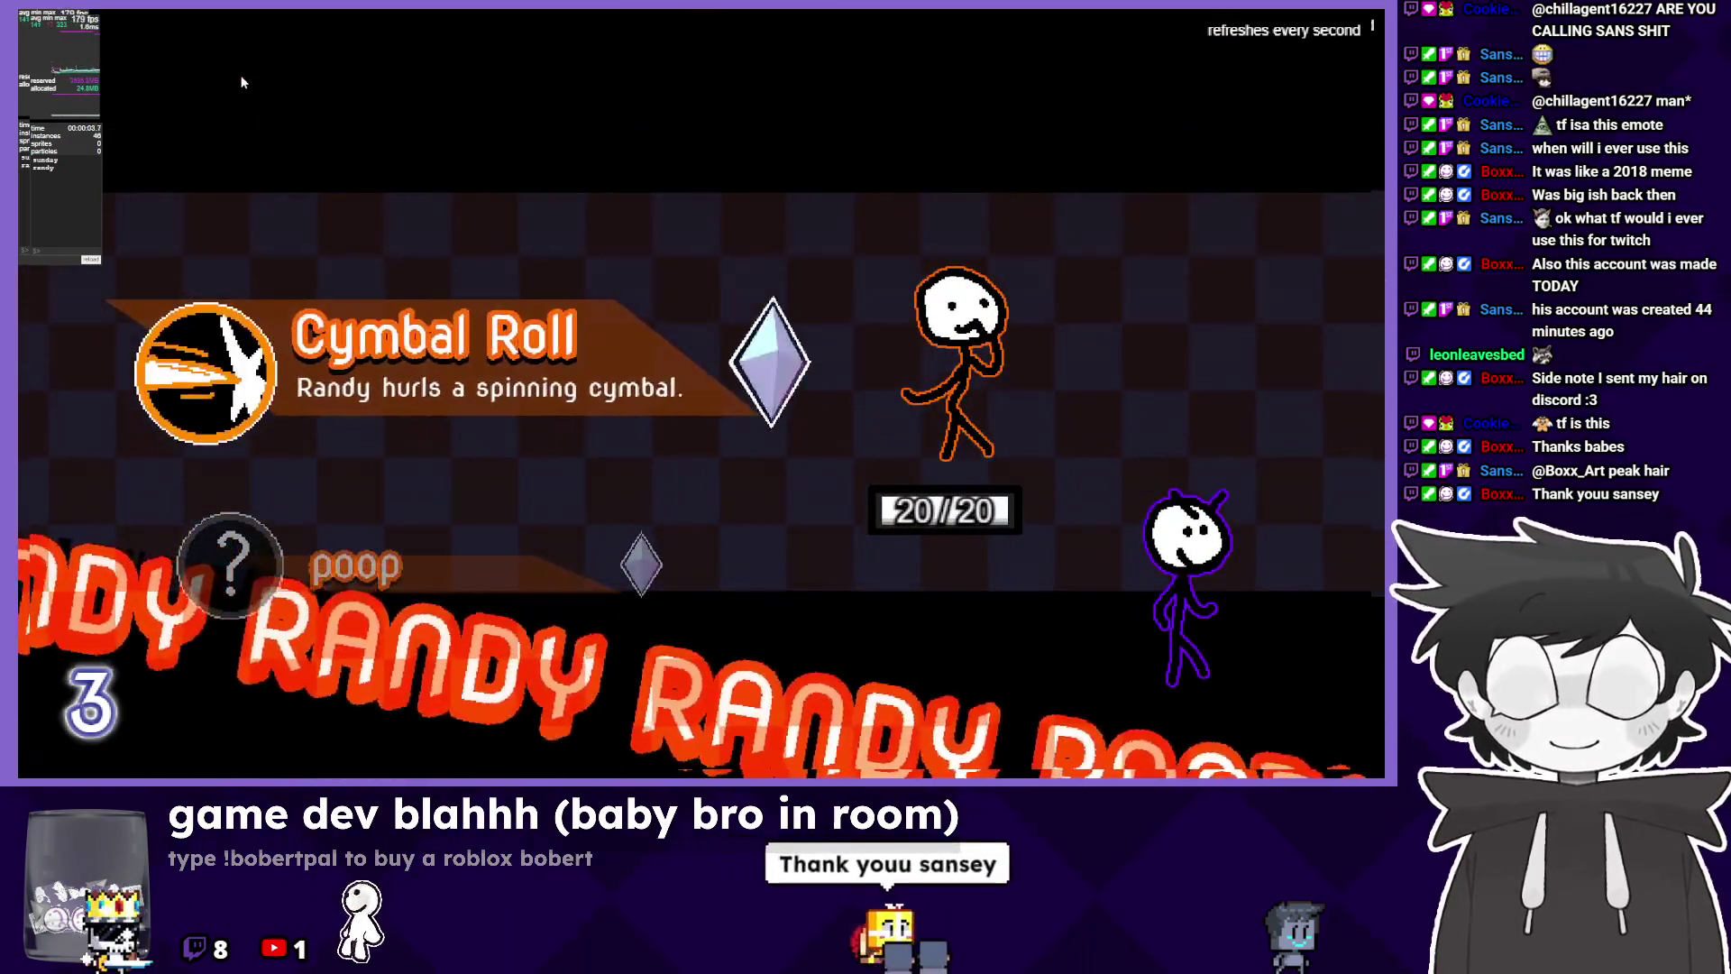
Cycle Randy's skill list repeatedly between Cymbal Roll and poop, then leave the preview.
key("Up")
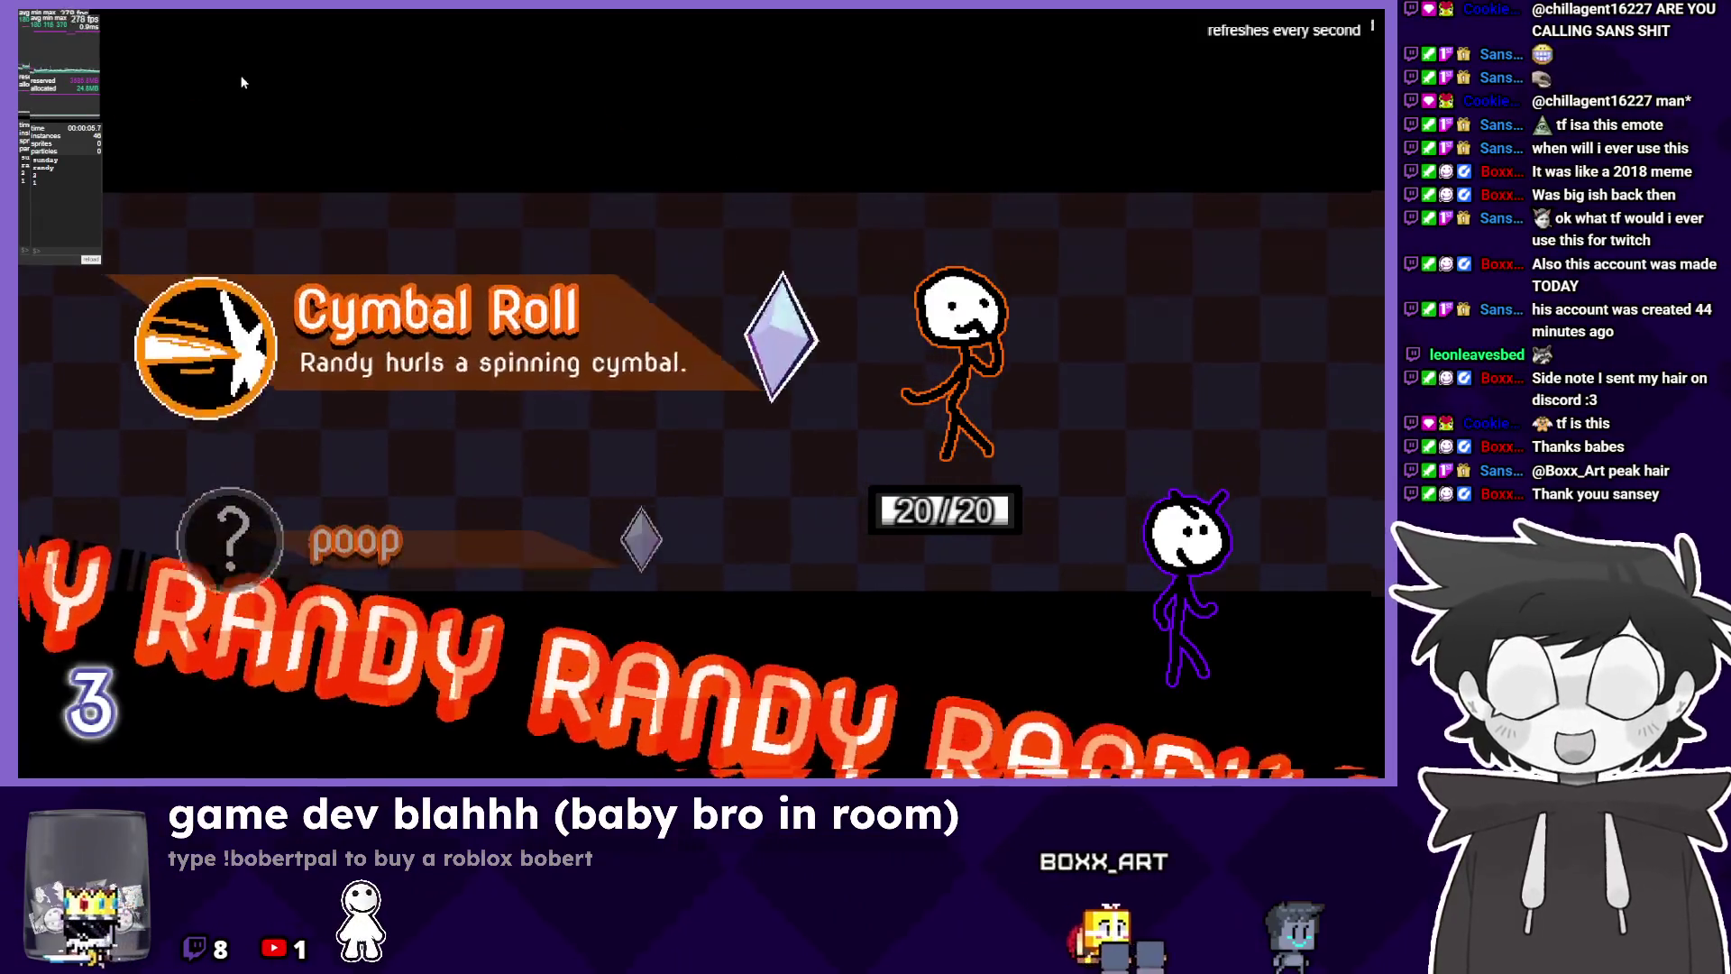
key("Down")
key("Up")
key("Down")
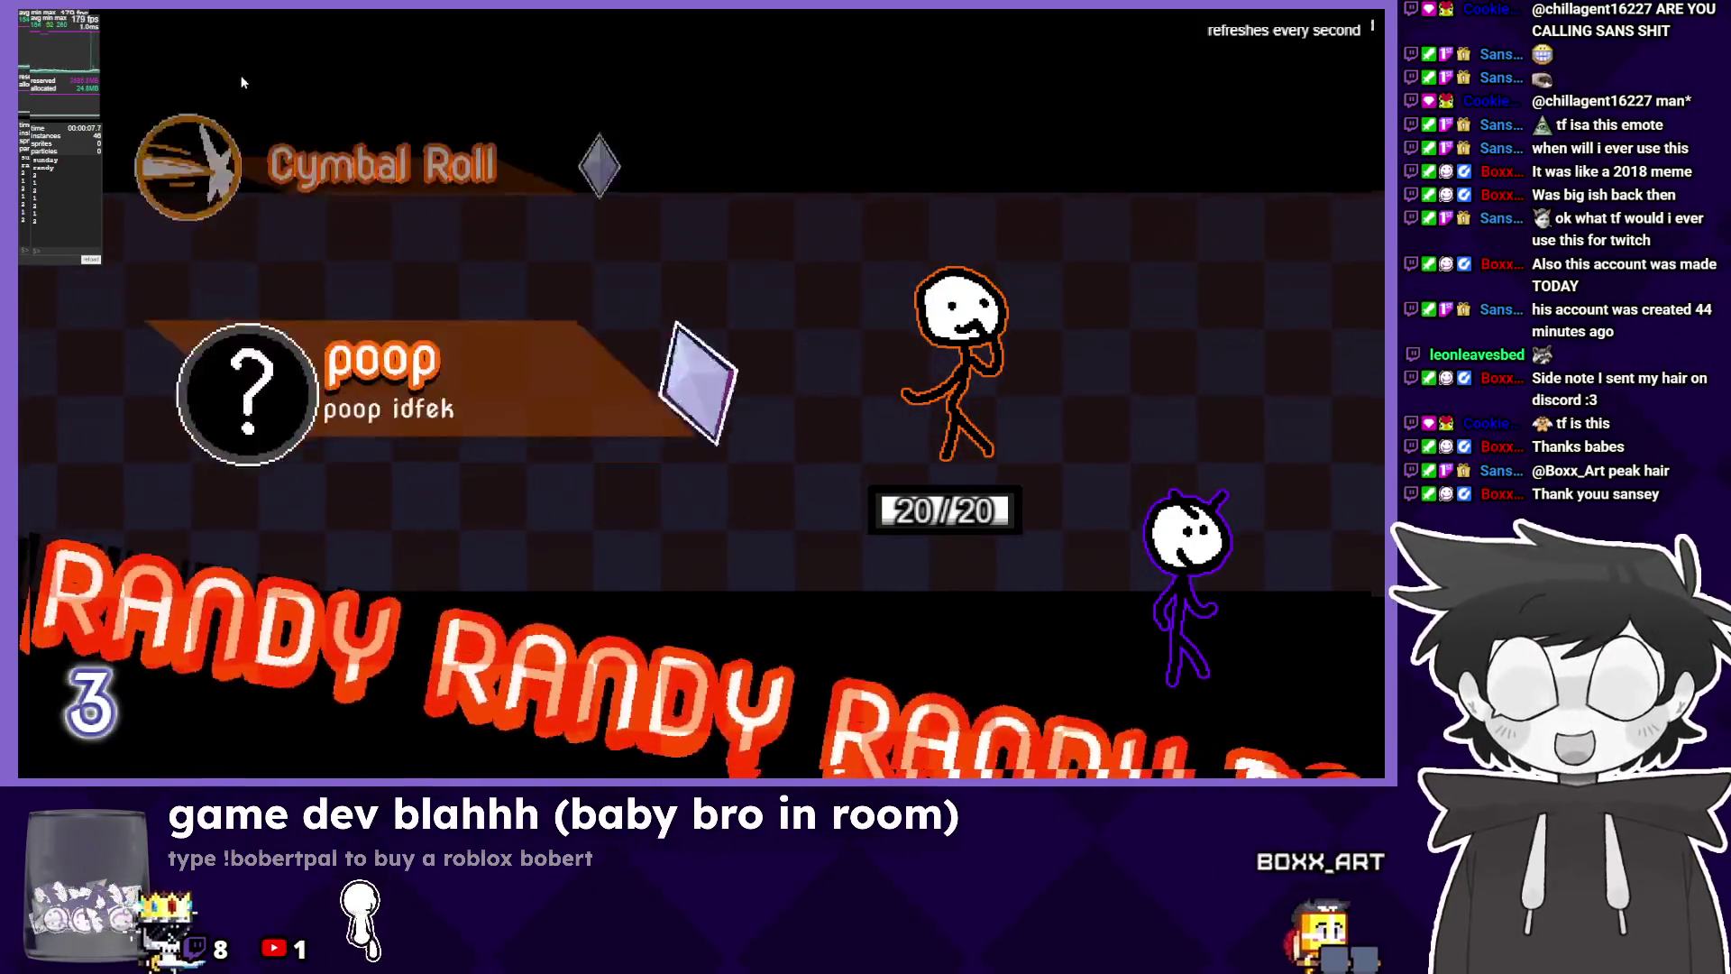
key("Up")
key("Down")
key("Up")
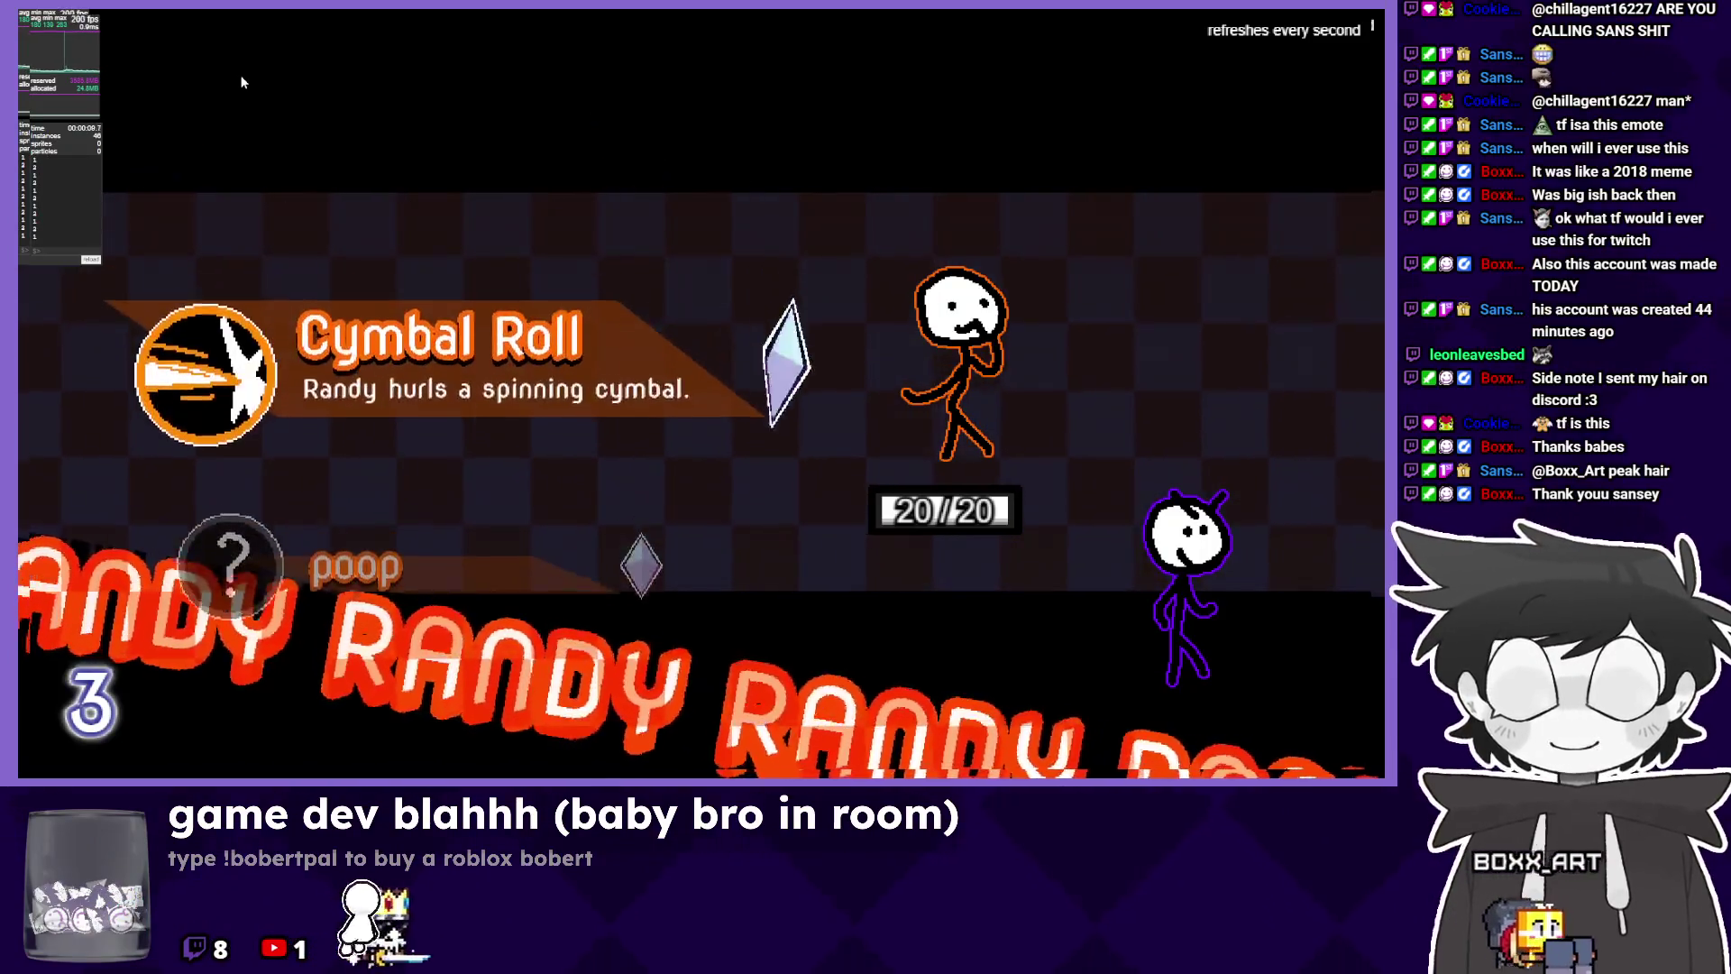
key("Down")
key("Up")
key("Down")
key("Up")
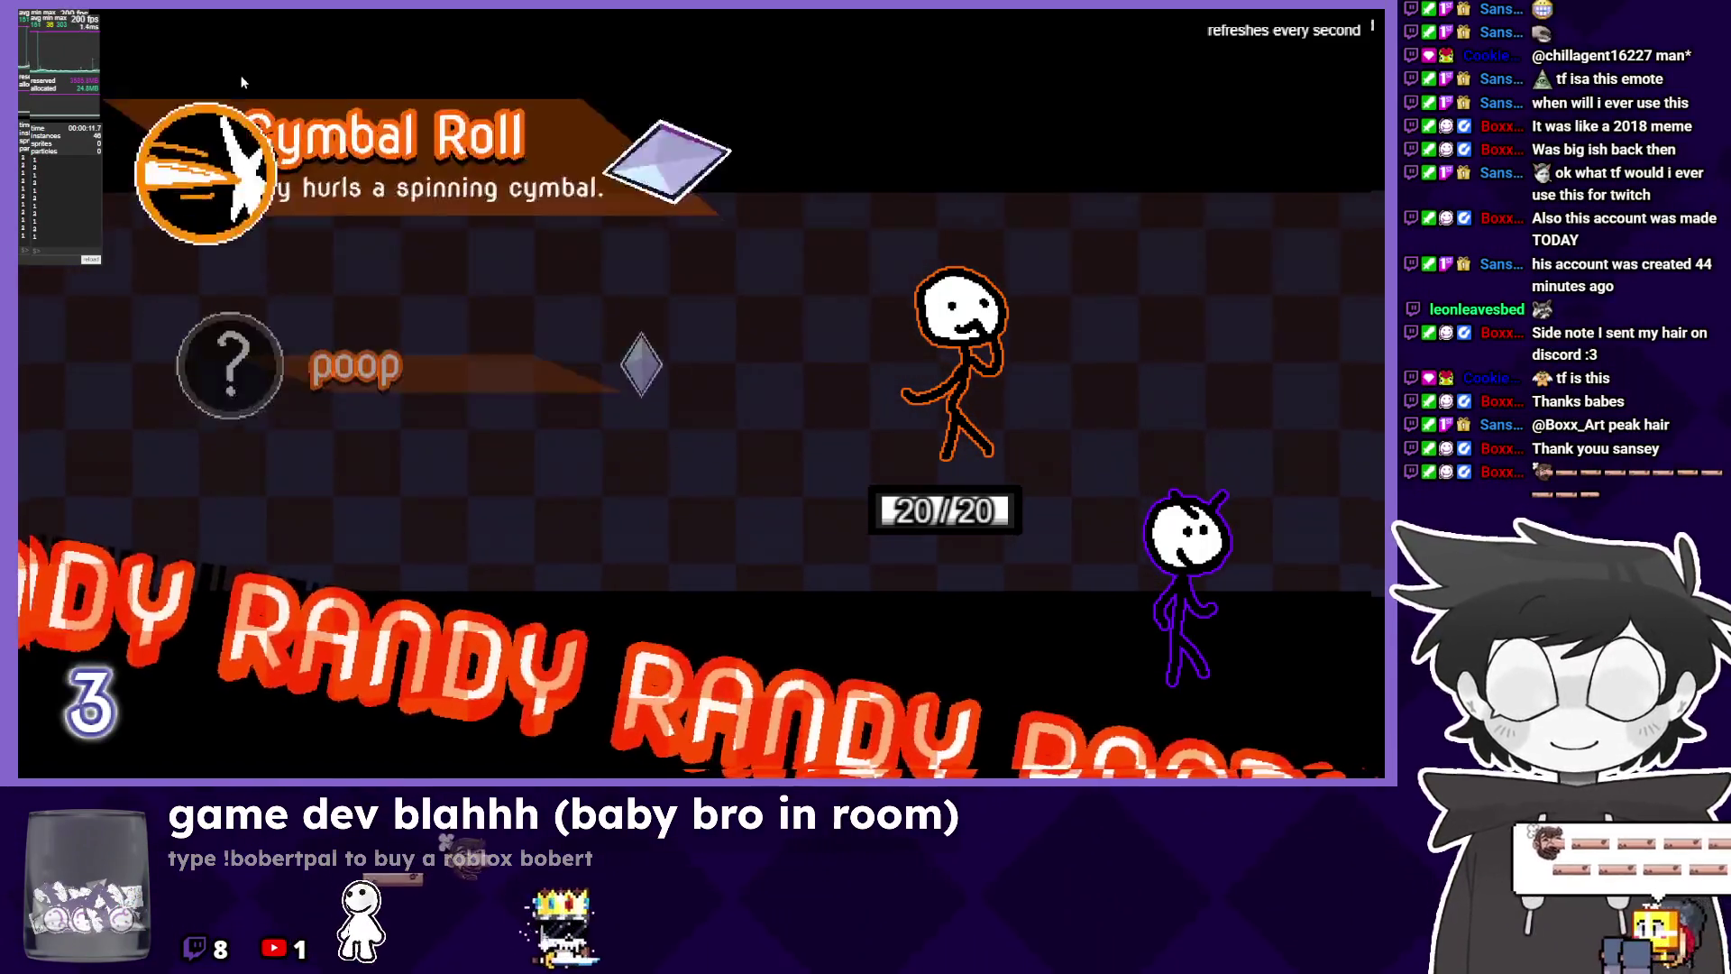
key("Down")
key("Up")
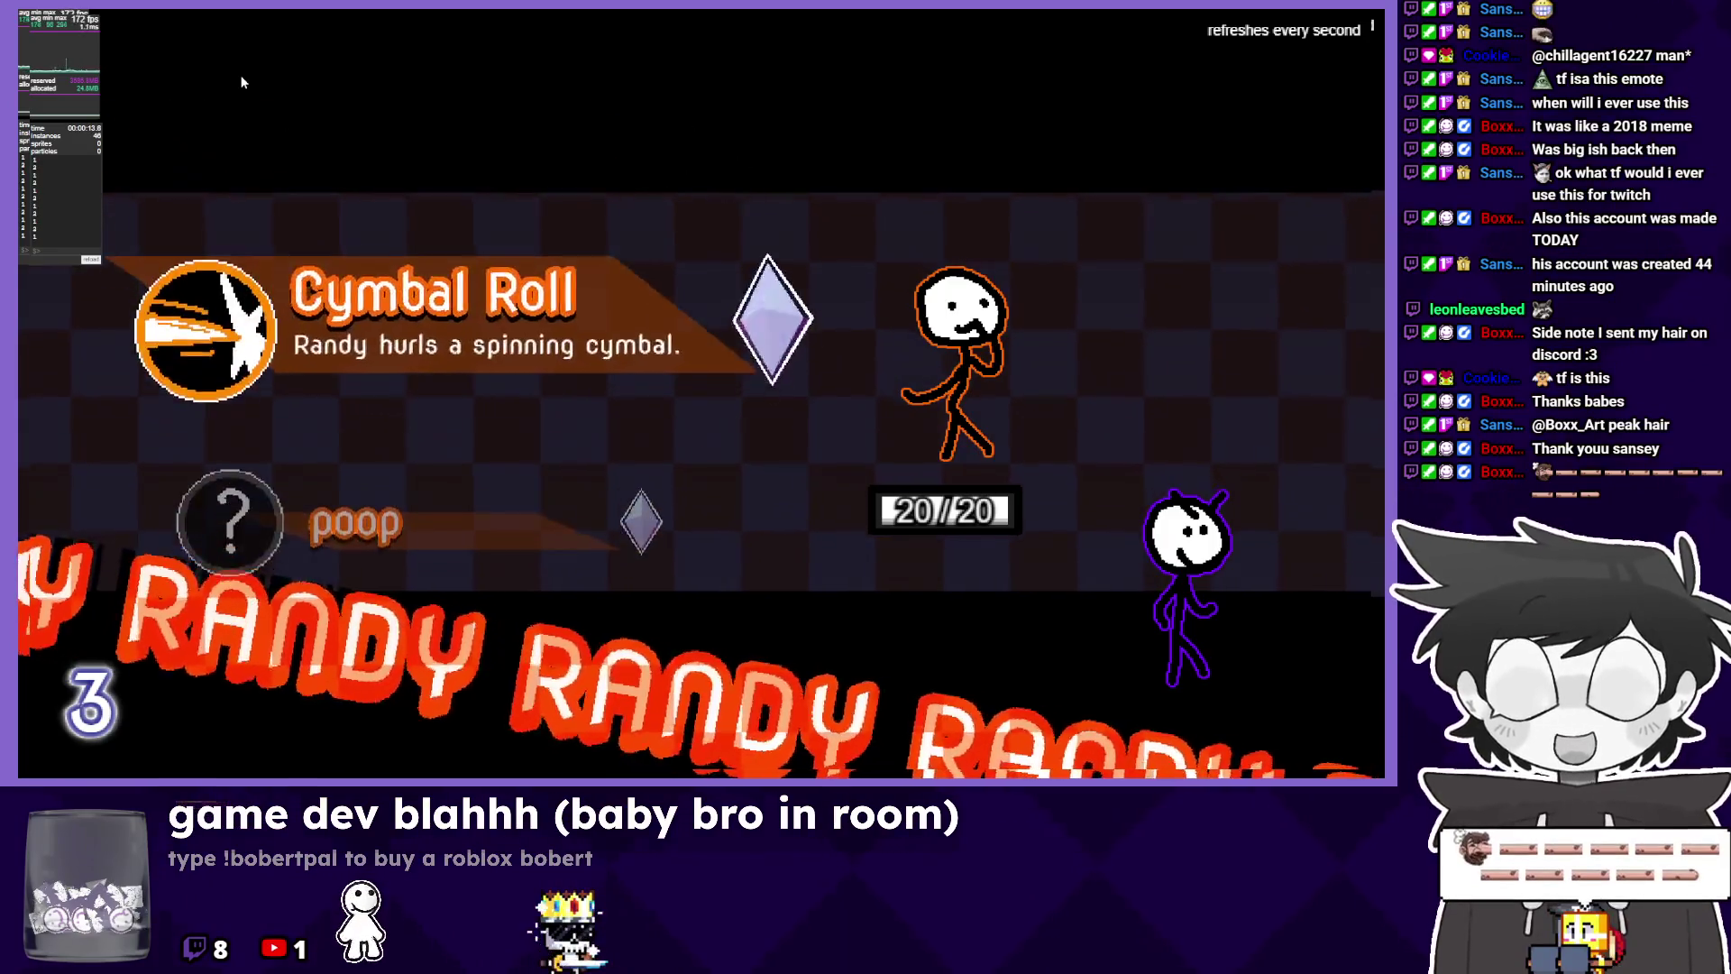
key("Down")
key("Up")
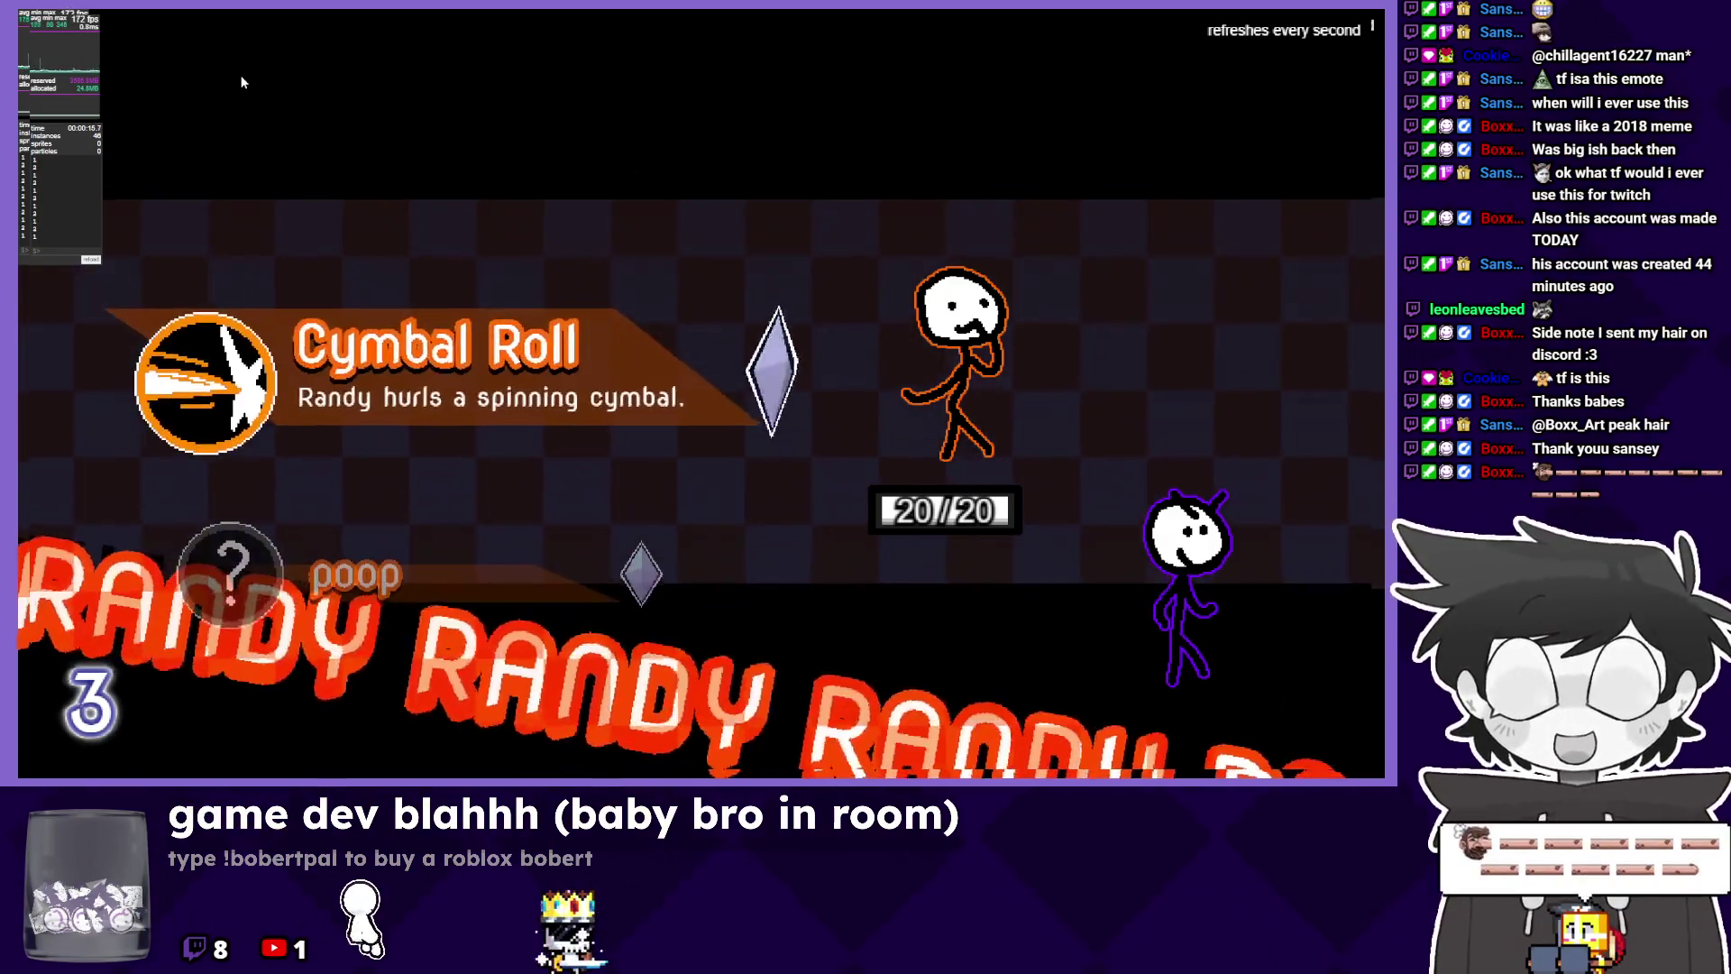
key("Down")
key("Up")
key("Down")
key("Up")
key("Down")
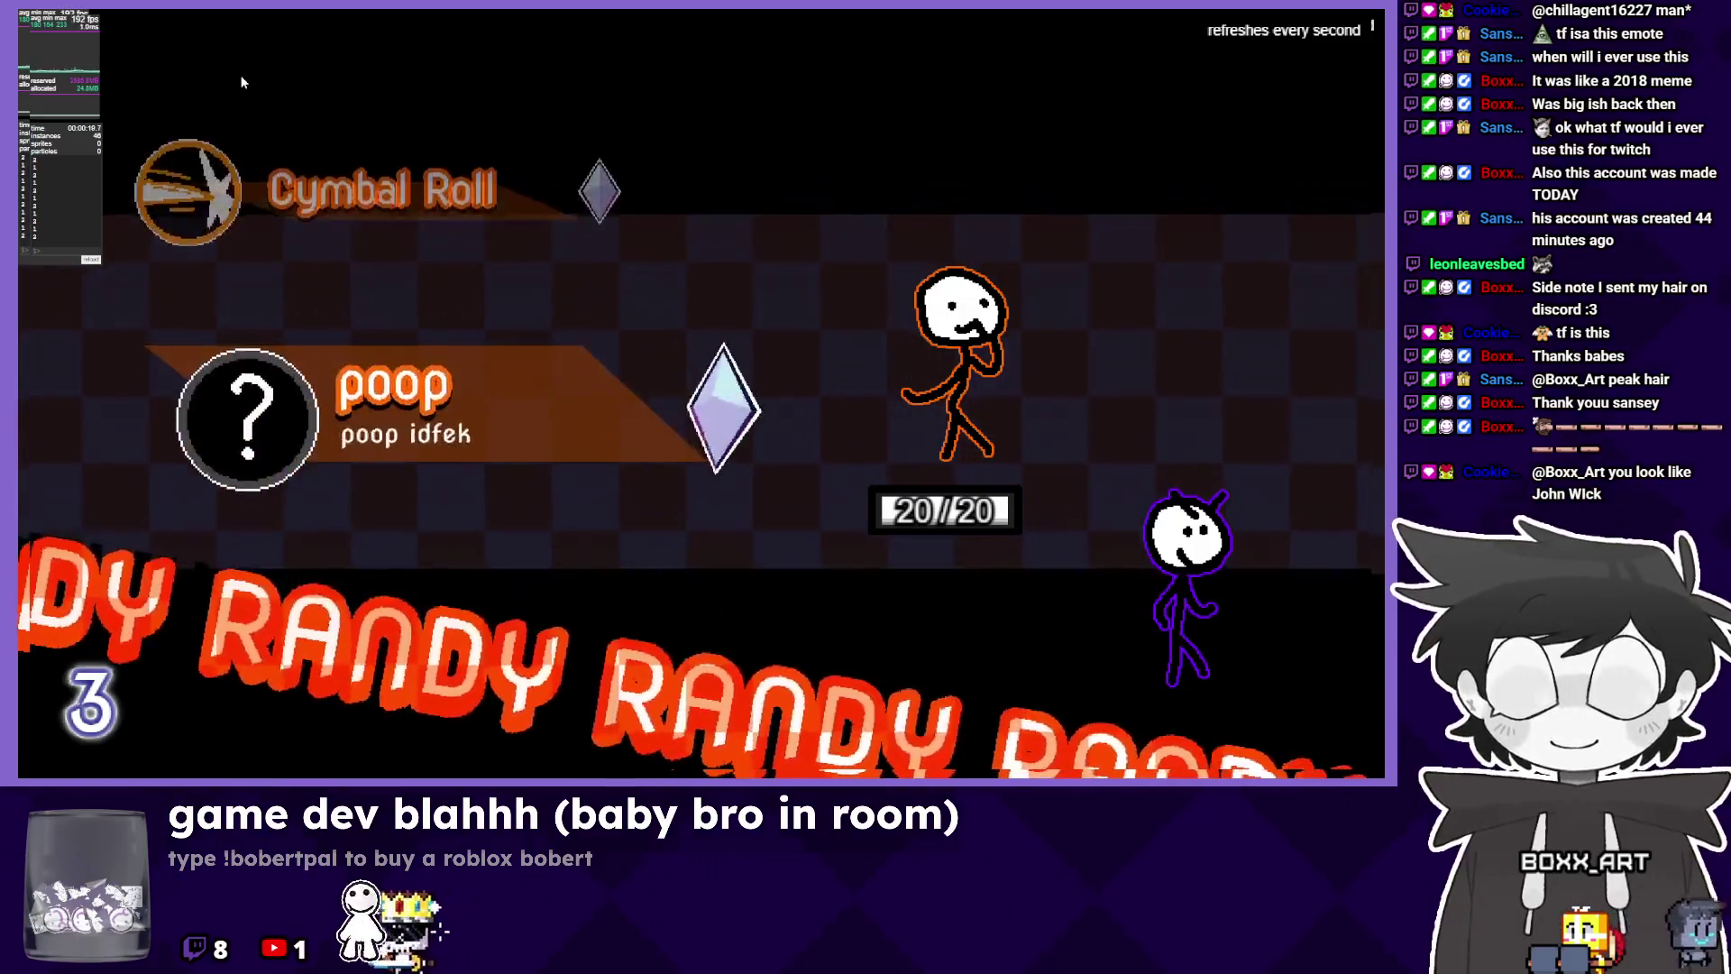
key("Up")
key("Down")
key("Up")
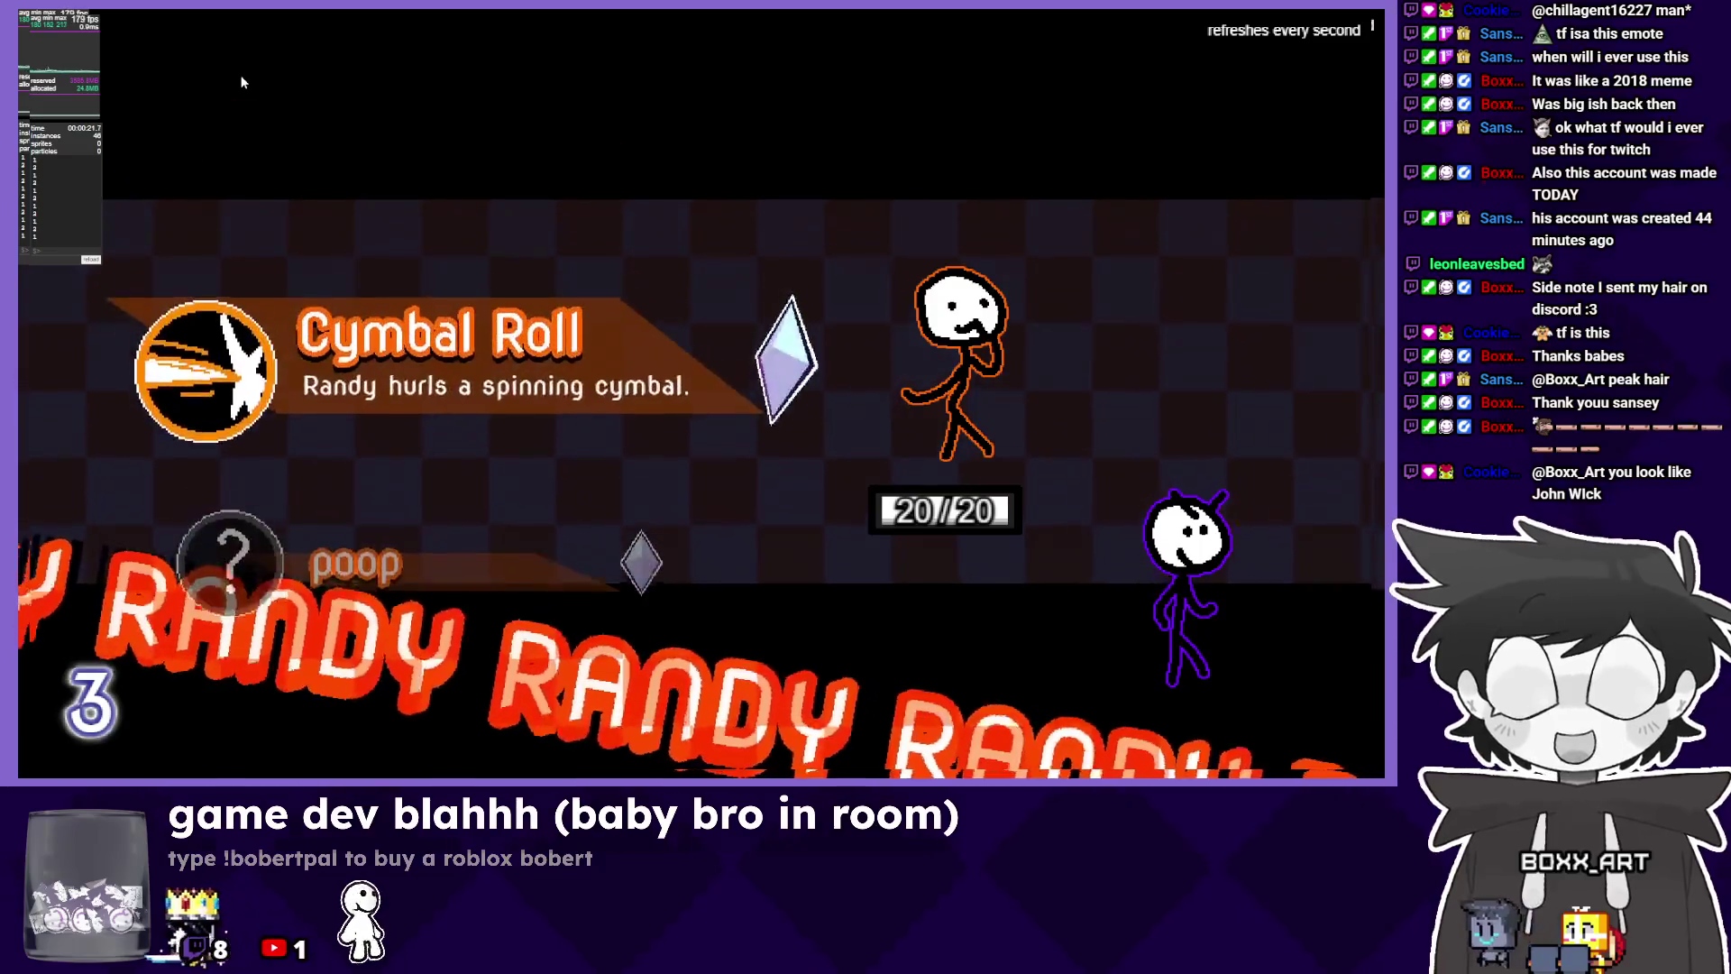
key("Down")
key("Up")
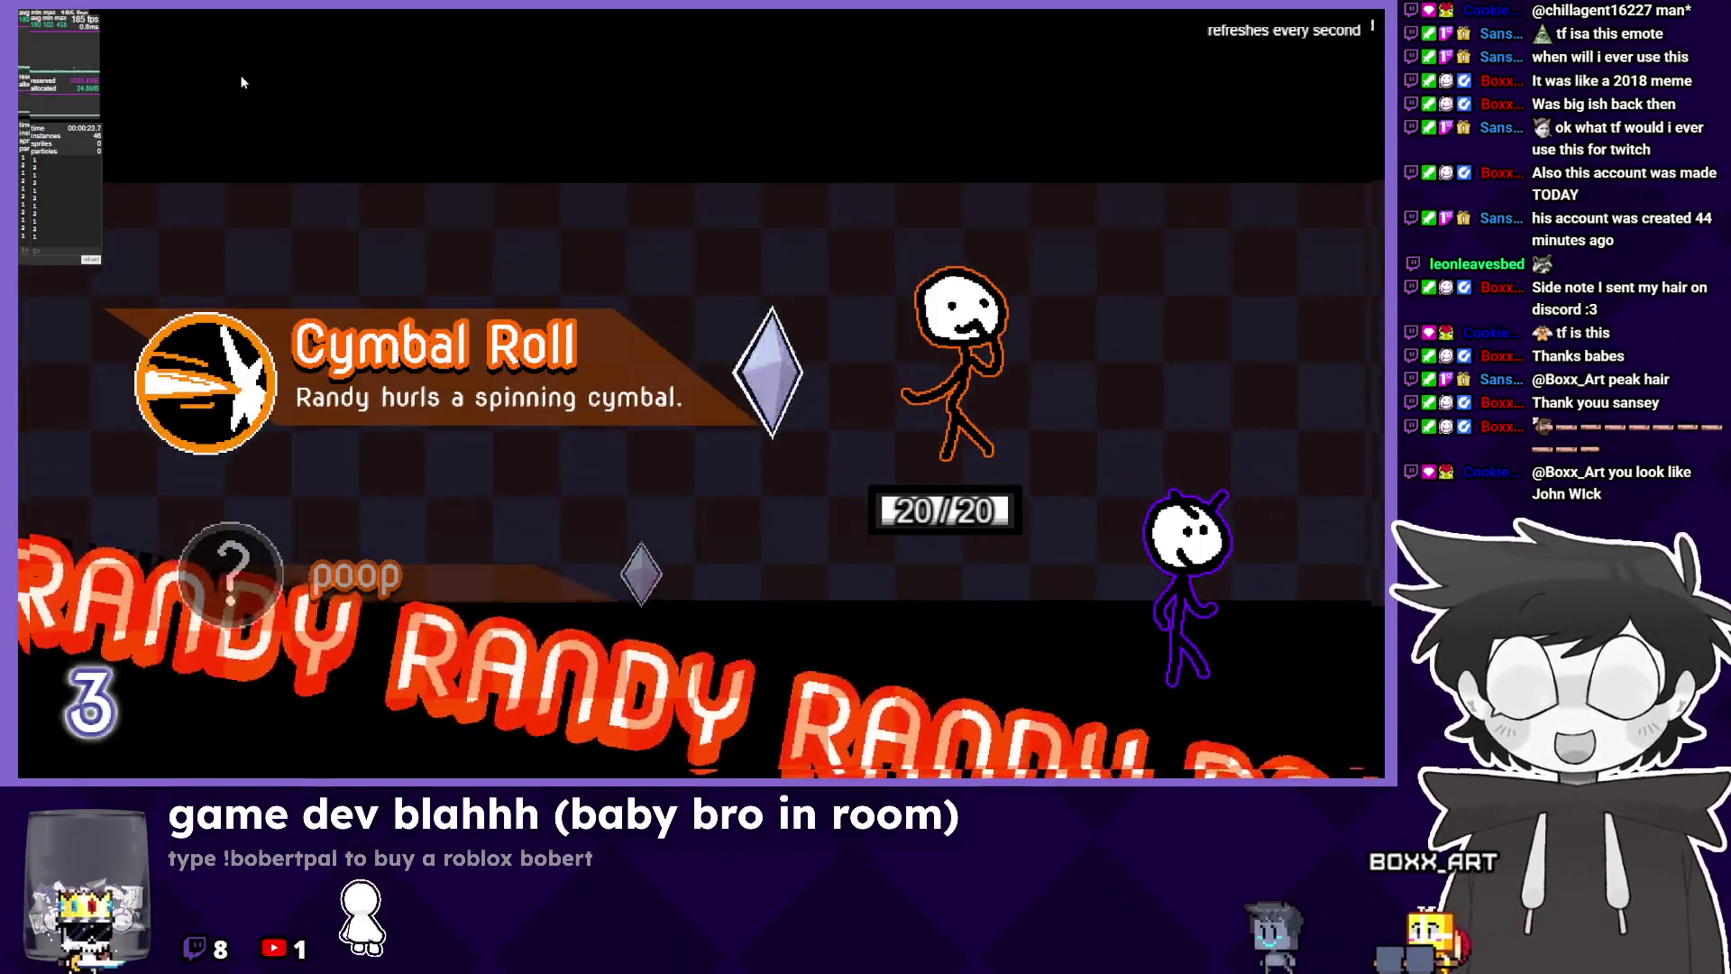
key("alt+Tab")
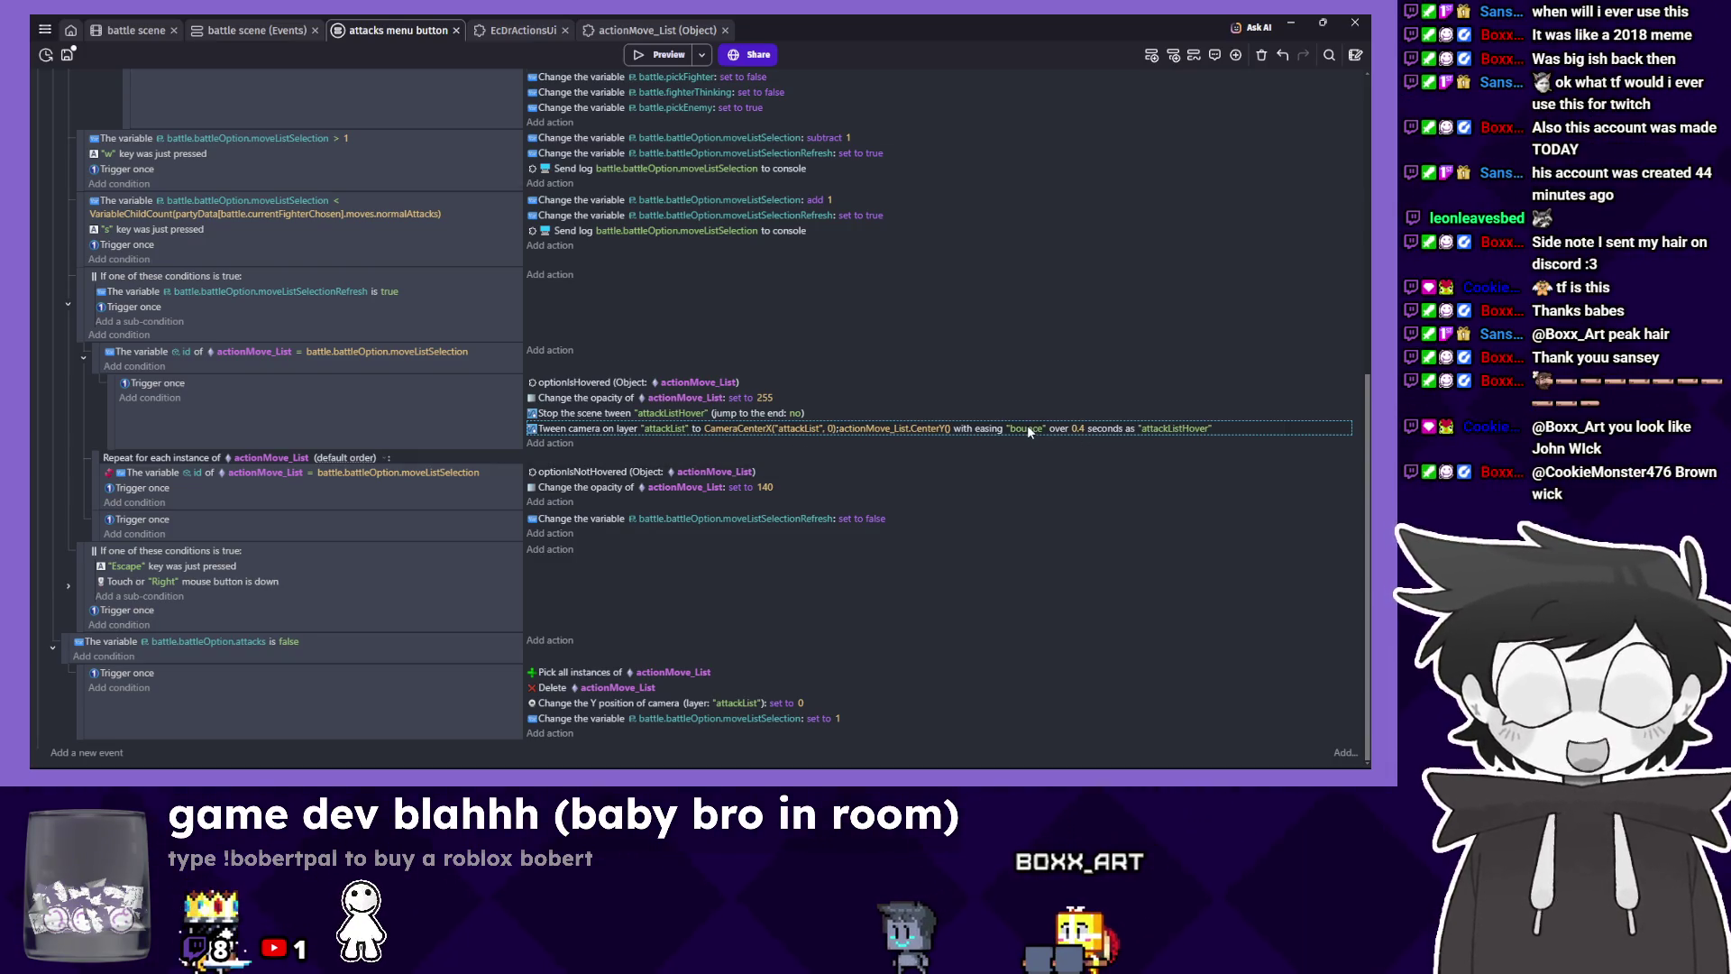
Change the camera tween easing to swingFromTo and launch a preview.
left_click(1028, 460)
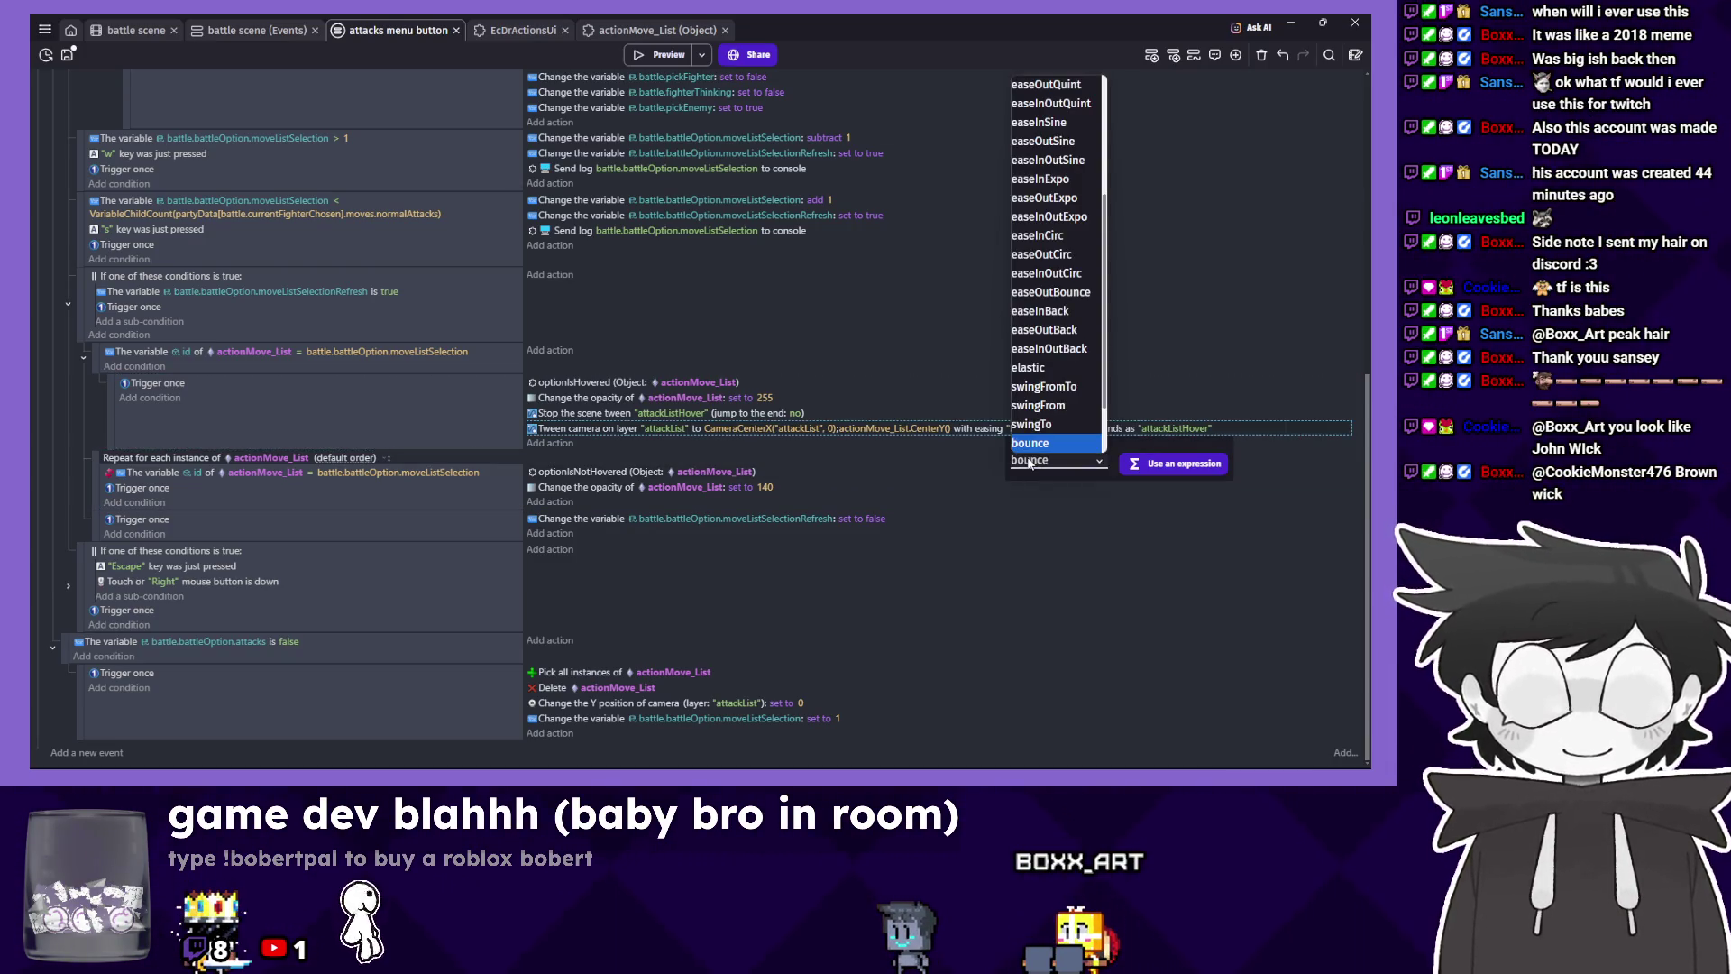
left_click(1044, 387)
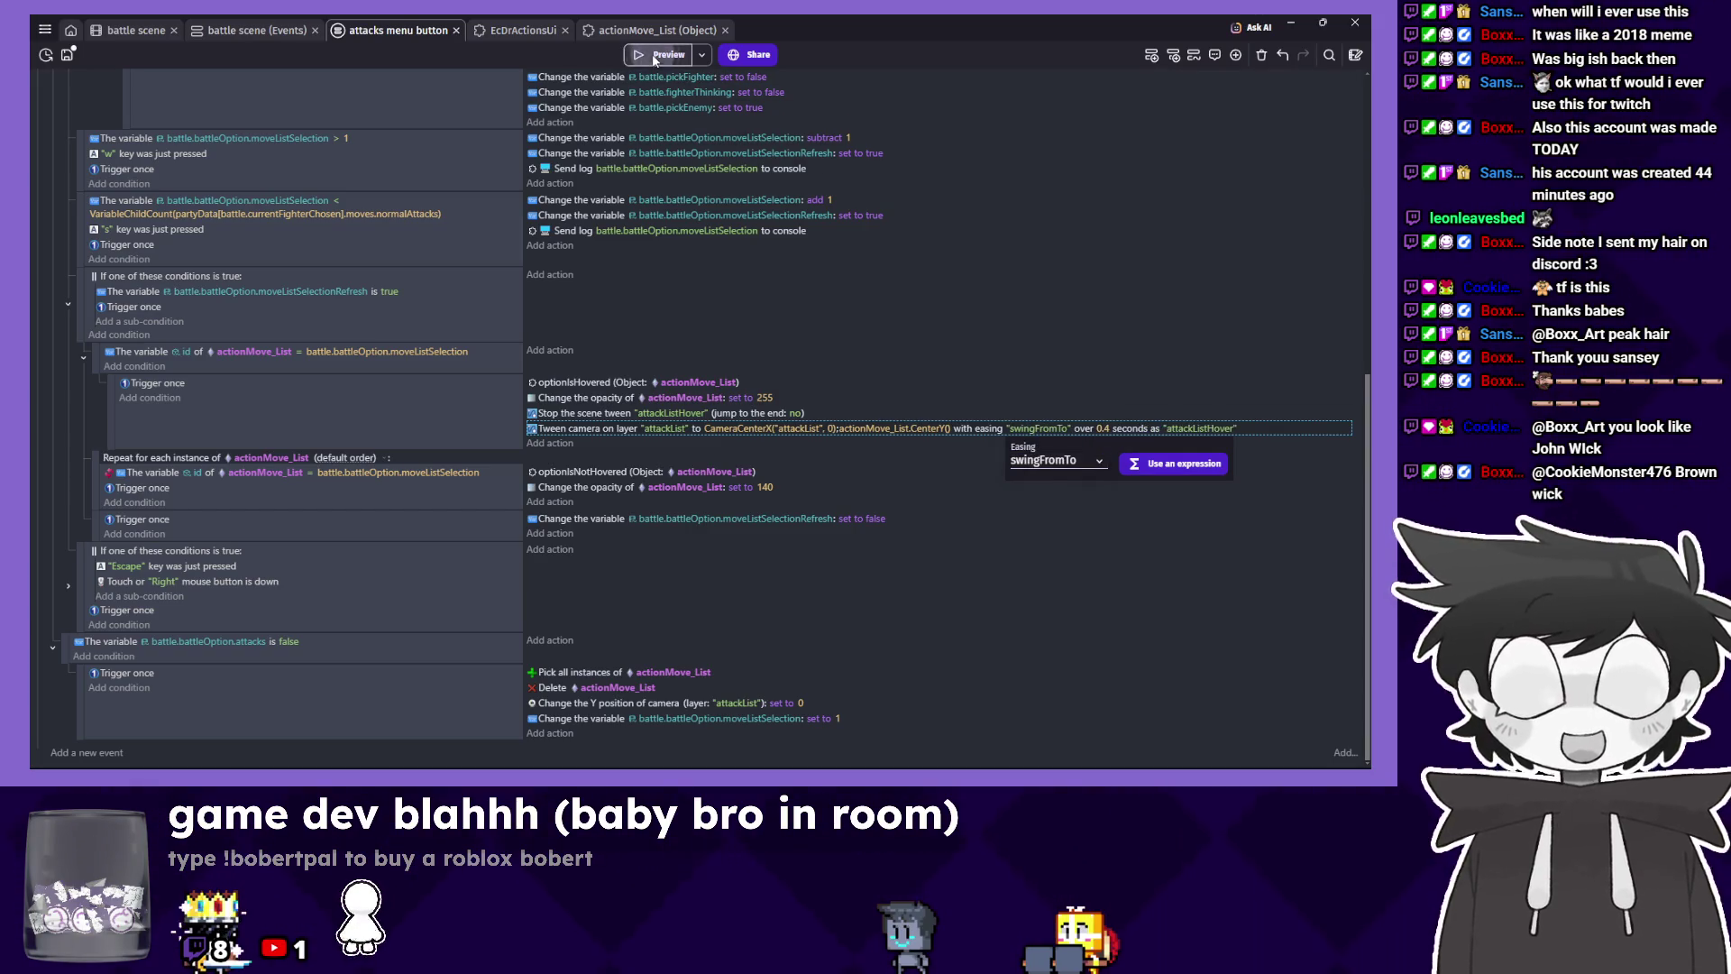
left_click(653, 56)
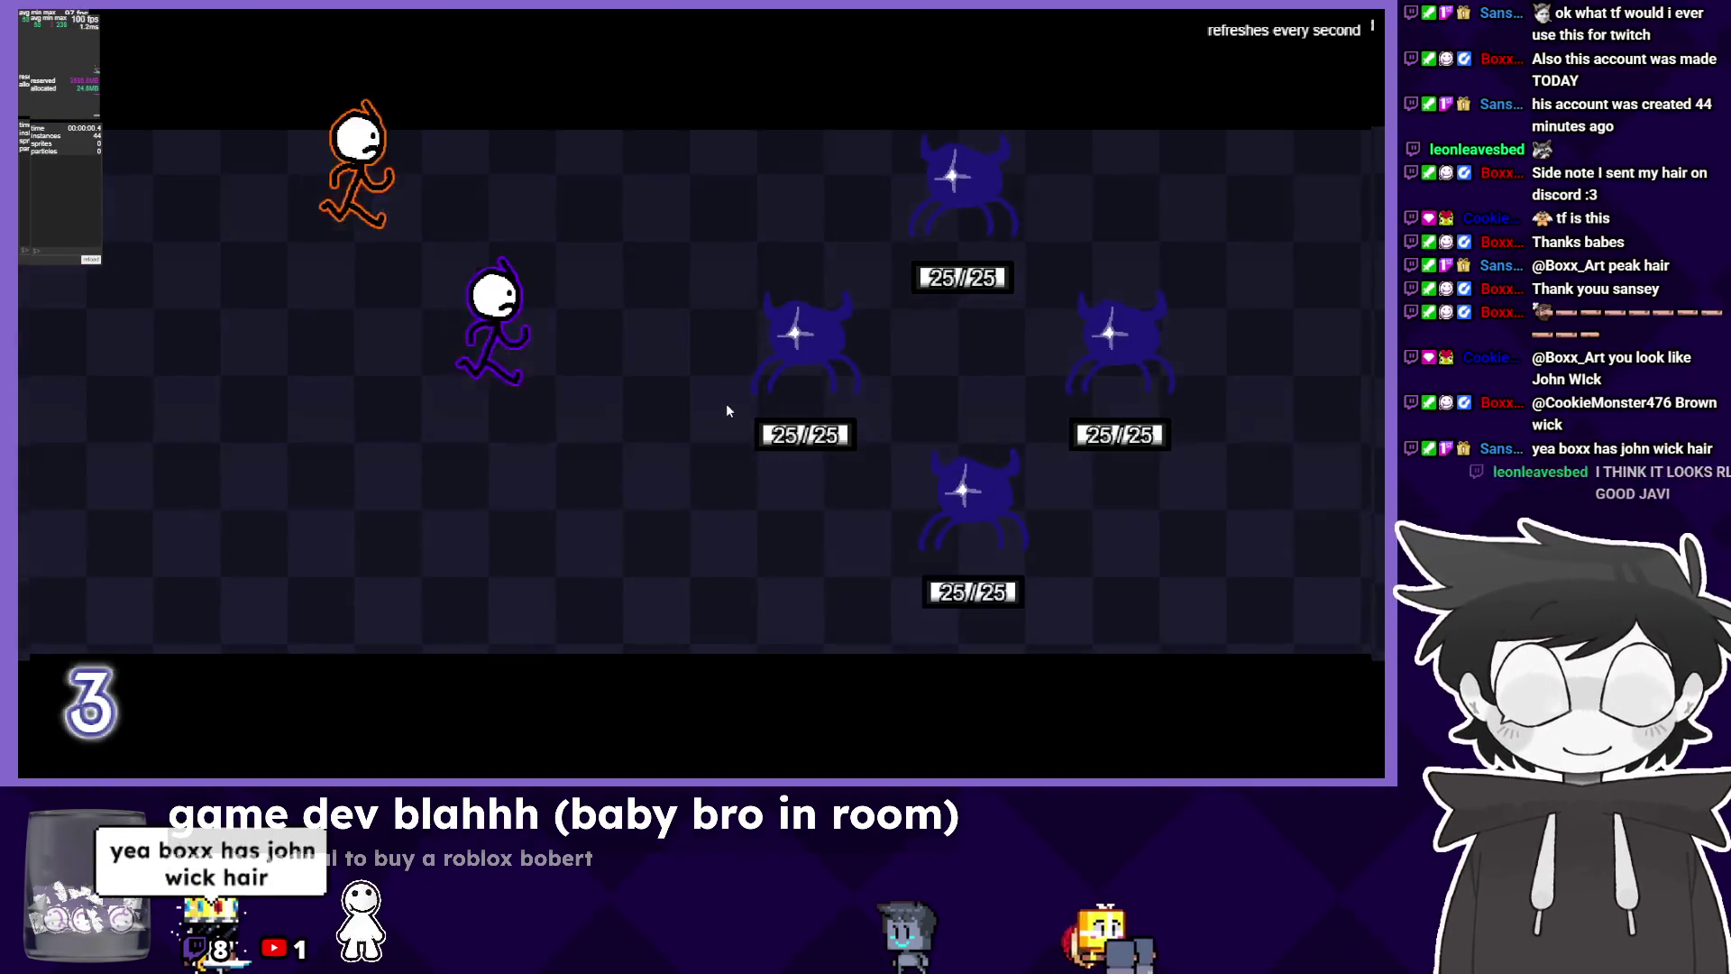
Start the battle, toggle the attack choice between Cymbal Roll and poop, and close the preview.
left_click(323, 70)
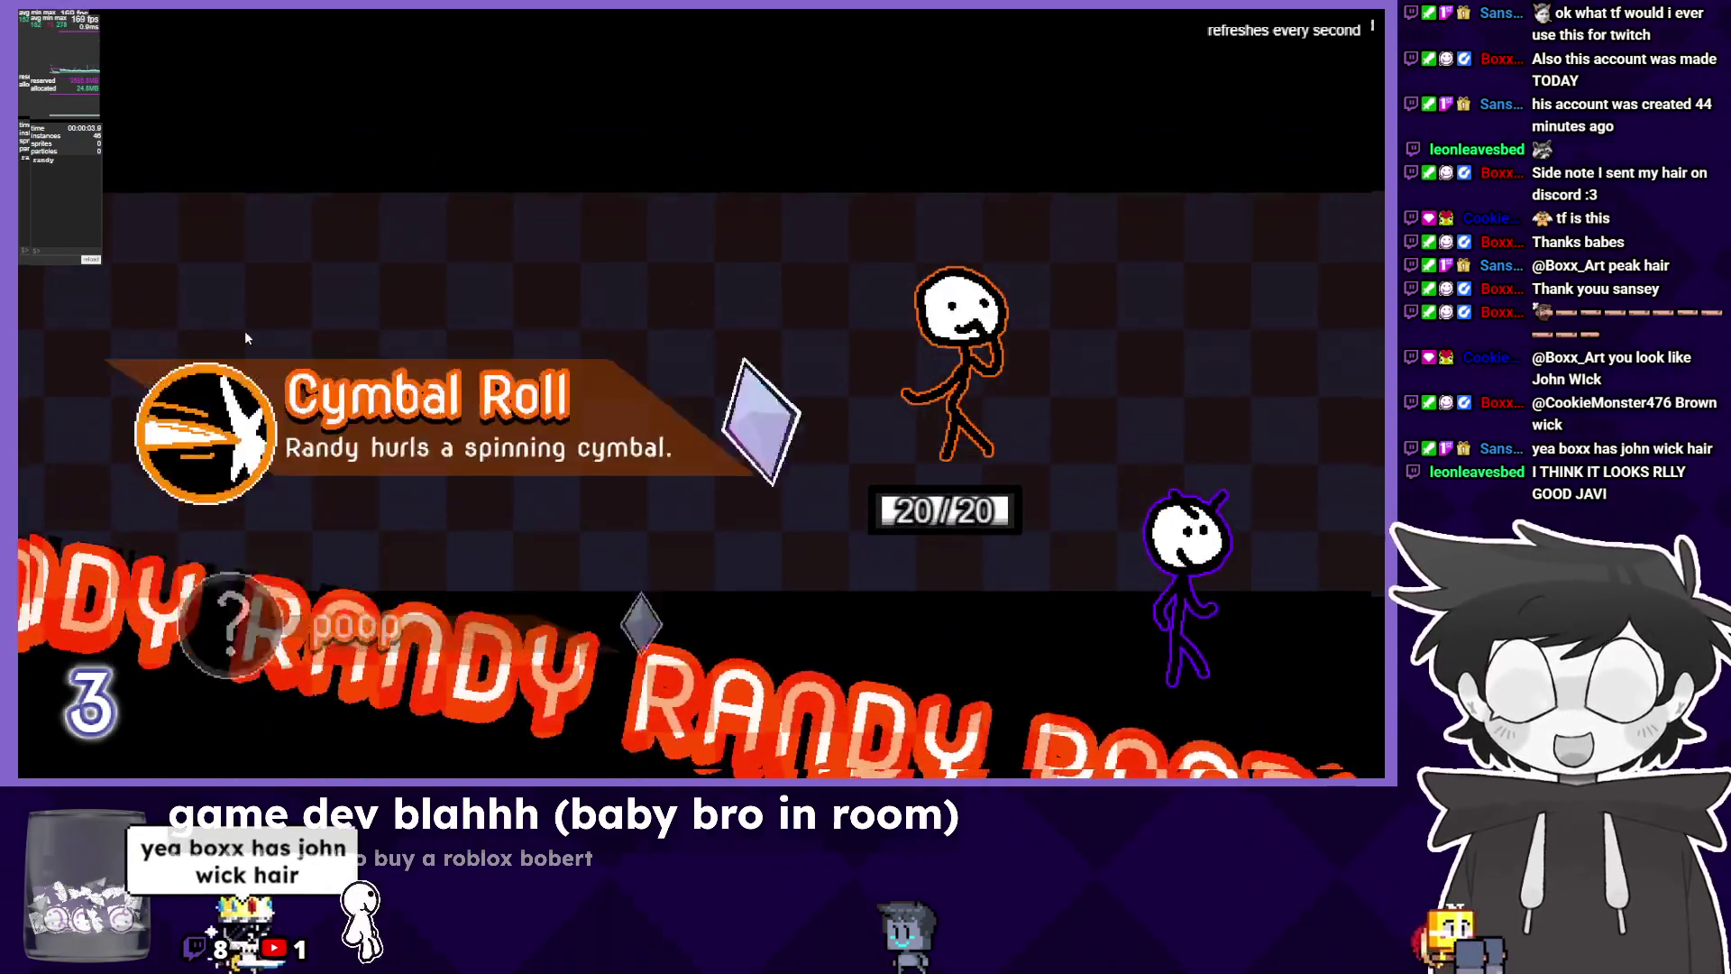
key("Down")
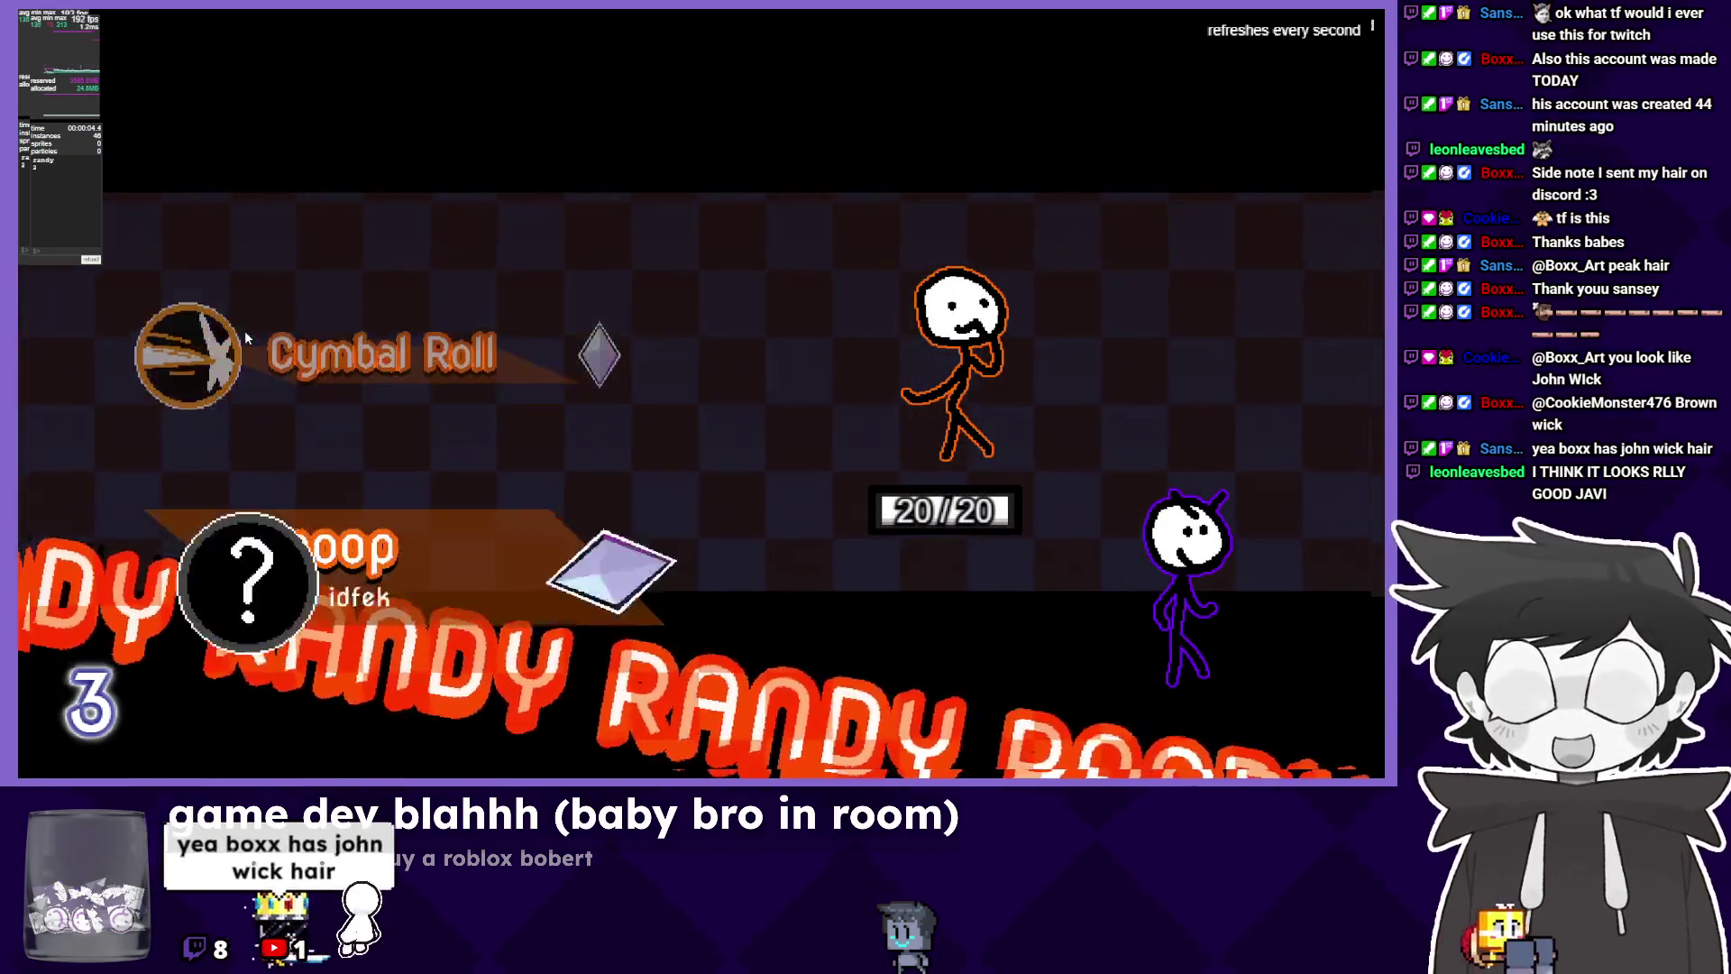
key("Up")
key("Down")
key("Up")
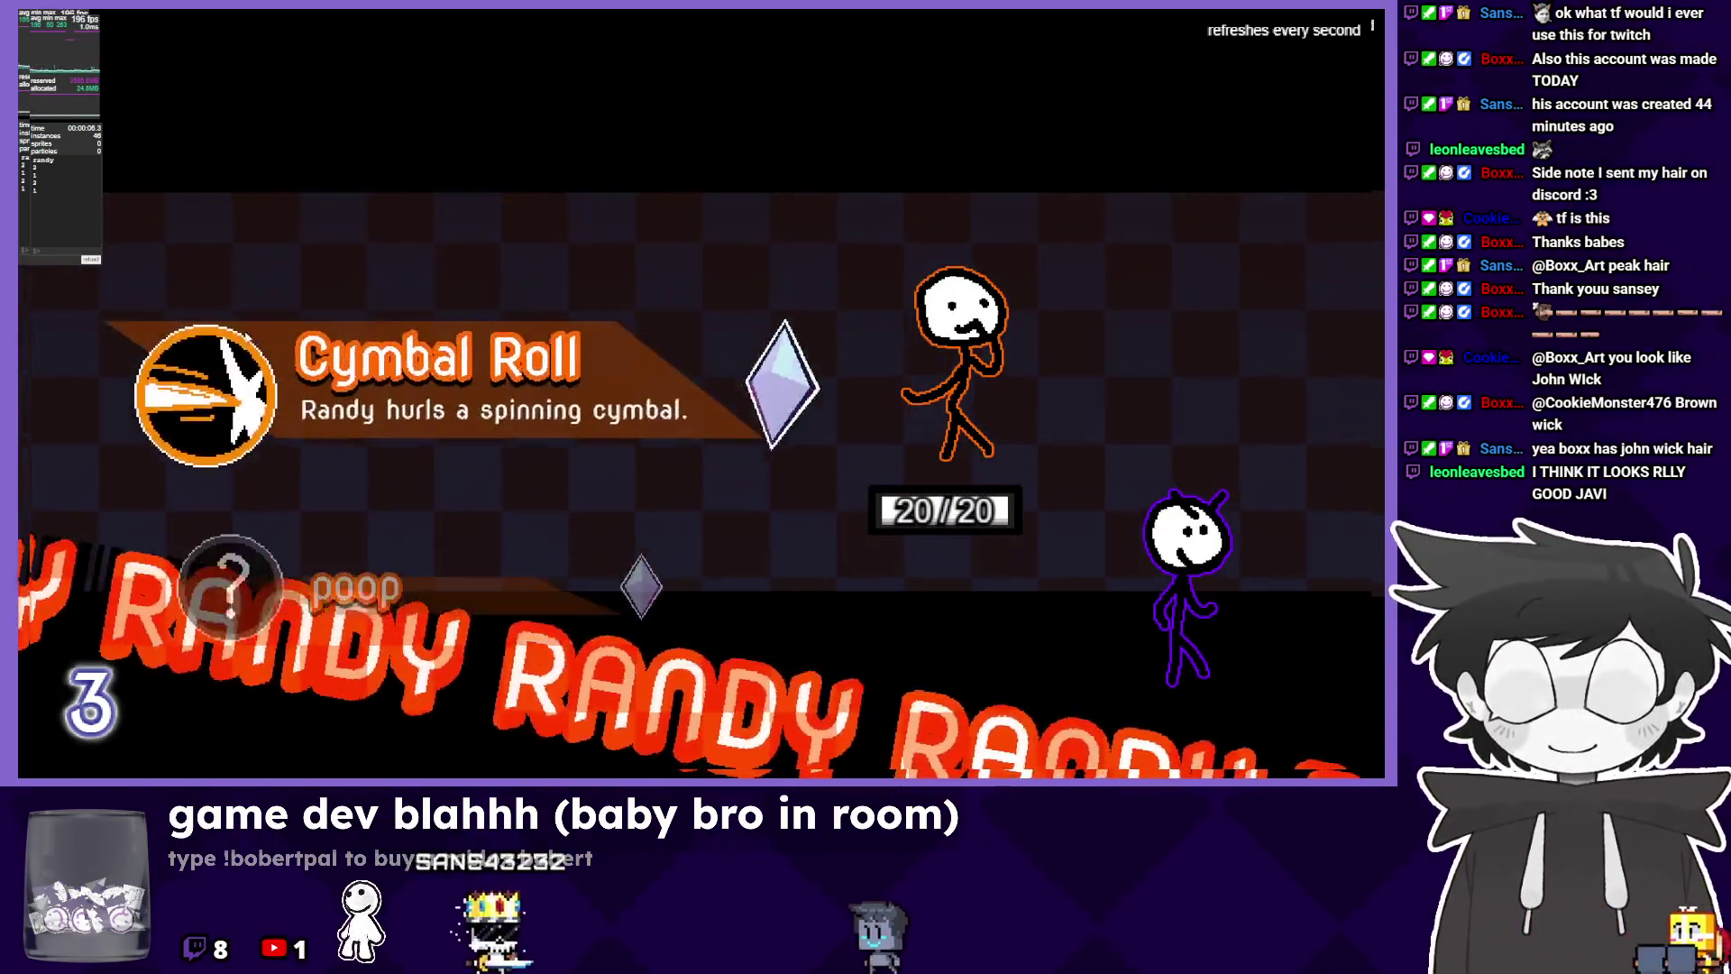
key("Down")
key("Up")
key("alt+F4")
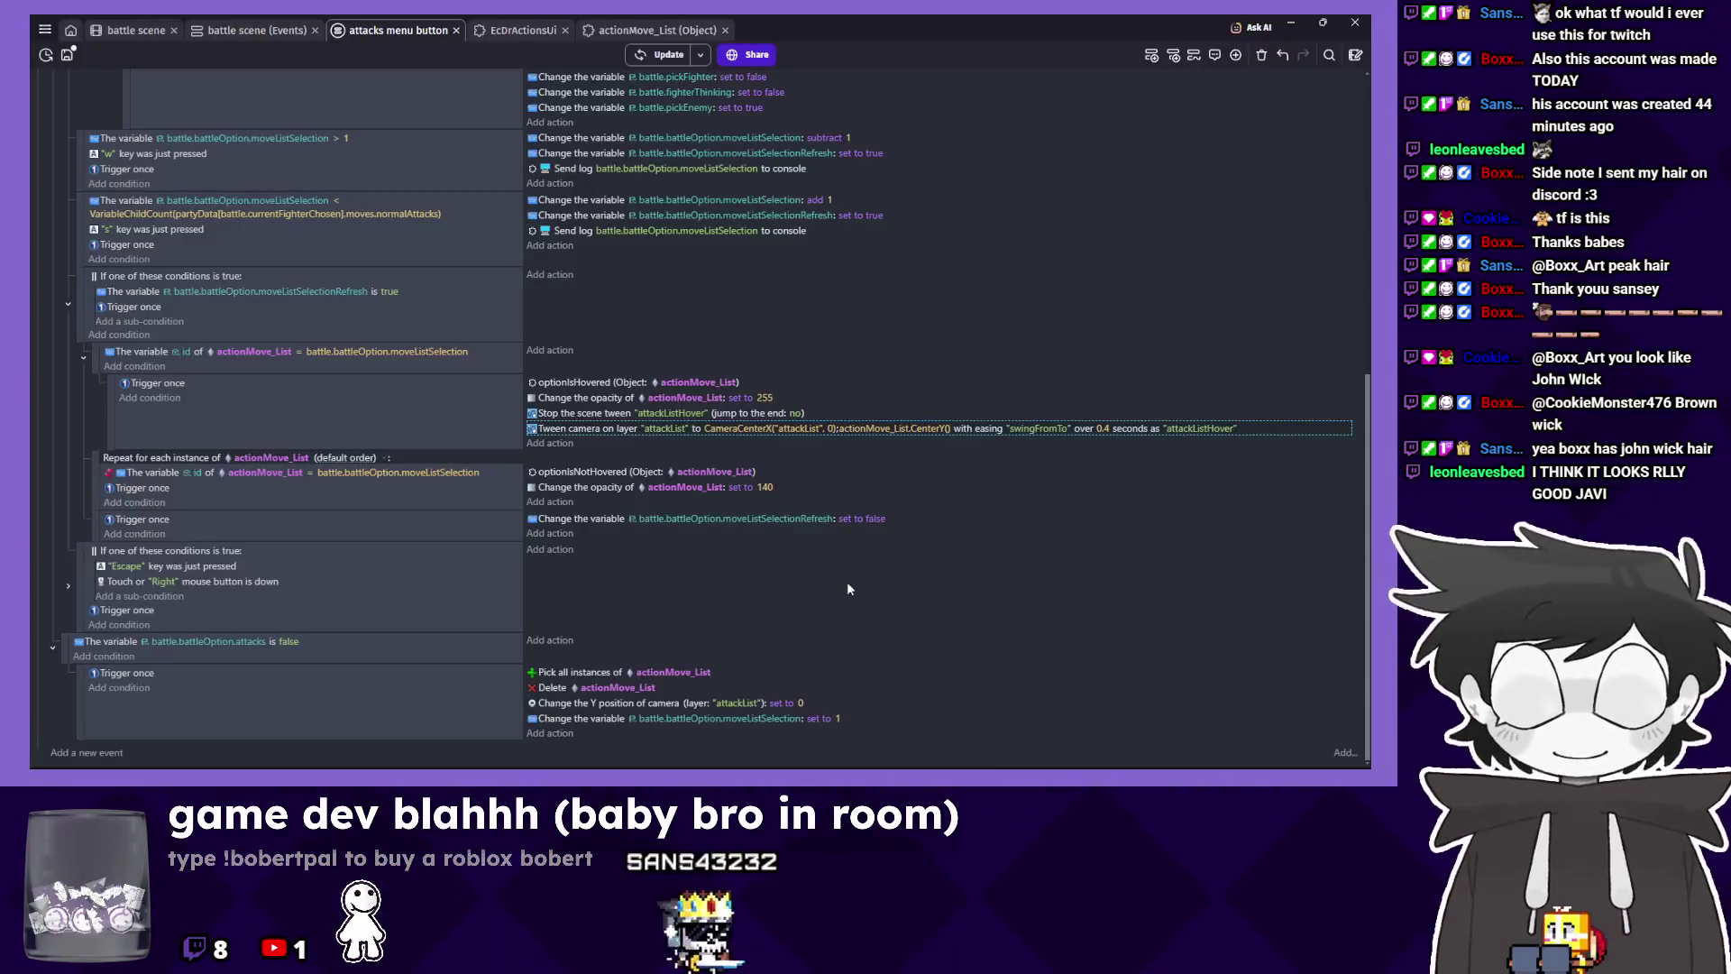
Change the camera tween easing to swingTo and launch a preview.
left_click(1046, 460)
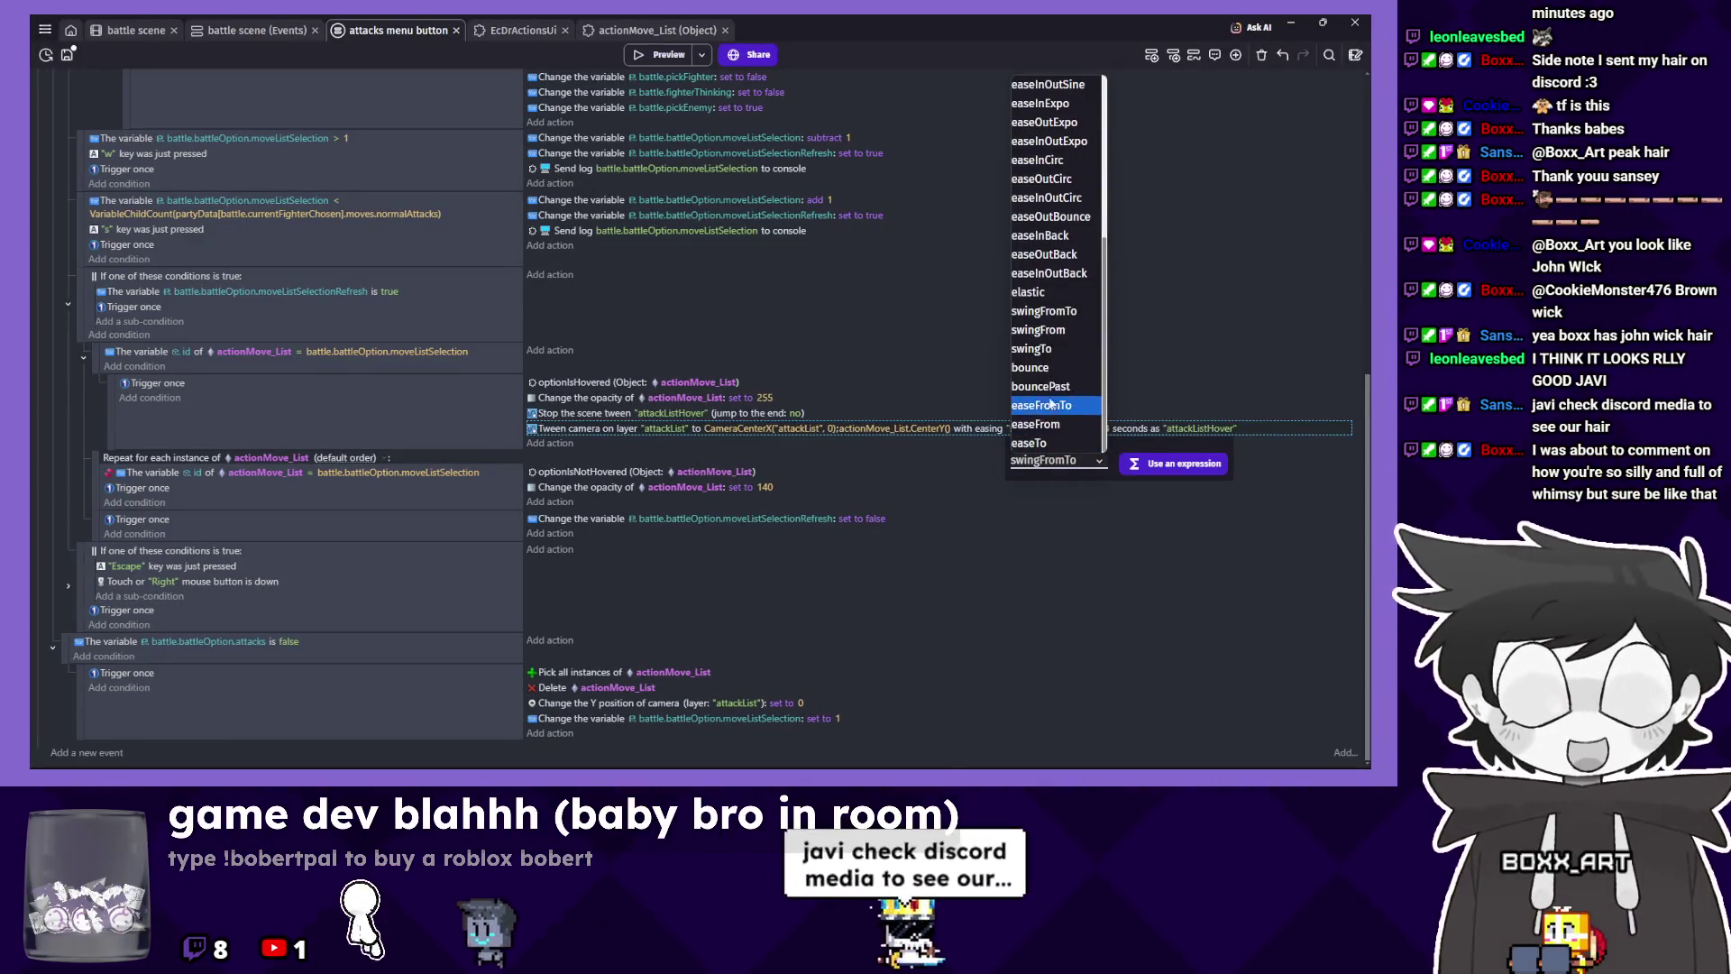
left_click(1049, 350)
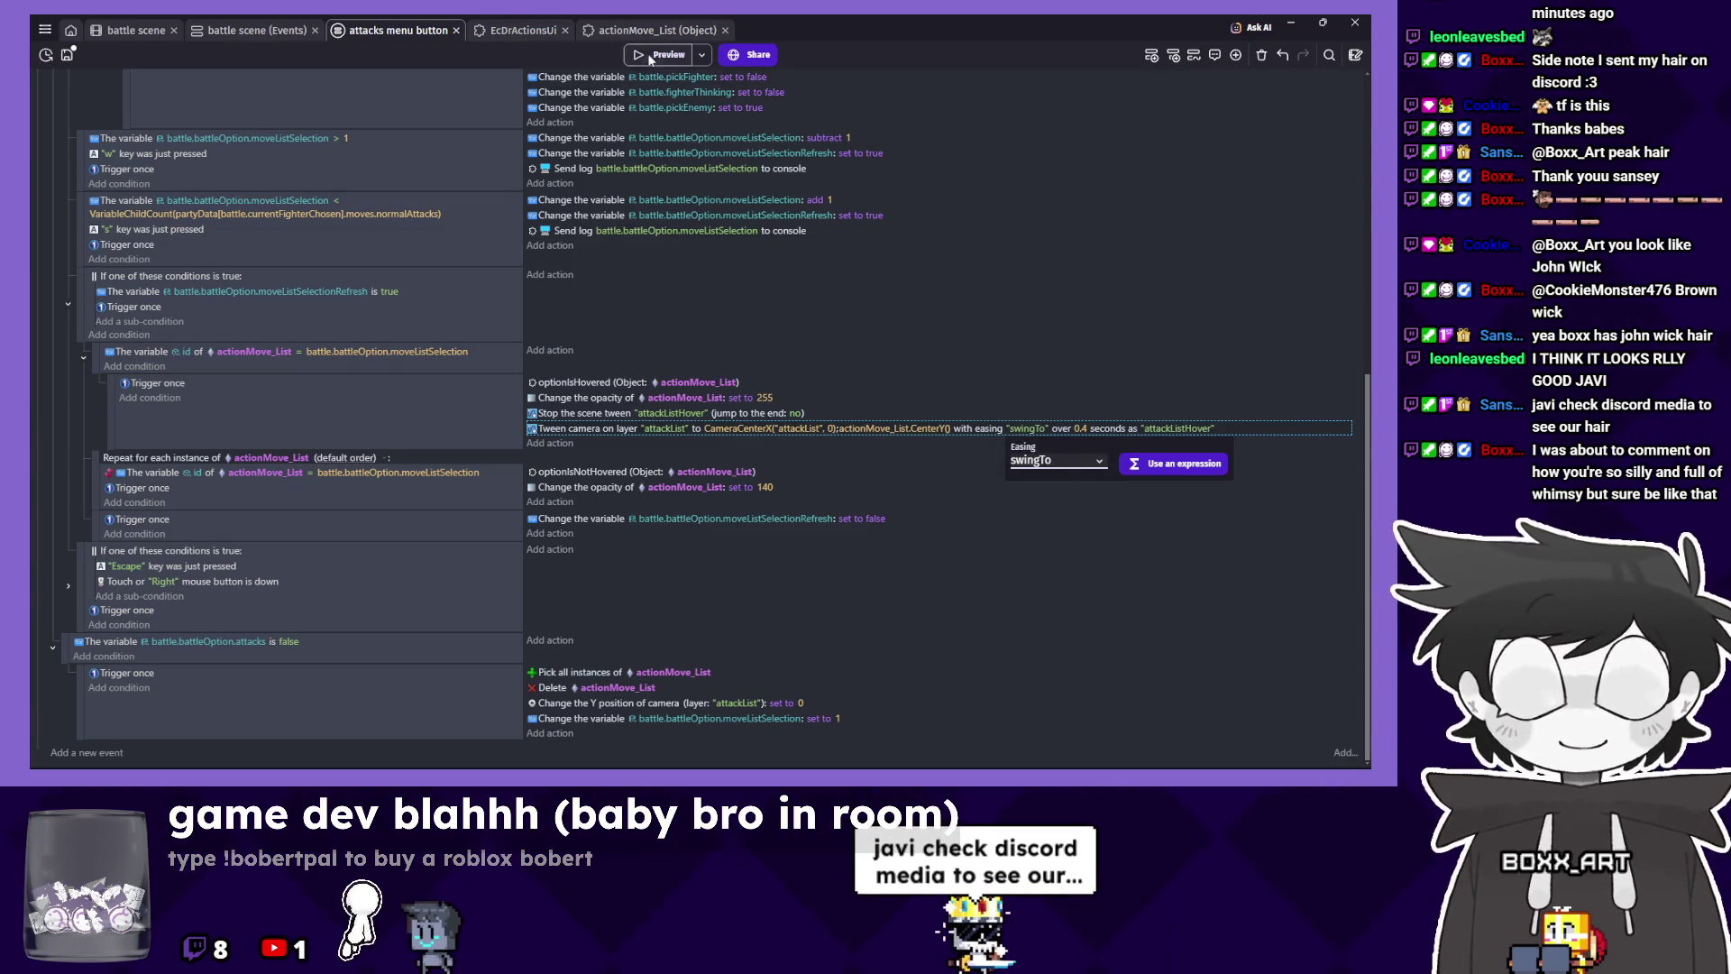
left_click(649, 56)
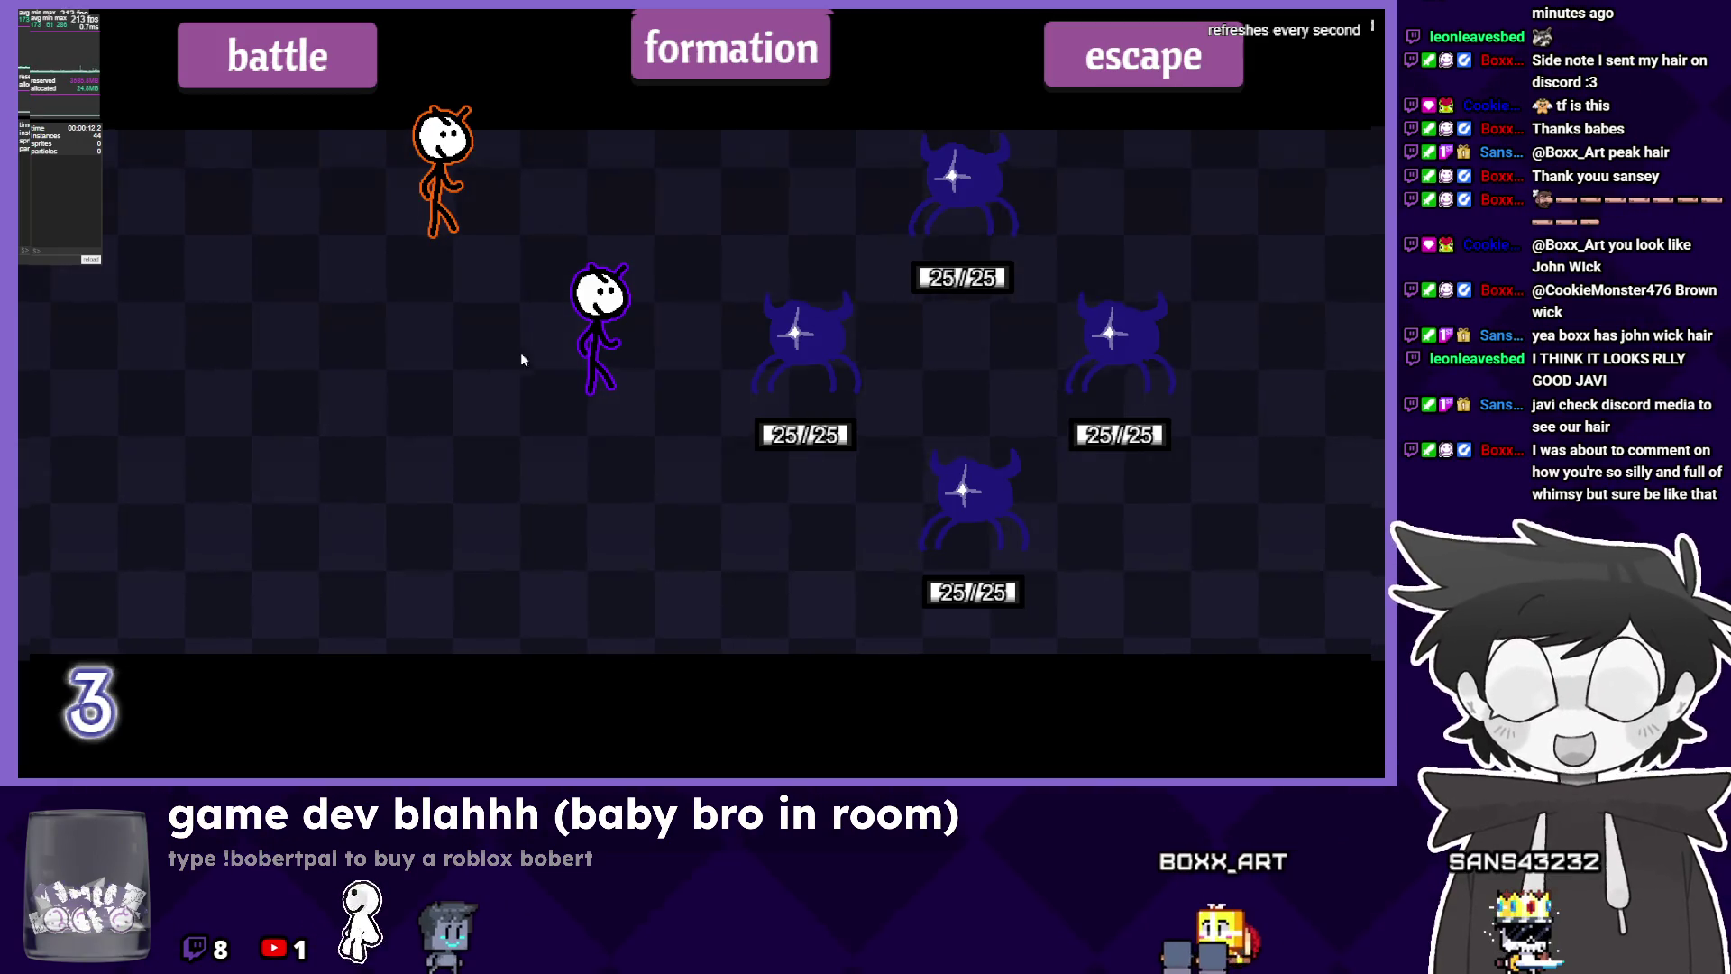
Open Randy's attack list, toggle repeatedly between Cymbal Roll and poop, then leave the preview.
key("Return")
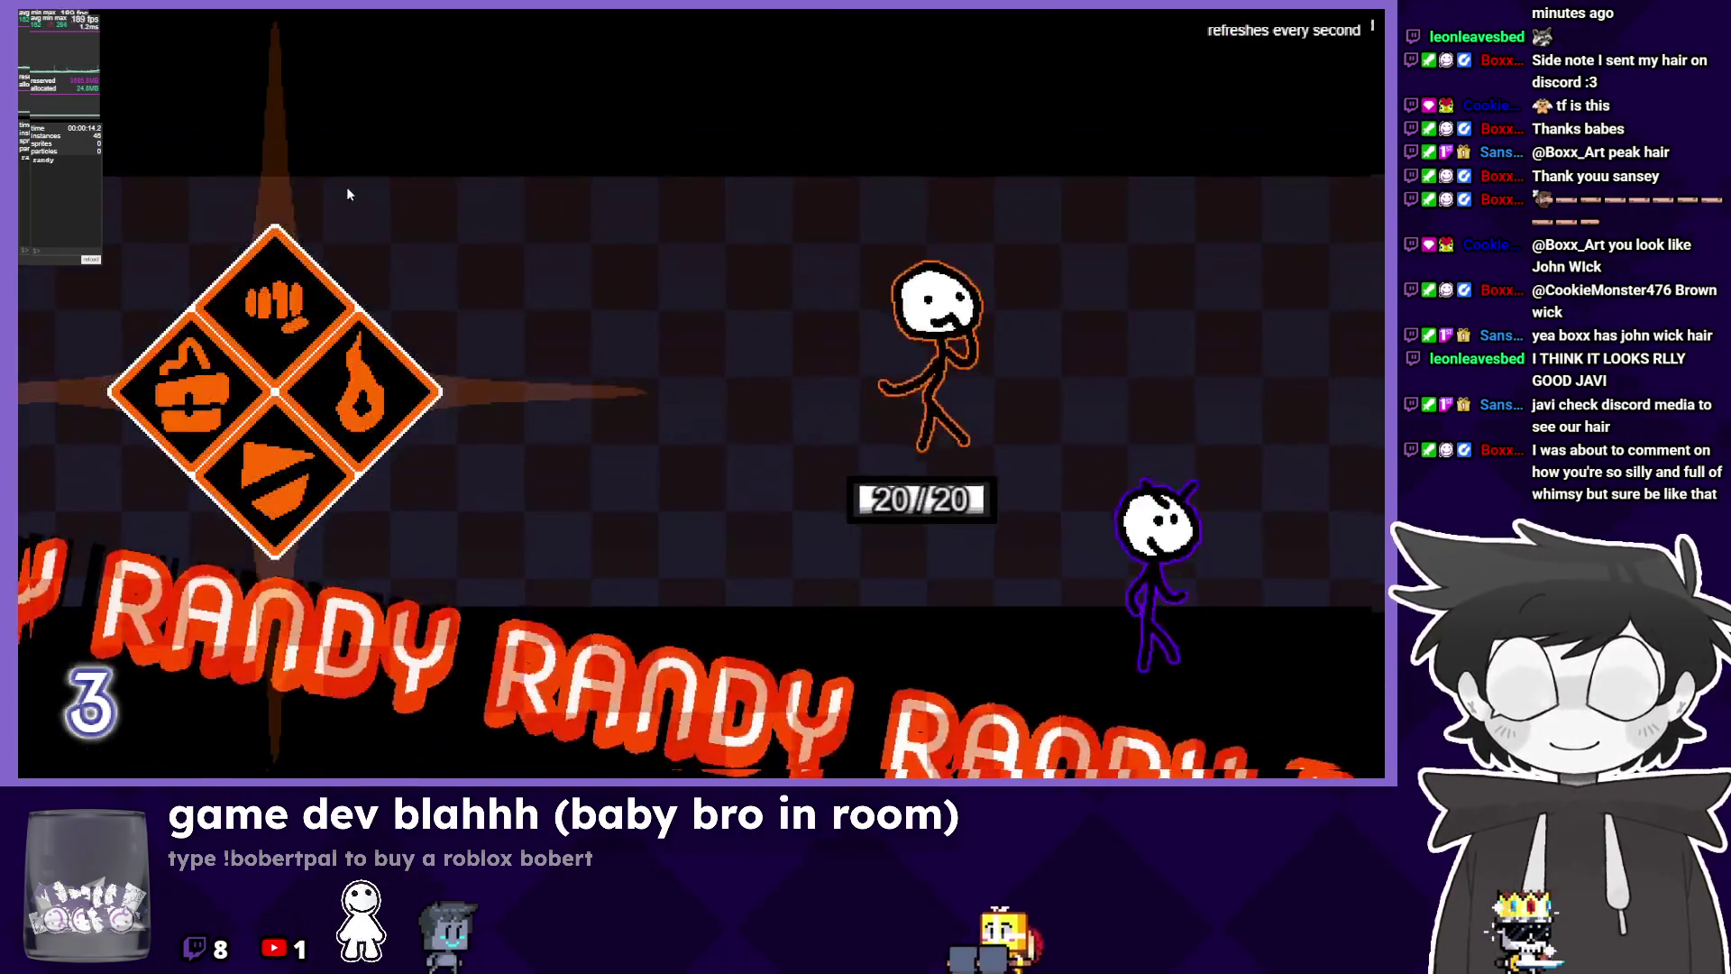
key("Right")
key("Down")
key("Up")
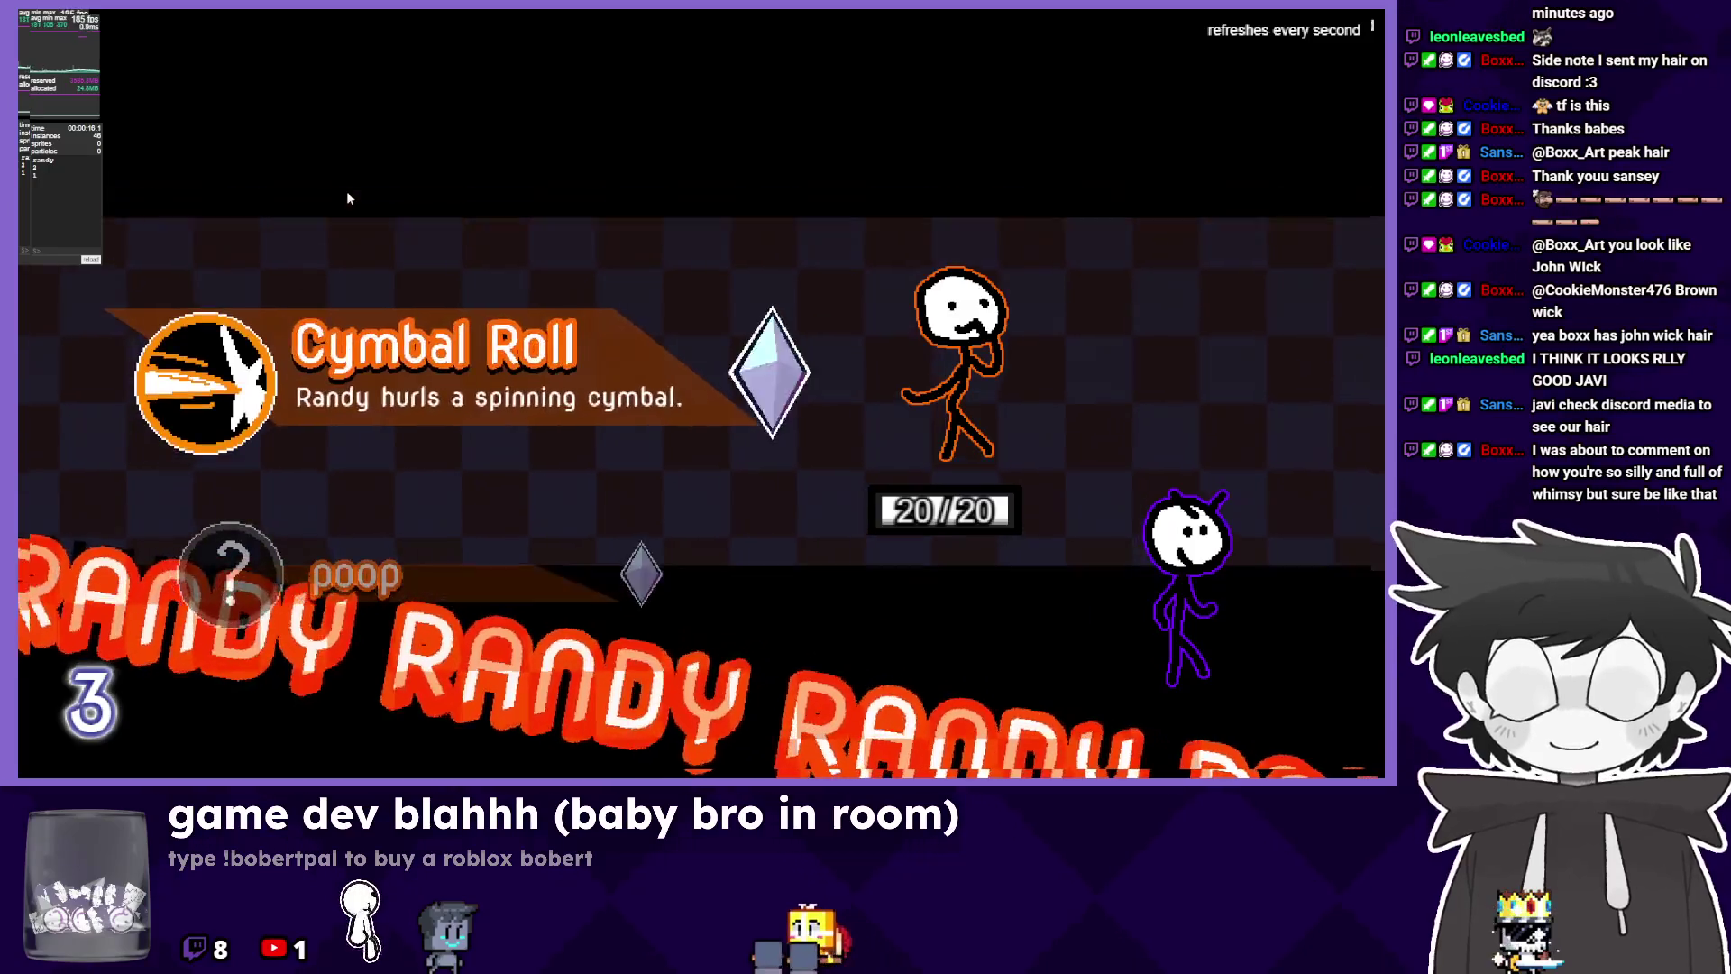
key("Down")
key("Up")
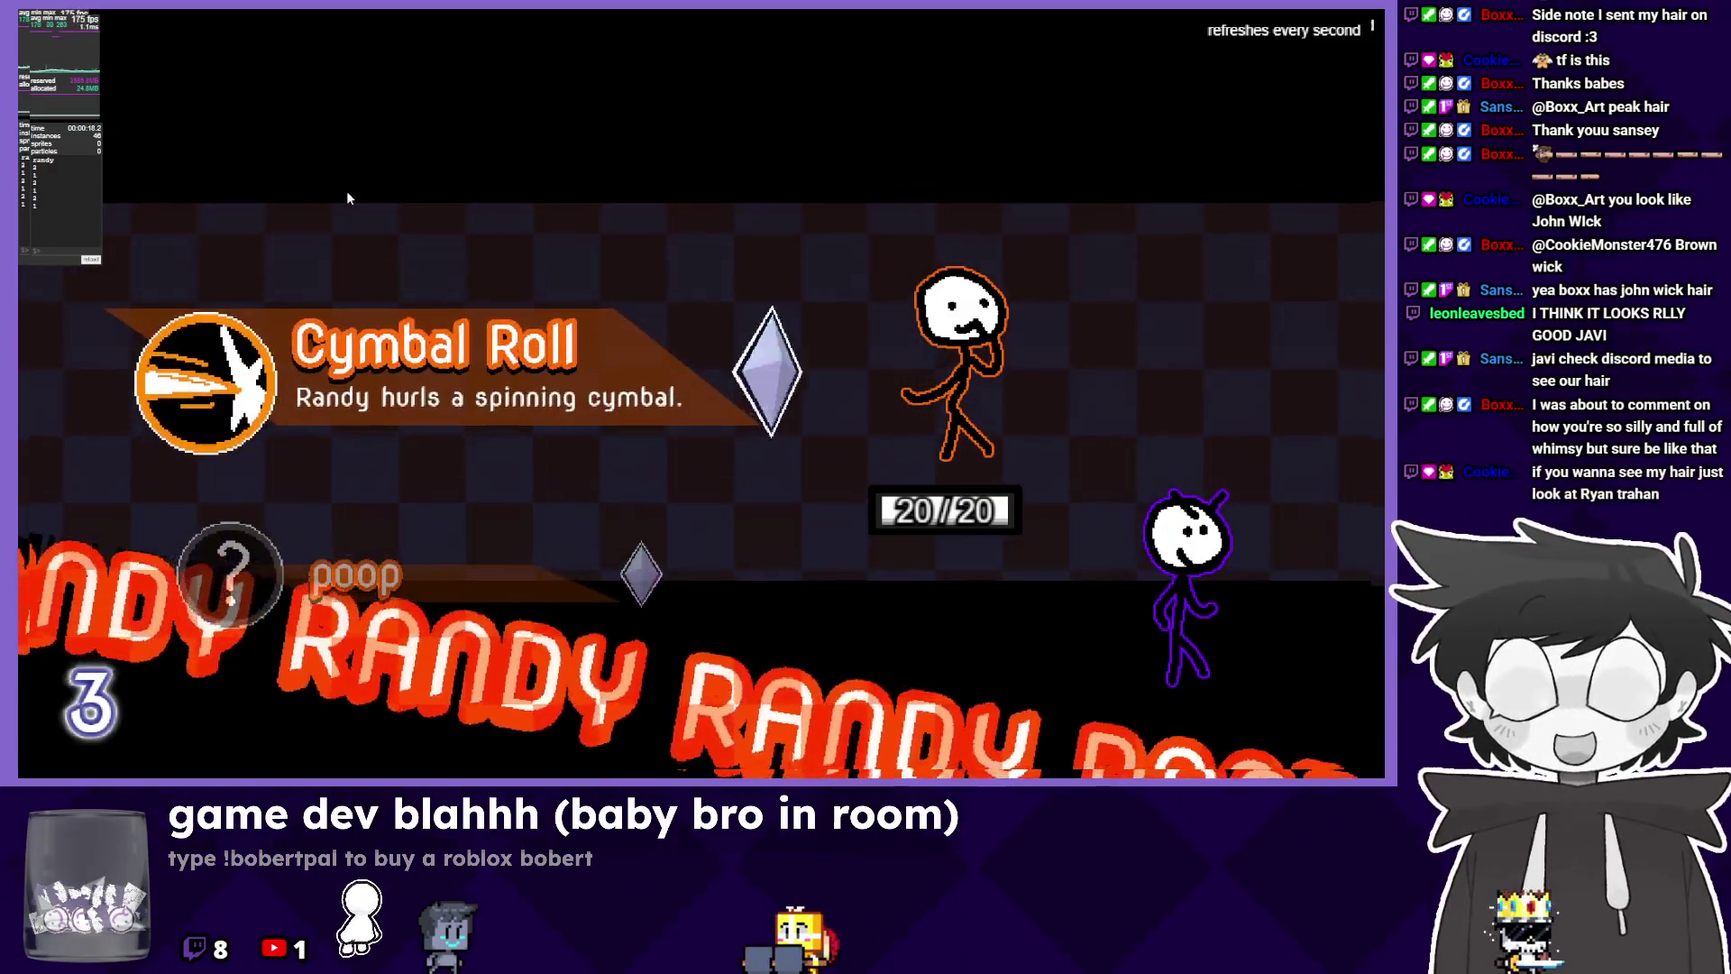
key("Down")
key("Up")
key("Down")
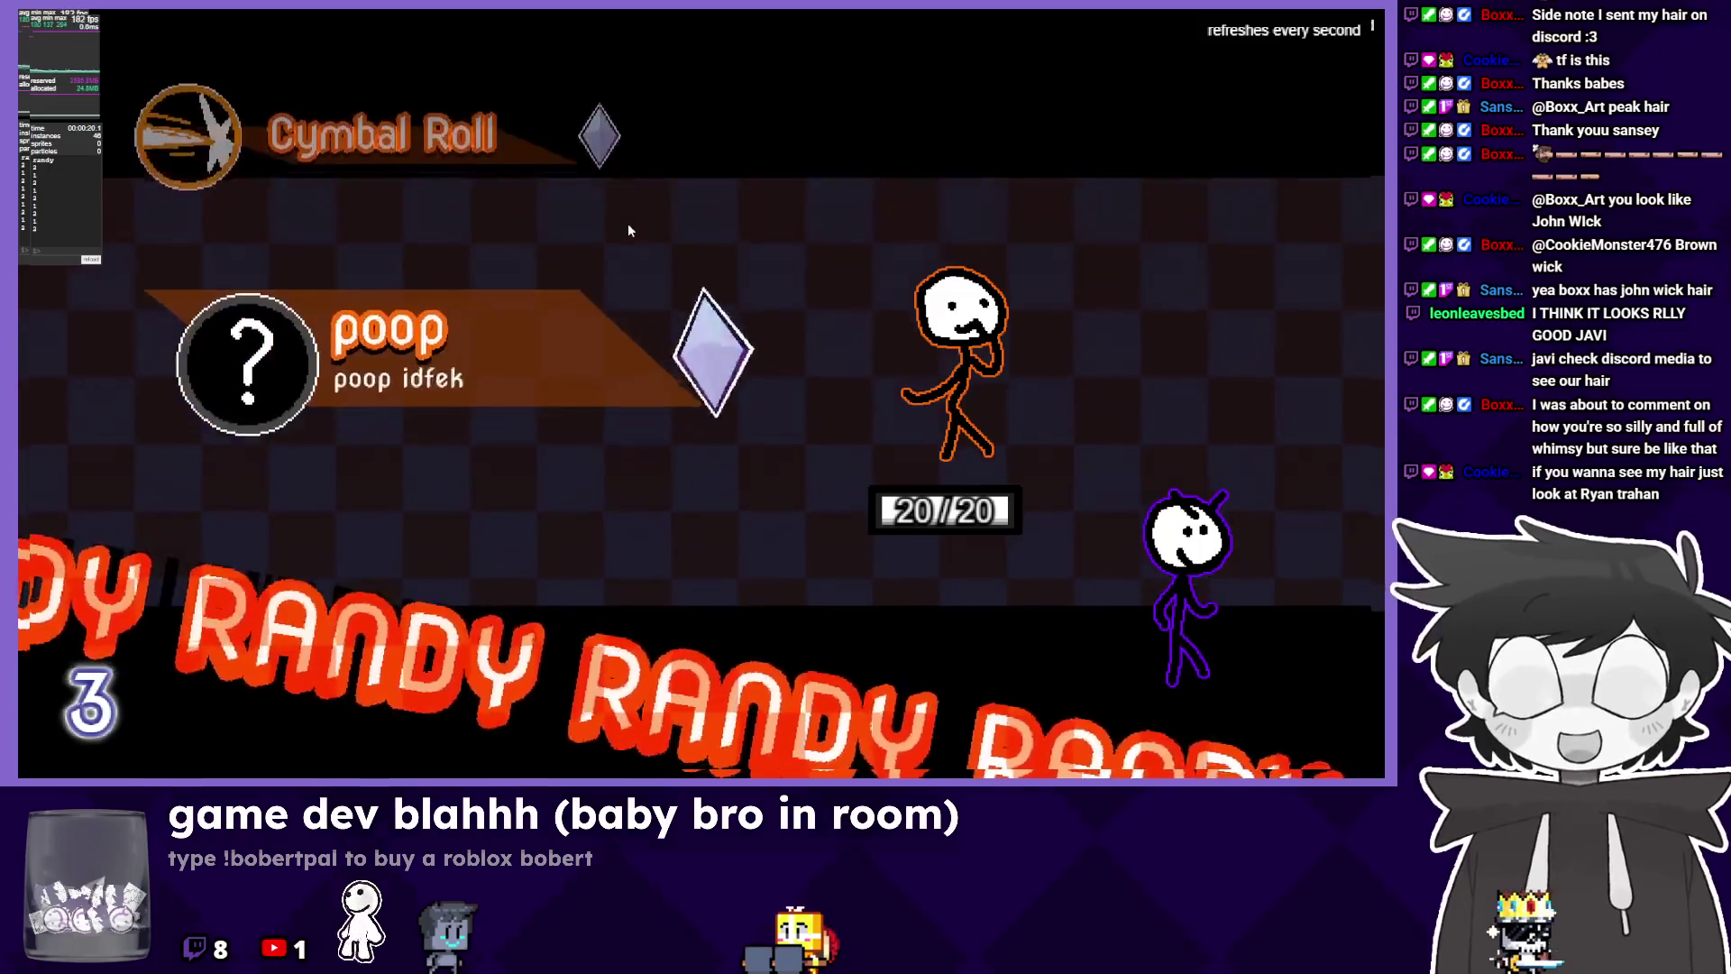
key("Up")
key("Down")
key("Up")
key("Down")
key("alt+Tab")
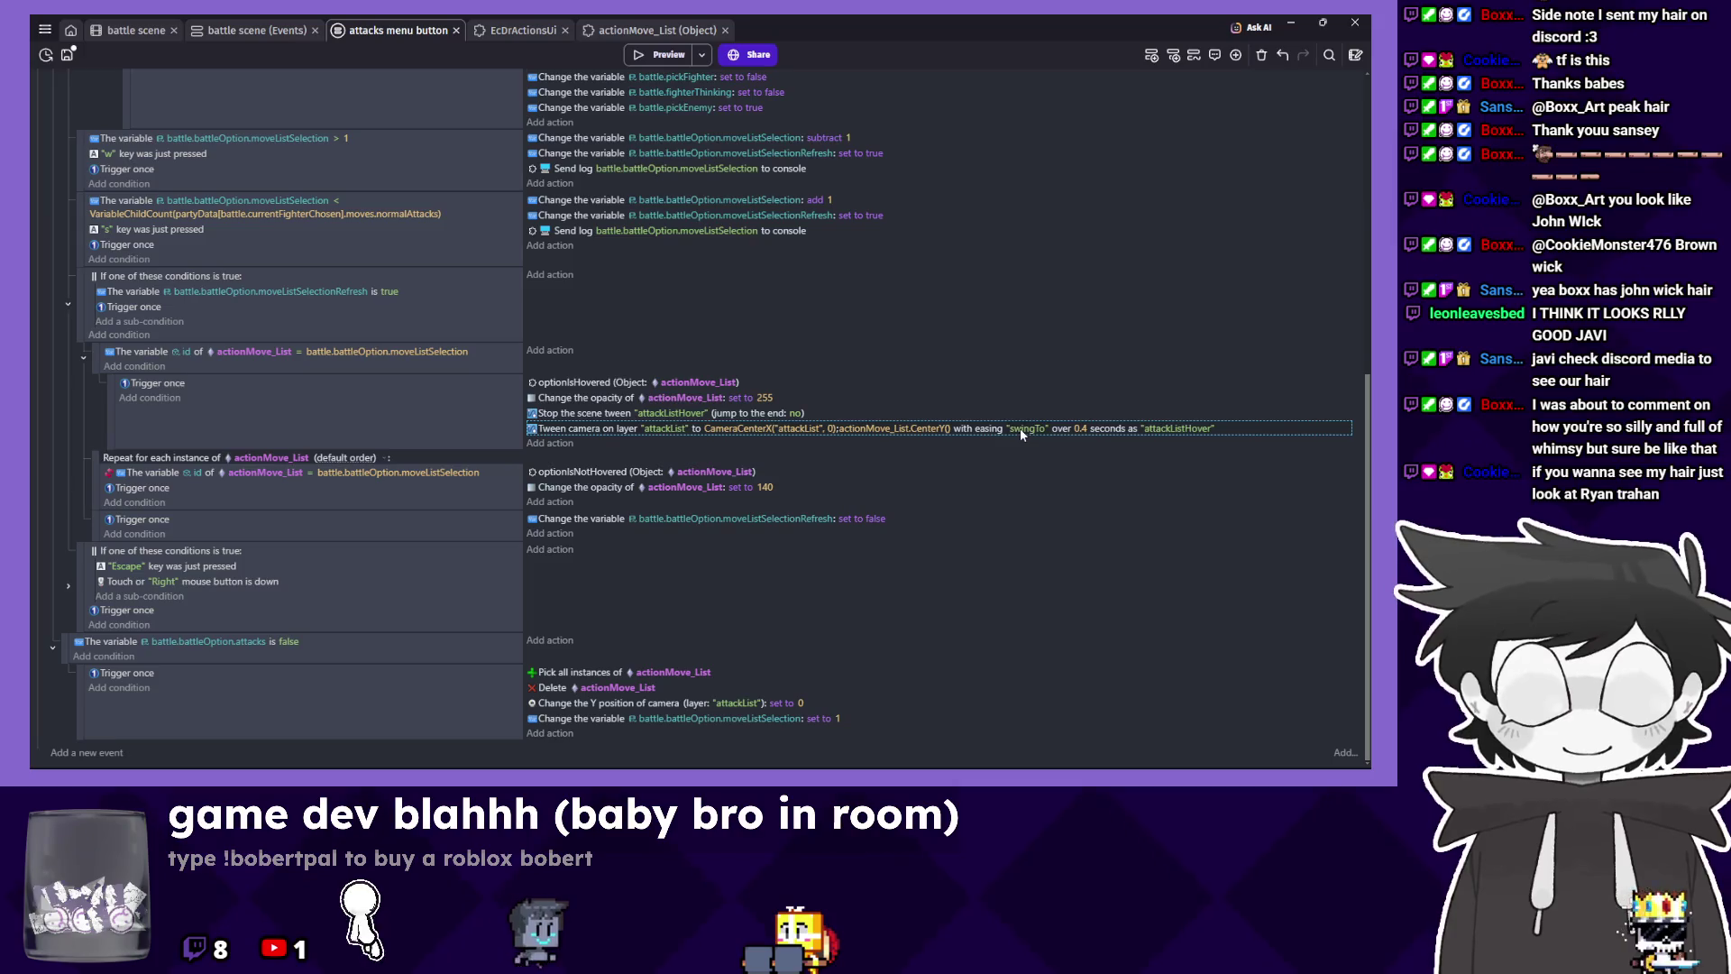
Pick easeOutBounce for the camera tween easing and launch a preview with F5.
left_click(1019, 429)
left_click(1028, 464)
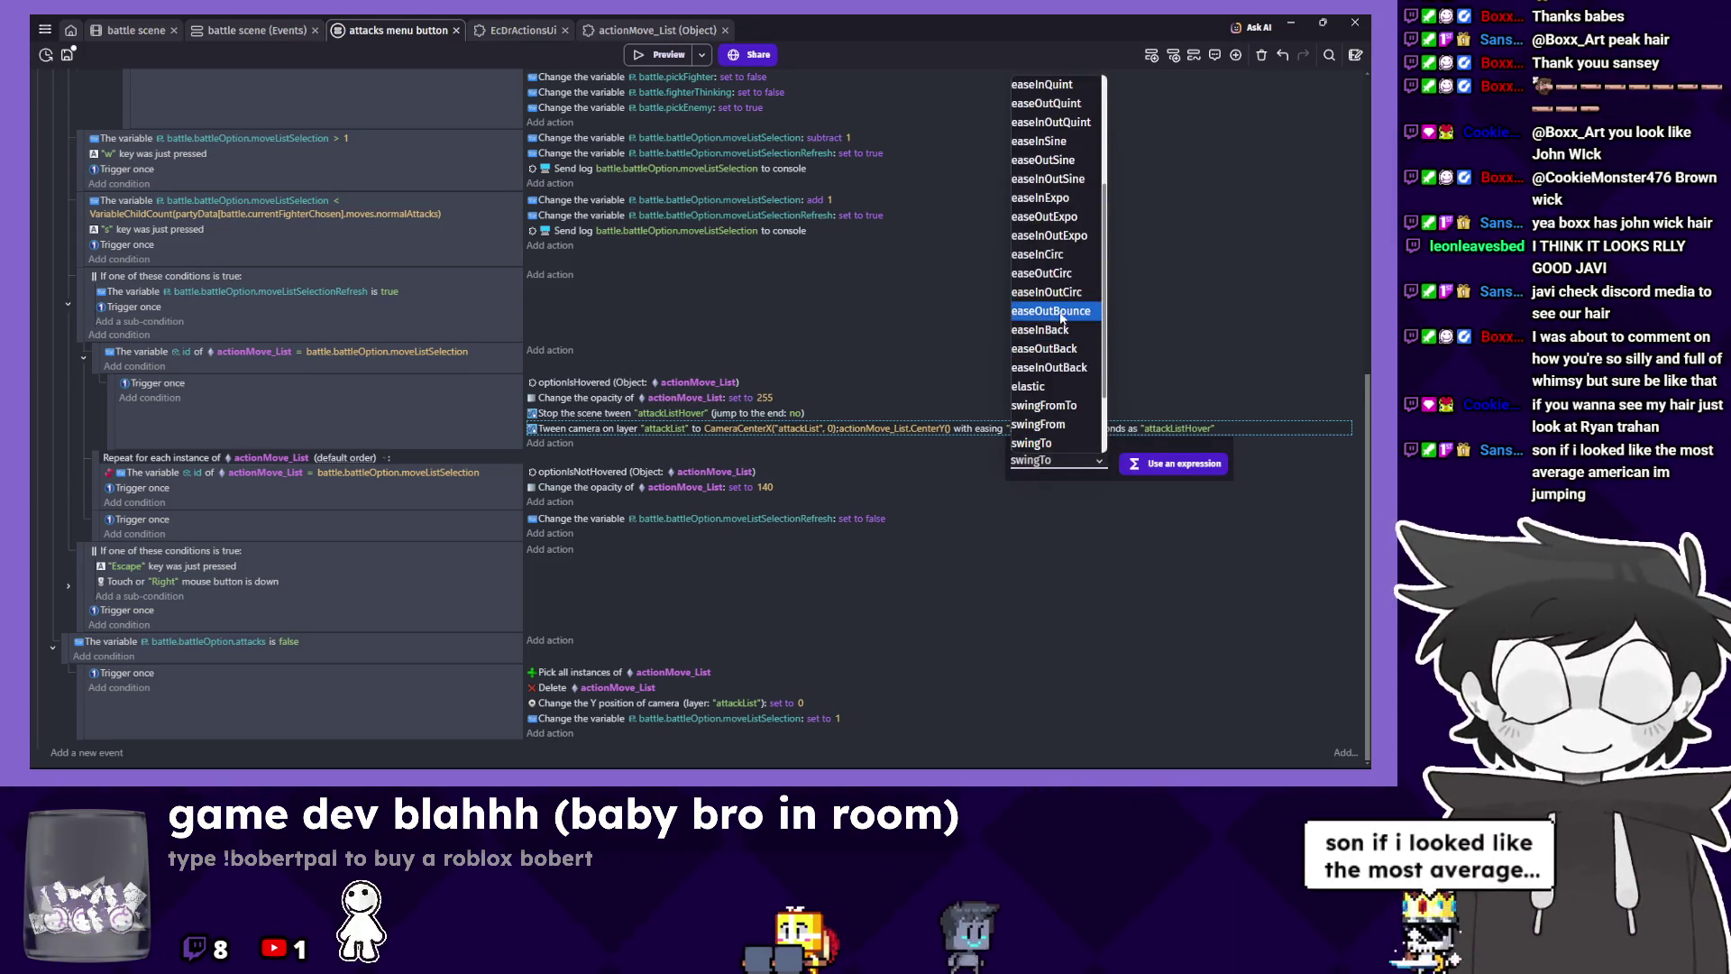
key("F5")
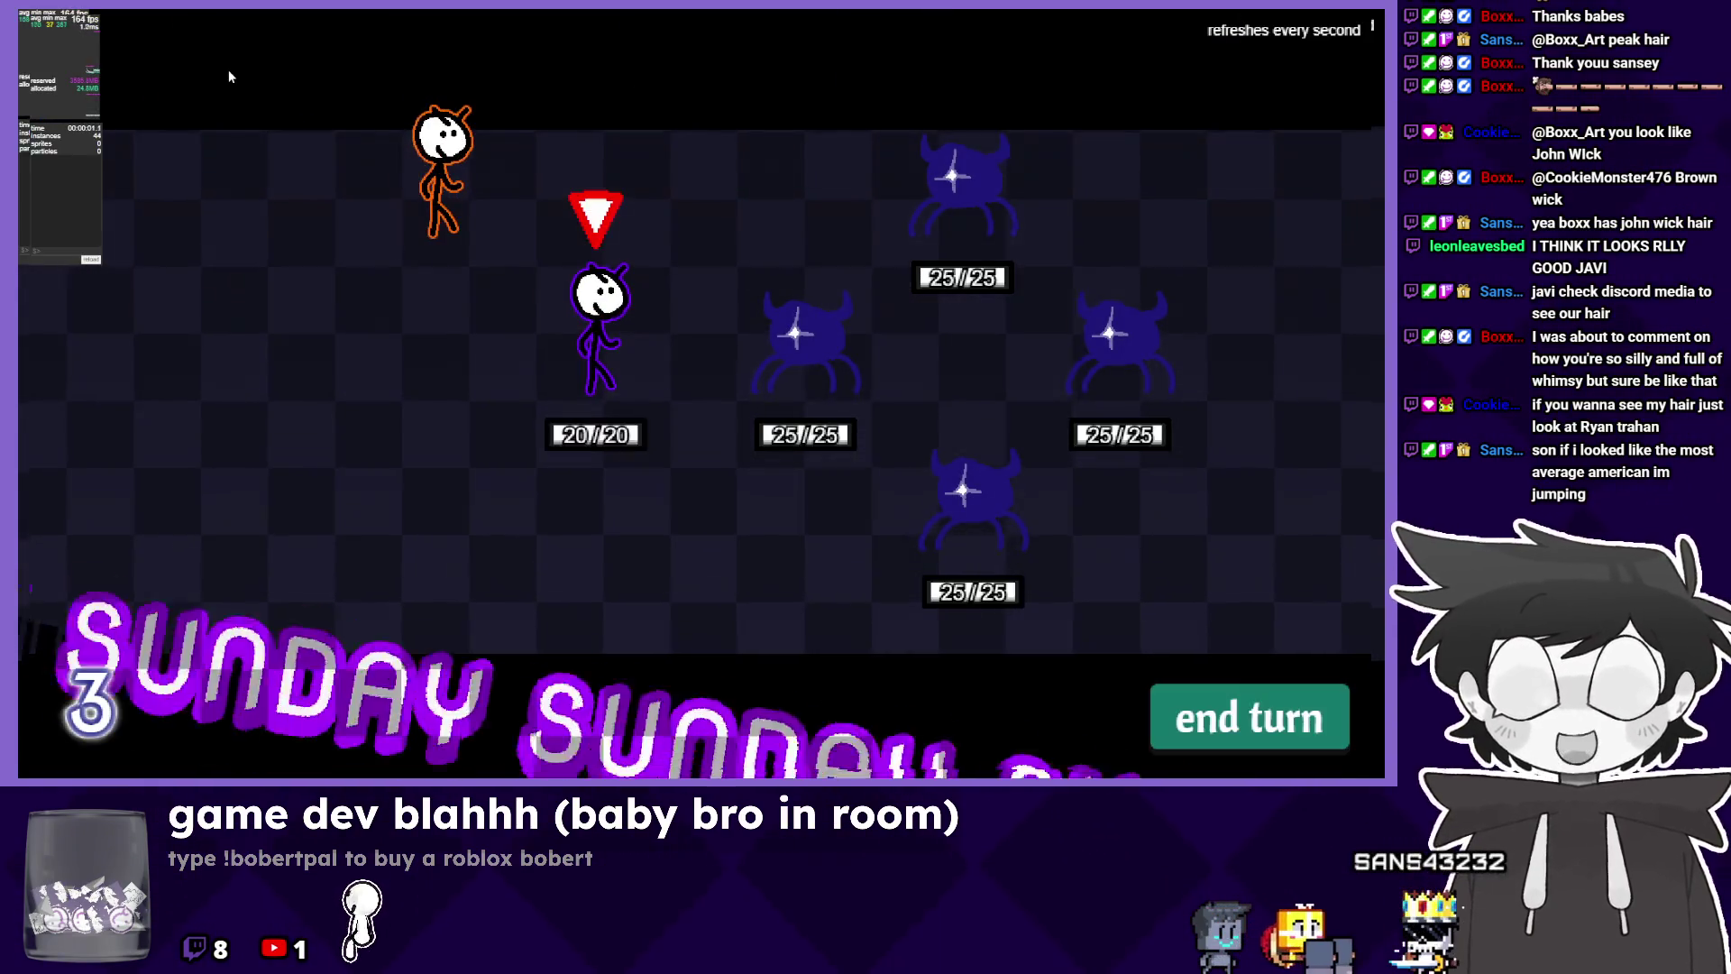
Test Randy's move list between Cymbal Roll and poop, close the preview, and reopen the easing choices.
key("Right")
key("Down")
key("Up")
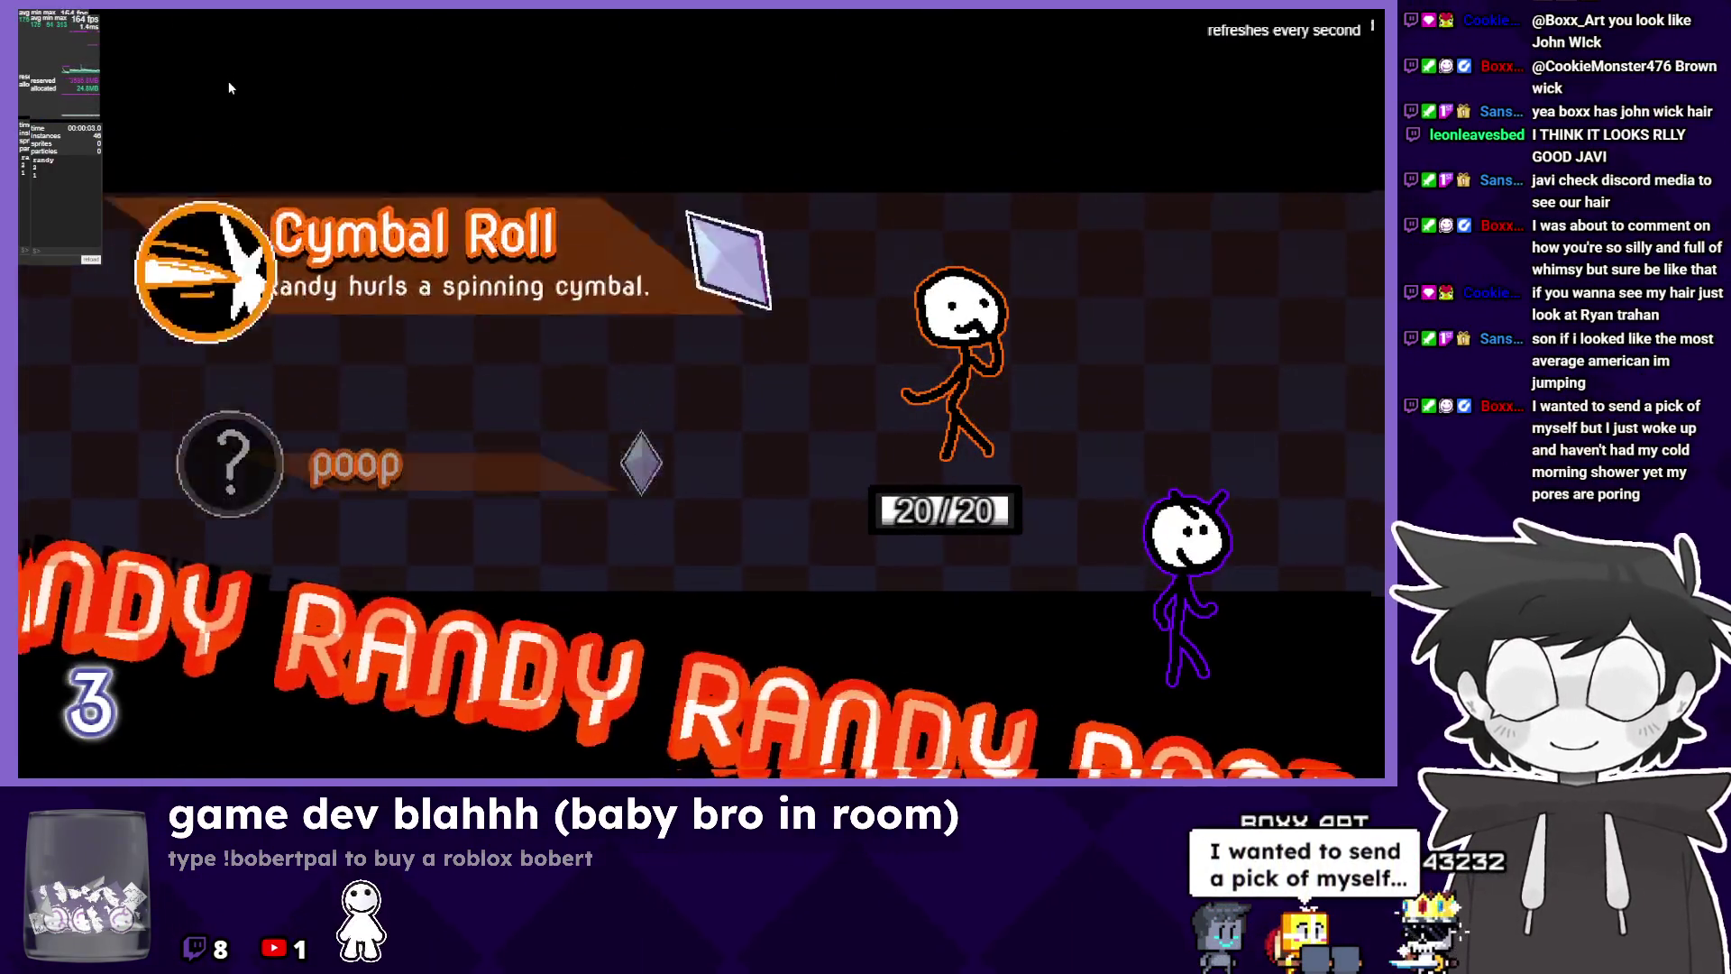
key("alt+F4")
left_click(1015, 429)
left_click(1042, 460)
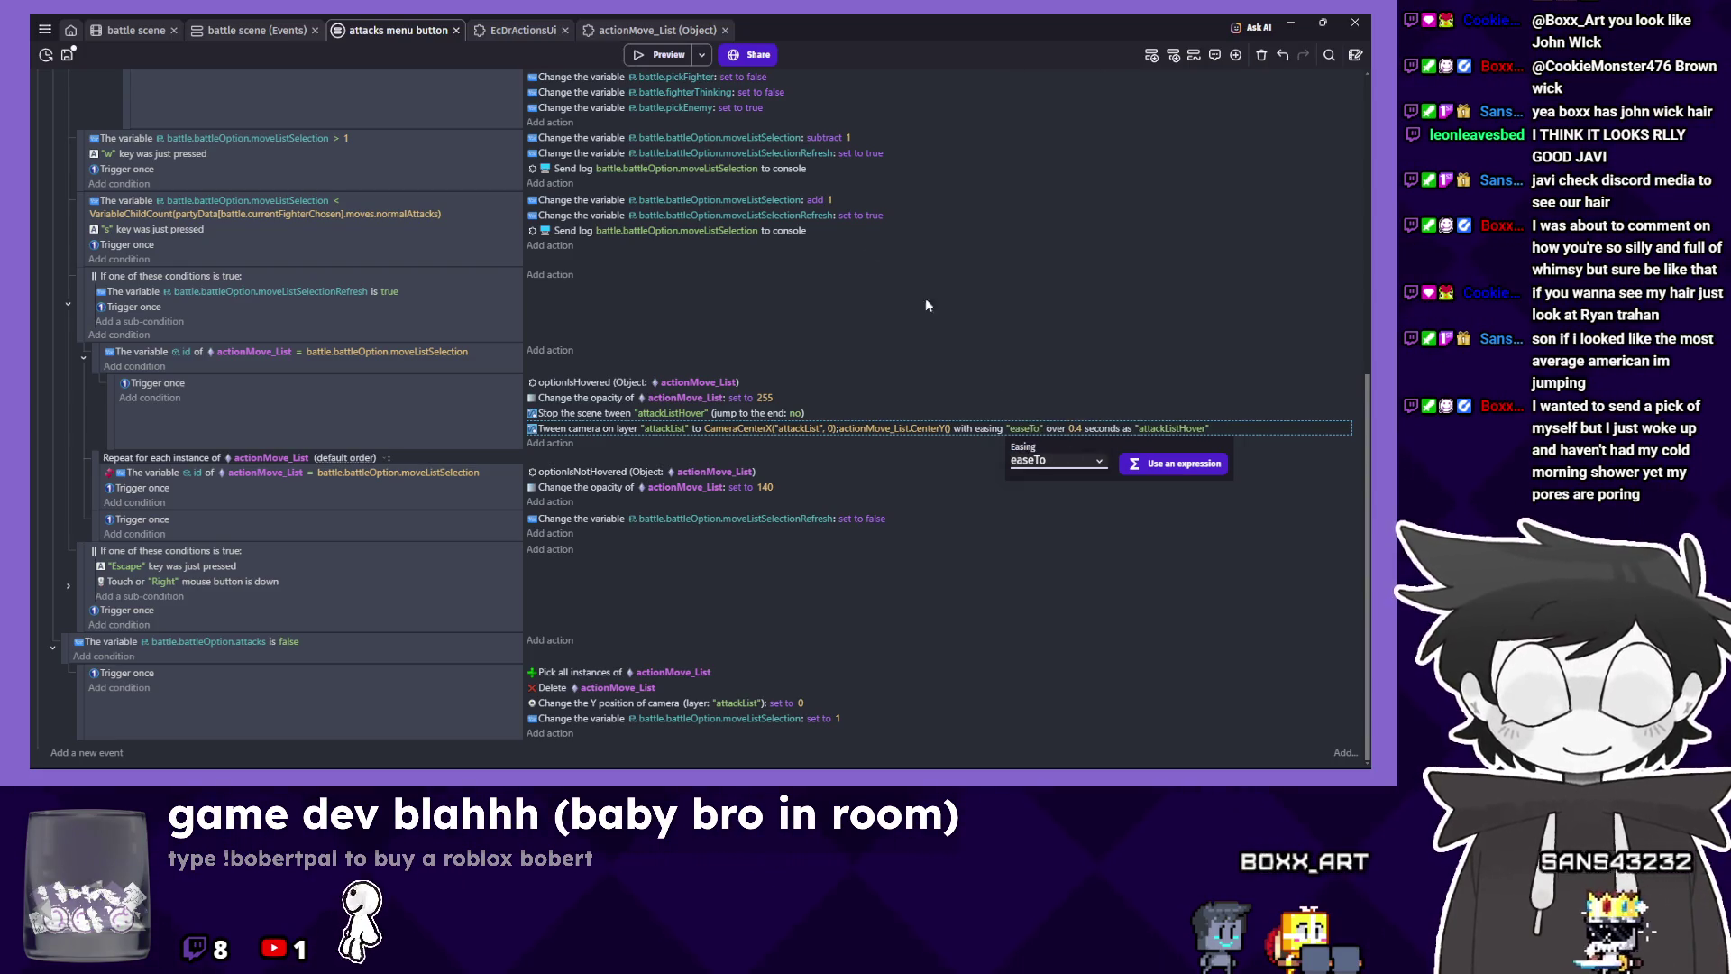
Playtest the easeTo camera tween by browsing Randy's attack moves, then close the preview.
left_click(656, 53)
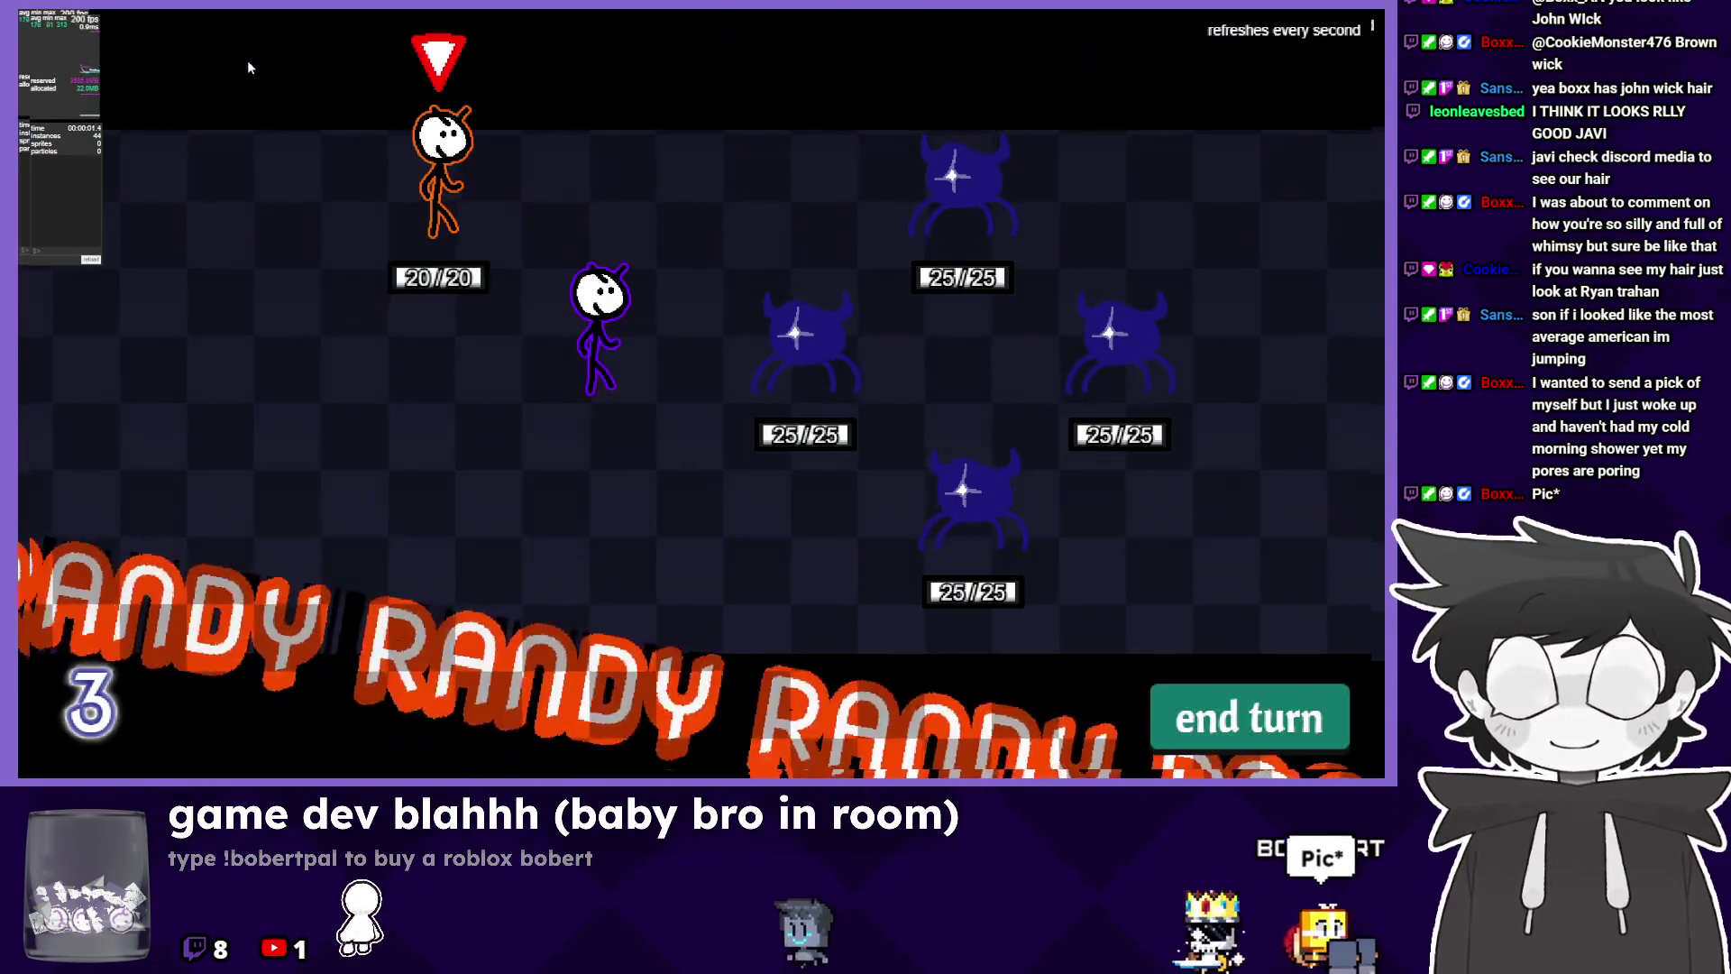
key("Return")
key("Down")
key("Up")
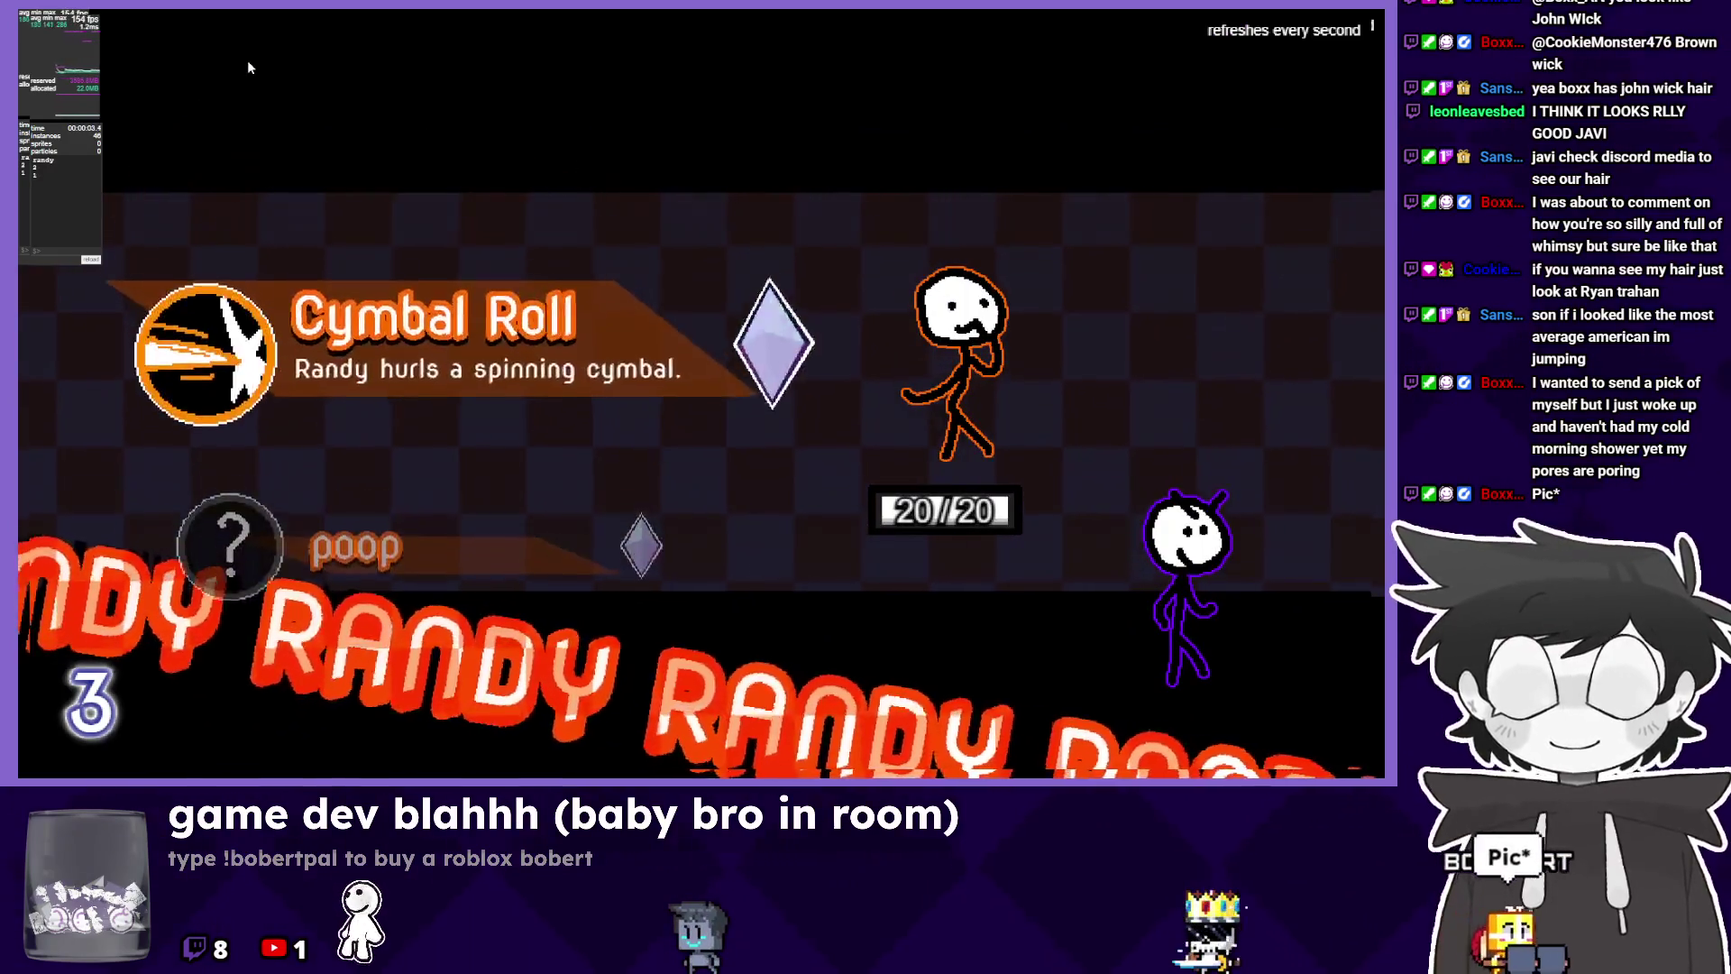
key("s")
key("alt+Tab")
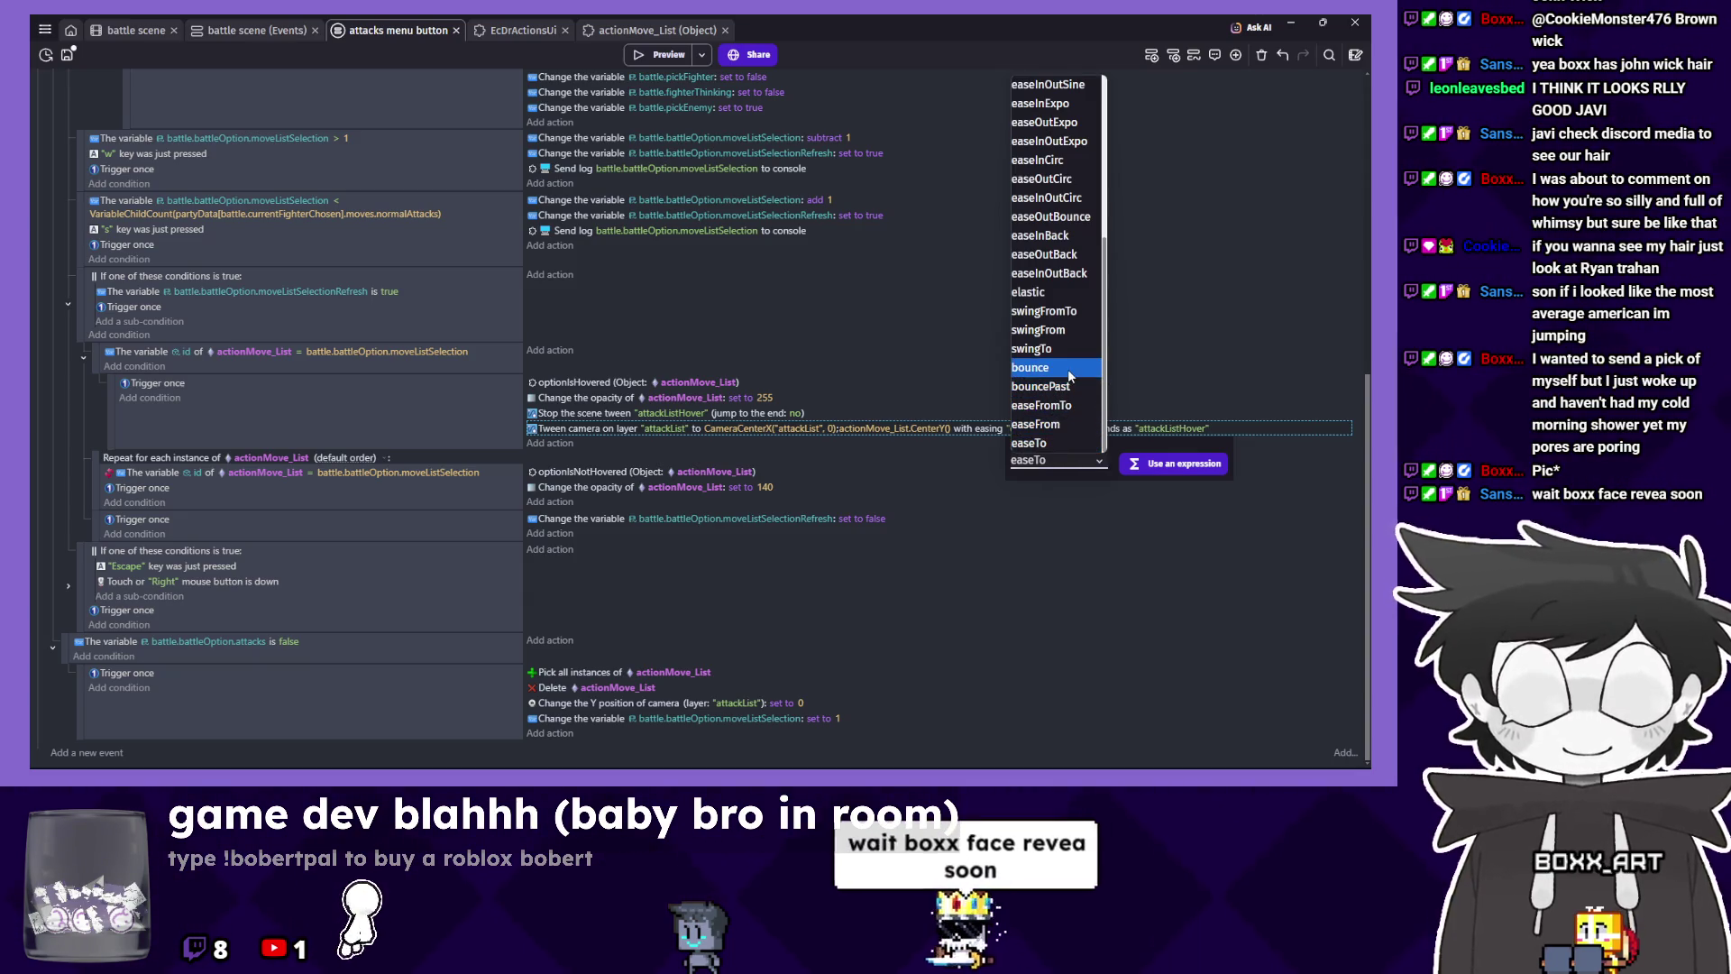
Switch the camera tween easing to easeOutBack and launch a fresh preview.
scroll(1071, 397, "up", 3)
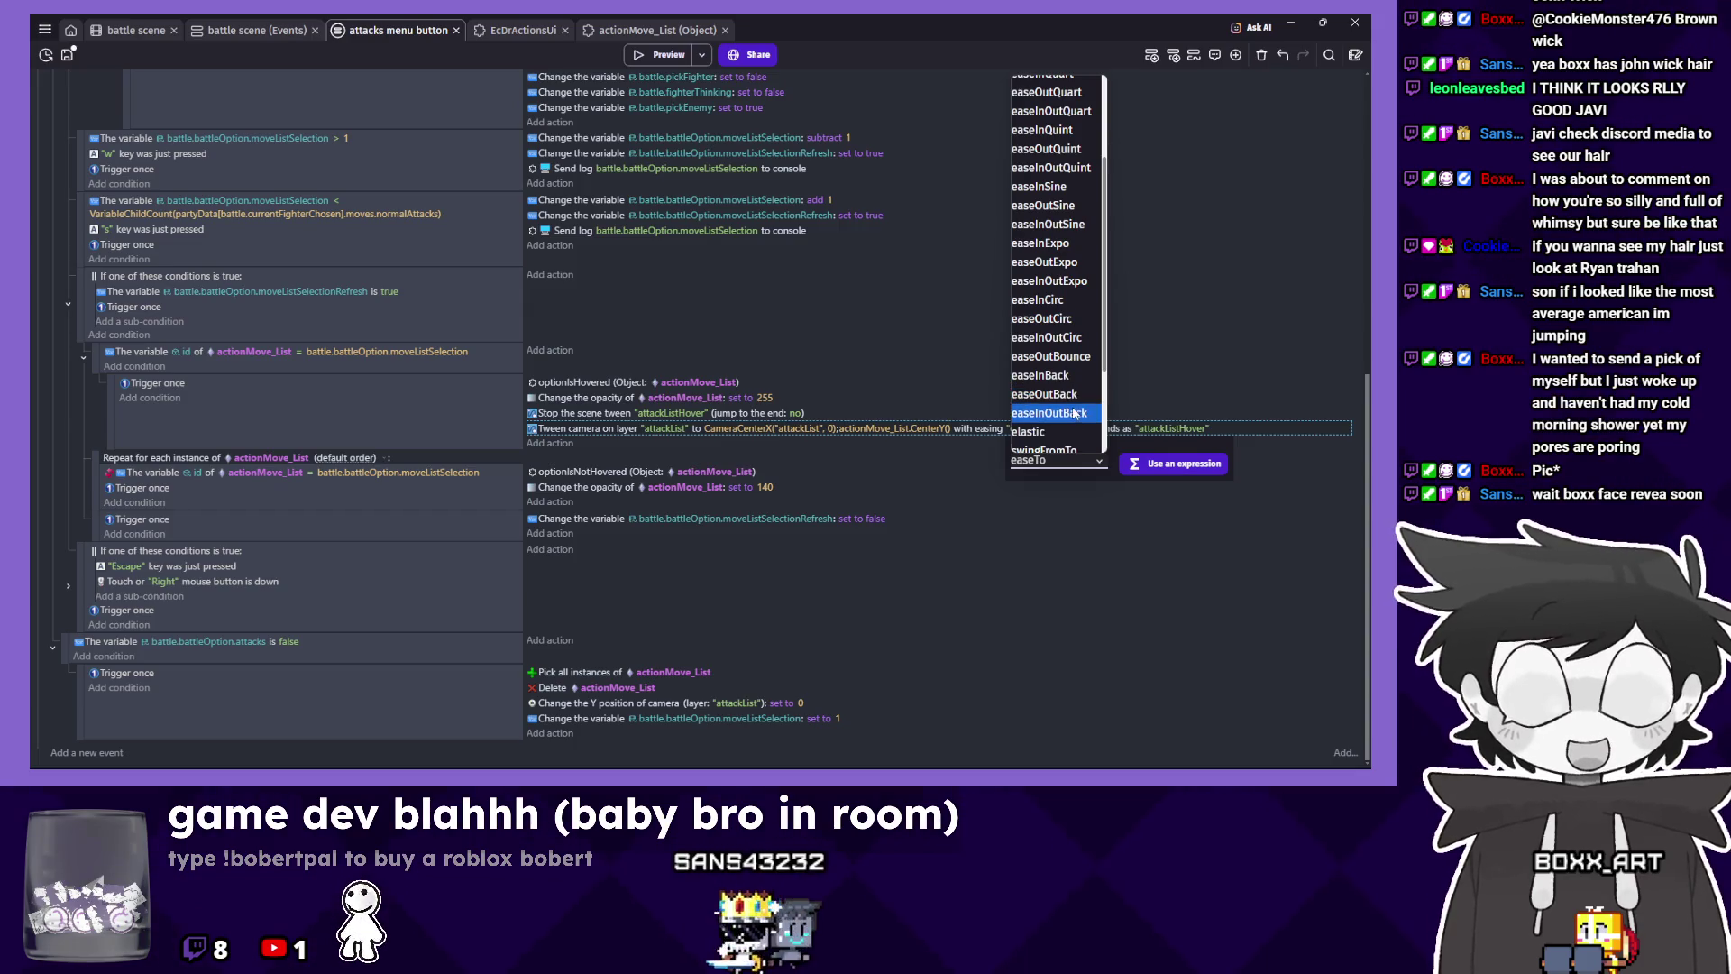
left_click(1073, 396)
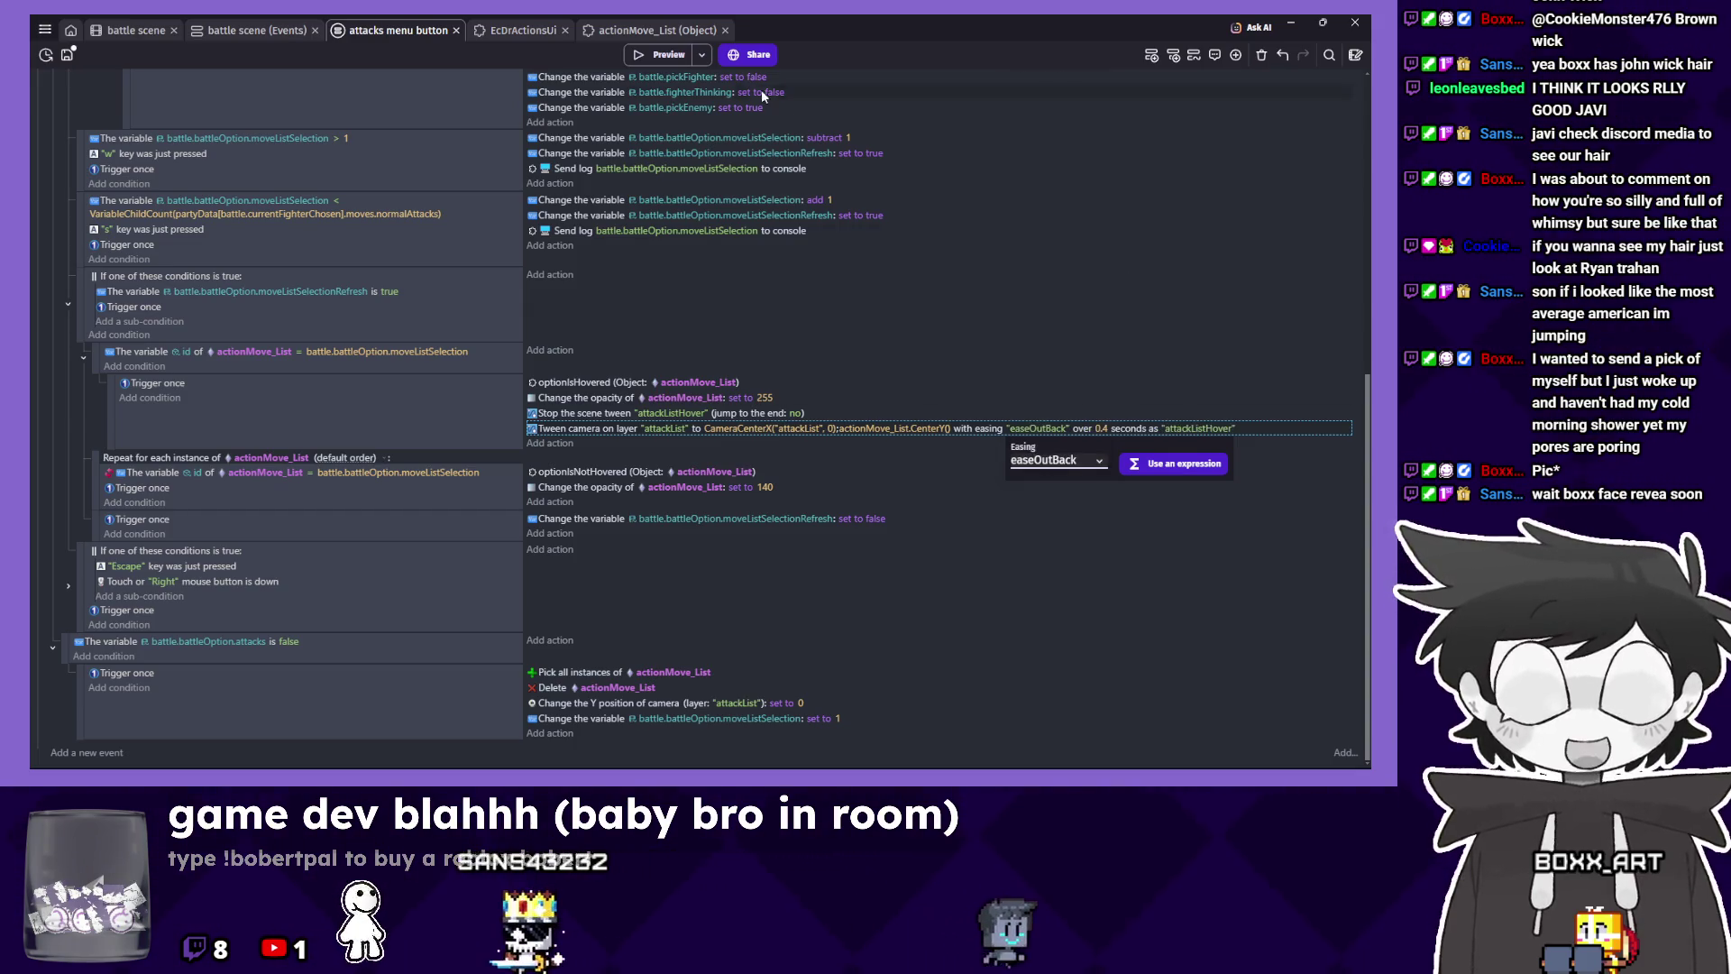
left_click(652, 57)
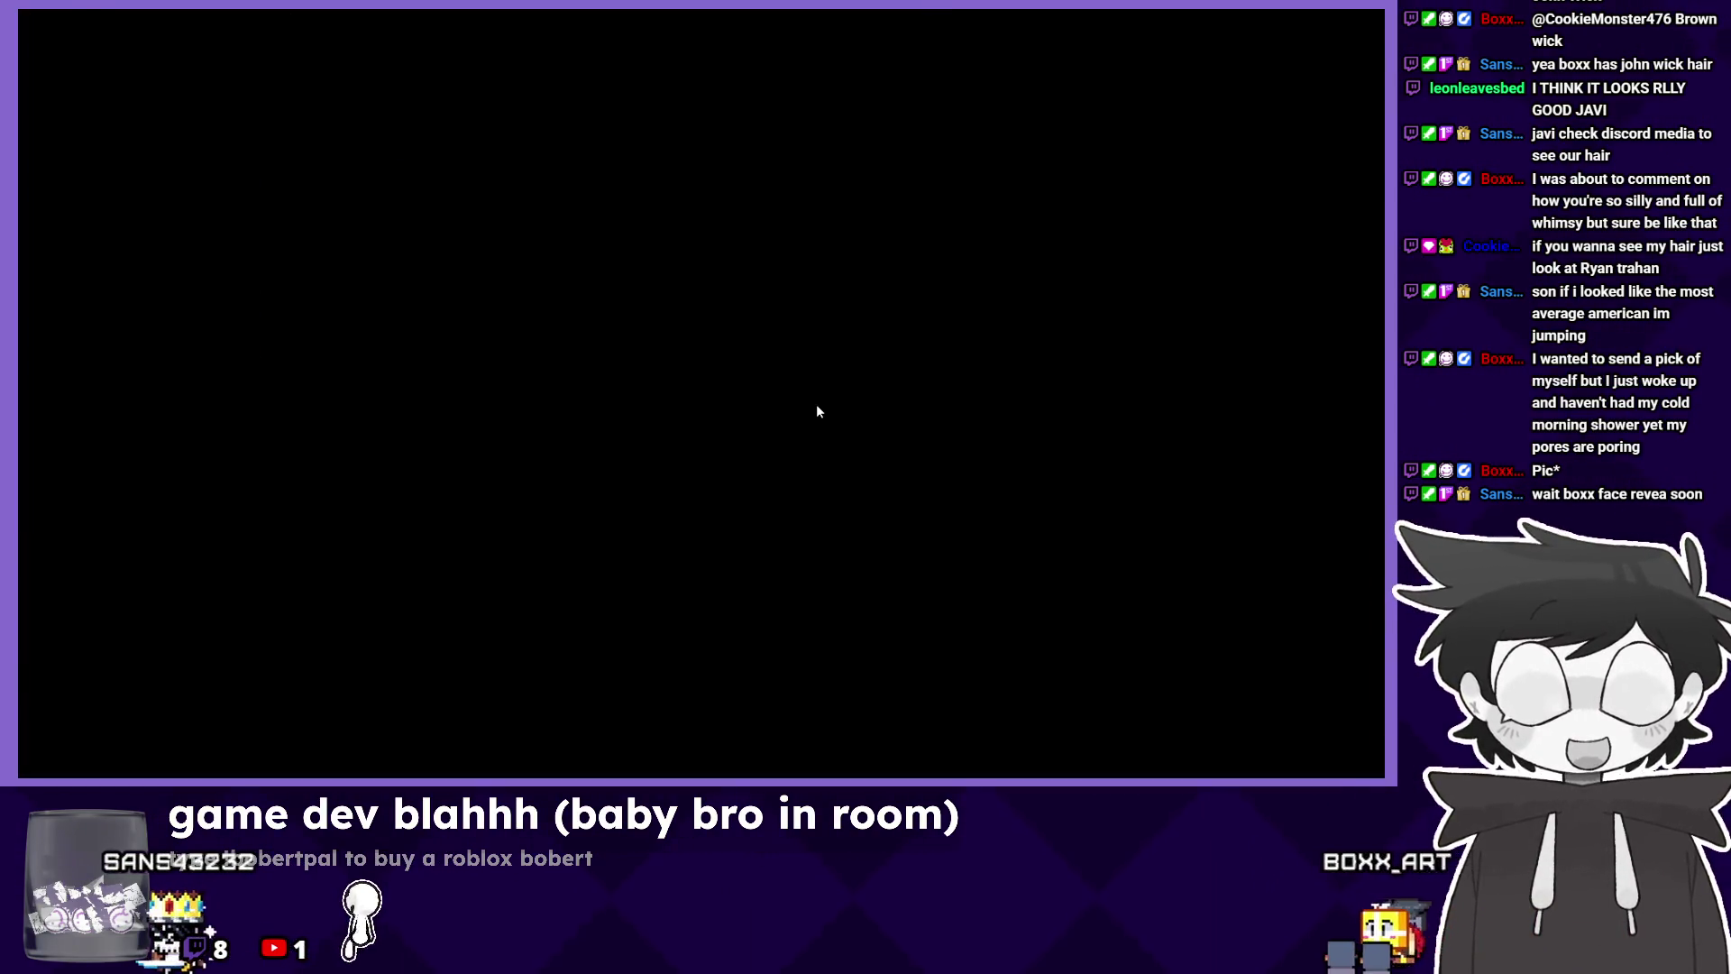
Test easeOutBack between Cymbal Roll and poop, close the preview, and reopen the easing choices.
left_click(331, 66)
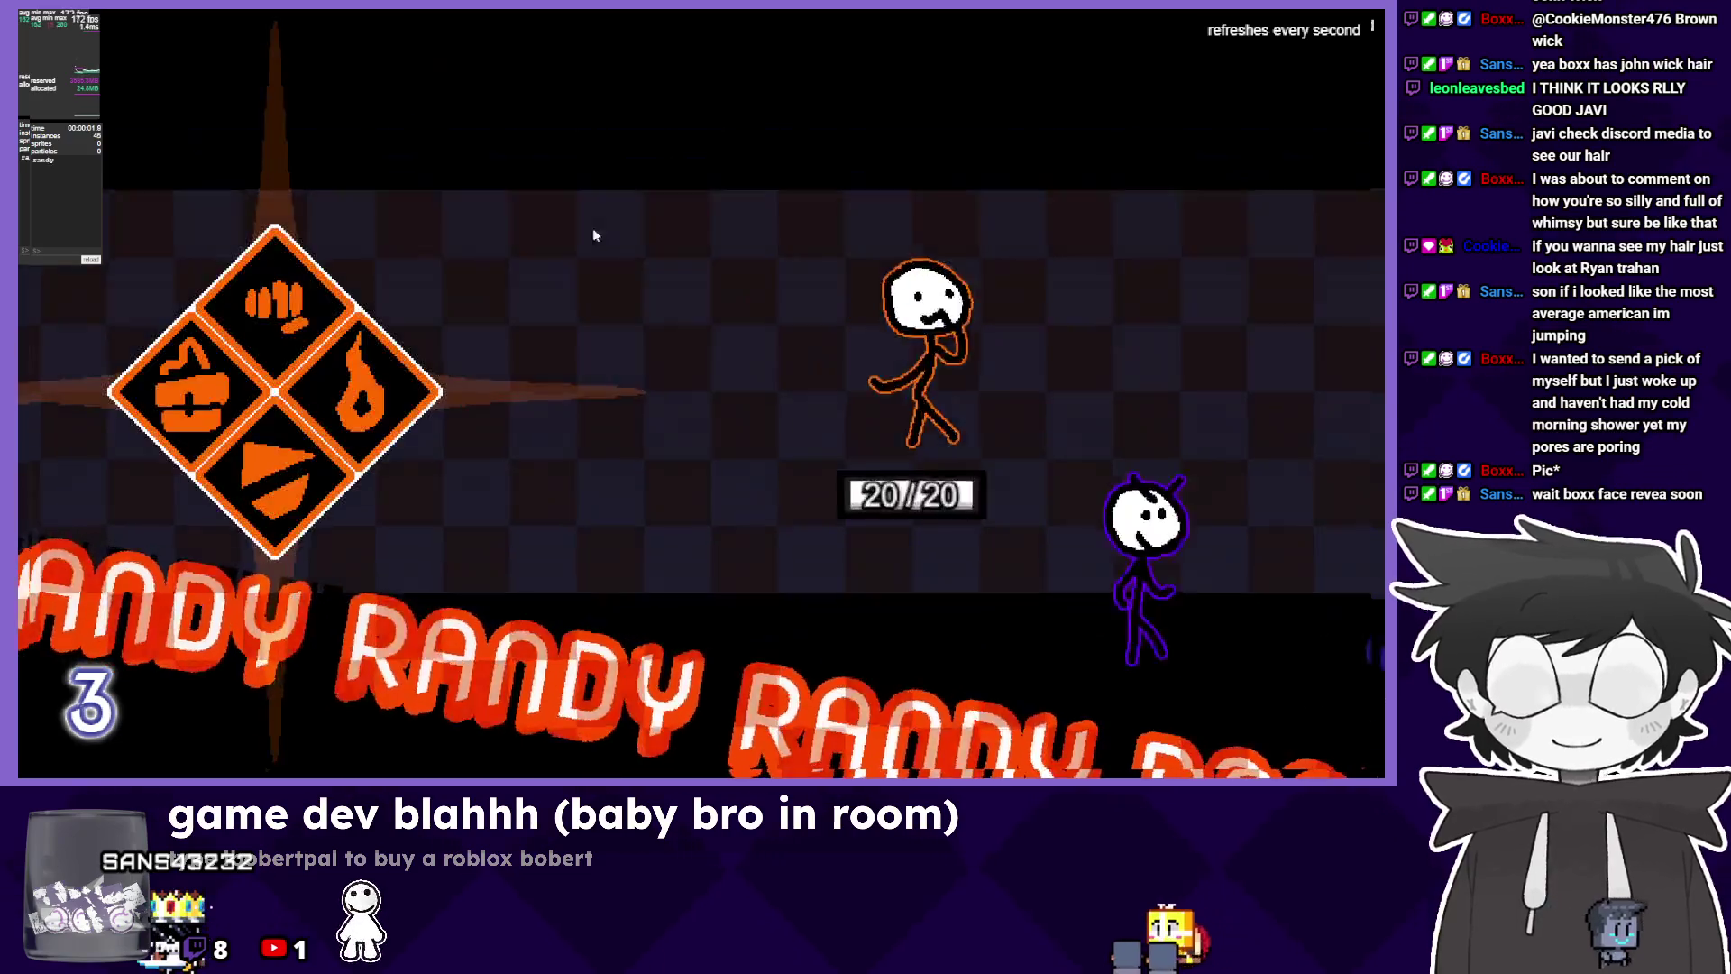
key("Right")
key("Down")
key("Up")
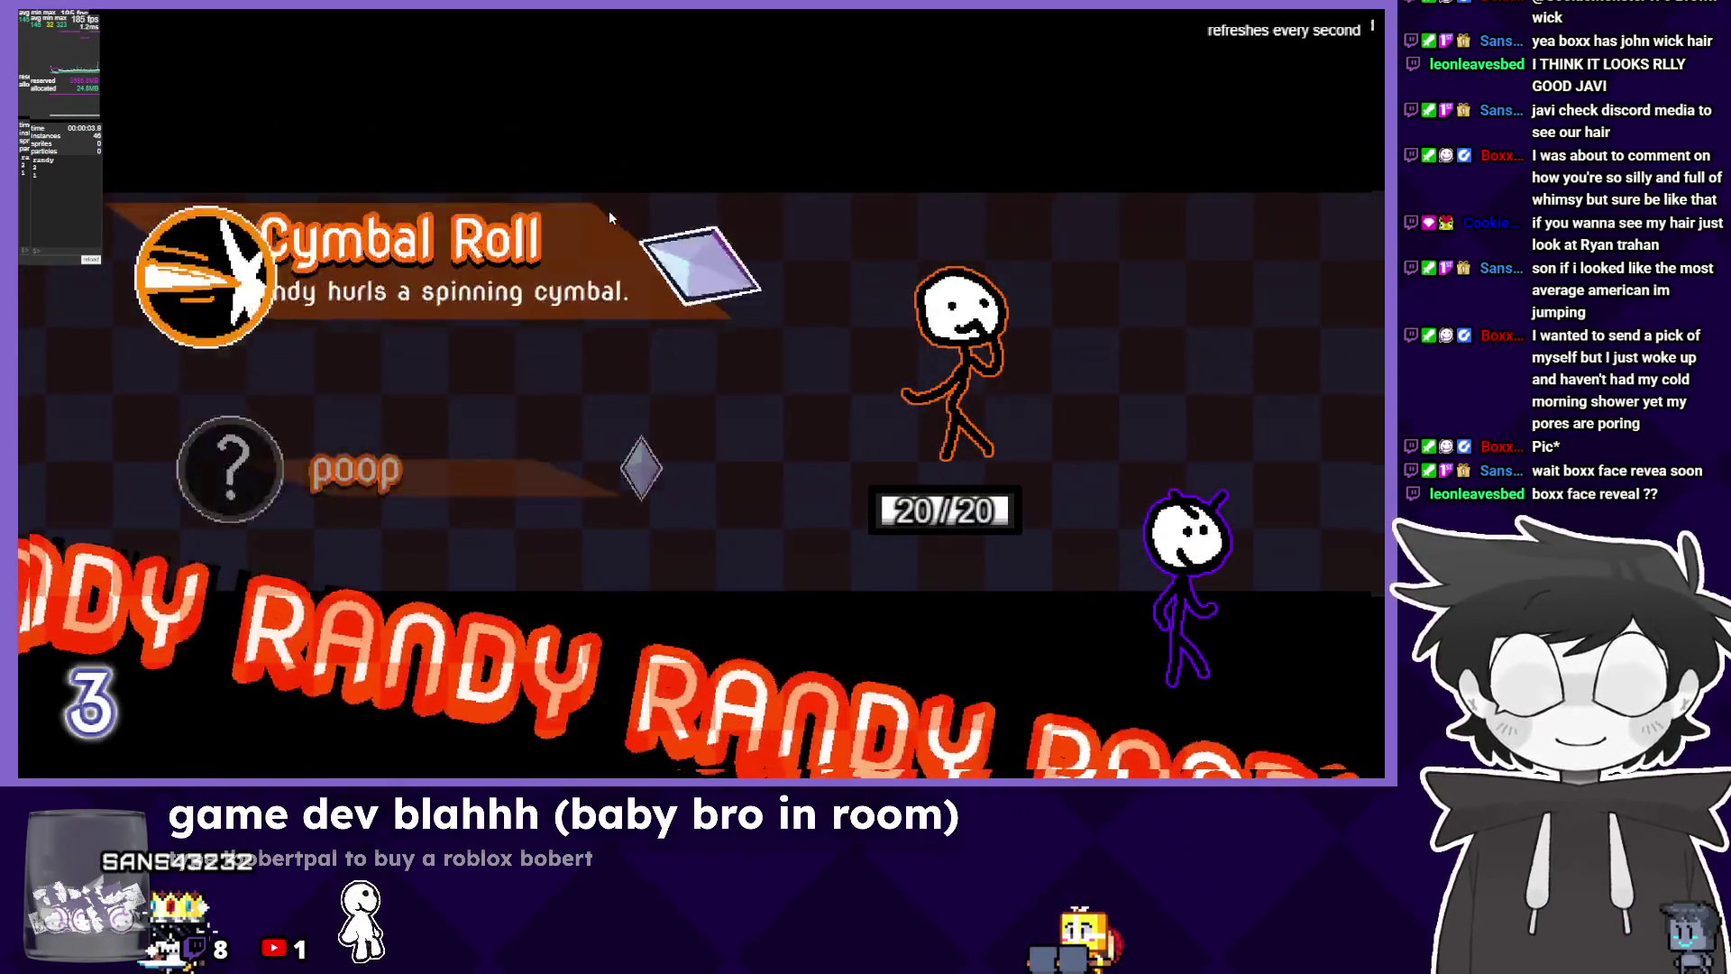
key("Down")
key("Up")
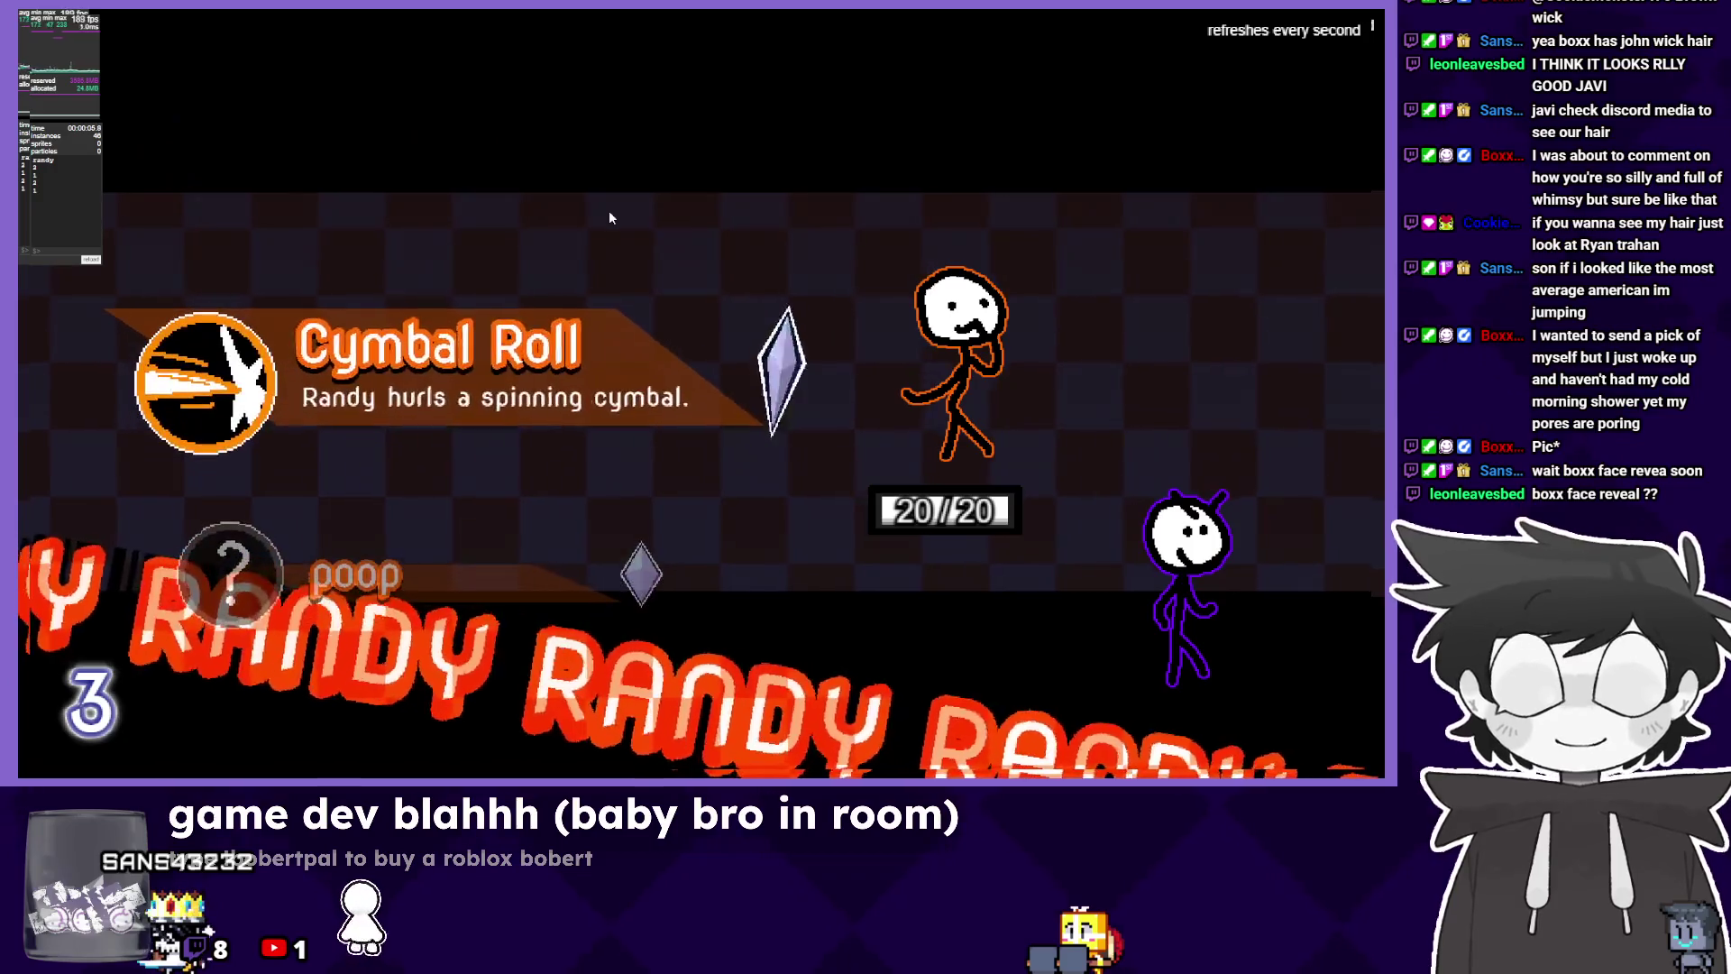
key("alt+Tab")
left_click(1043, 430)
left_click(1055, 460)
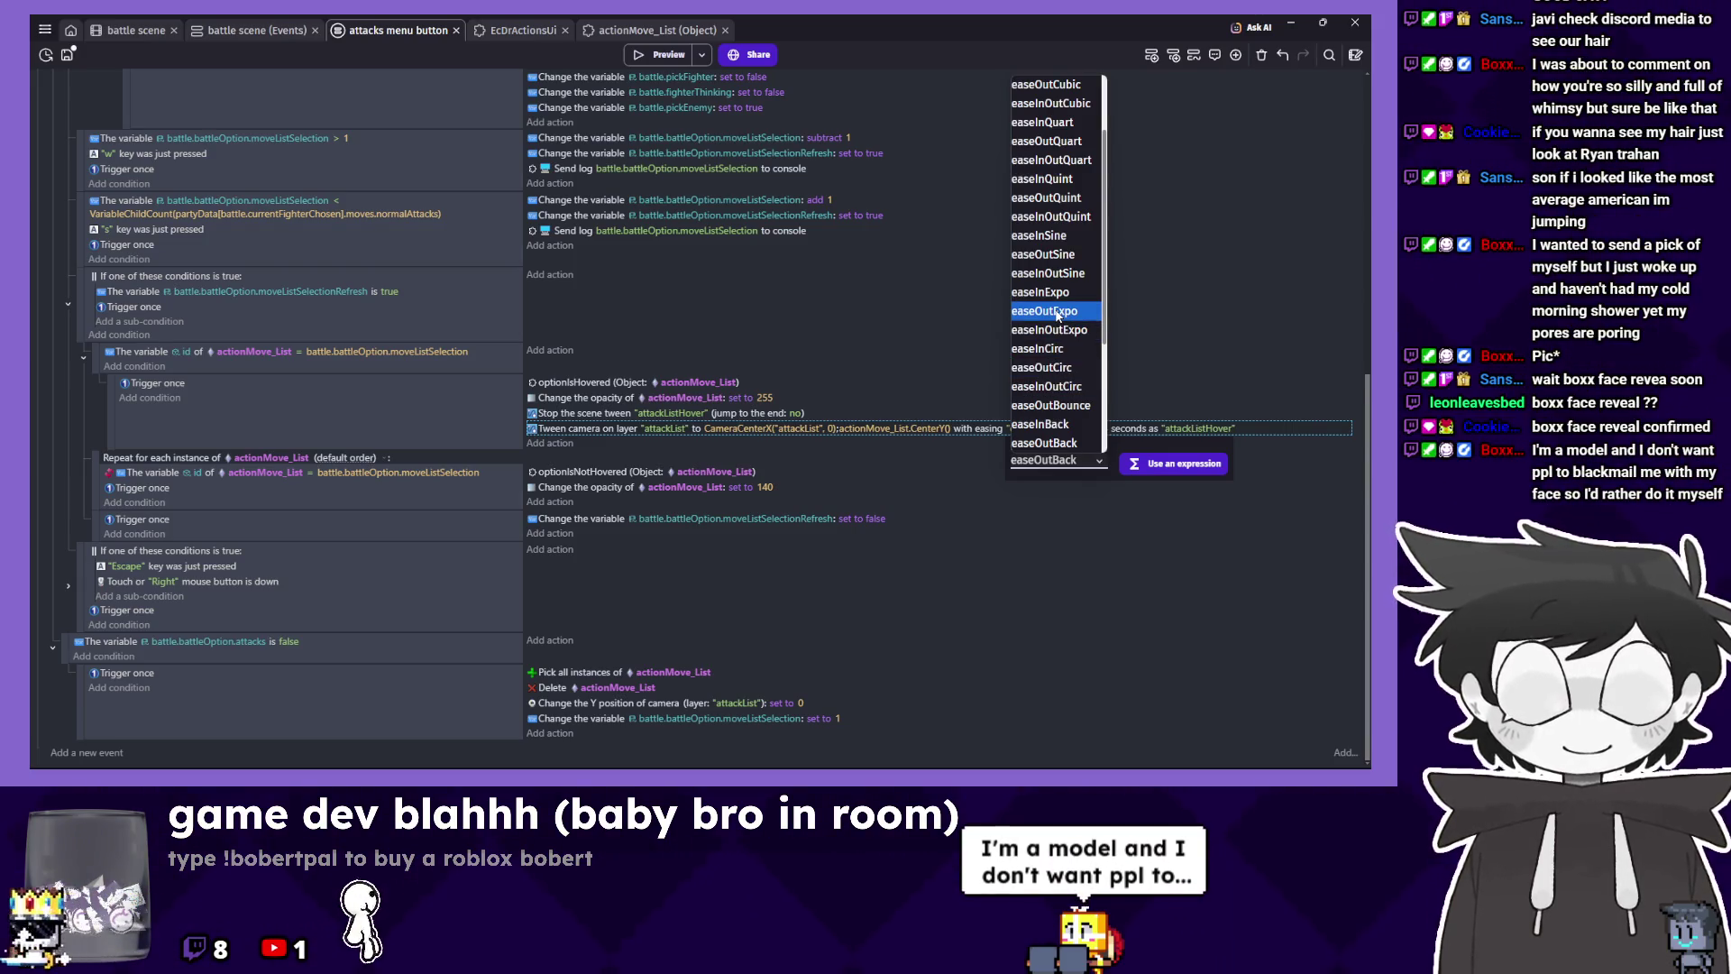
Launch a preview to playtest the easeOutExpo camera tween.
left_click(665, 58)
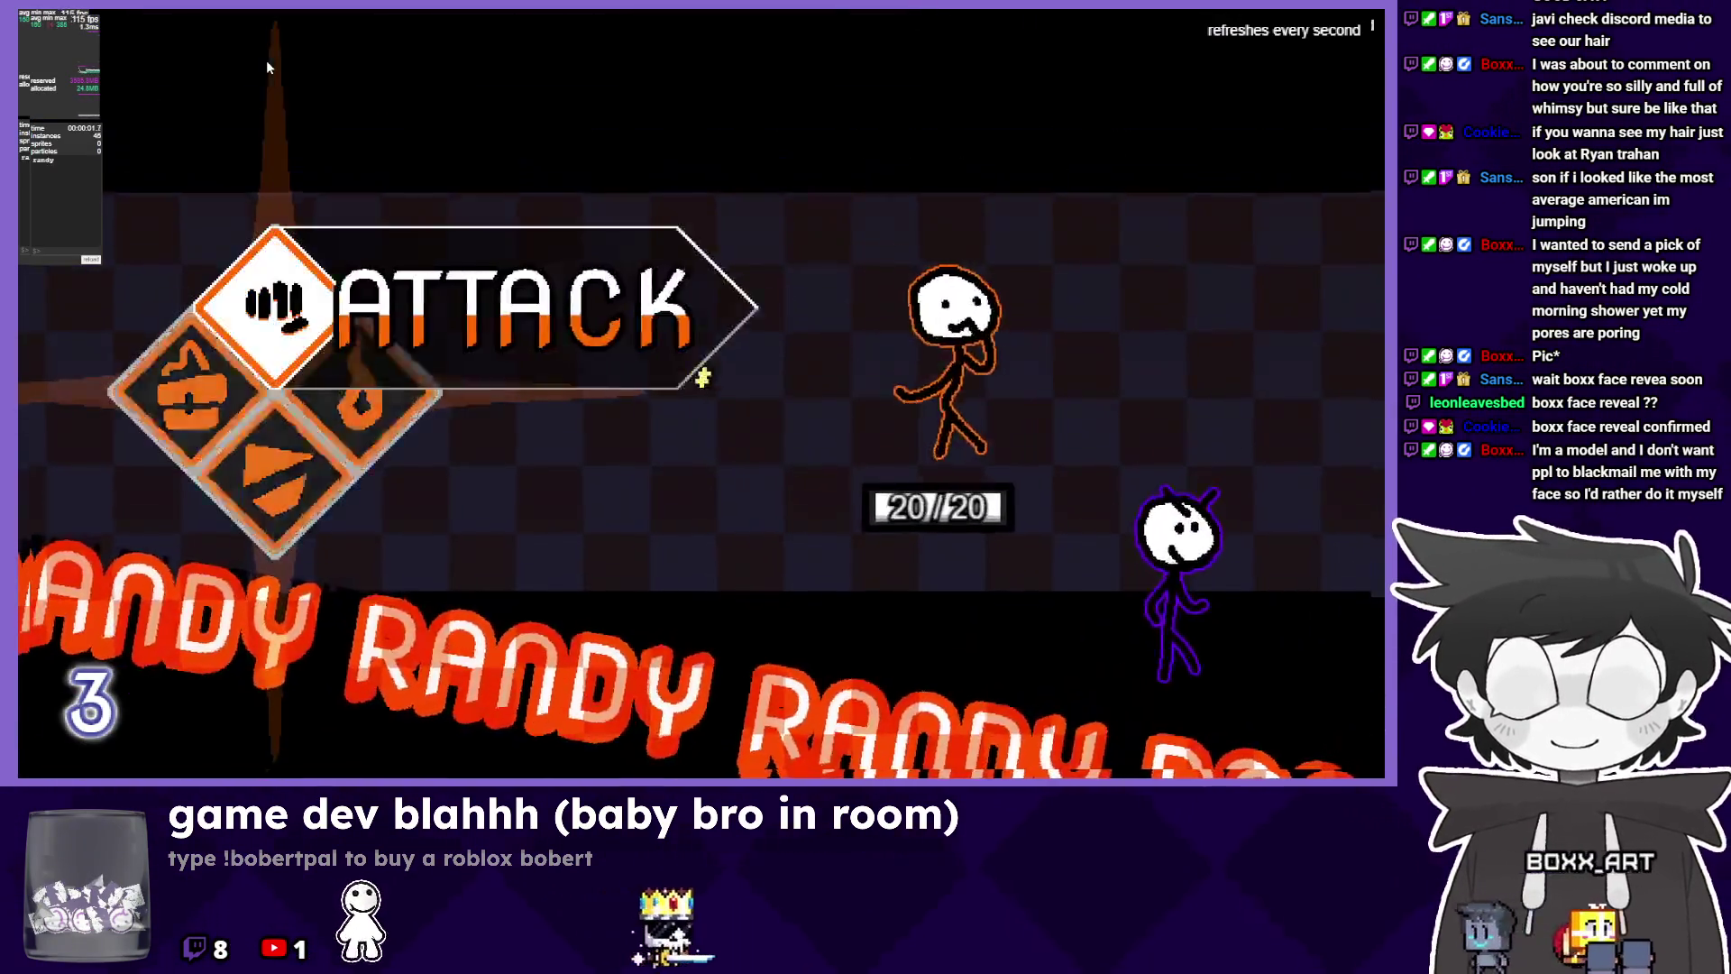
Browse Randy's attack list, then pick Cymbal Roll against the top enemy.
key("Return")
key("Down")
key("Up")
key("Down")
key("Up")
key("Return")
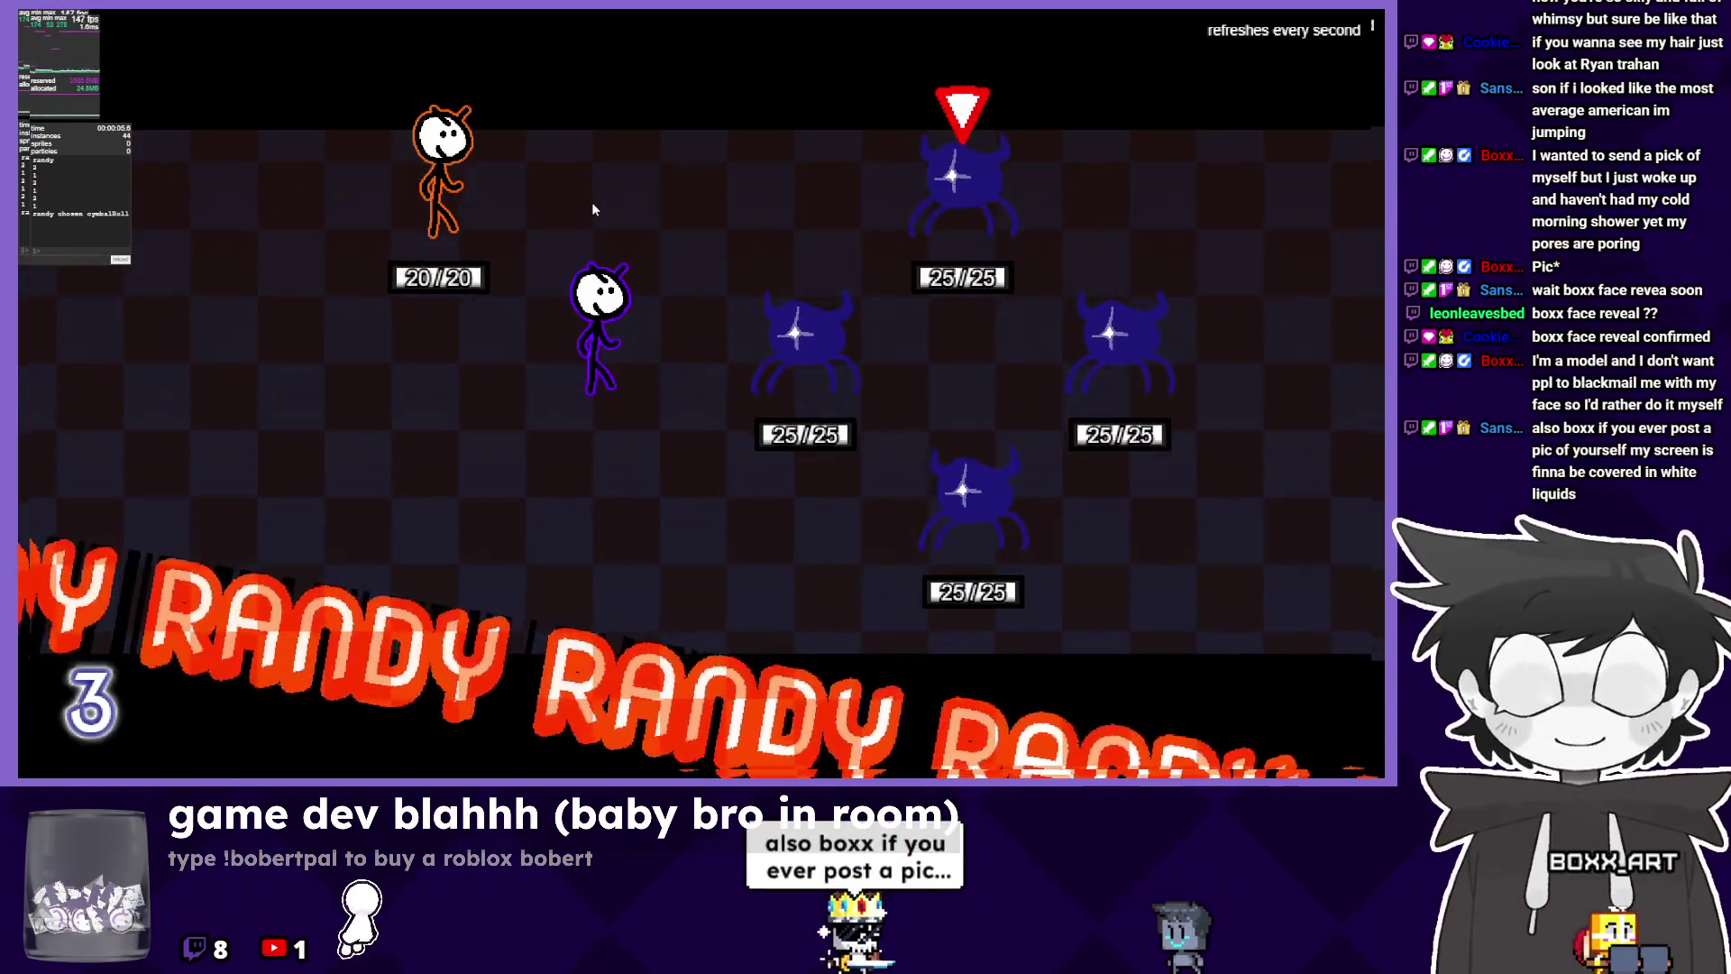
key("Return")
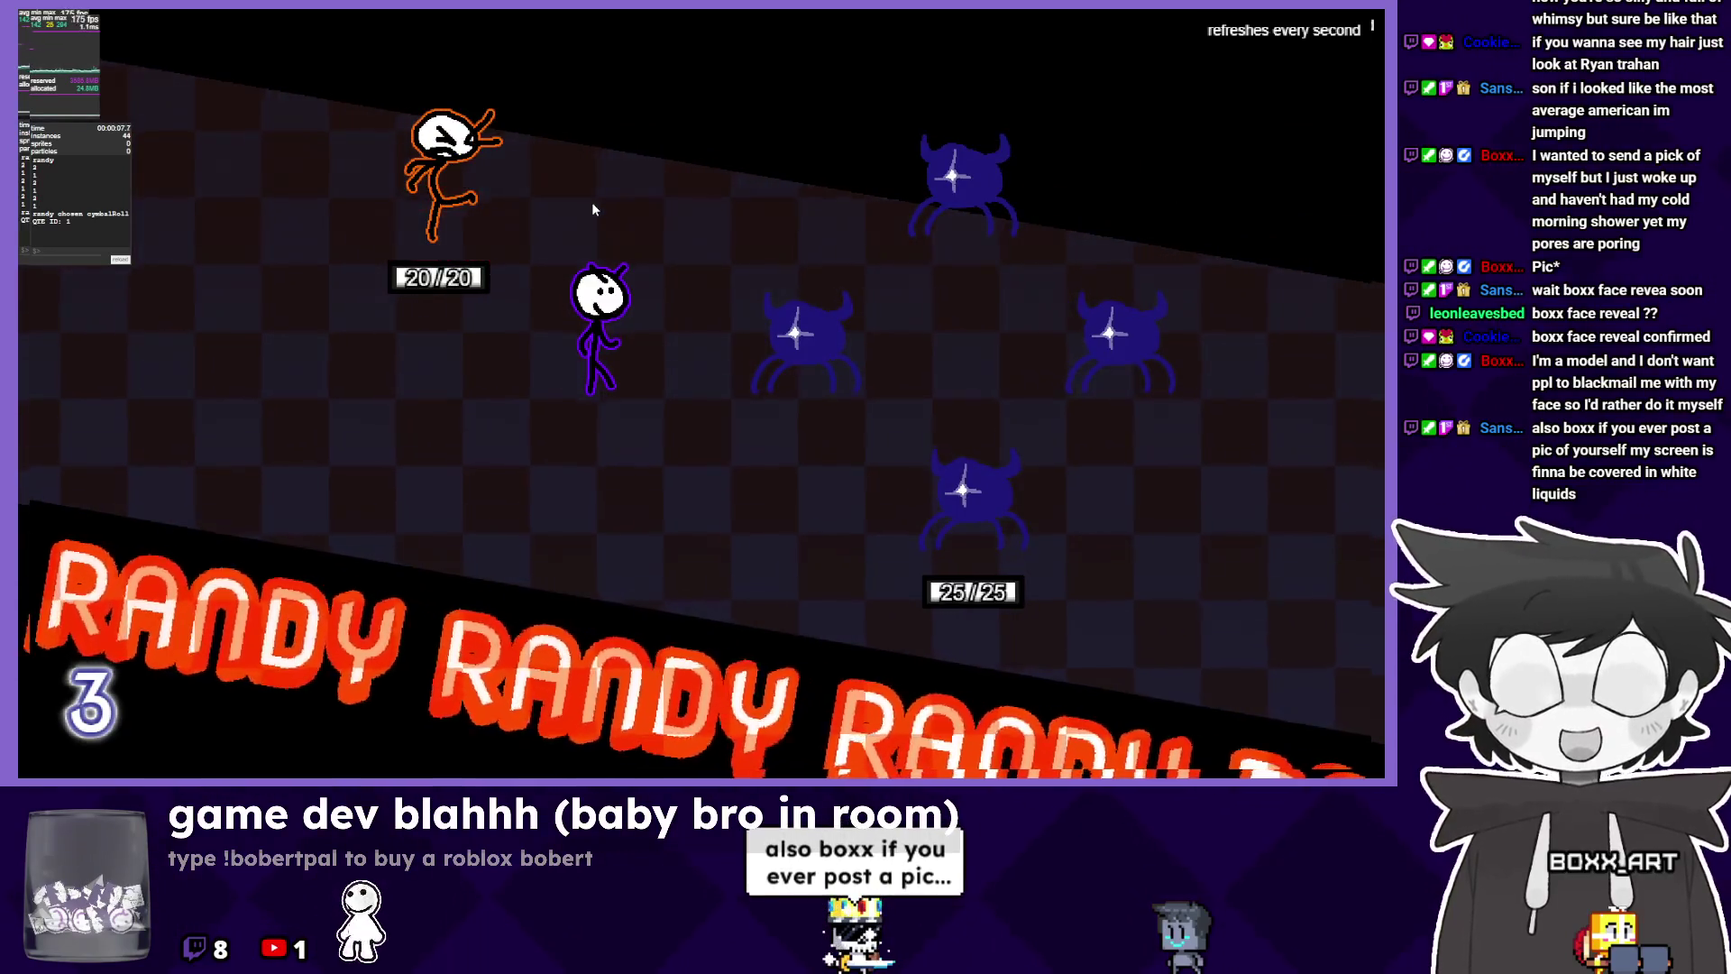
Land Sunday's Bag Swing, pass the turn to Randy, and close the playtest.
key("Return")
key("Return")
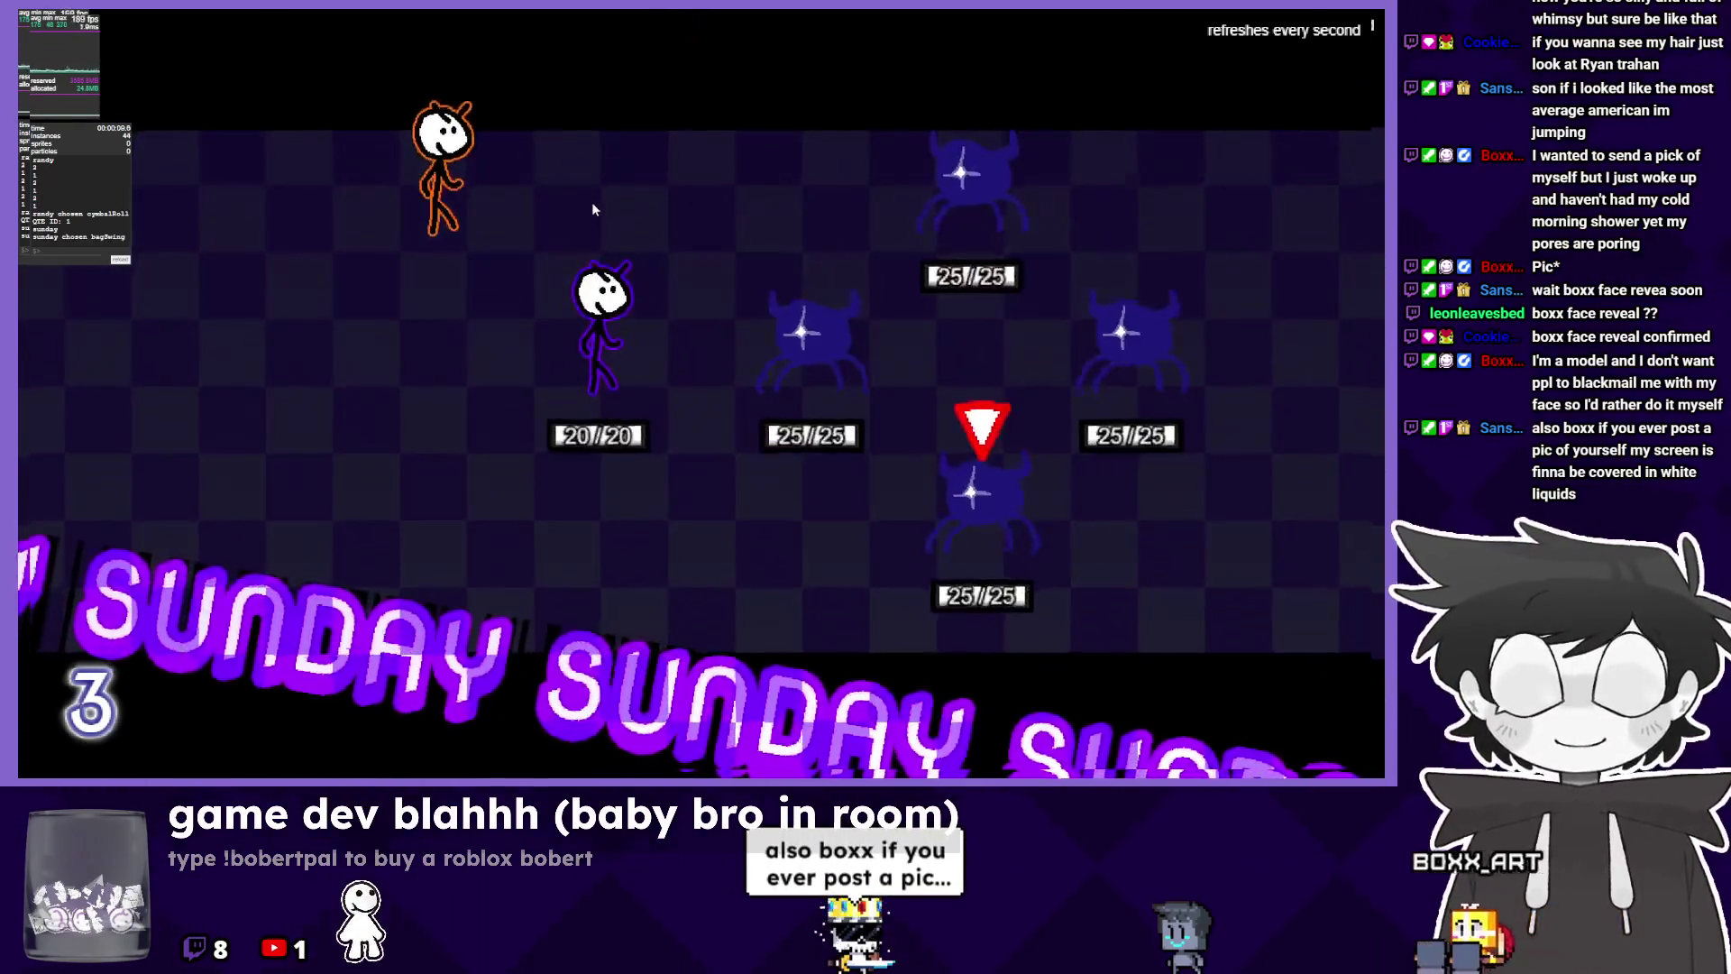
key("Return")
key("Return")
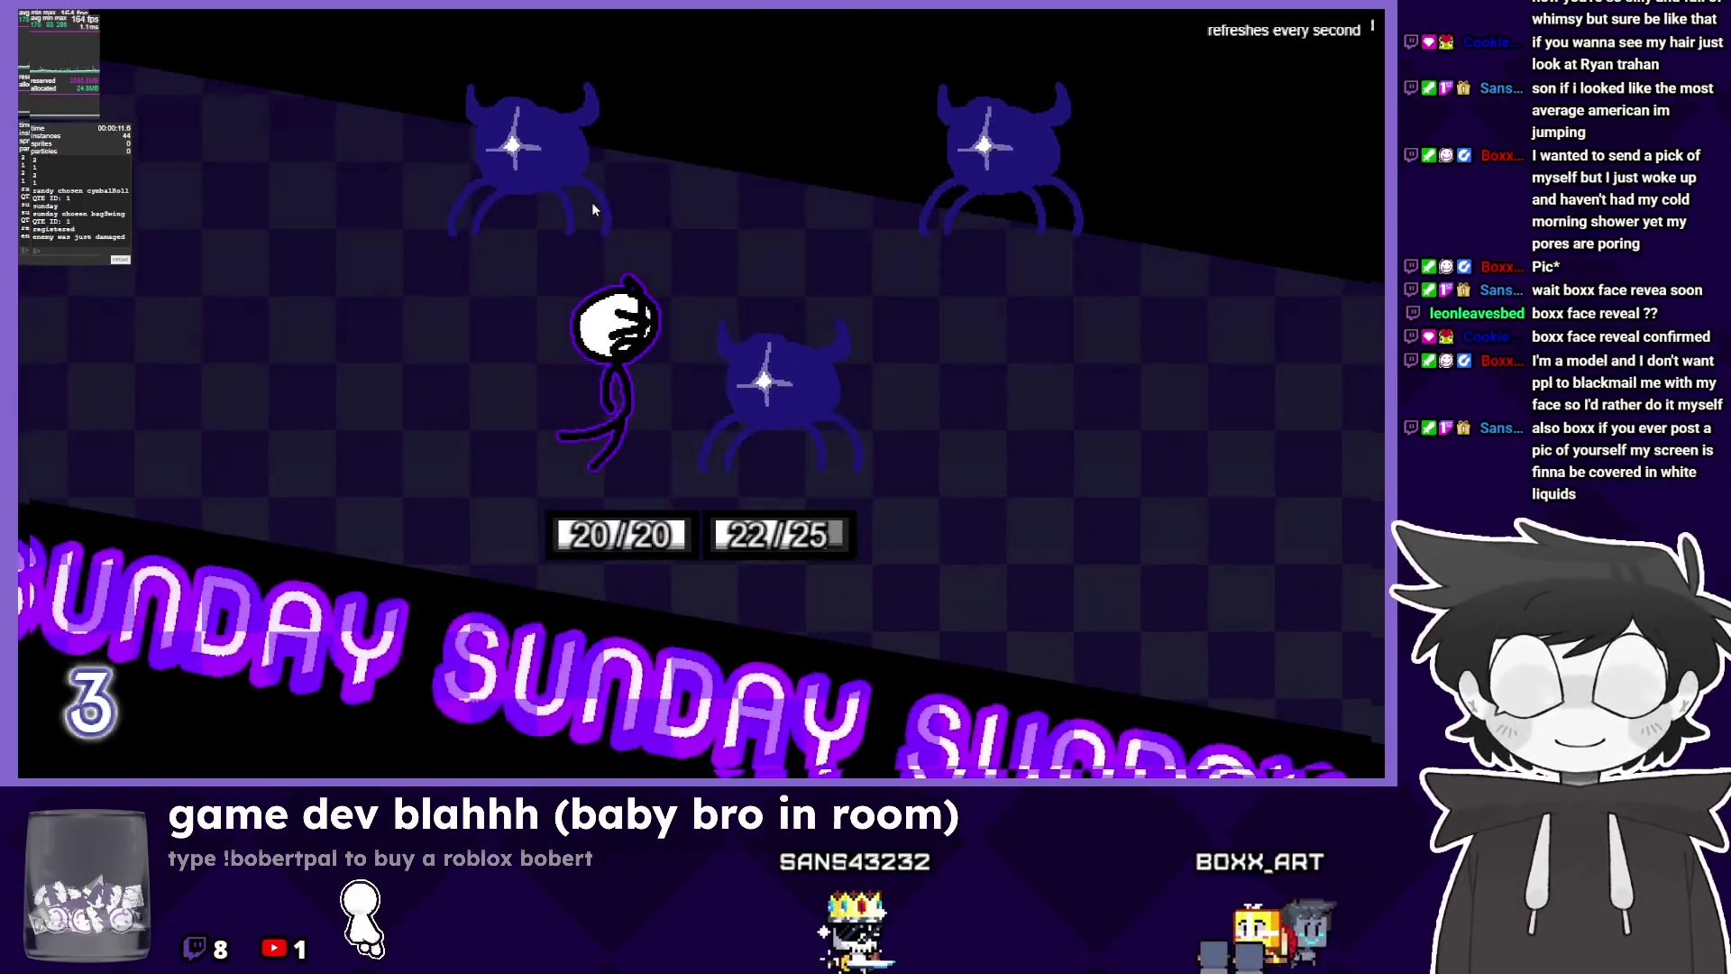
key("Return")
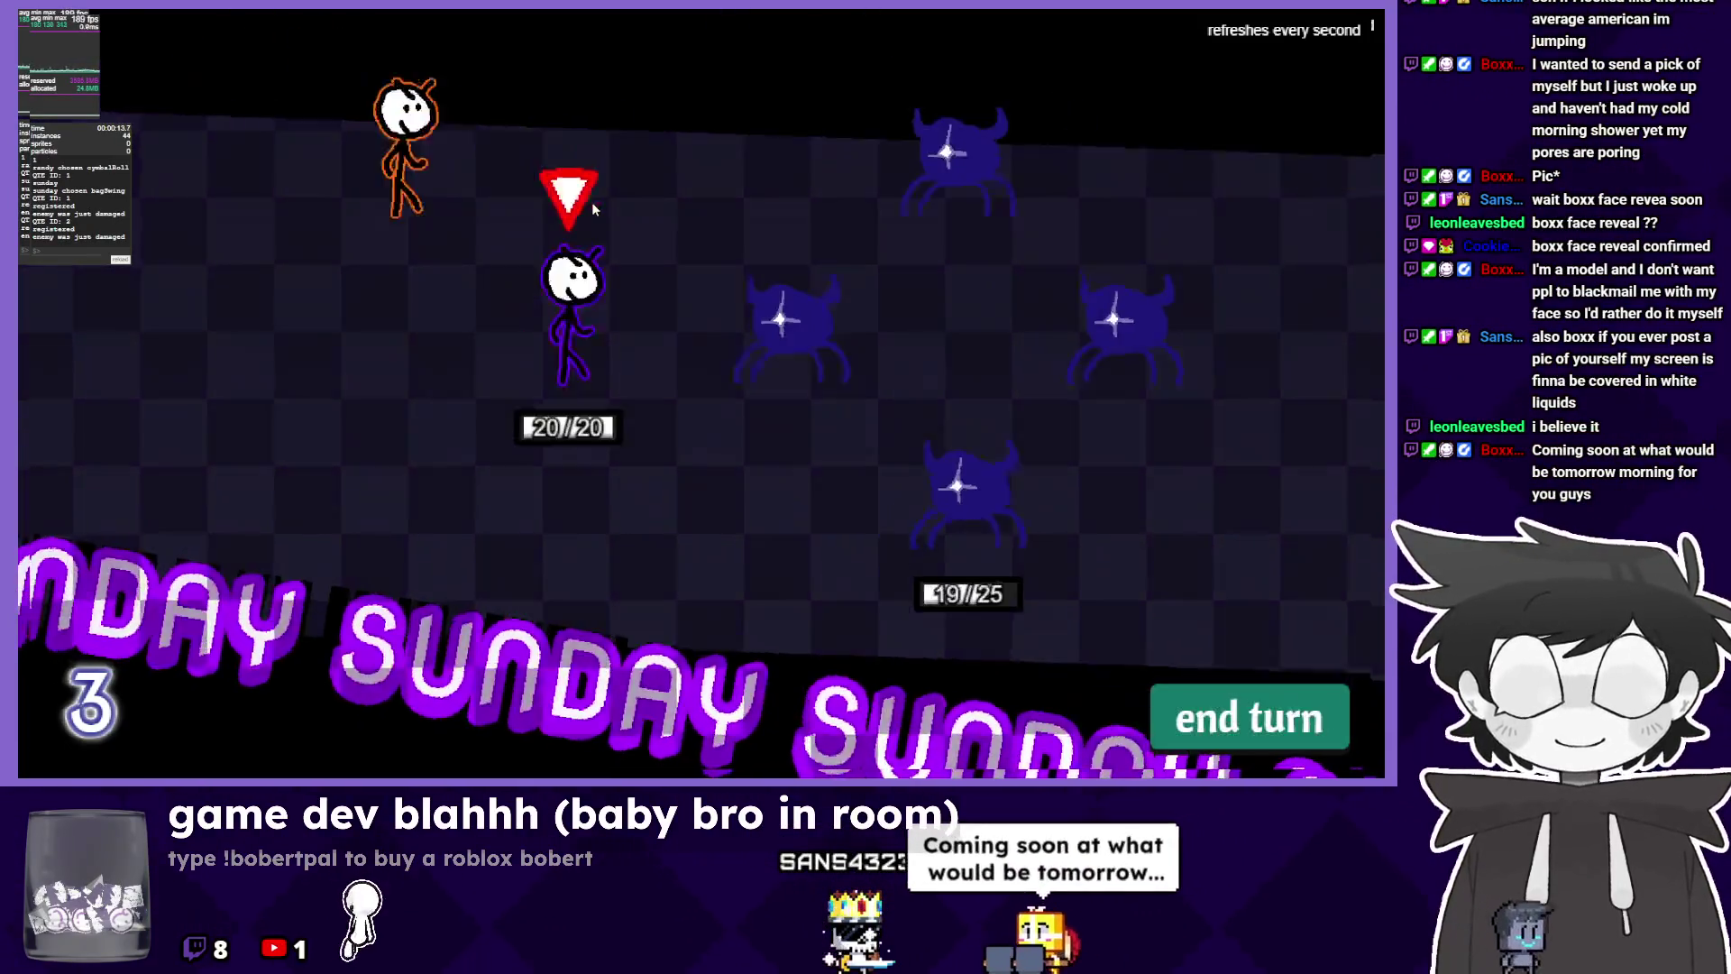
key("Return")
key("Return")
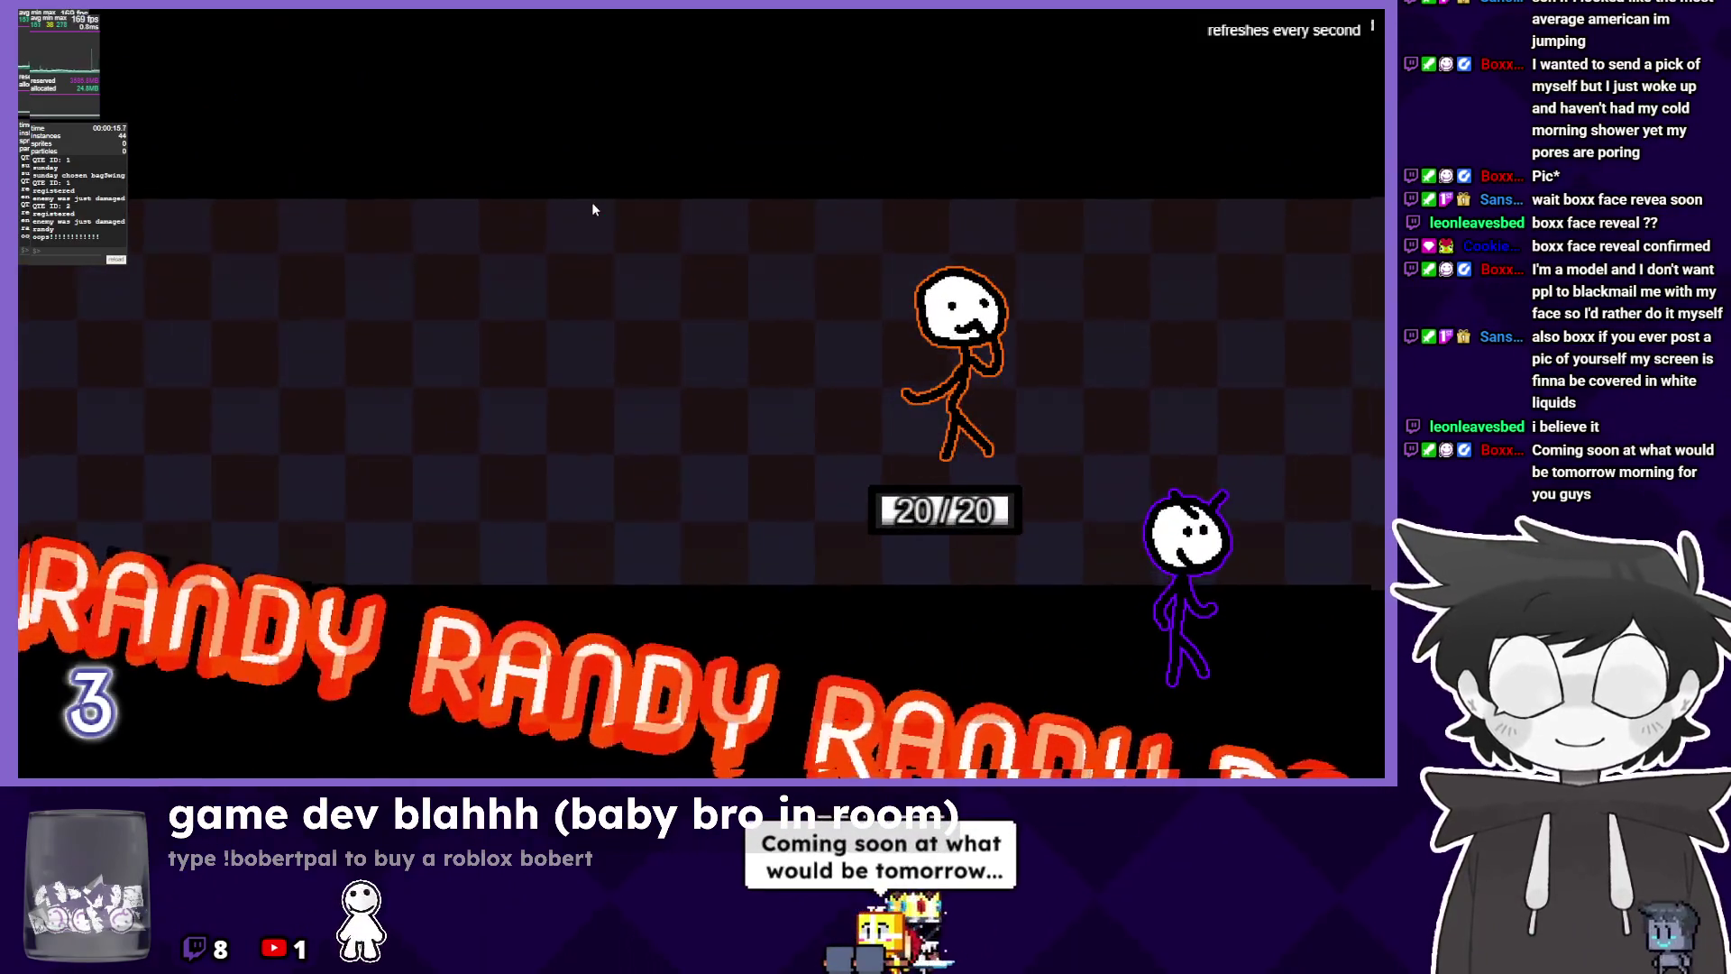
key("alt+Tab")
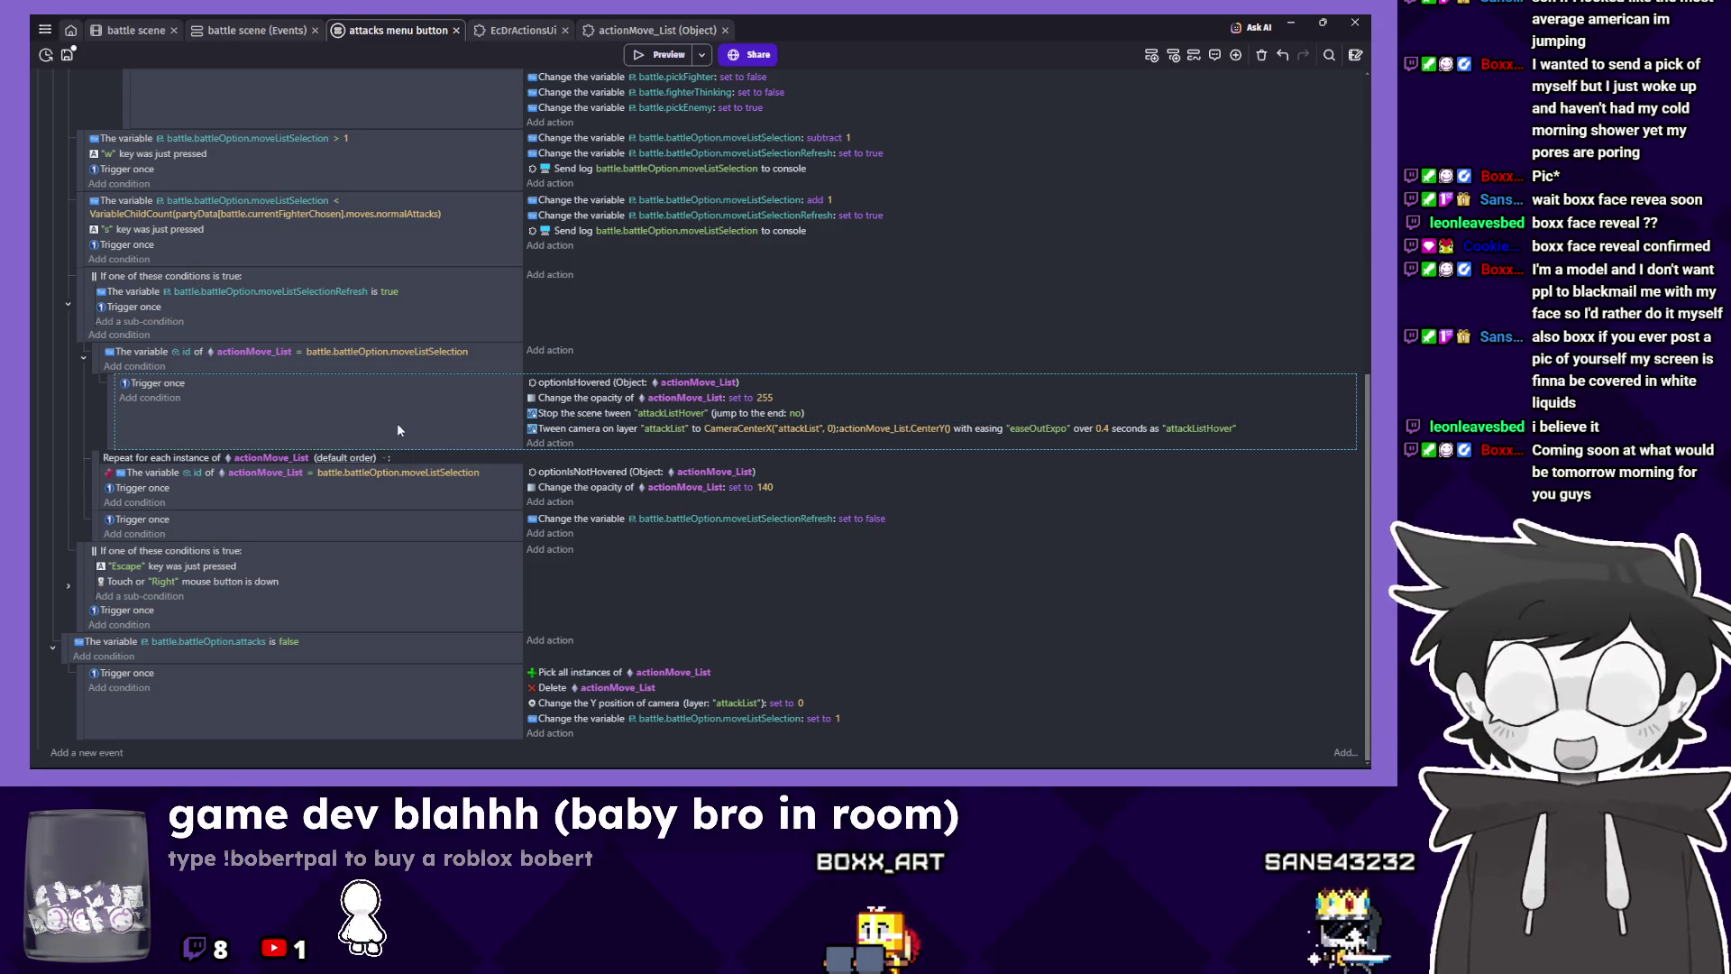
Save the project and review the included specials menu button events.
scroll(456, 133, "up", 6)
key("ctrl+s")
left_click(229, 35)
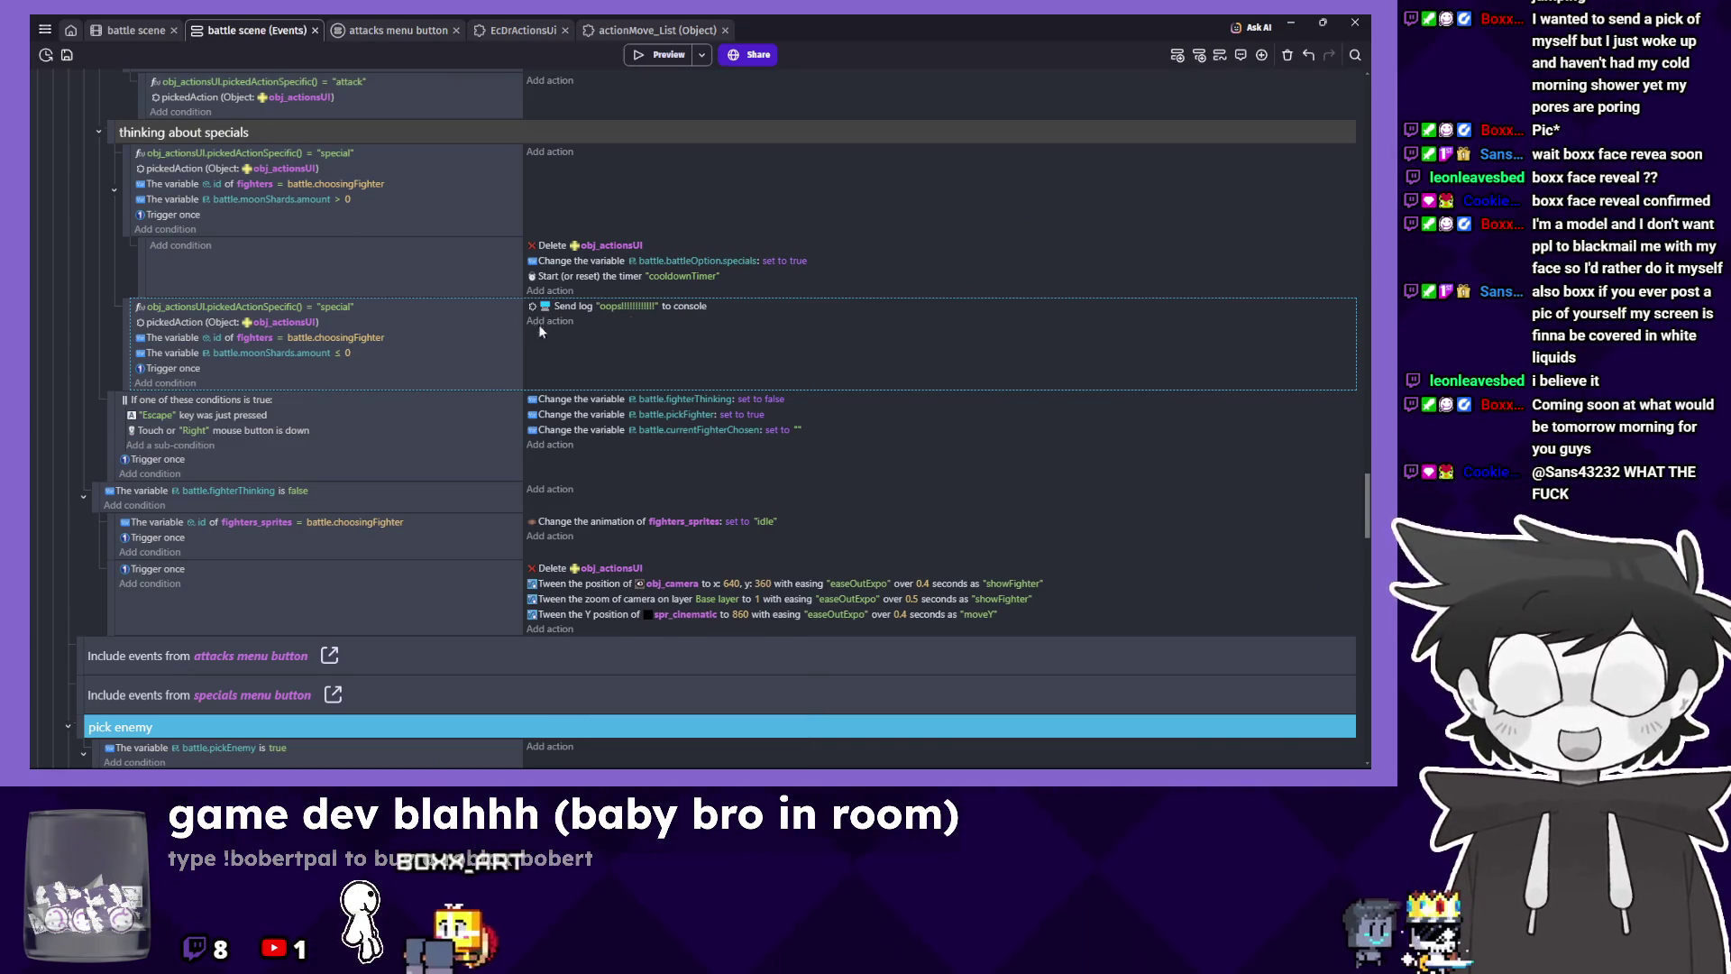
scroll(505, 343, "down", 2)
scroll(406, 532, "down", 1)
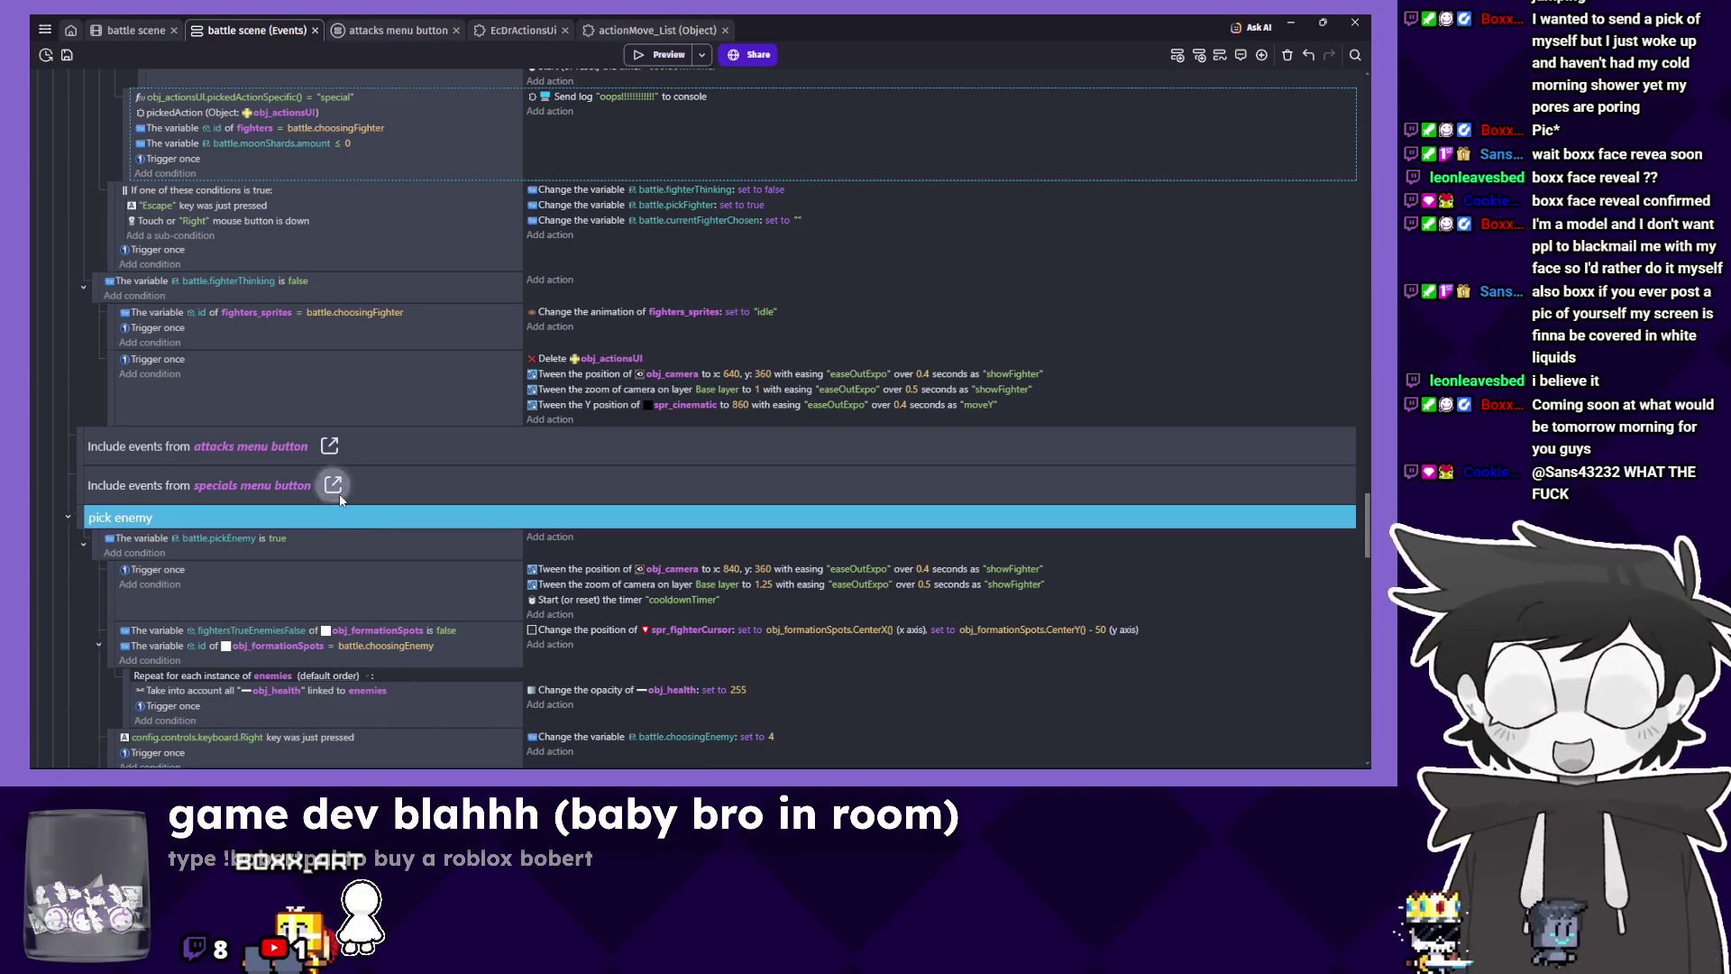
left_click(339, 494)
scroll(340, 498, "down", 1)
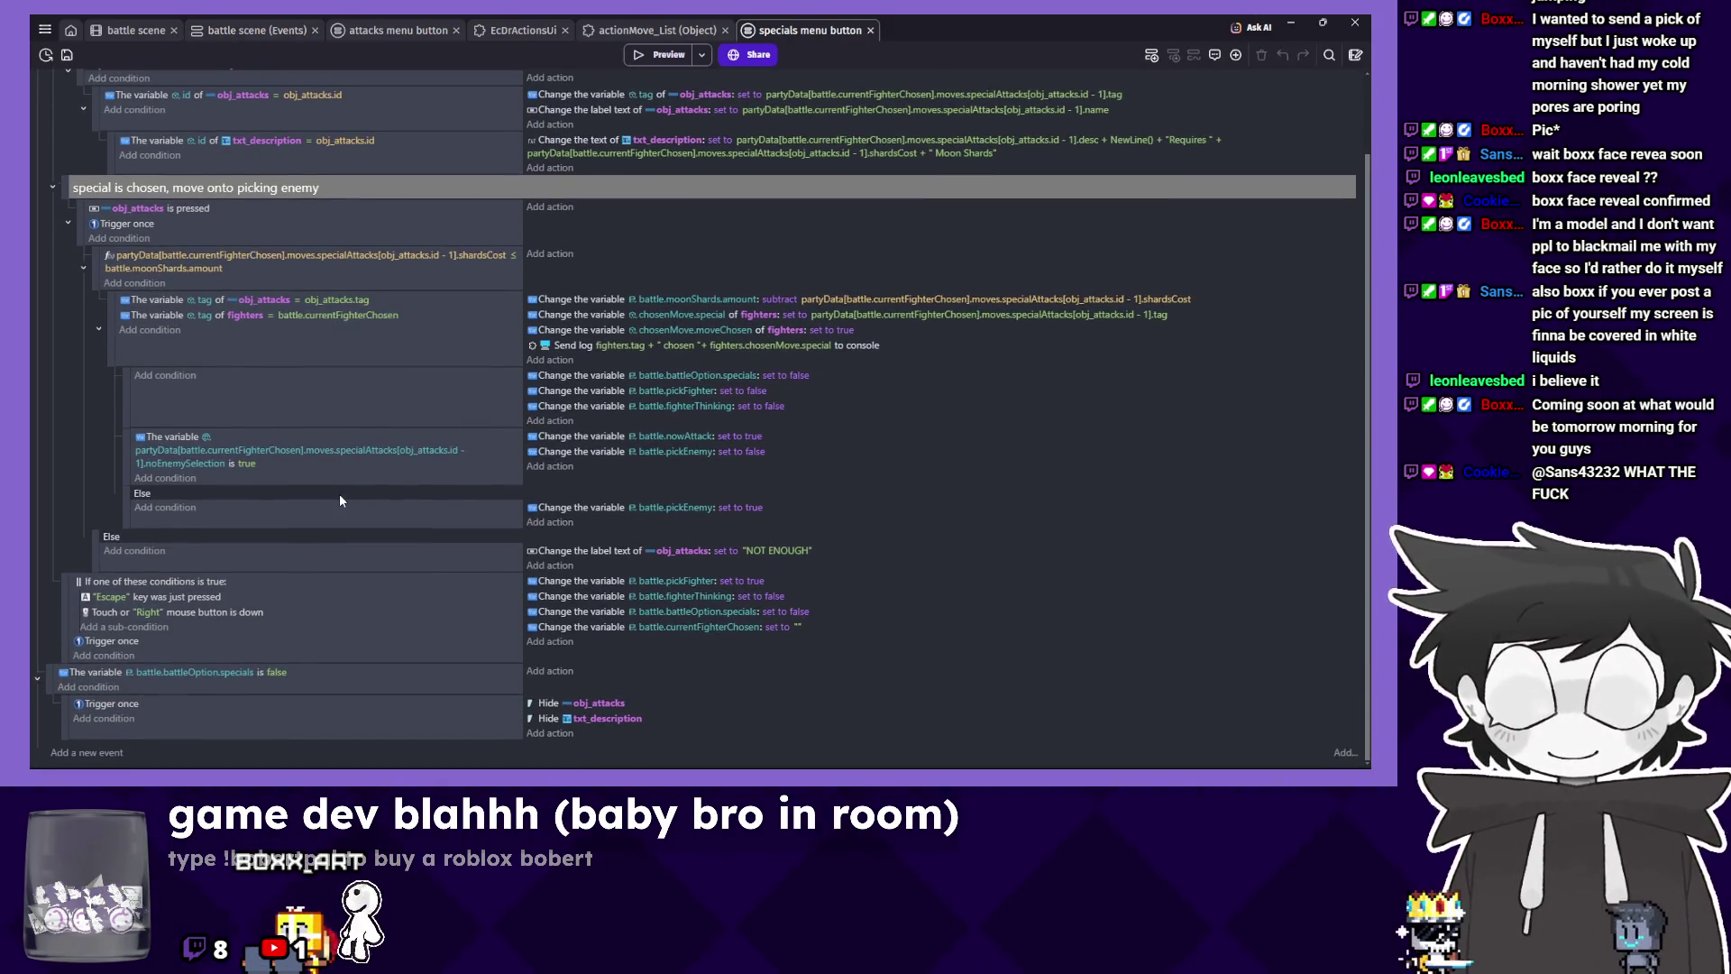
scroll(408, 418, "up", 1)
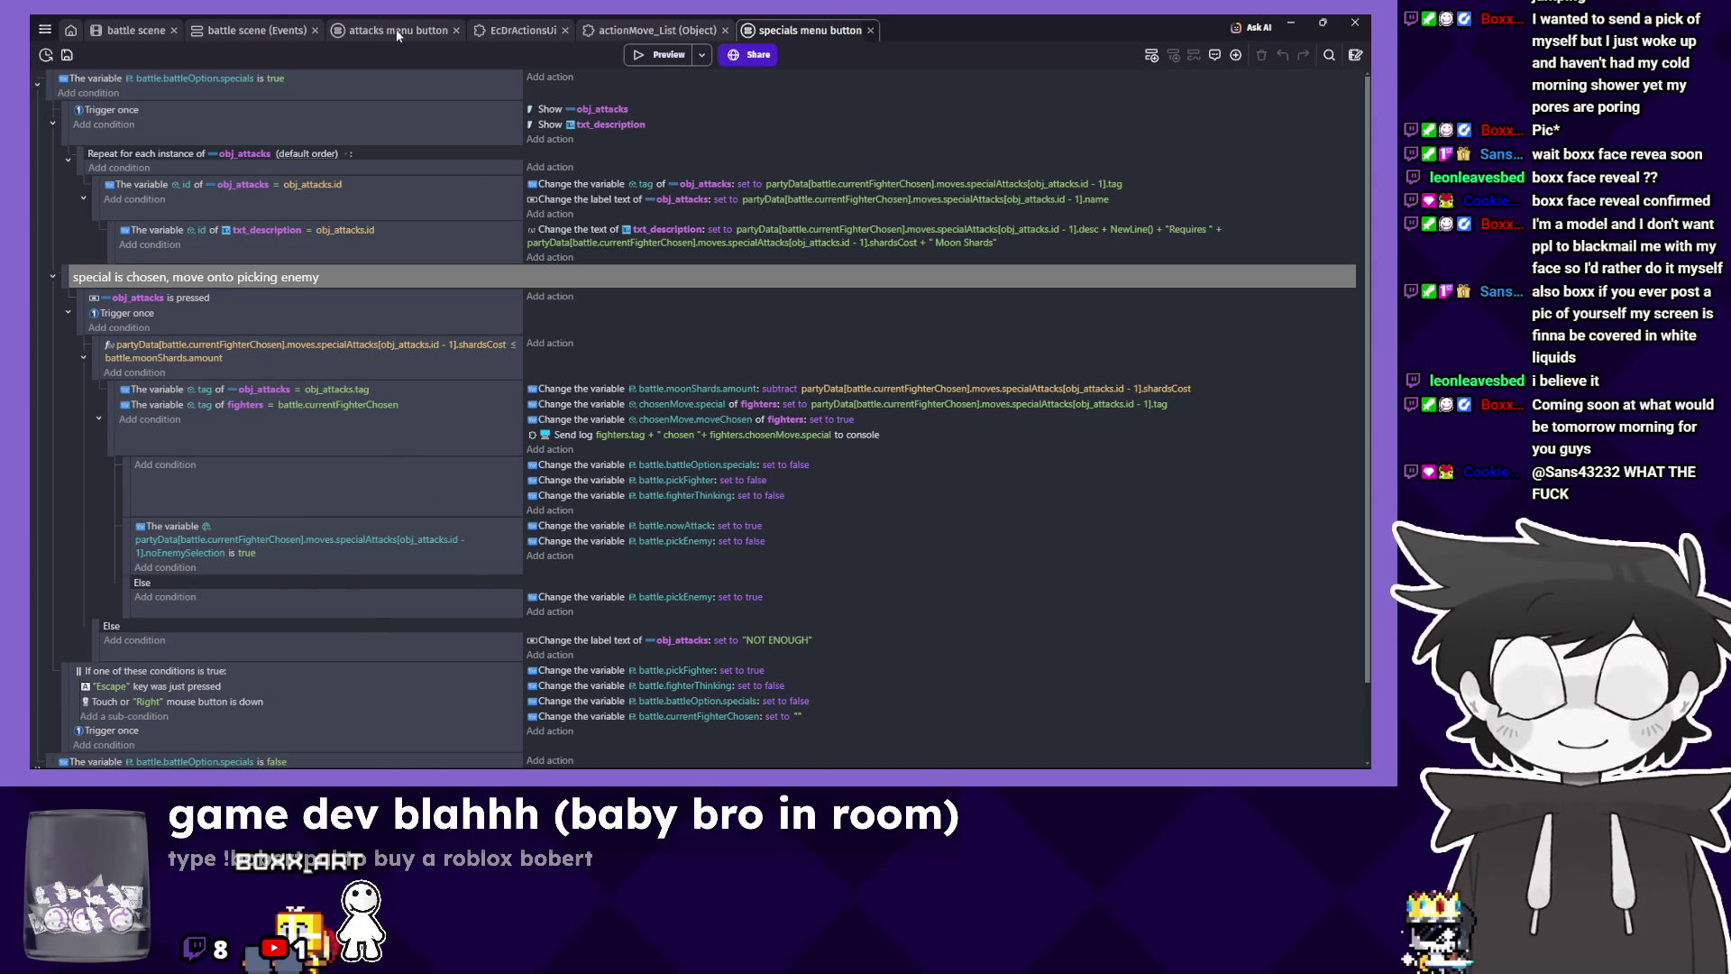
key("ctrl+w")
In the attacks menu button events, delete the disabled obj_attacks Repeat event and empty row.
left_click(388, 29)
scroll(352, 334, "down", 1)
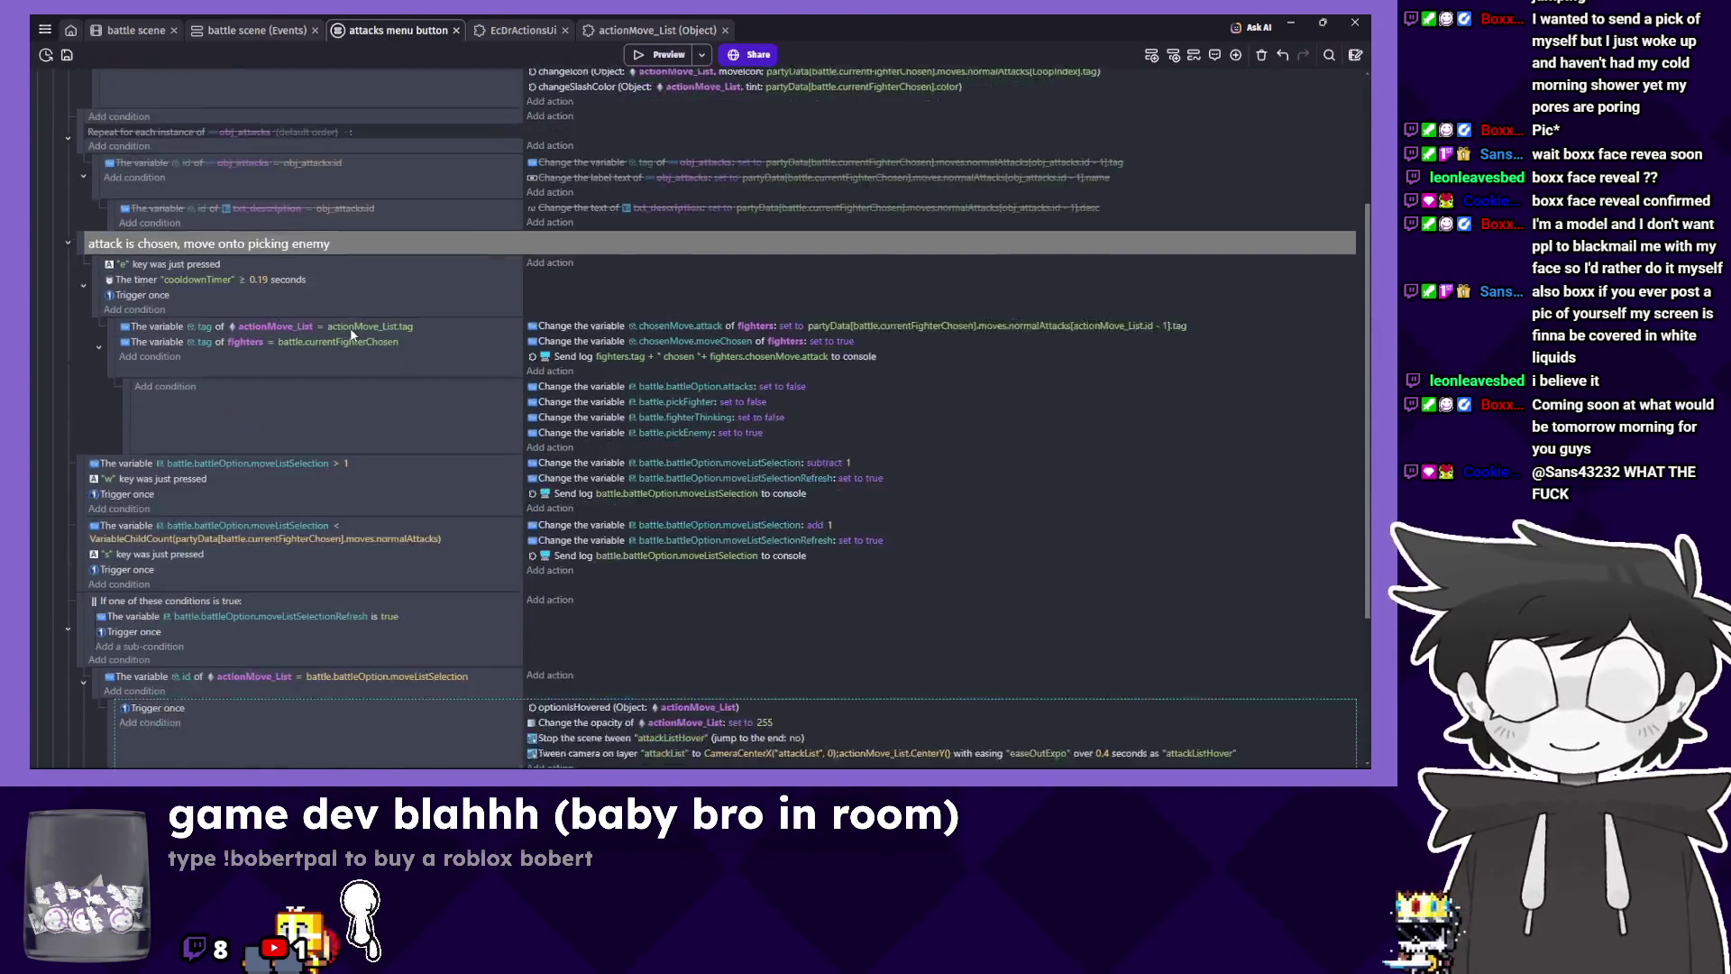
scroll(352, 332, "up", 3)
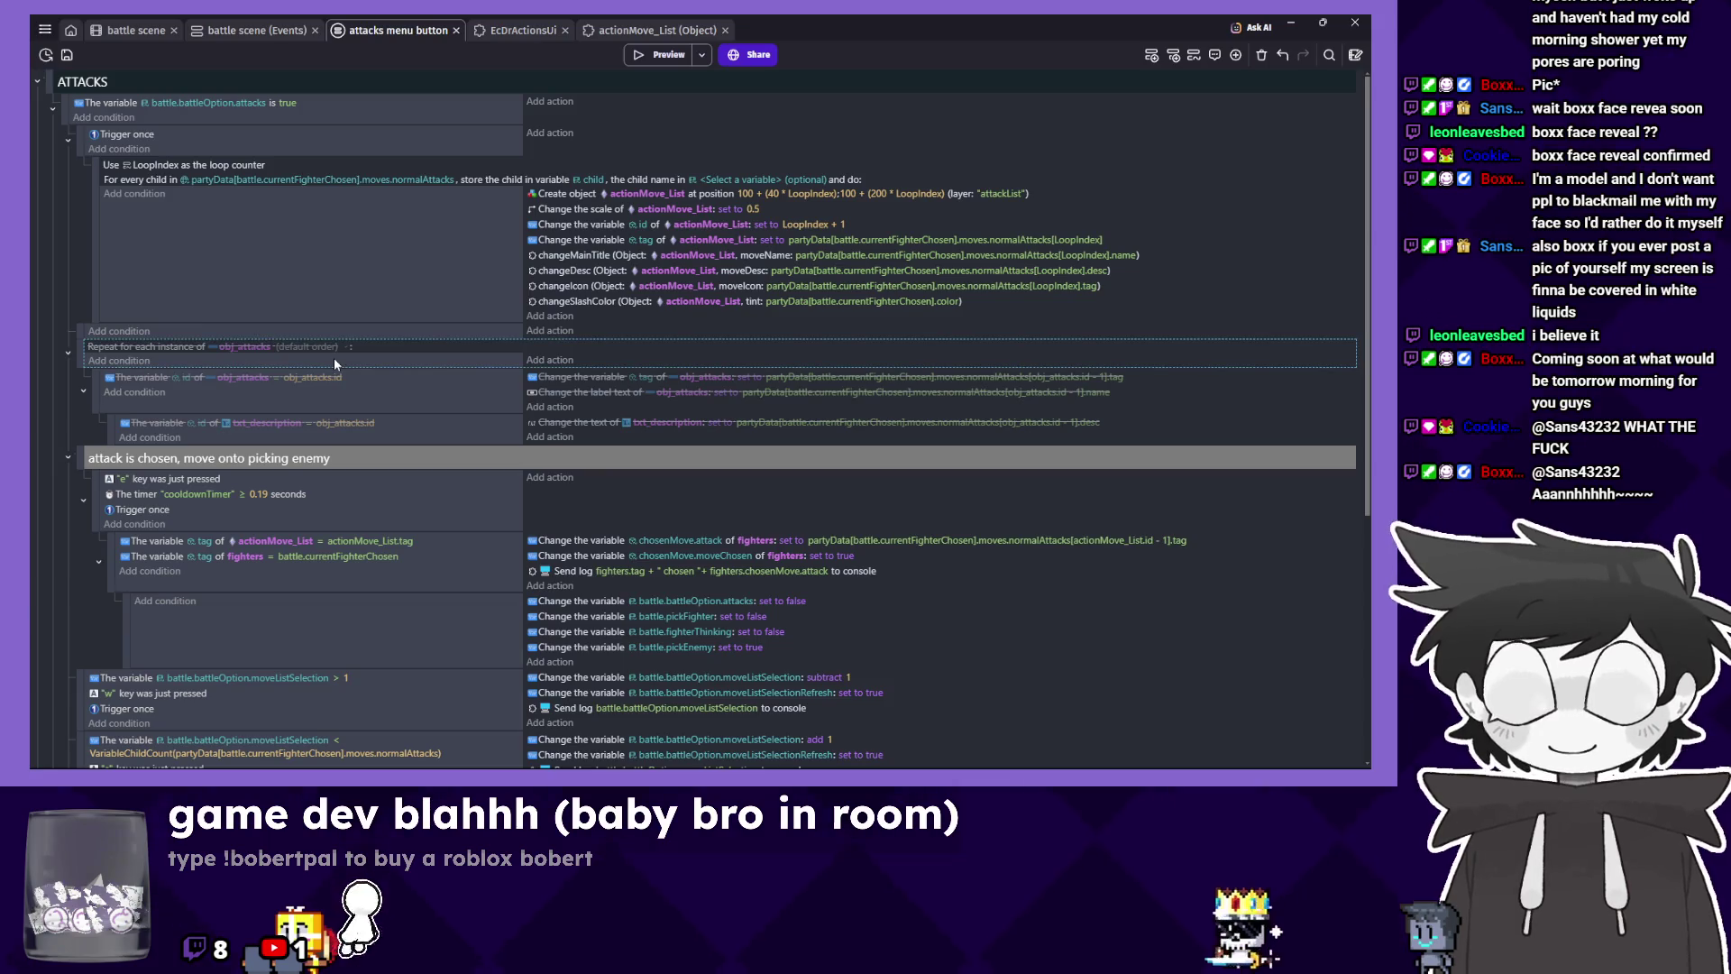
key("Delete")
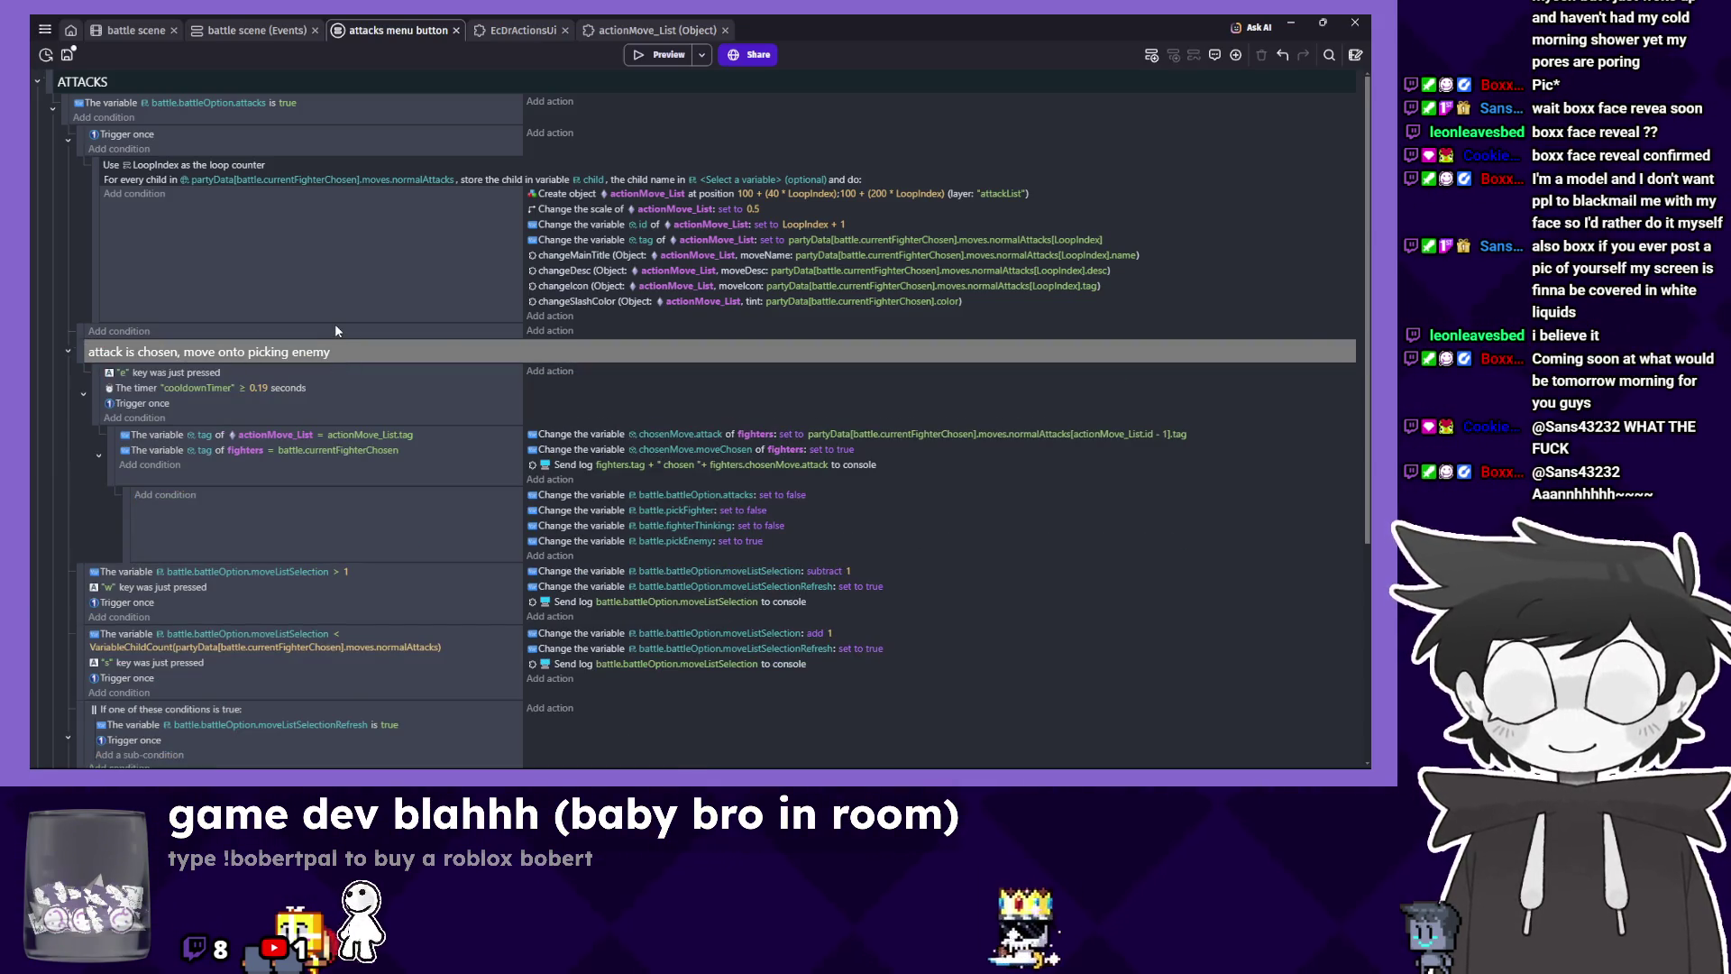
key("Delete")
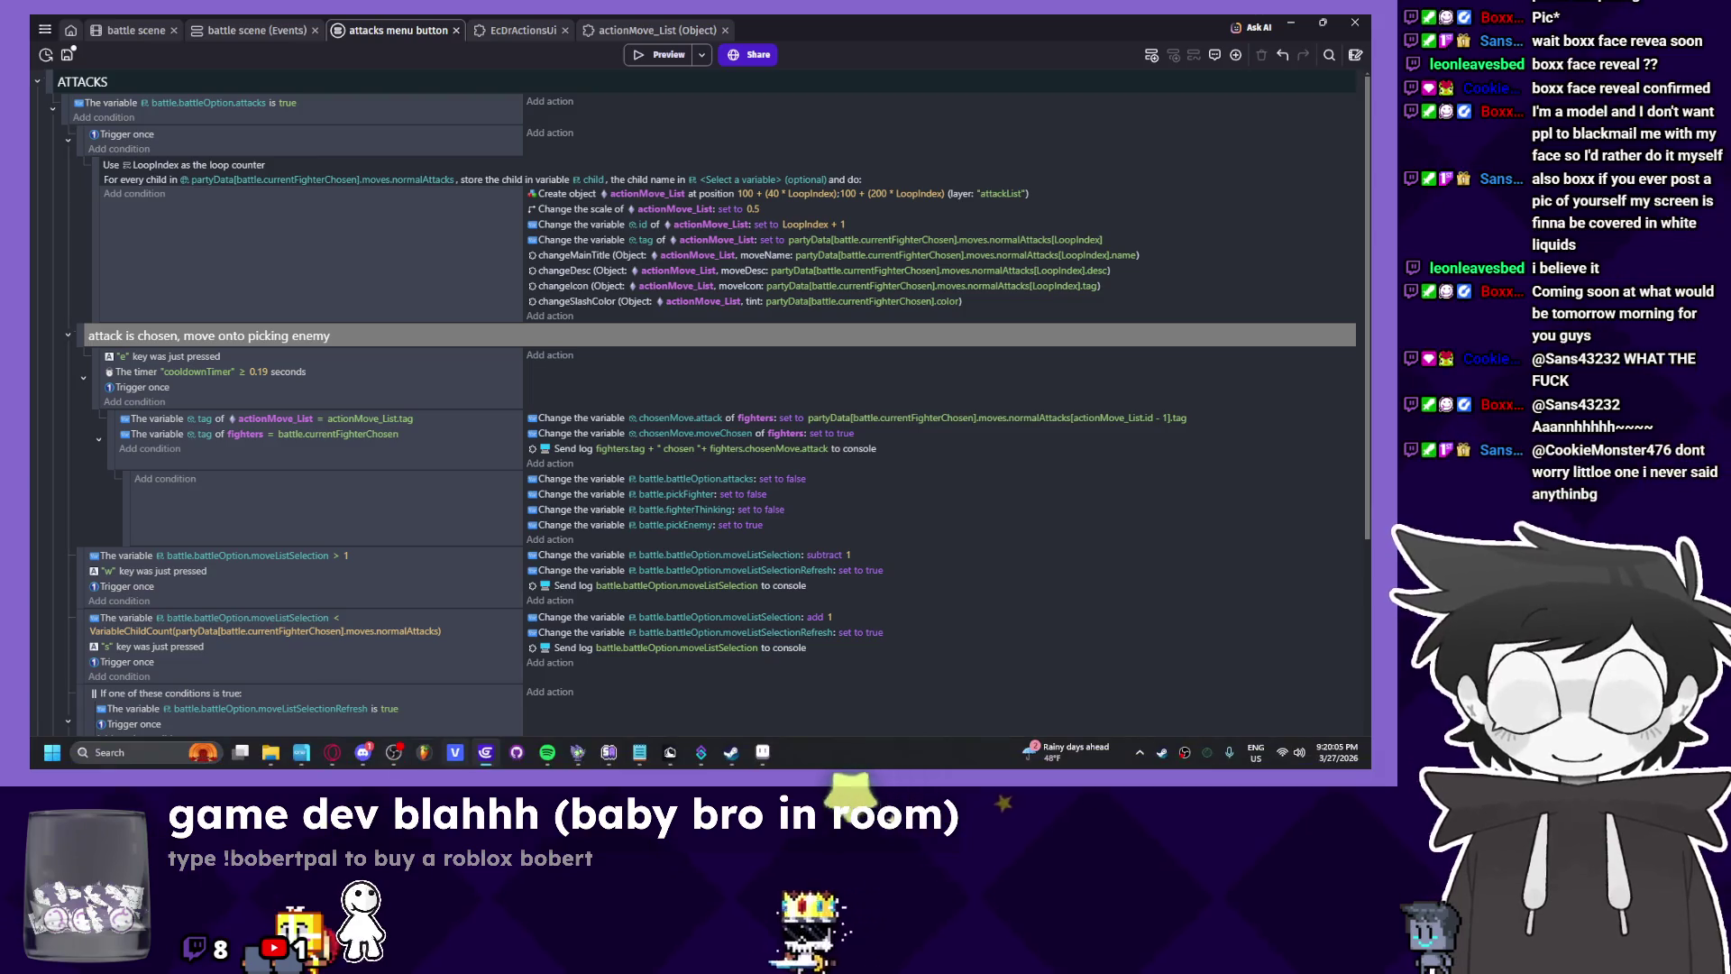
scroll(318, 382, "down", 5)
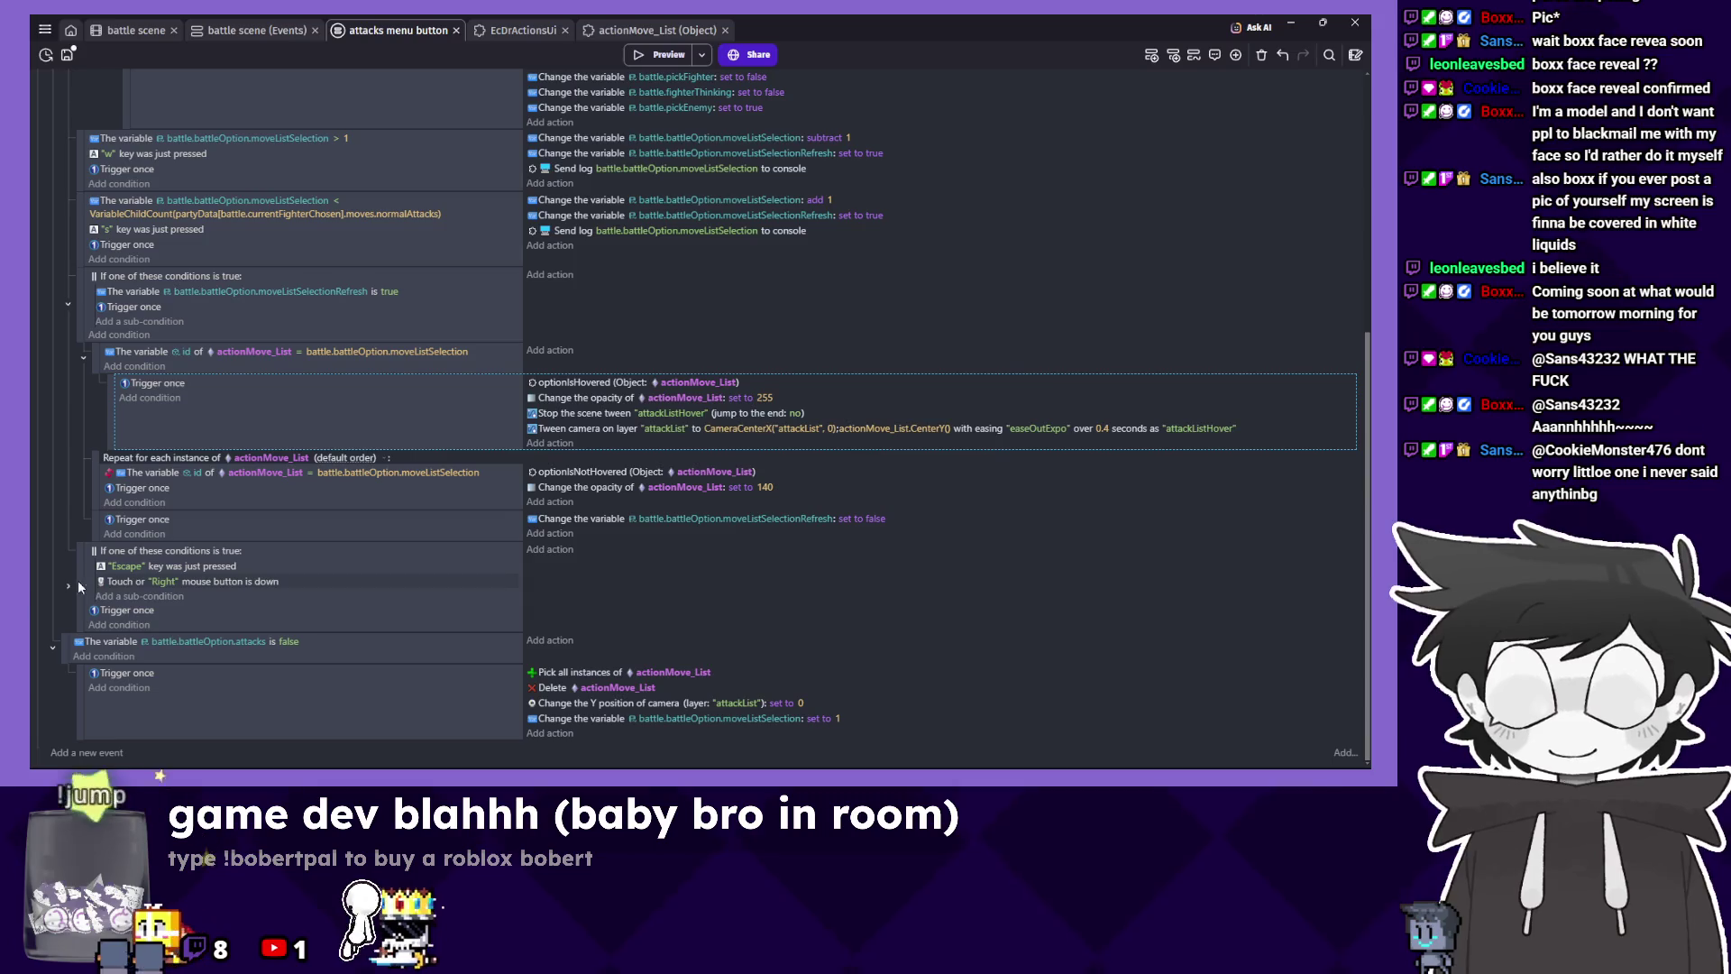
Check the Escape cancel event and moveListSelectionRefresh reset action, then launch a preview.
left_click(773, 569)
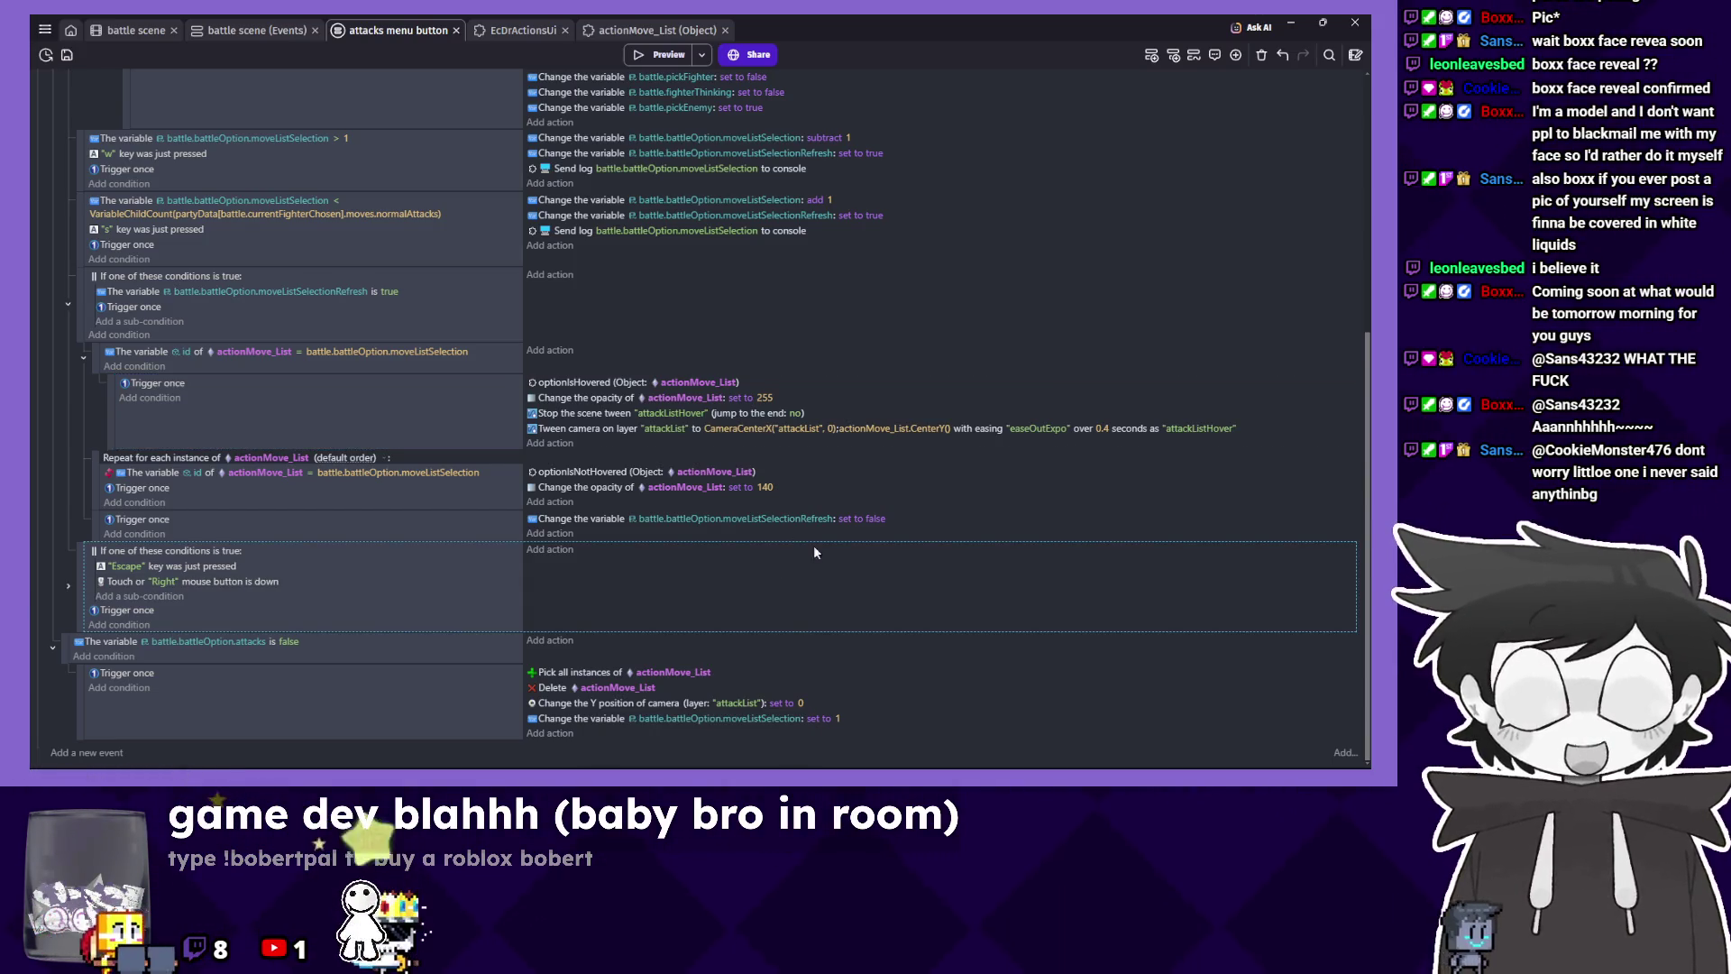
scroll(929, 576, "up", 1)
left_click(918, 593)
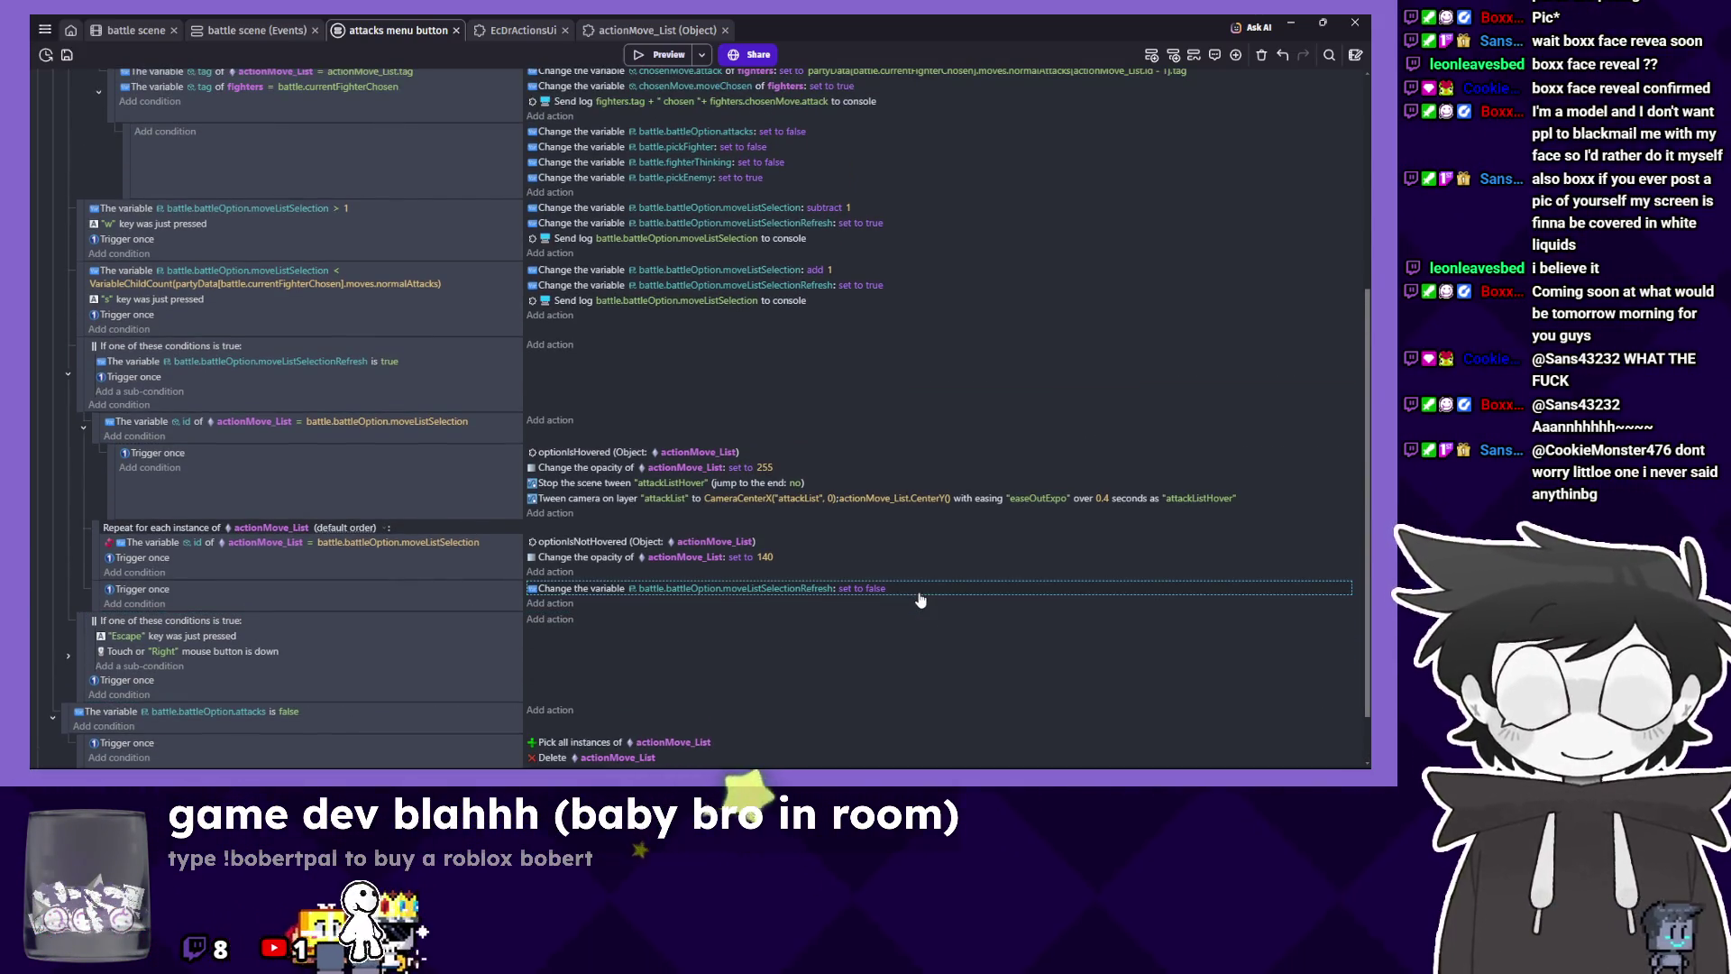
scroll(920, 599, "up", 1)
mouse_move(750, 757)
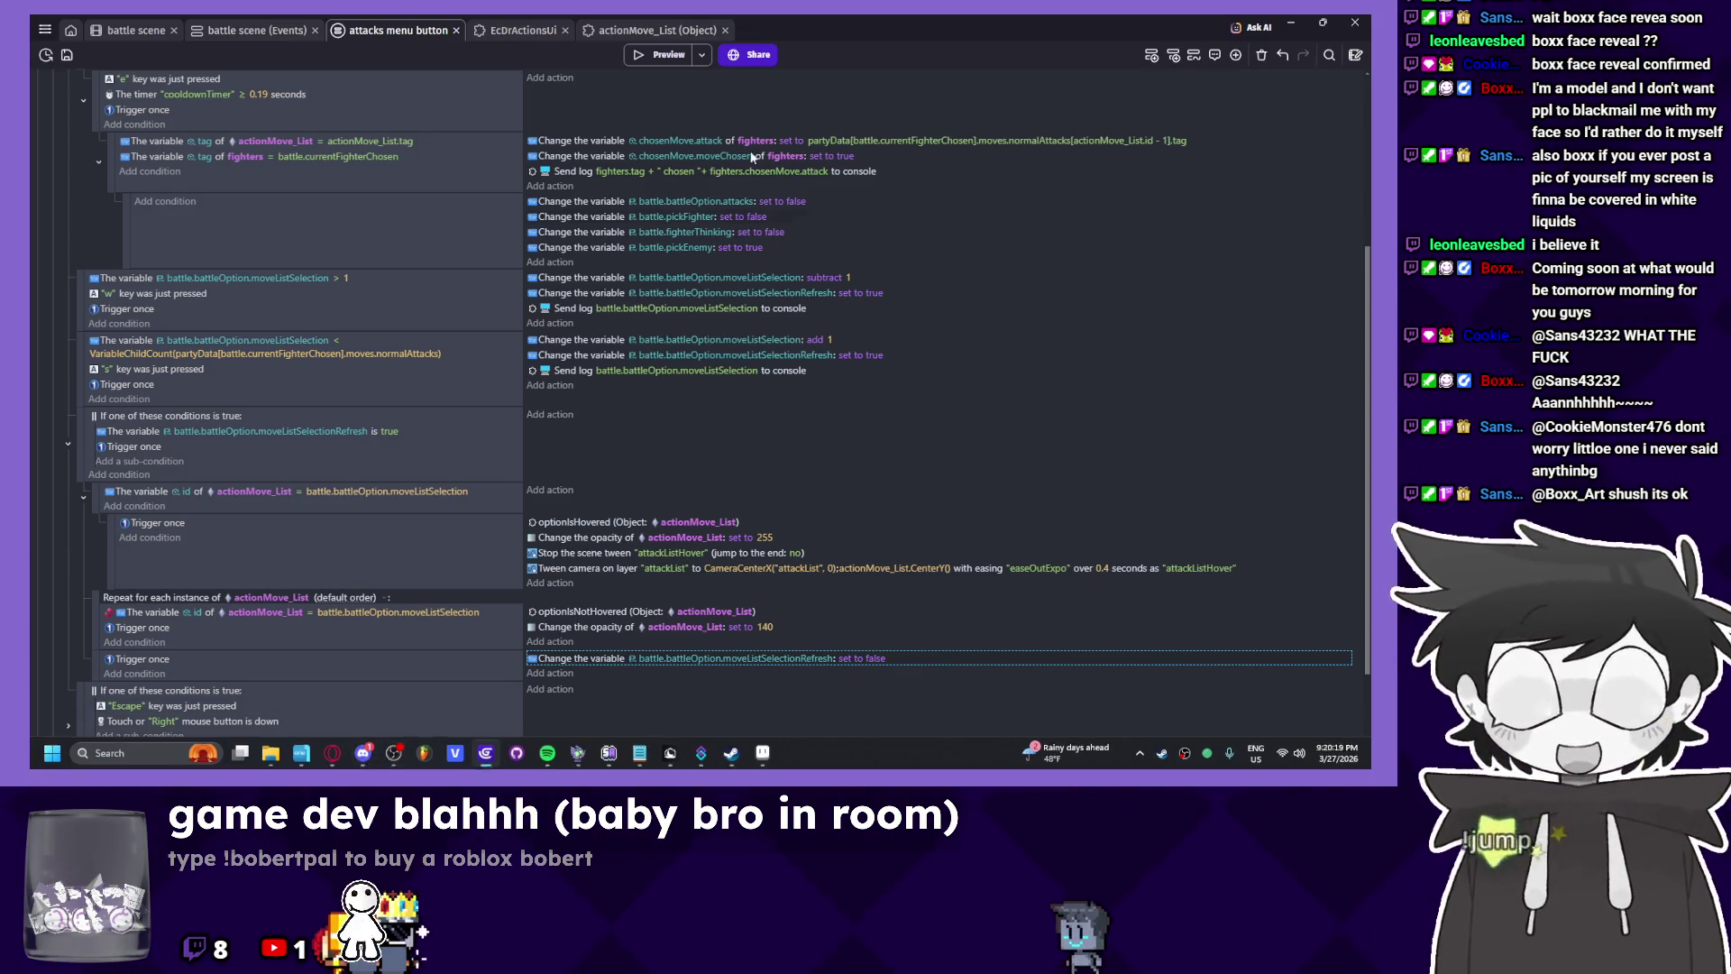
key("F5")
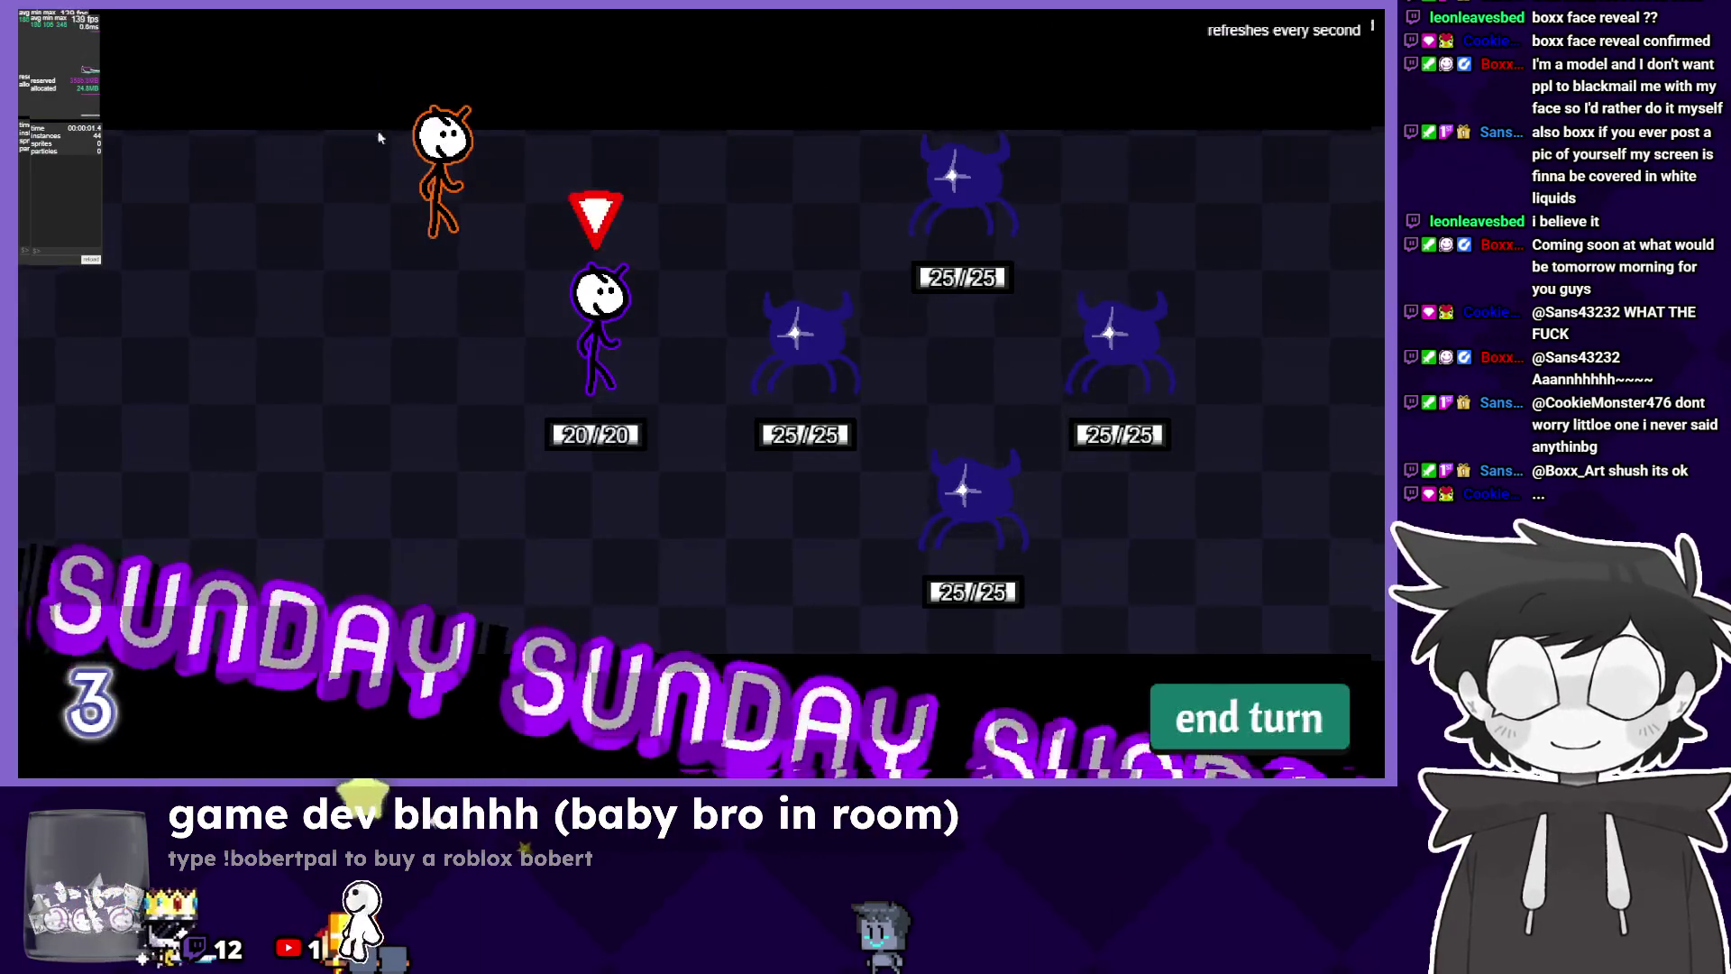
Choose Sunday's Bag Swing, then toggle Randy's menu between ATTACK and SPECIALS.
left_click(596, 329)
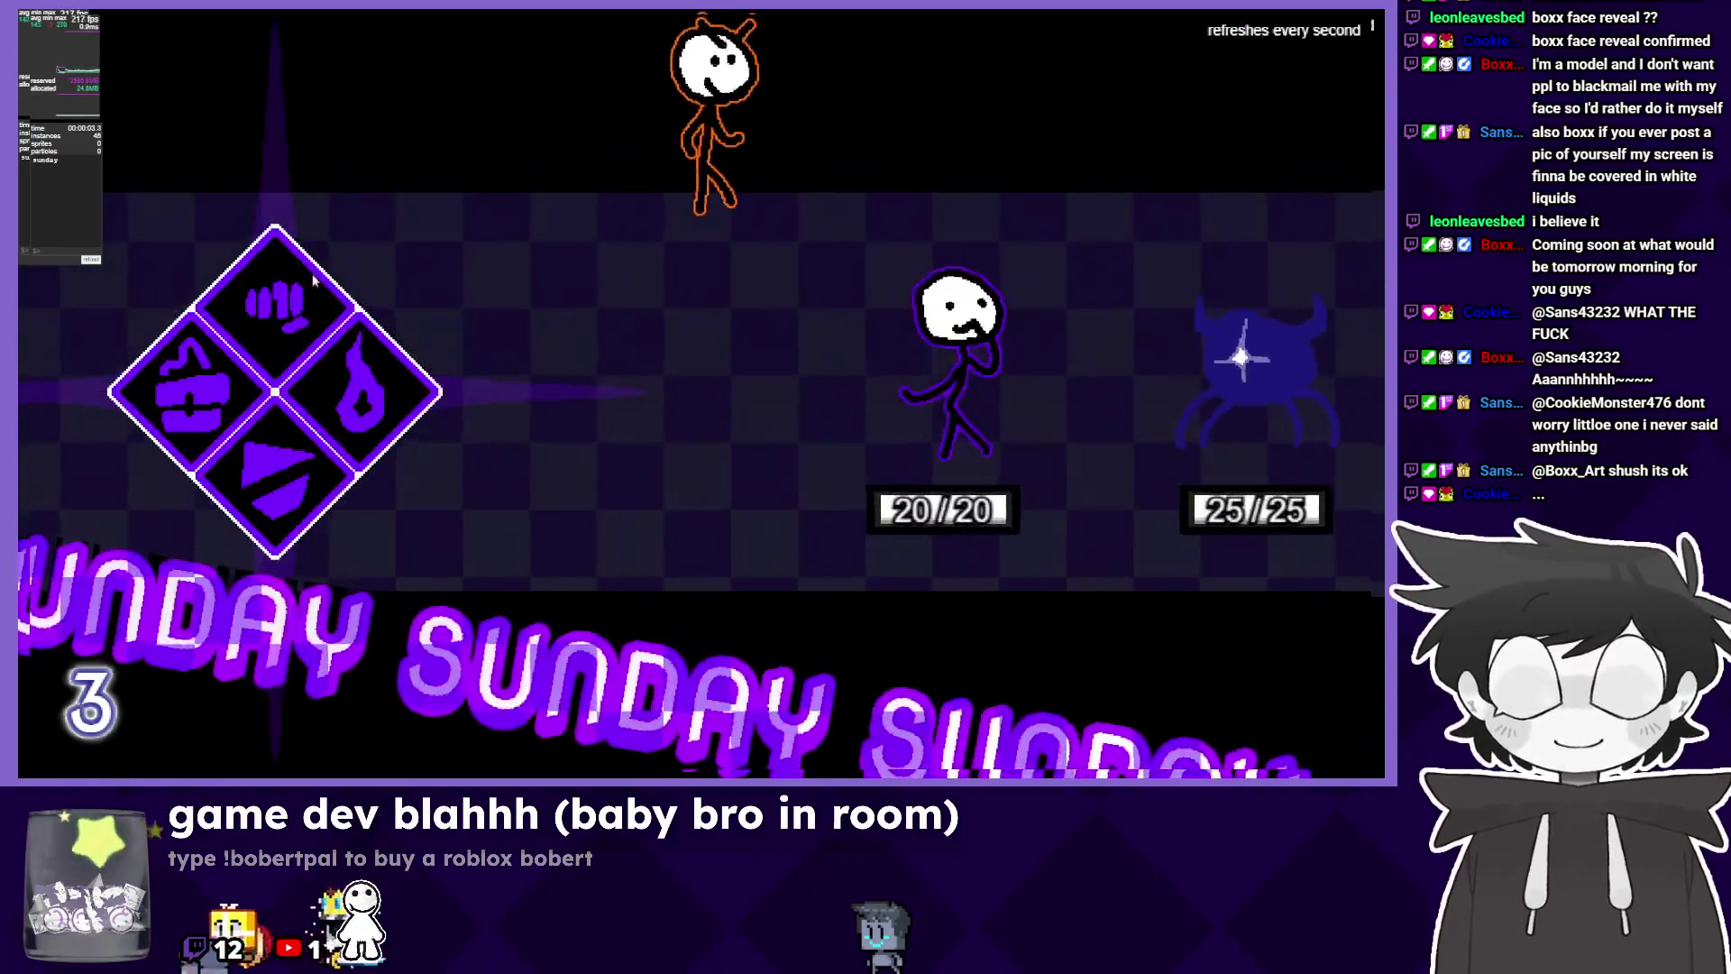
left_click(313, 282)
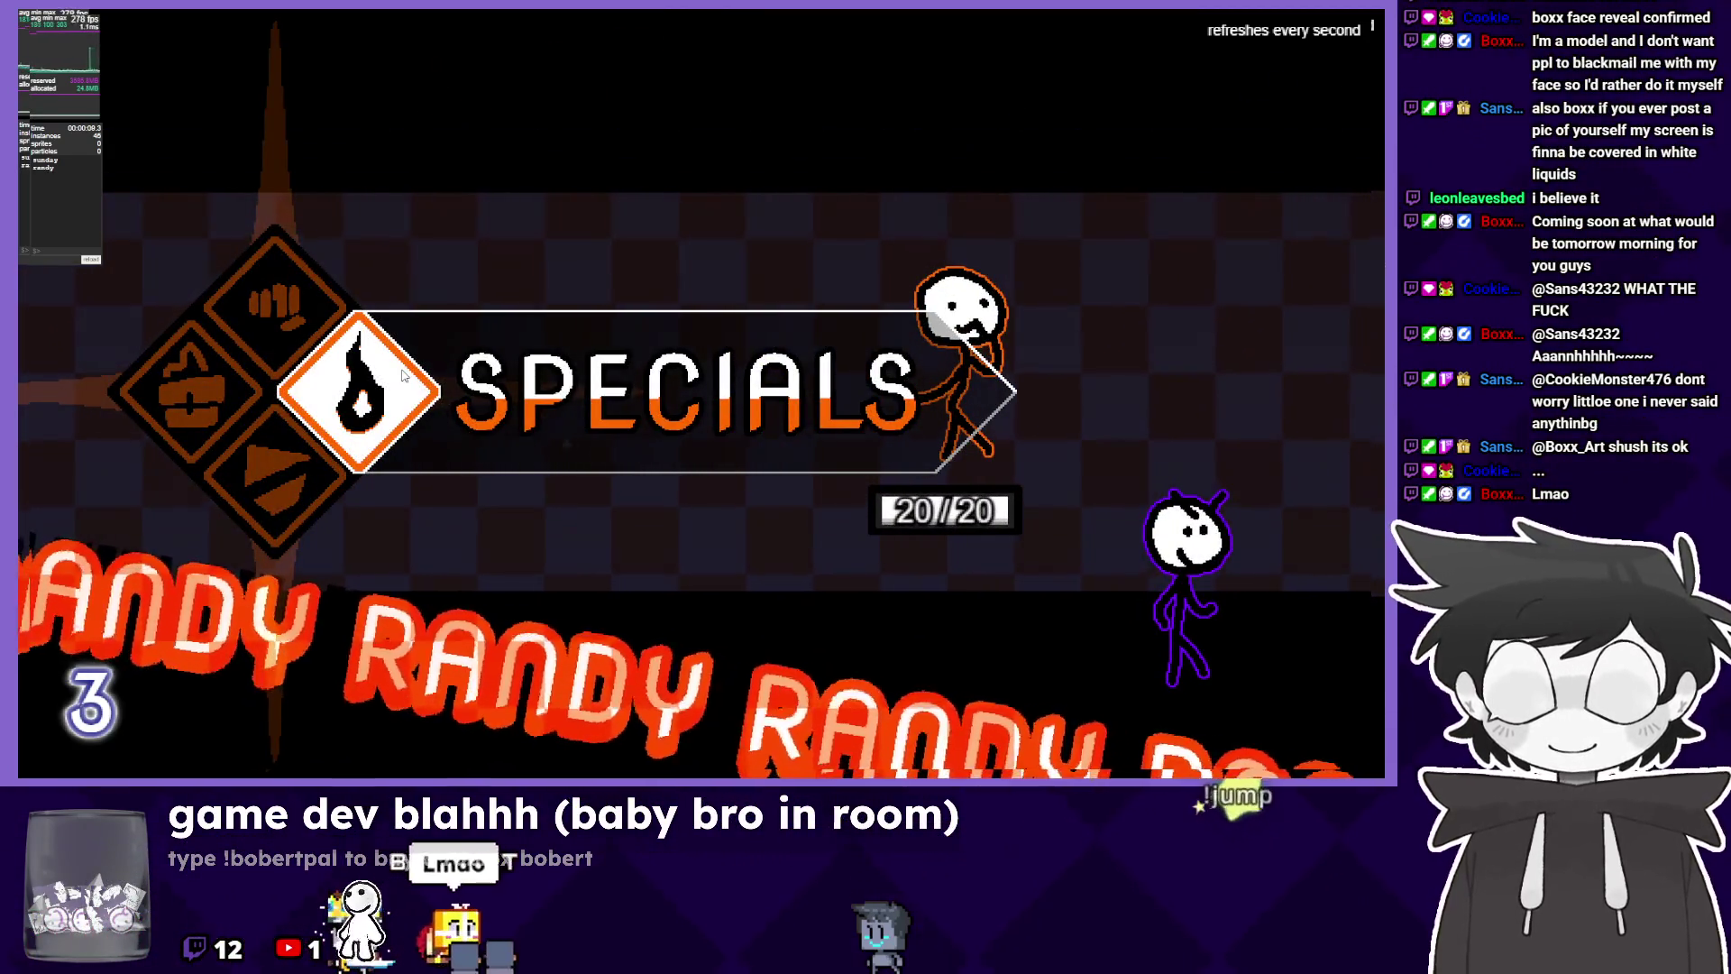
key("Up")
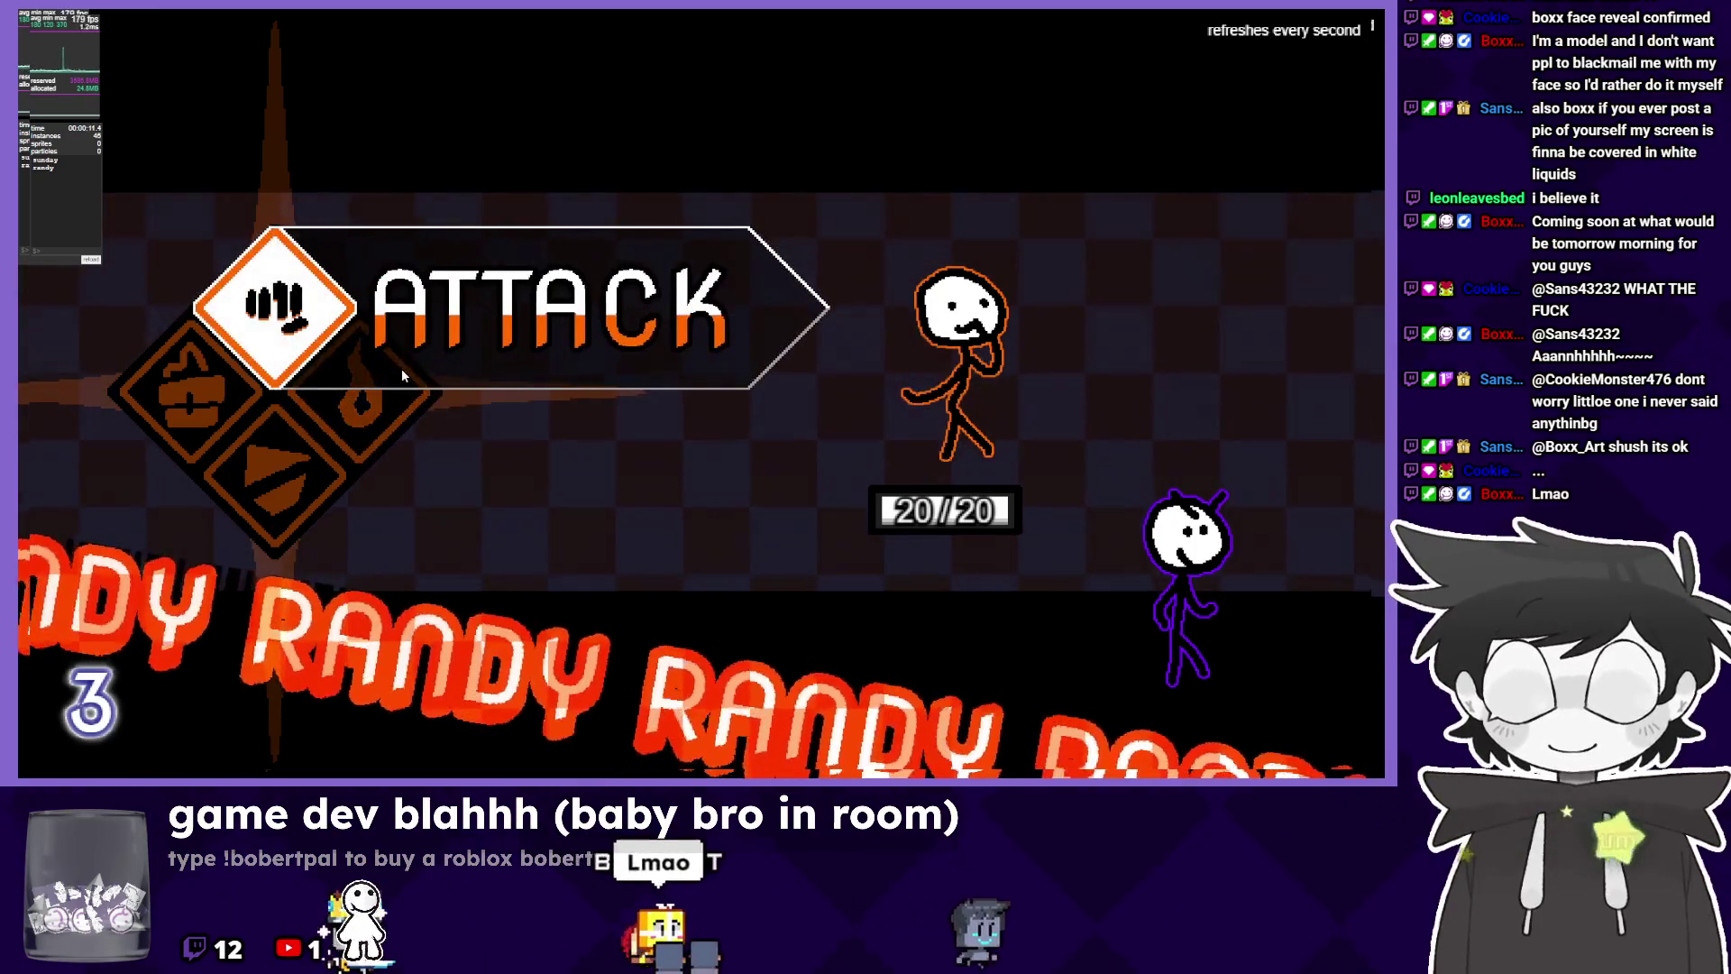
key("Right")
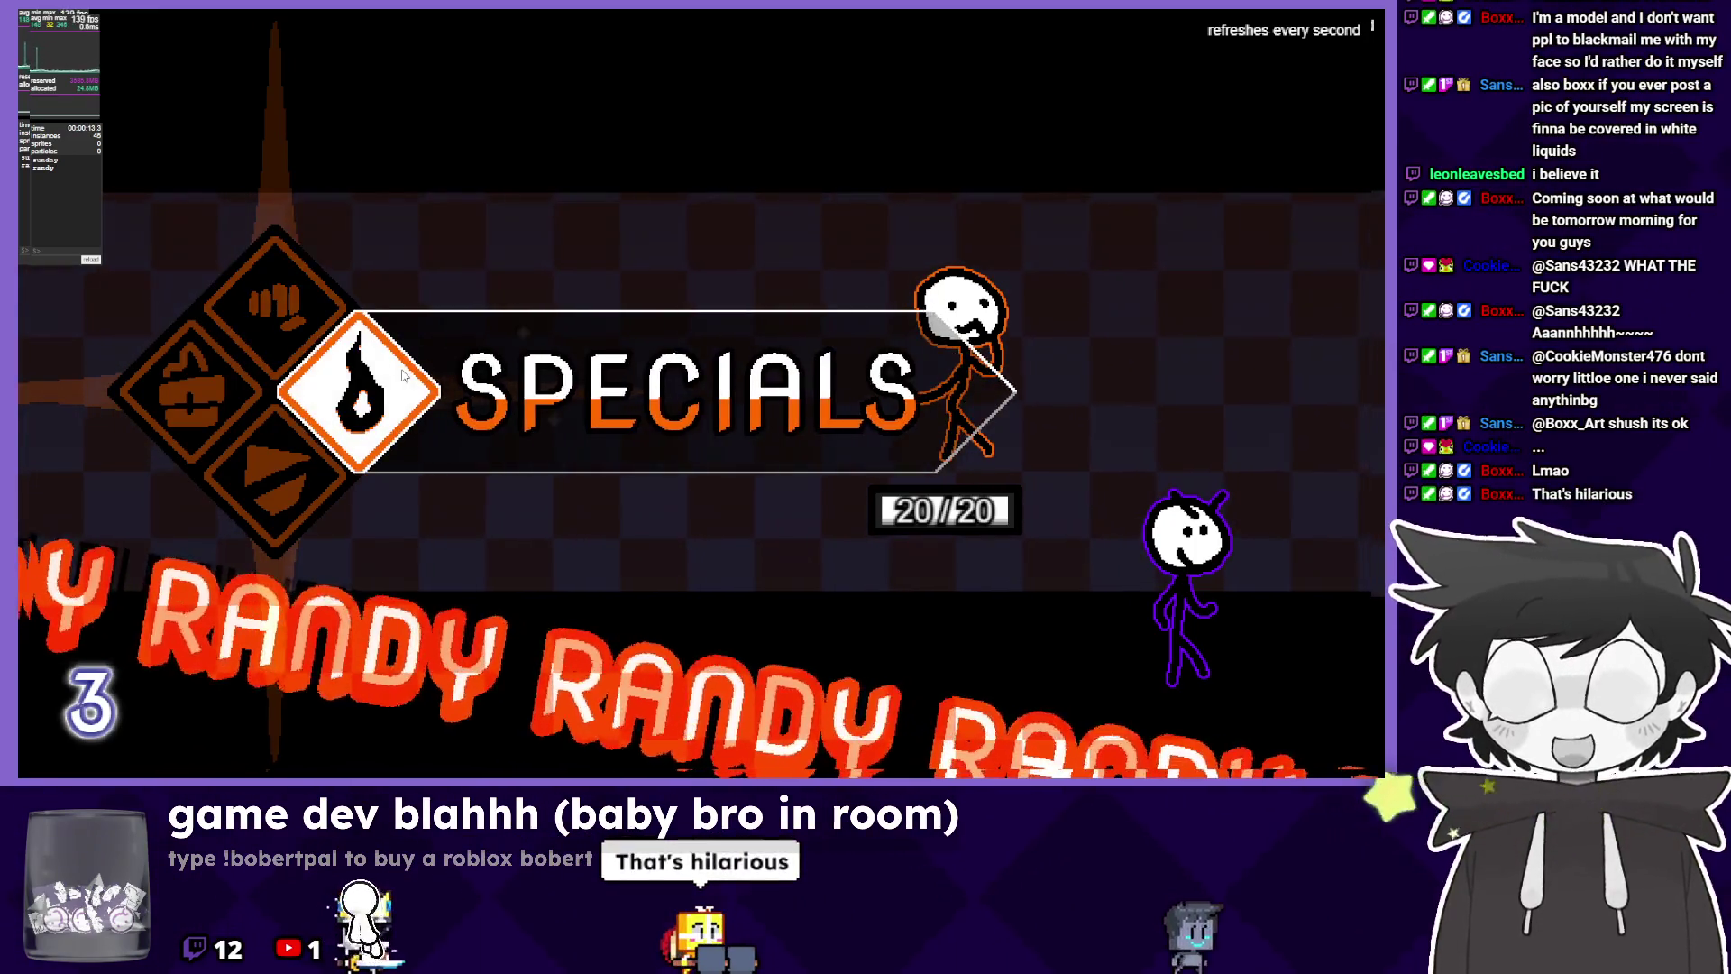
Browse Randy's attack list down to poop, back out, and close the preview.
left_click(313, 316)
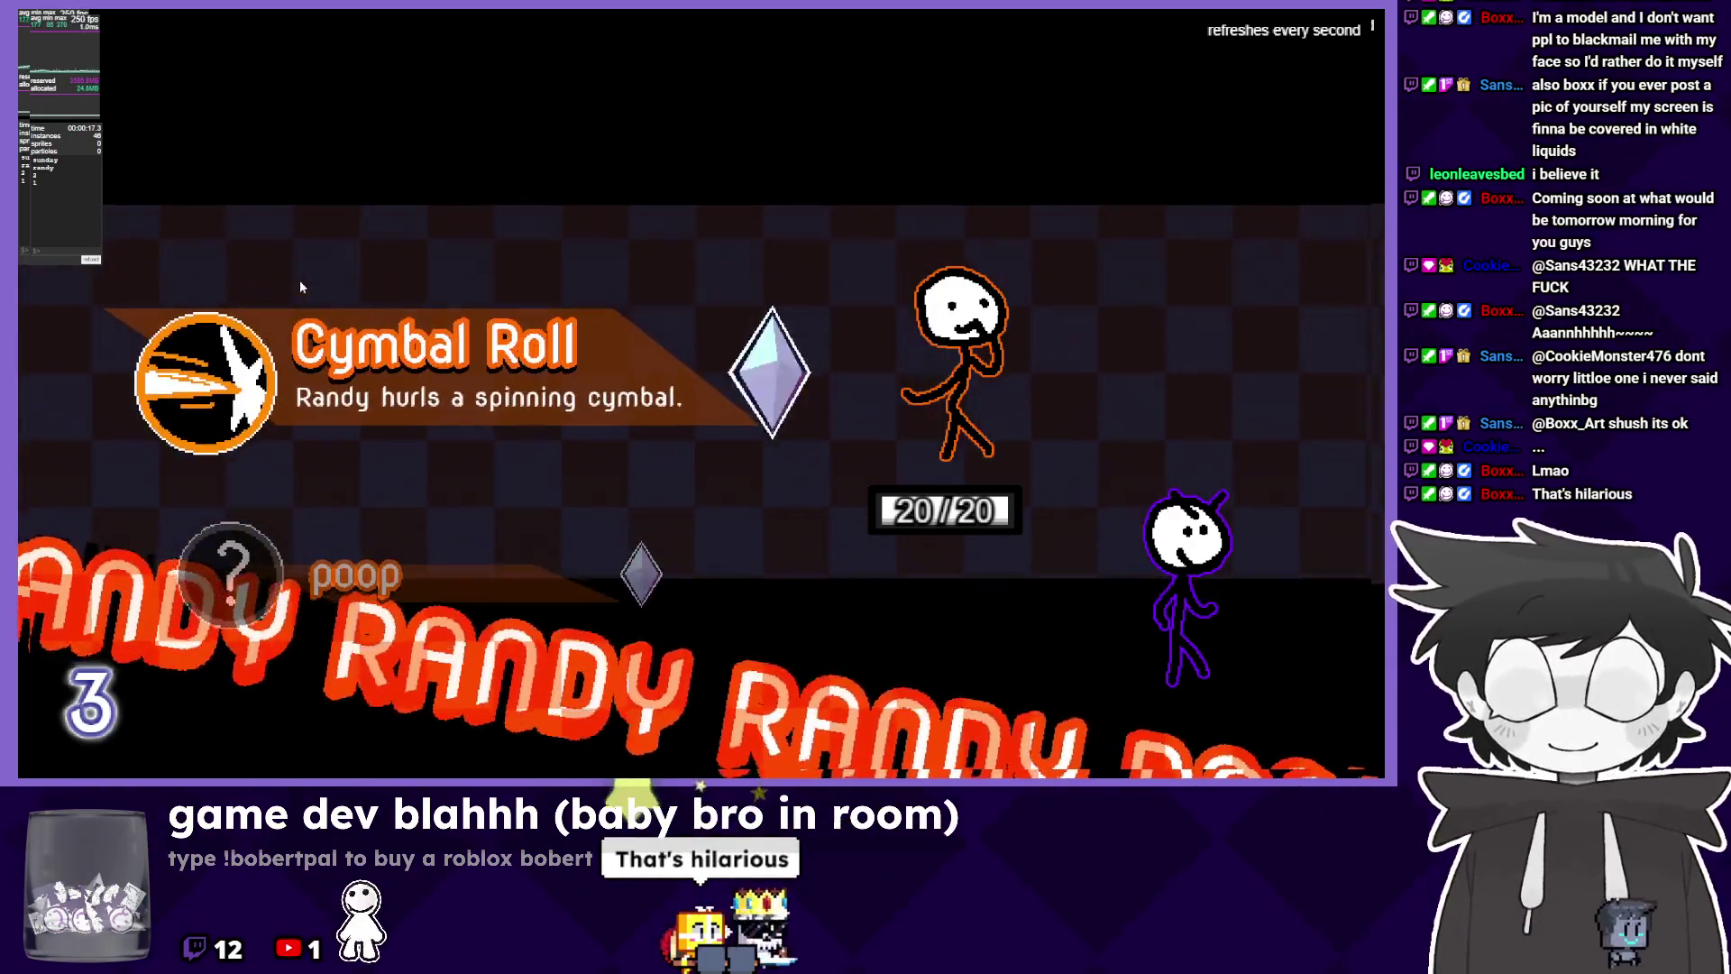
key("Down")
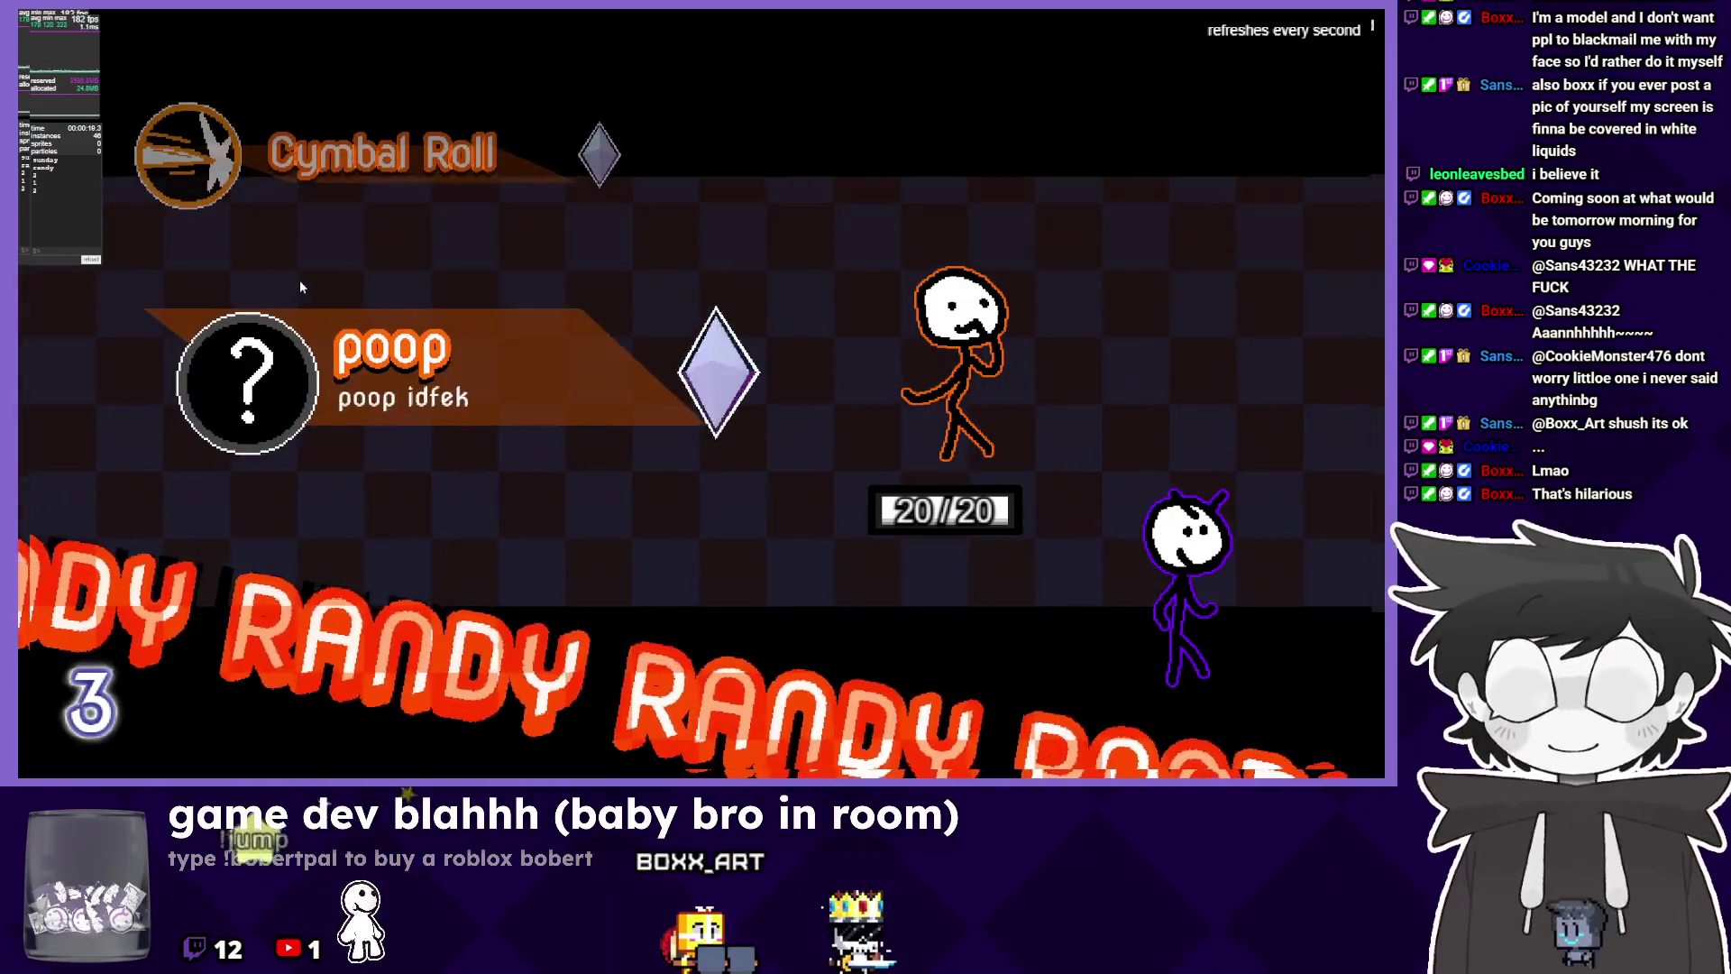
key("Escape")
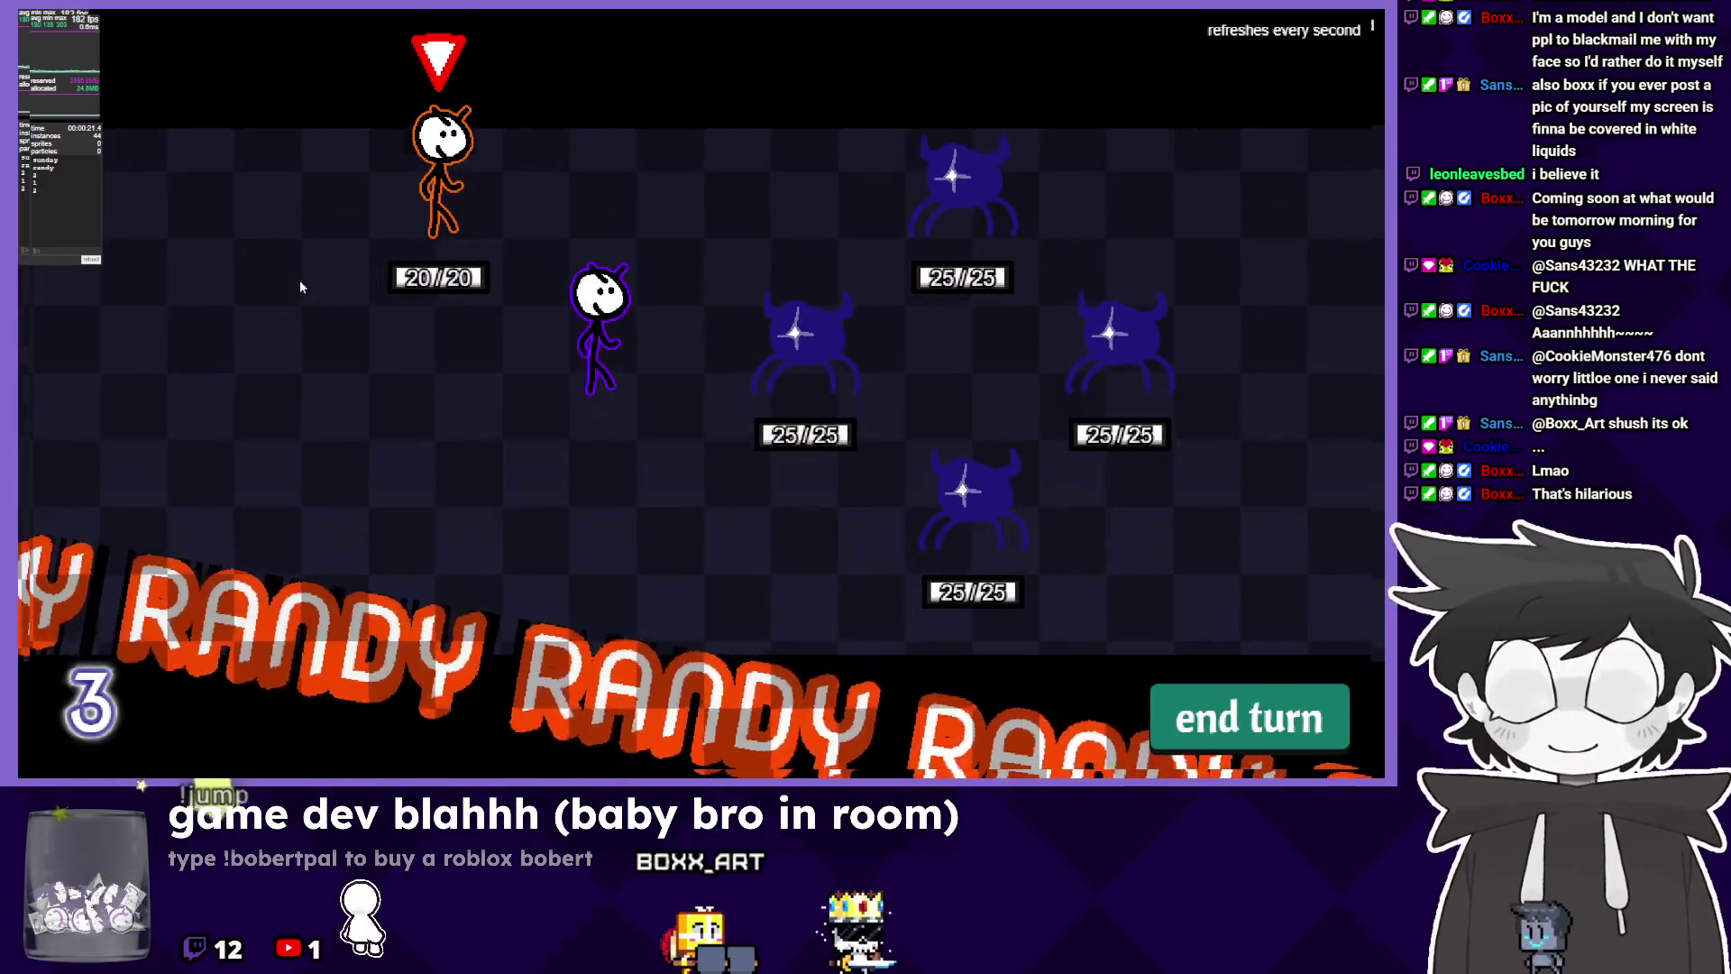
key("alt+F4")
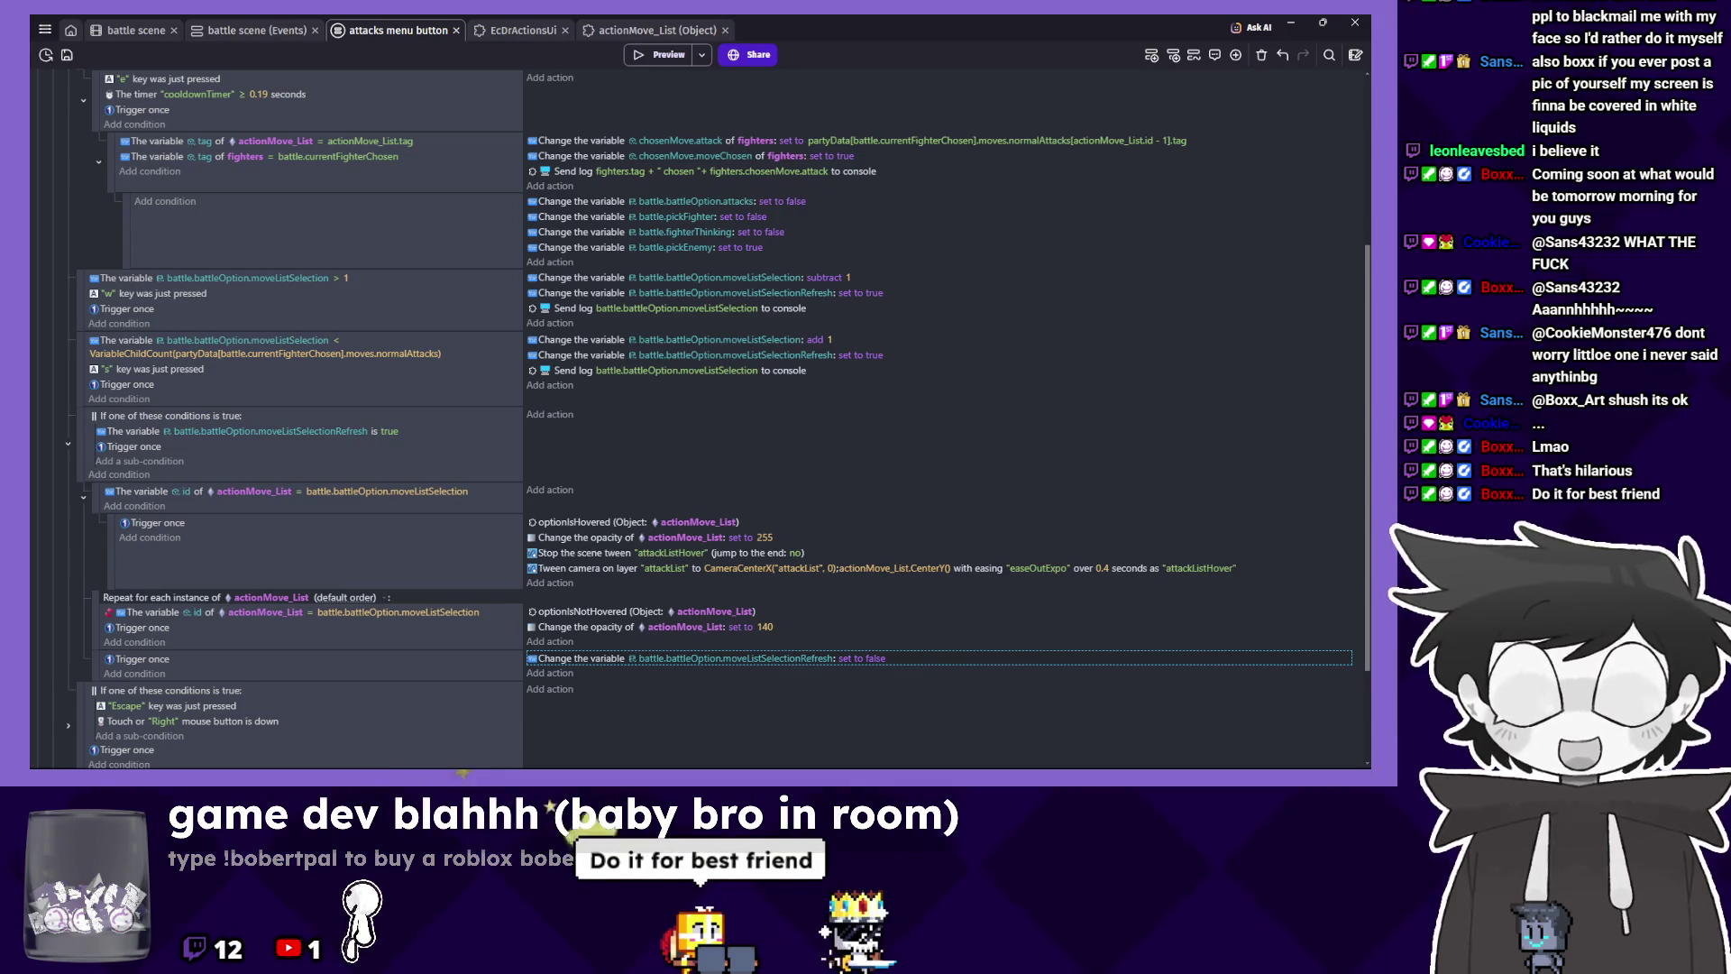